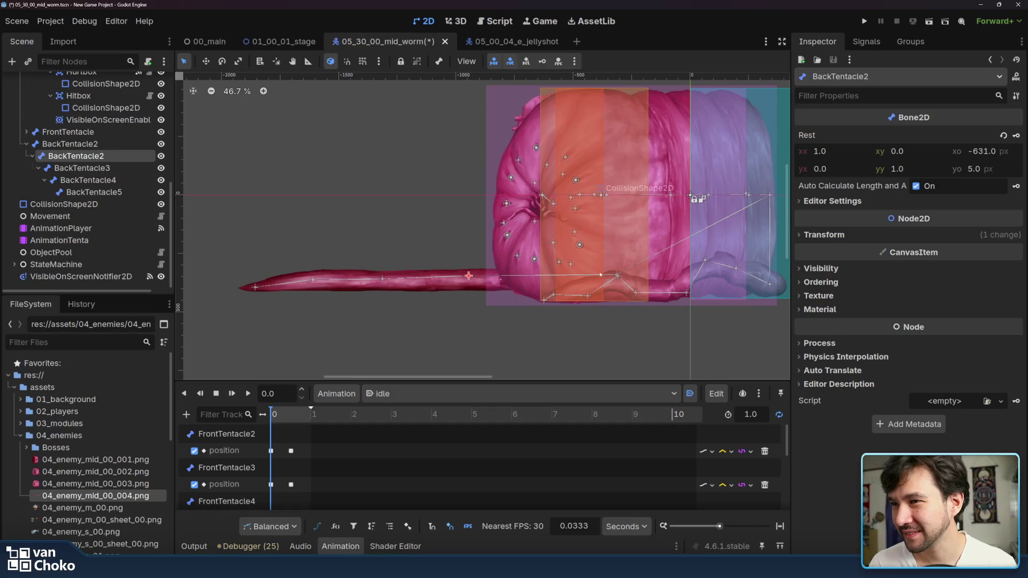
Step: Key BackTentacle2's position in the idle animation and drag the back tentacle right into a new pose
{"action": "key", "text": "Escape"}
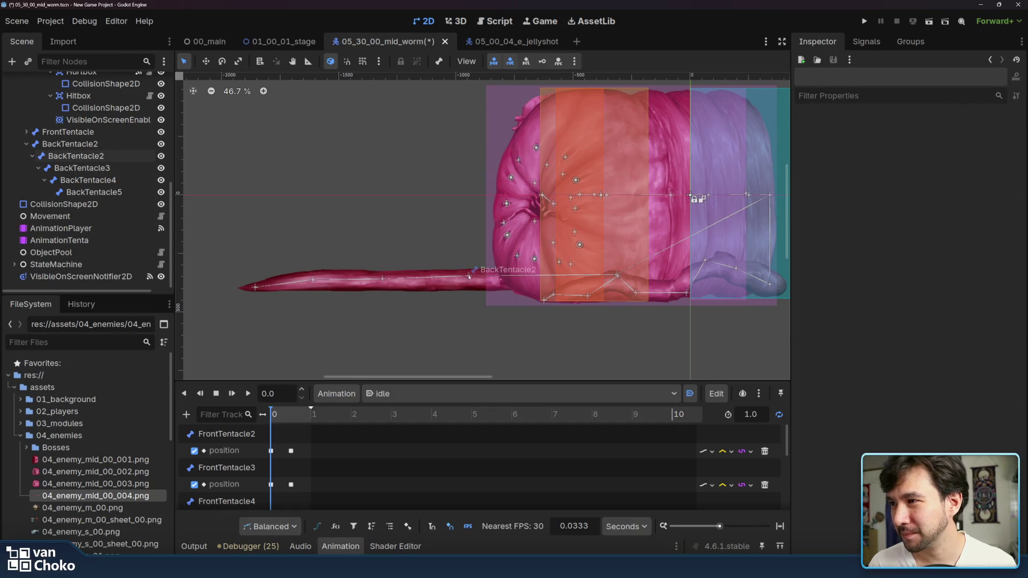
{"action": "left_click", "coordinate": [464, 276]}
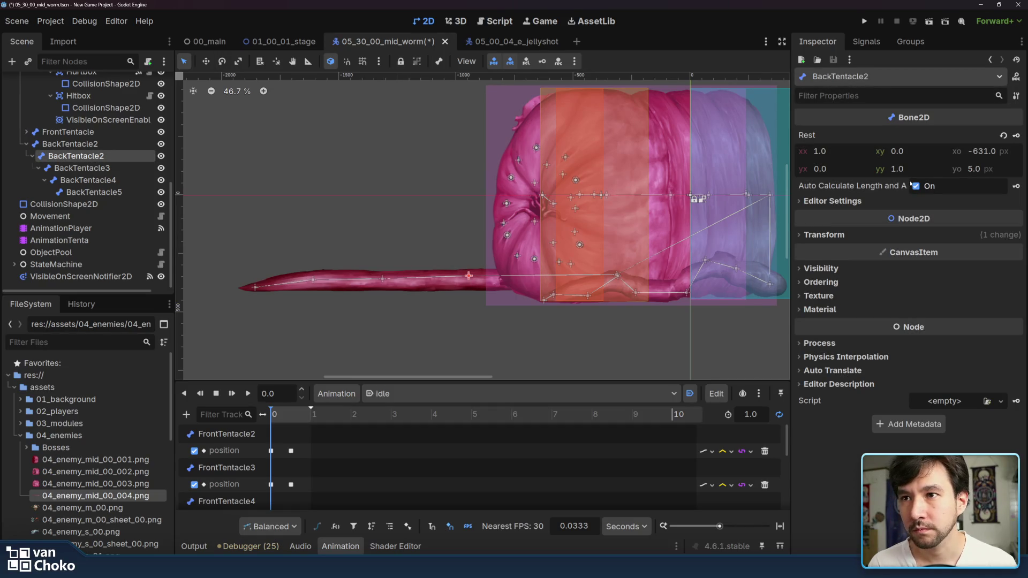
{"action": "left_click", "coordinate": [825, 236]}
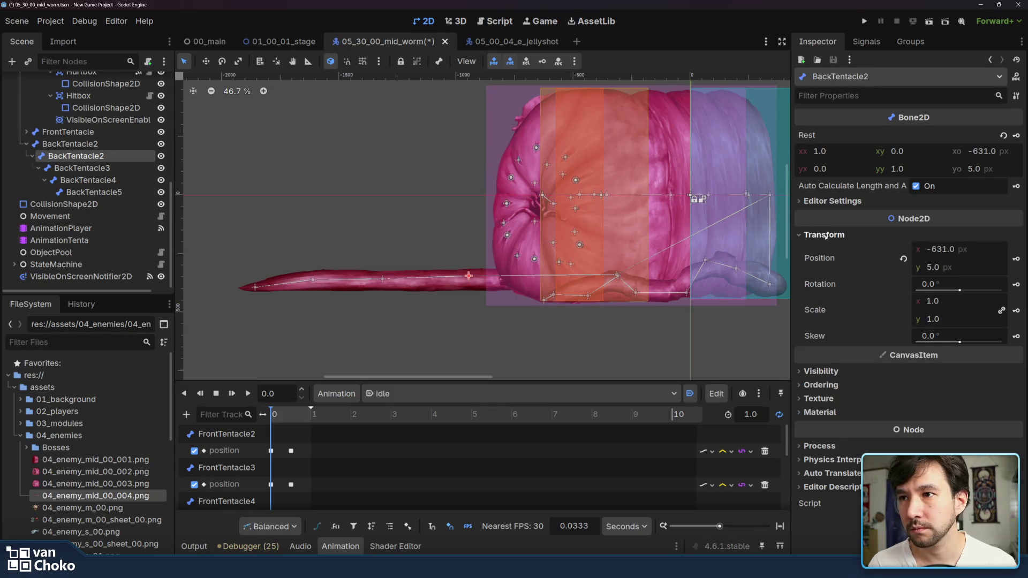
{"action": "left_click", "coordinate": [1015, 259]}
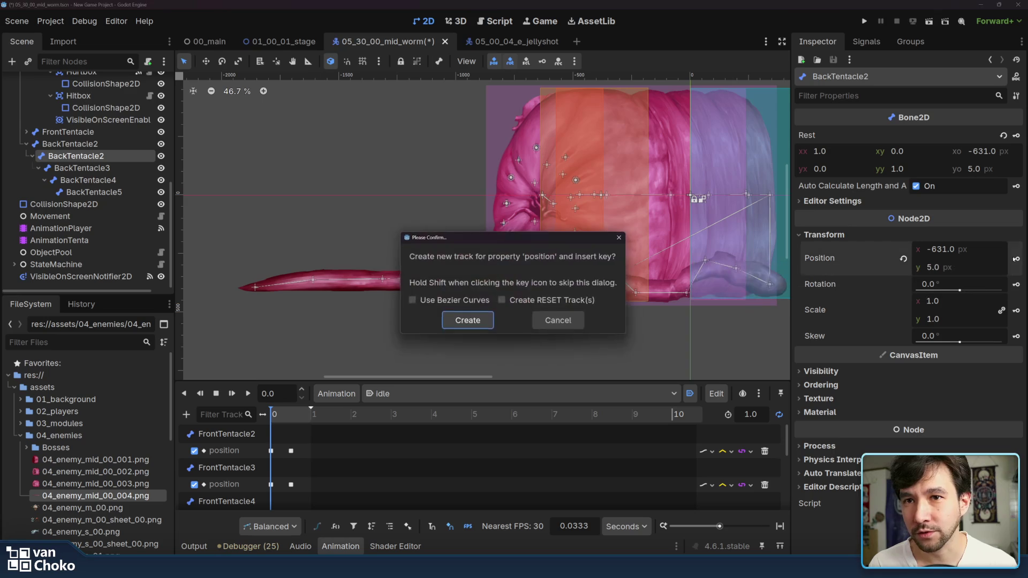
{"action": "left_click", "coordinate": [492, 325]}
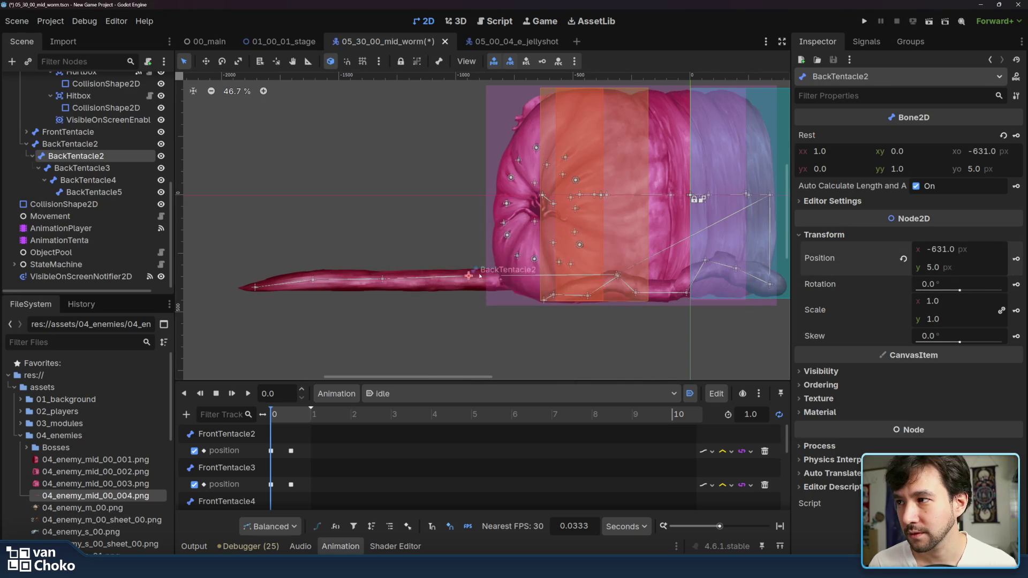
{"action": "mouse_move", "coordinate": [468, 277]}
{"action": "left_mouse_down"}
{"action": "mouse_move", "coordinate": [578, 278]}
{"action": "mouse_move", "coordinate": [581, 345]}
{"action": "mouse_move", "coordinate": [509, 280]}
{"action": "mouse_move", "coordinate": [471, 279]}
{"action": "left_mouse_up"}
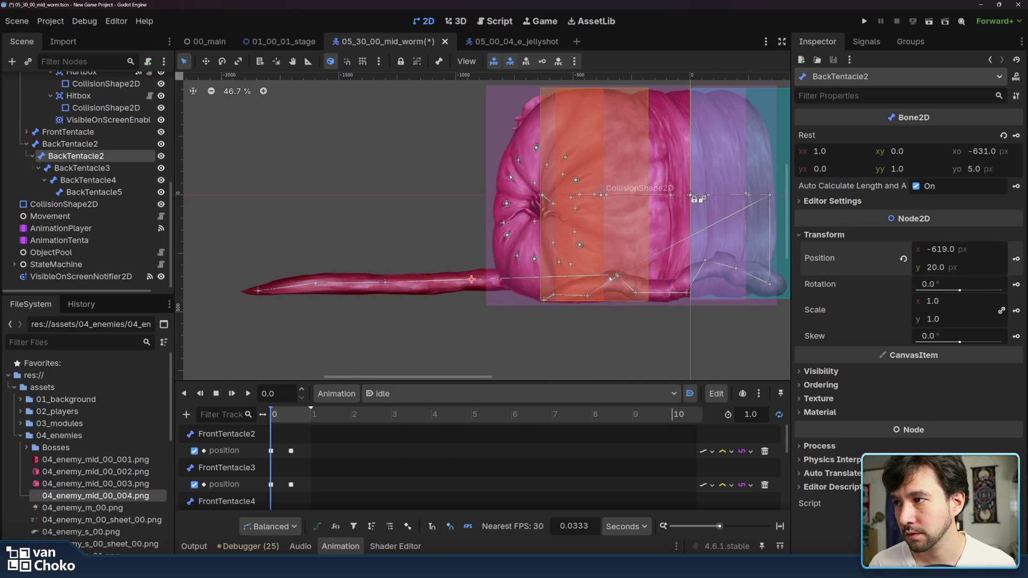
{"action": "left_click_drag", "start_coordinate": [616, 275], "coordinate": [718, 278]}
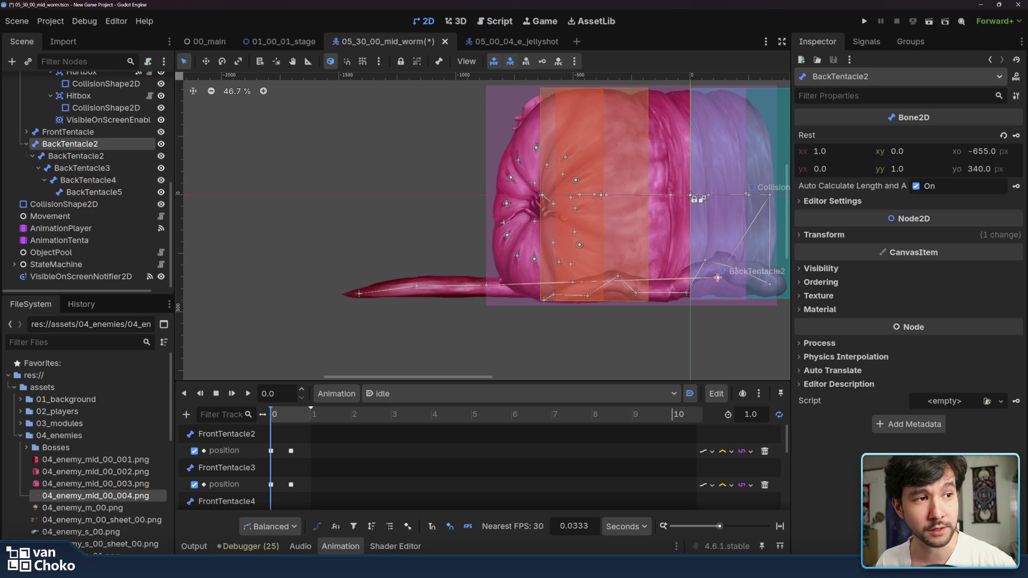
Step: Hide the CollisionShape2D and VisibleOnScreenNotifier2D overlays, then bend BackTentacle2 into a new pose
{"action": "left_click", "coordinate": [716, 279]}
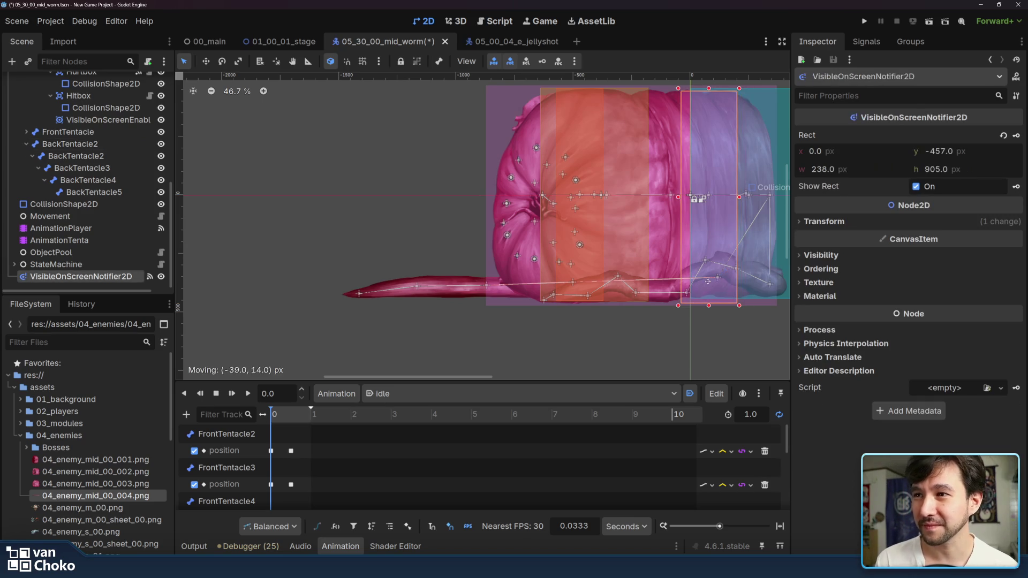
{"action": "left_click", "coordinate": [708, 283]}
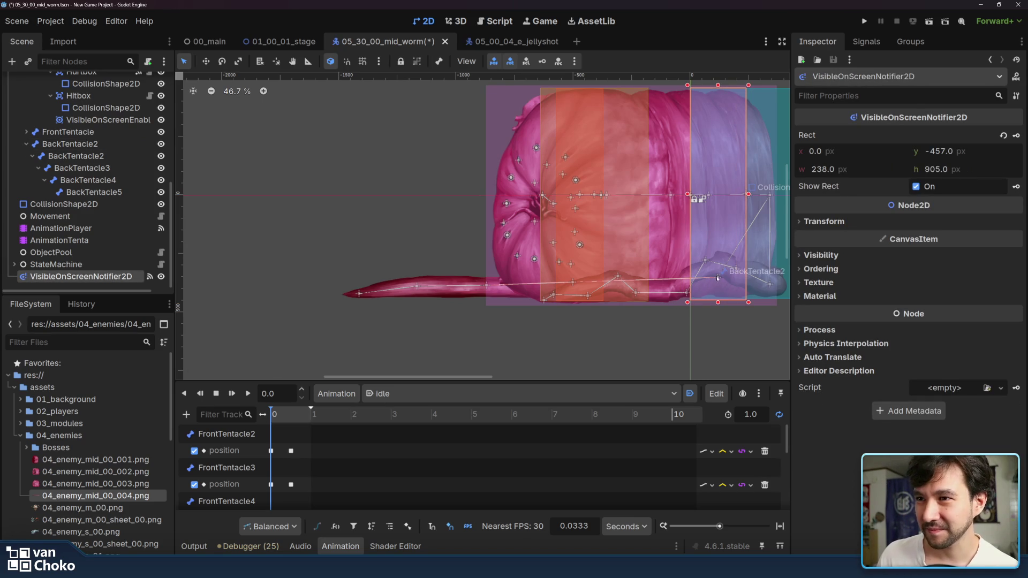
{"action": "left_click", "coordinate": [718, 241]}
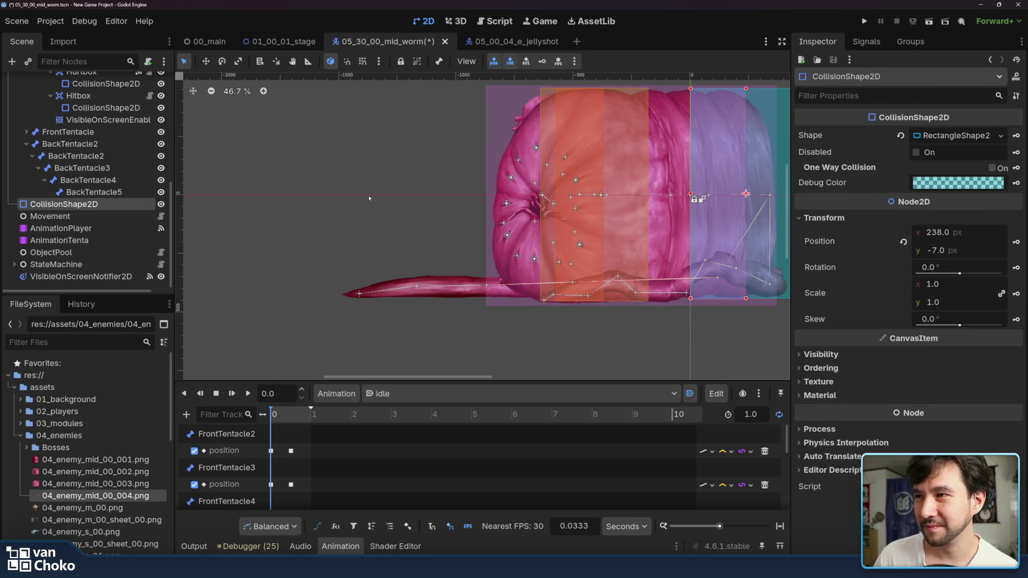
{"action": "left_click", "coordinate": [161, 204]}
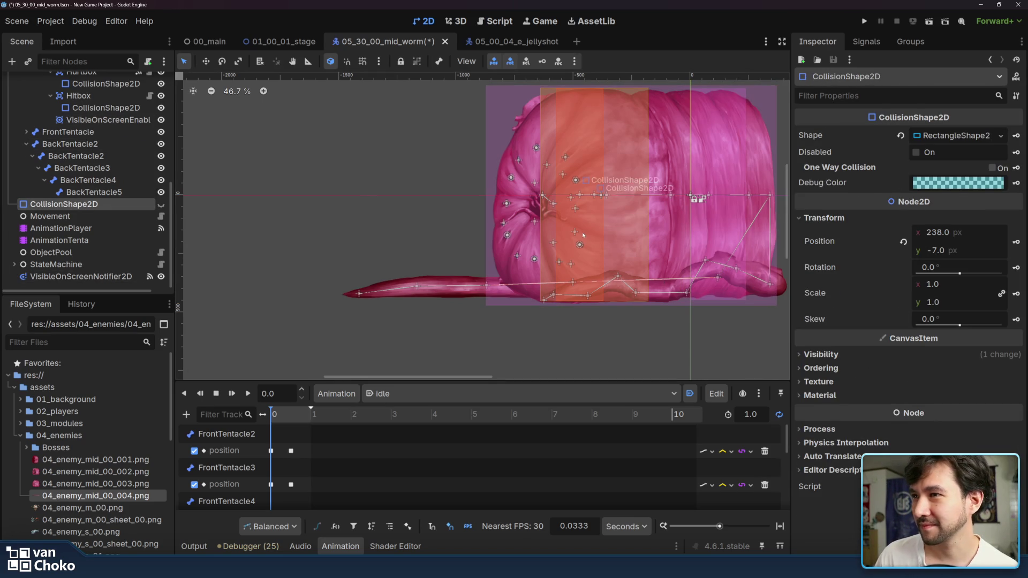
{"action": "left_click", "coordinate": [724, 170]}
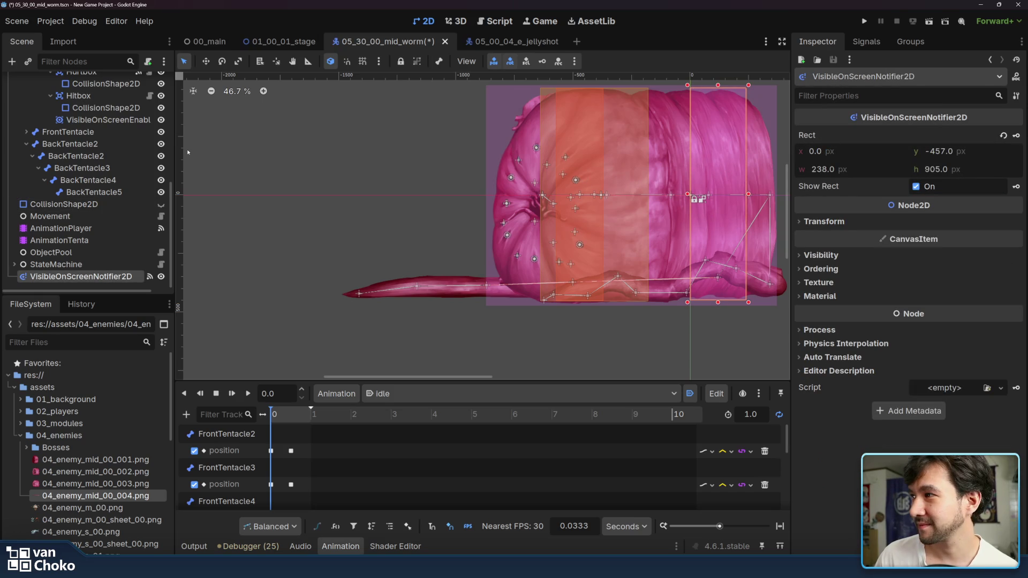
{"action": "left_click", "coordinate": [161, 276]}
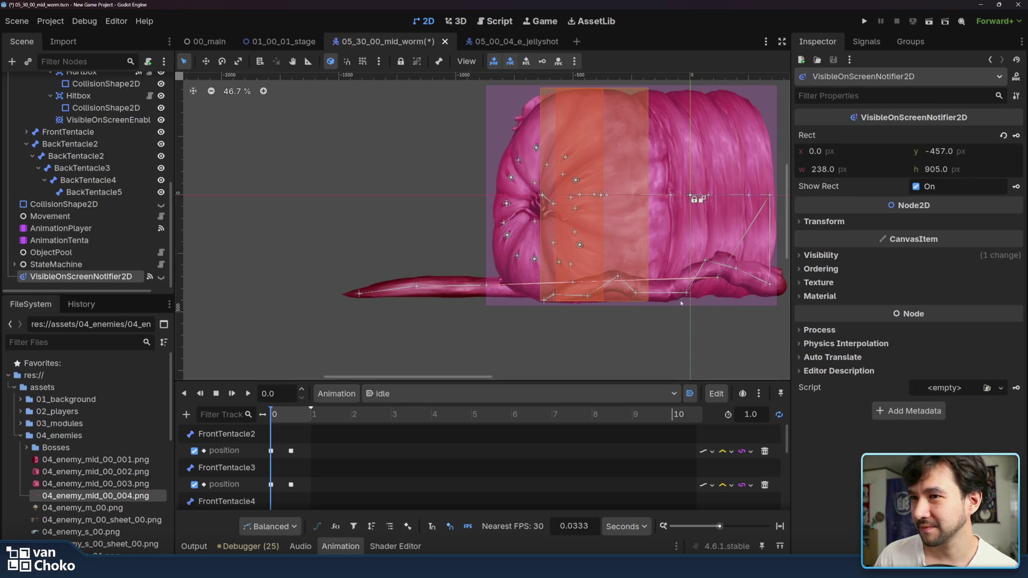
{"action": "left_click", "coordinate": [718, 278]}
{"action": "left_click_drag", "start_coordinate": [718, 278], "coordinate": [706, 274]}
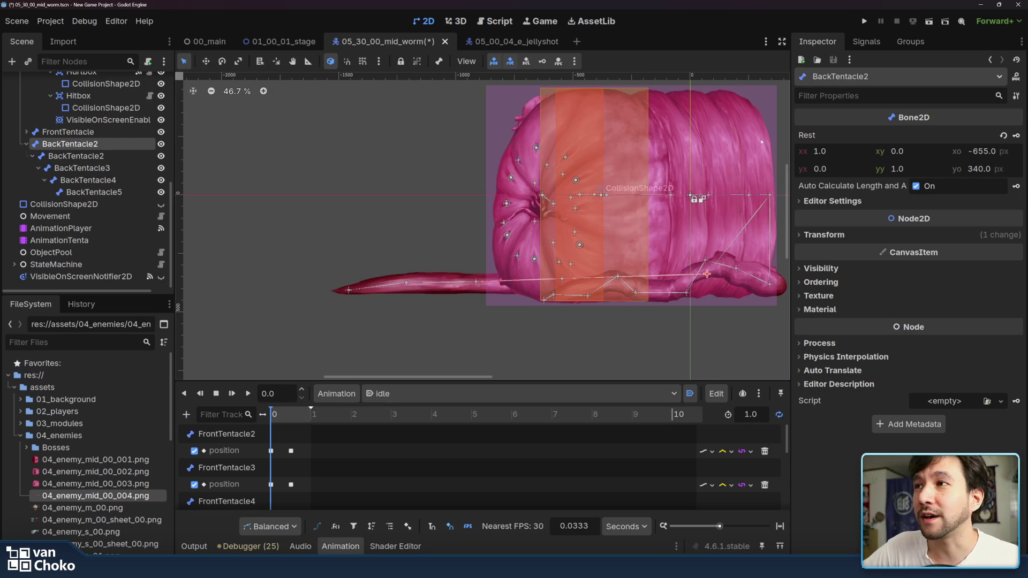
Step: Key the root bone's position, then drag BackTentacle2 and BackTentacle3 to curve the tentacle
{"action": "scroll", "coordinate": [659, 214], "scroll_direction": "up", "scroll_amount": 1}
{"action": "scroll", "coordinate": [660, 214], "scroll_direction": "right", "scroll_amount": 2}
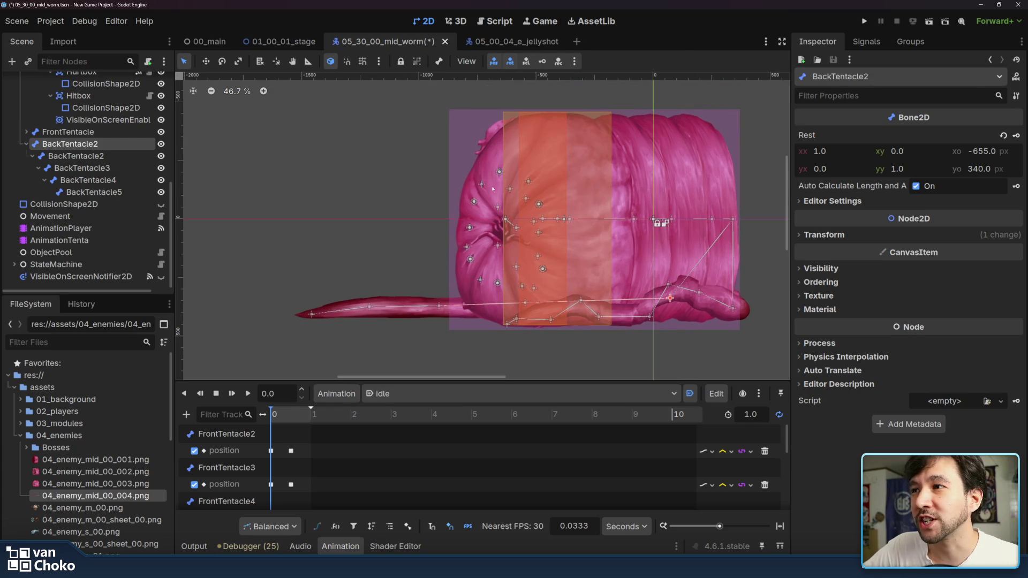
{"action": "scroll", "coordinate": [482, 193], "scroll_direction": "right", "scroll_amount": 1}
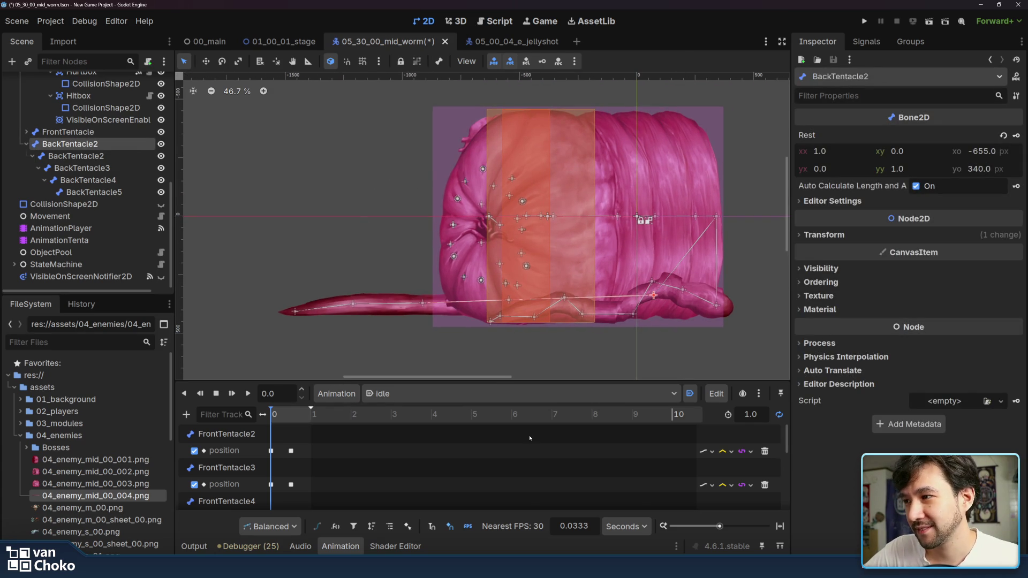
{"action": "left_click", "coordinate": [823, 235]}
{"action": "left_click", "coordinate": [1014, 259]}
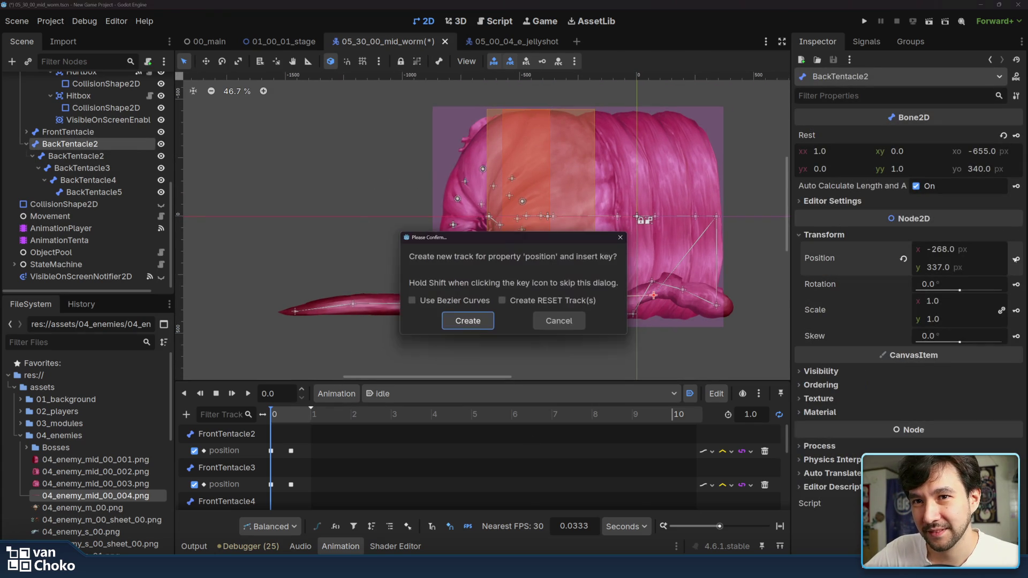
{"action": "left_click", "coordinate": [492, 322]}
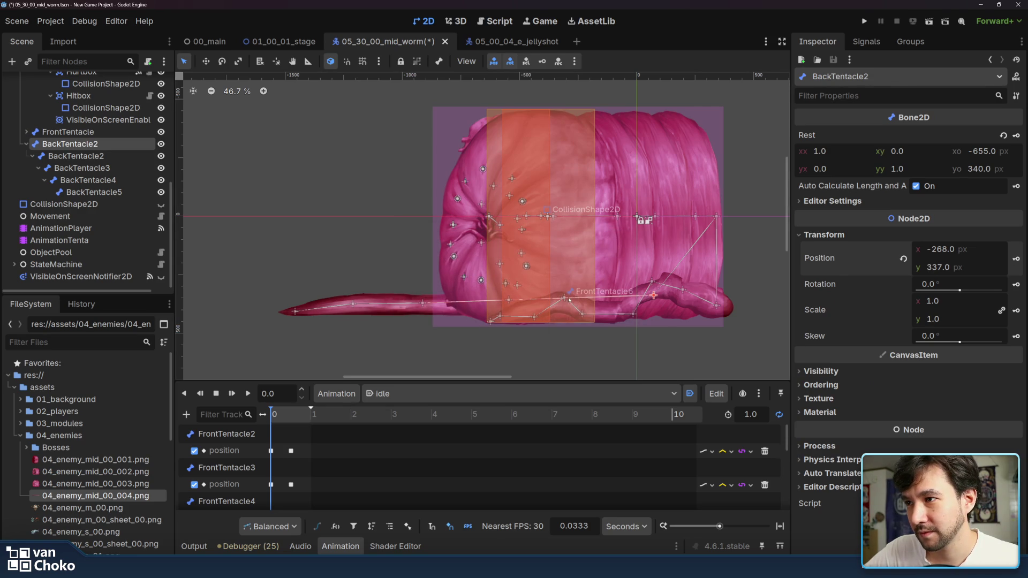
{"action": "left_click_drag", "start_coordinate": [508, 298], "coordinate": [593, 284]}
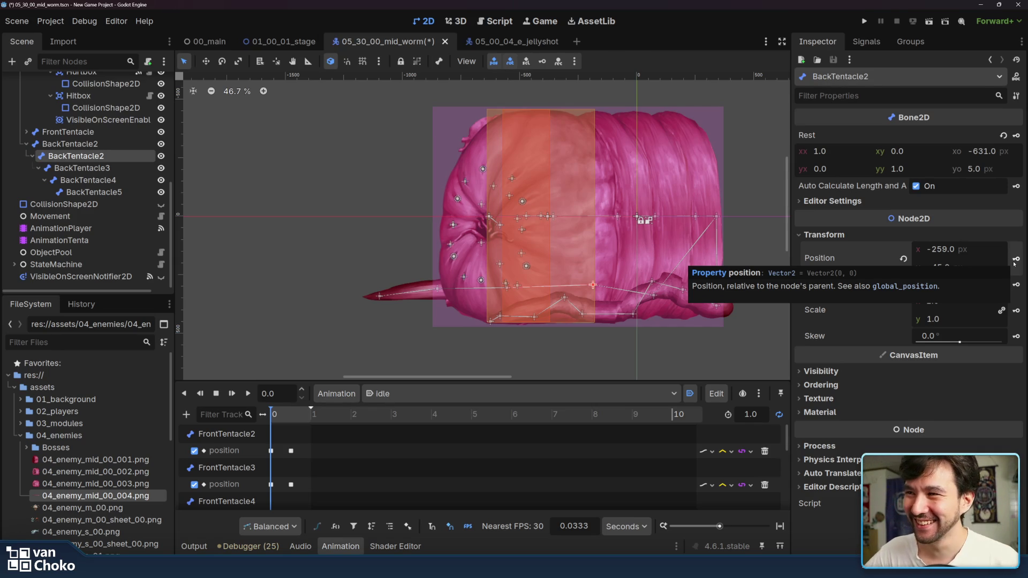
{"action": "mouse_move", "coordinate": [506, 286]}
{"action": "left_mouse_down"}
{"action": "mouse_move", "coordinate": [512, 304]}
{"action": "mouse_move", "coordinate": [530, 297]}
{"action": "left_mouse_up"}
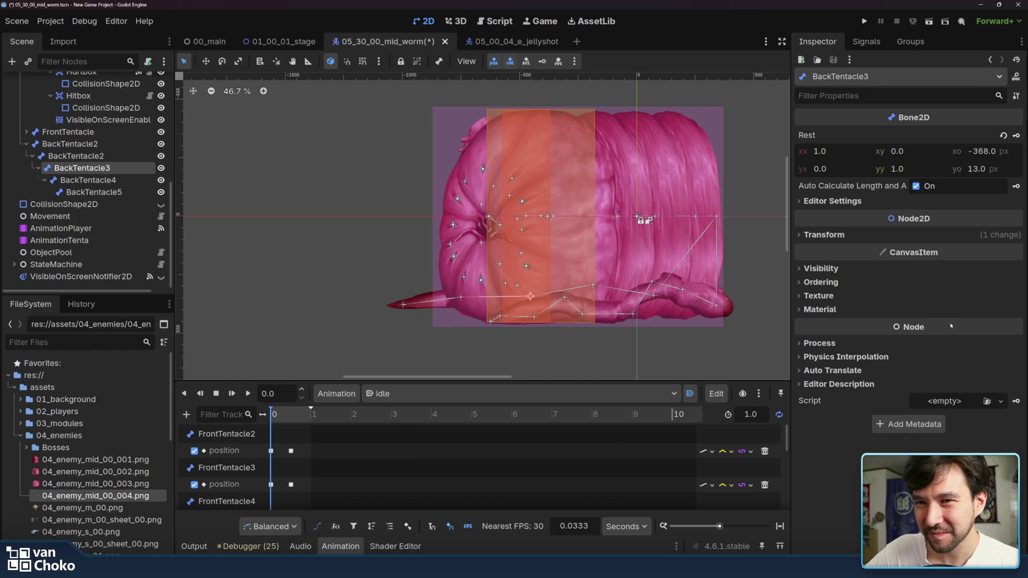
Step: Key BackTentacle3's position and drag BackTentacle4 to curve the tentacle
{"action": "left_click", "coordinate": [929, 234]}
{"action": "left_click", "coordinate": [1015, 258]}
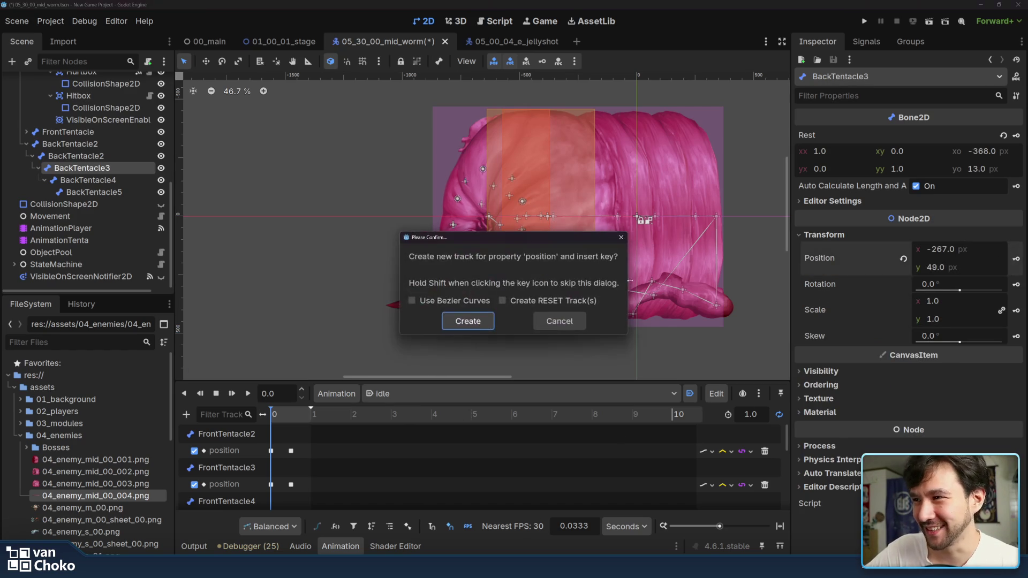
{"action": "left_click", "coordinate": [468, 321]}
{"action": "left_click_drag", "start_coordinate": [474, 295], "coordinate": [485, 295]}
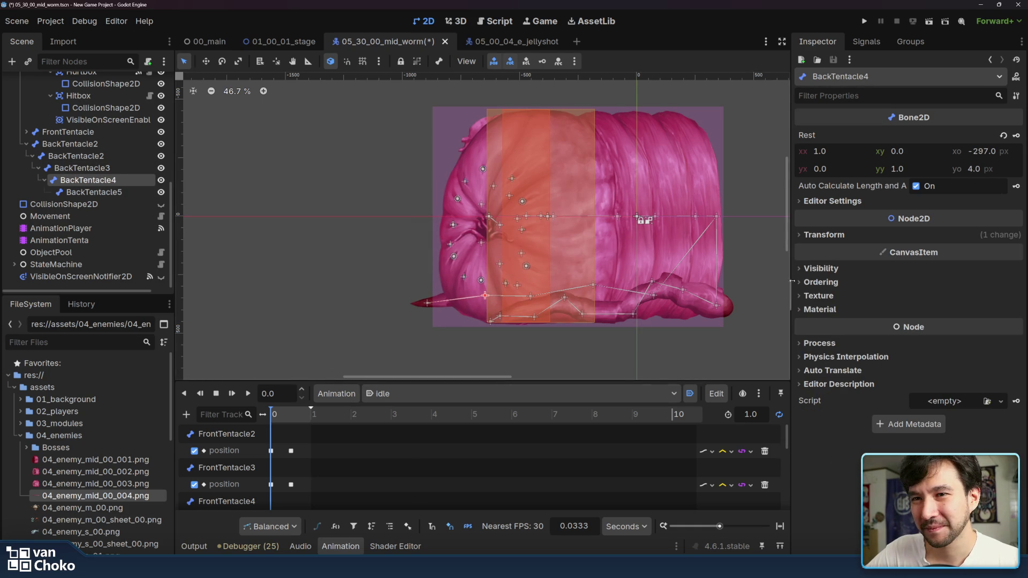
Step: Key BackTentacle4's position and move the BackTentacle5 tip bone
{"action": "left_click", "coordinate": [823, 234]}
{"action": "left_click", "coordinate": [1015, 259]}
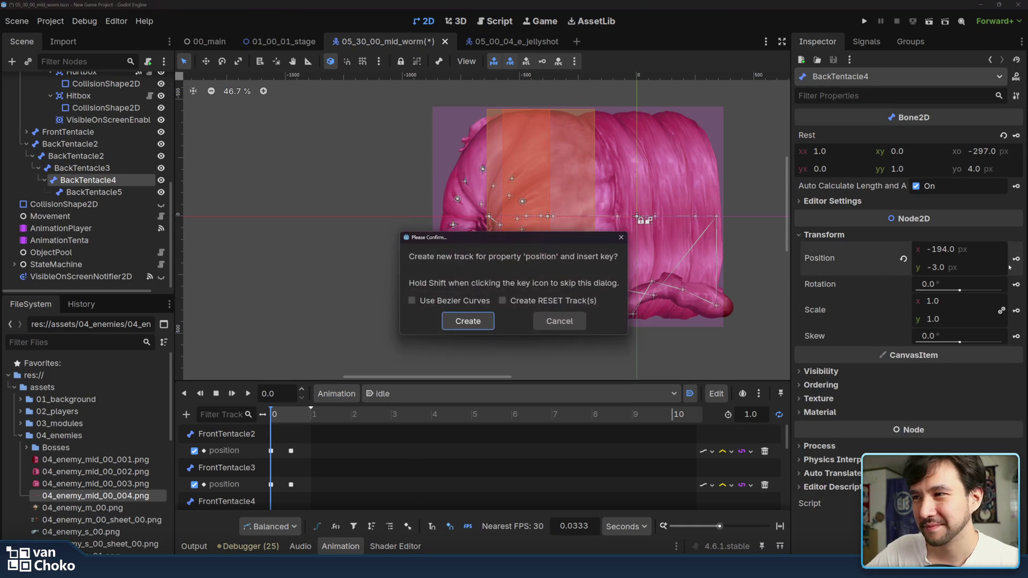
{"action": "left_click", "coordinate": [492, 320]}
{"action": "left_click_drag", "start_coordinate": [426, 302], "coordinate": [438, 313]}
Step: Key BackTentacle5's position and scrub through the idle animation's first second
{"action": "left_click", "coordinate": [947, 234]}
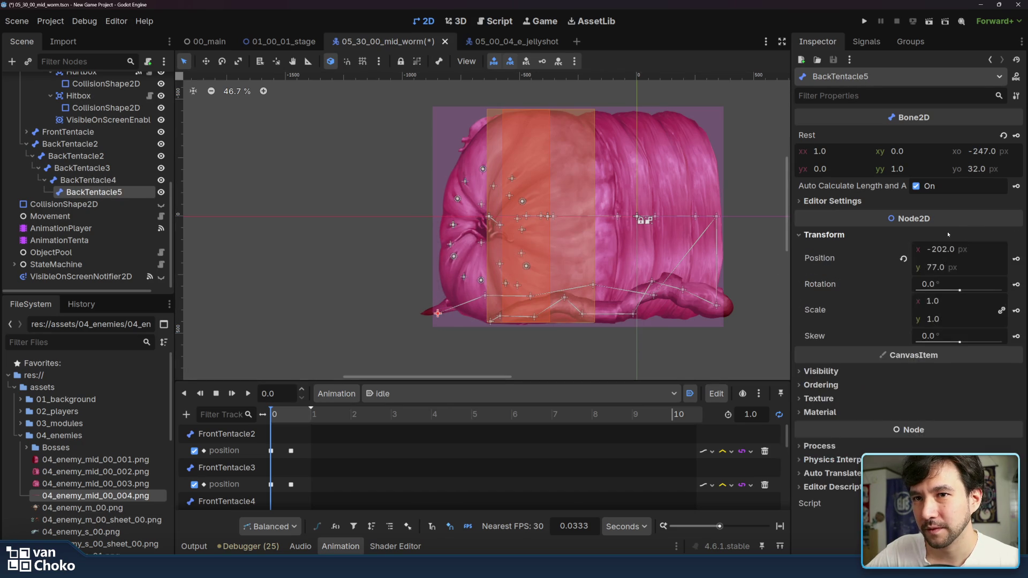
{"action": "left_click", "coordinate": [1015, 259]}
{"action": "left_click", "coordinate": [493, 324]}
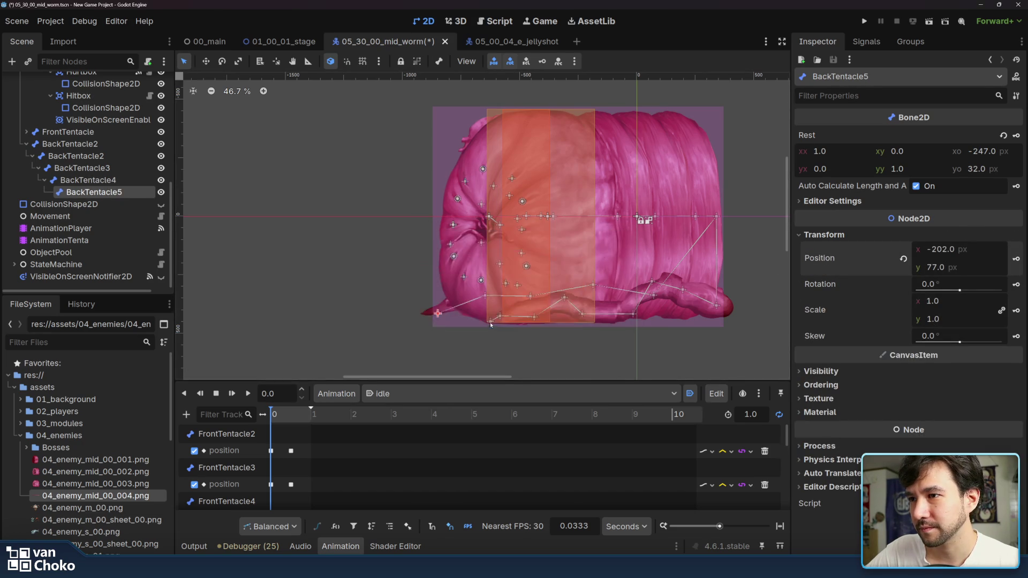
{"action": "mouse_move", "coordinate": [280, 417]}
{"action": "left_mouse_down"}
{"action": "mouse_move", "coordinate": [312, 417]}
{"action": "mouse_move", "coordinate": [252, 417]}
{"action": "left_mouse_up"}
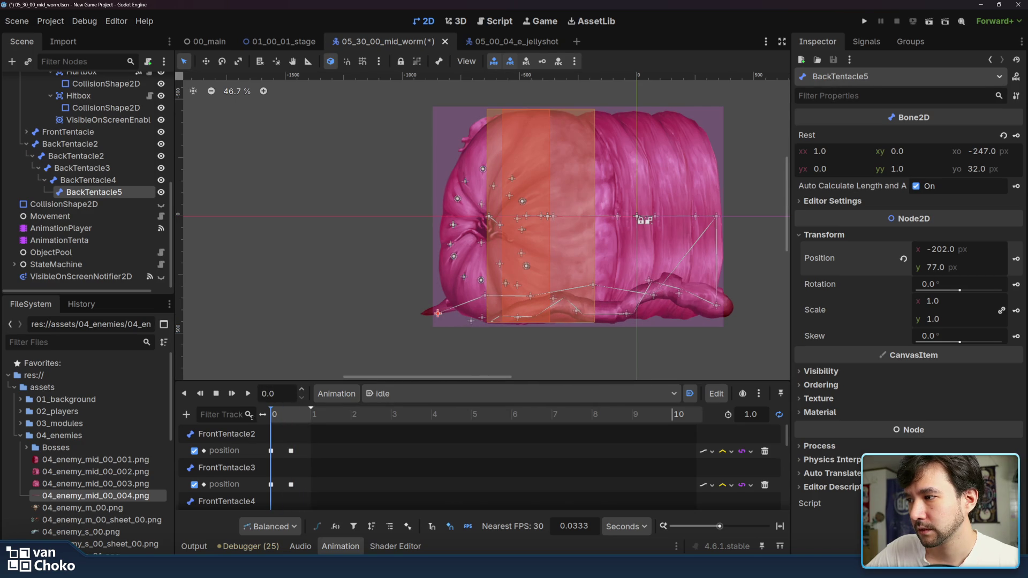
{"action": "scroll", "coordinate": [310, 450], "scroll_direction": "down", "scroll_amount": 5}
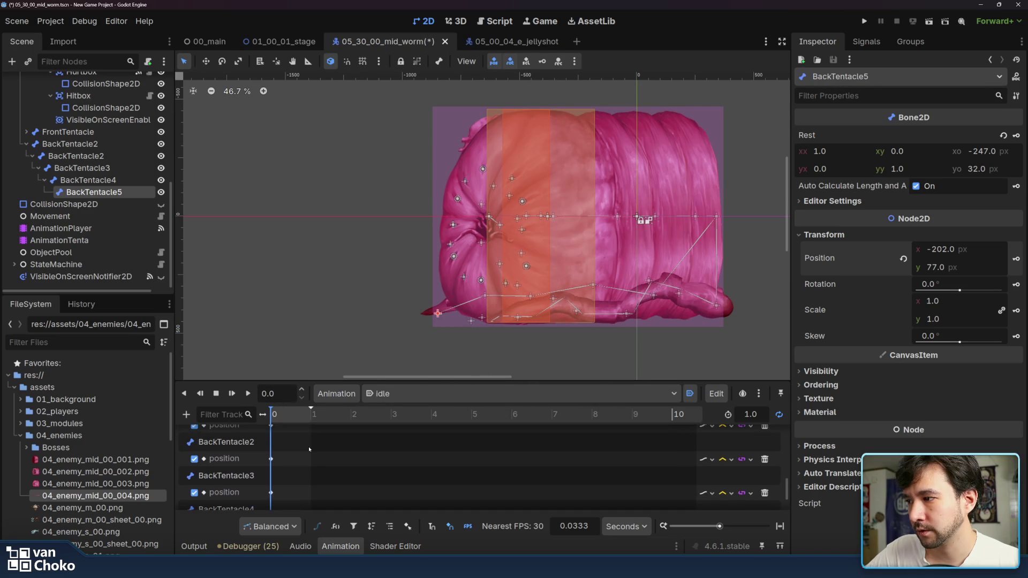
Step: Enlarge the animation panel, go to 0.5 s, and pull the tentacle tip left
{"action": "left_click_drag", "start_coordinate": [315, 384], "coordinate": [314, 295]}
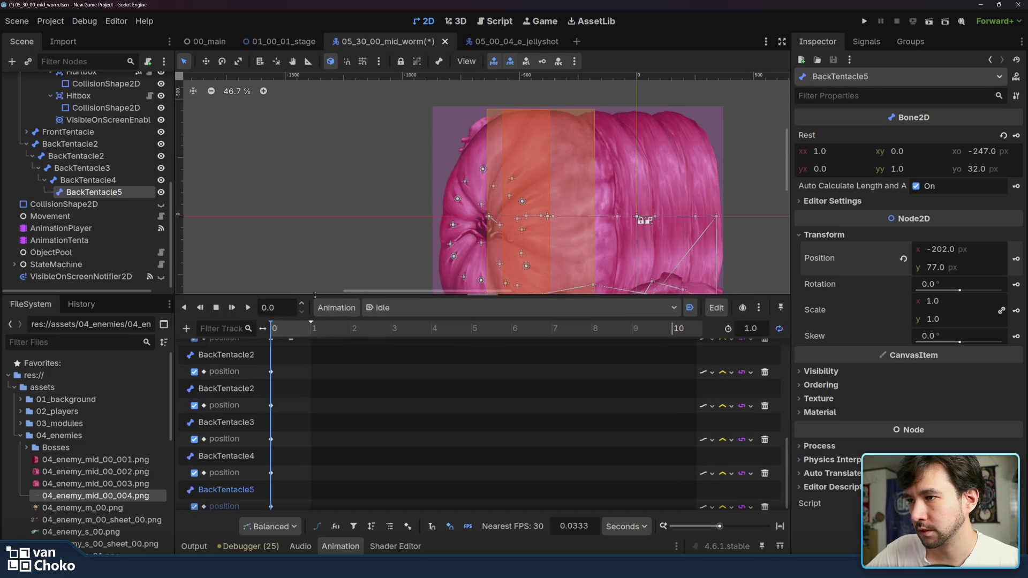
{"action": "scroll", "coordinate": [482, 187], "scroll_direction": "down", "scroll_amount": 5}
{"action": "scroll", "coordinate": [327, 406], "scroll_direction": "up", "scroll_amount": 1}
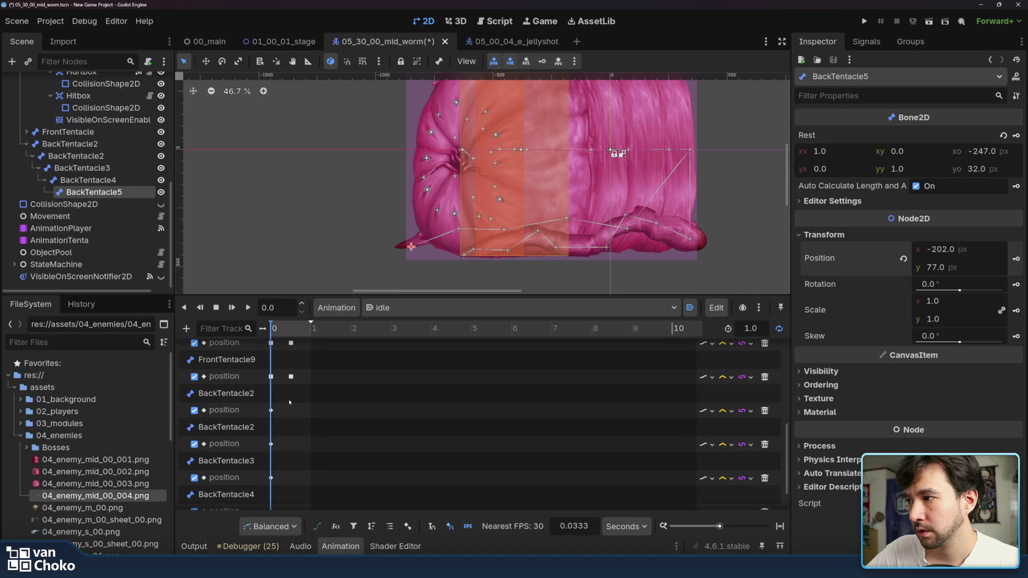
{"action": "left_click", "coordinate": [291, 328]}
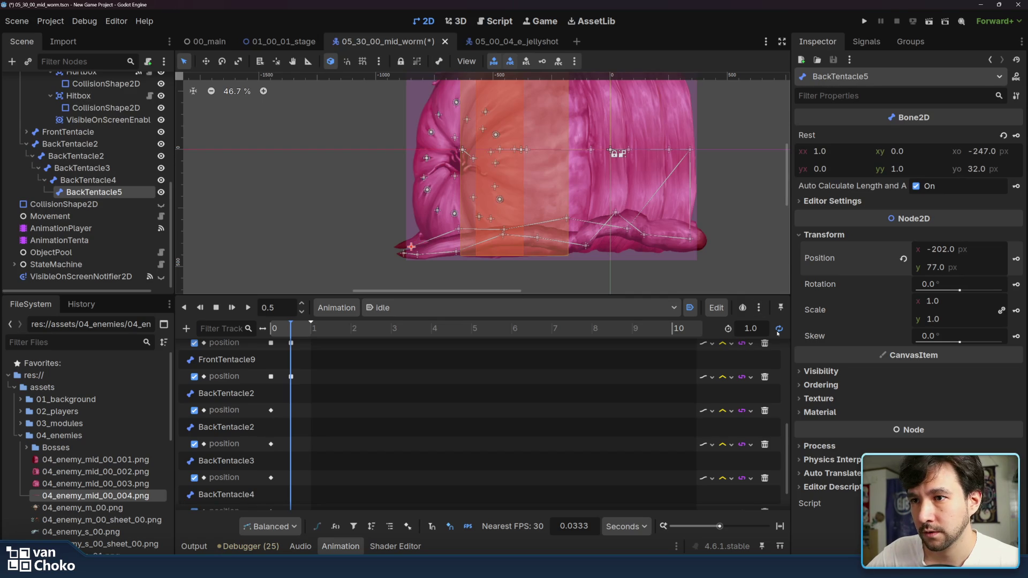
{"action": "mouse_move", "coordinate": [411, 248]}
{"action": "left_mouse_down"}
{"action": "mouse_move", "coordinate": [376, 248]}
{"action": "mouse_move", "coordinate": [398, 247]}
{"action": "left_mouse_up"}
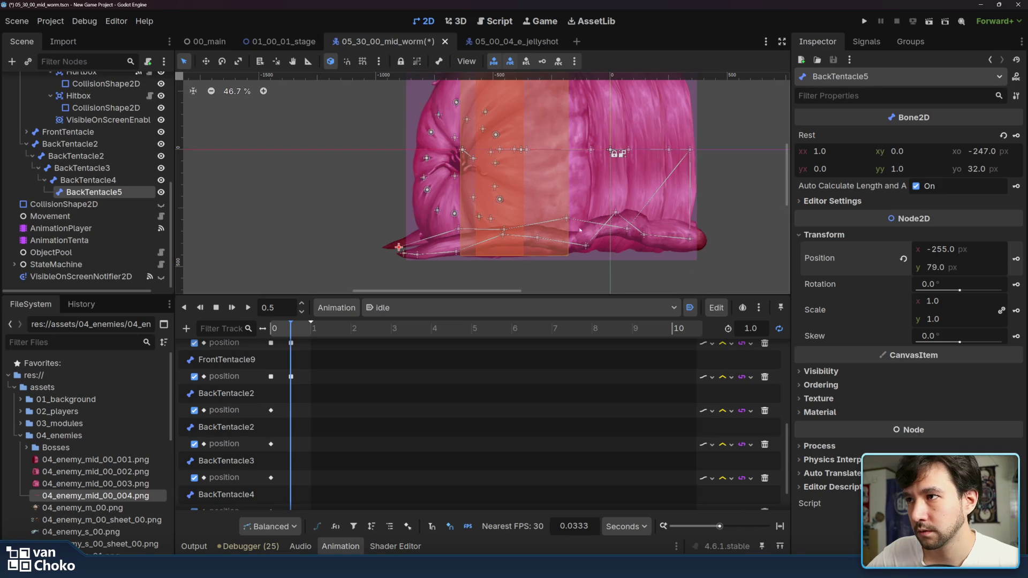
Step: Bend BackTentacle2 and keyframe its position at 0.5 s
{"action": "left_click_drag", "start_coordinate": [626, 231], "coordinate": [618, 230]}
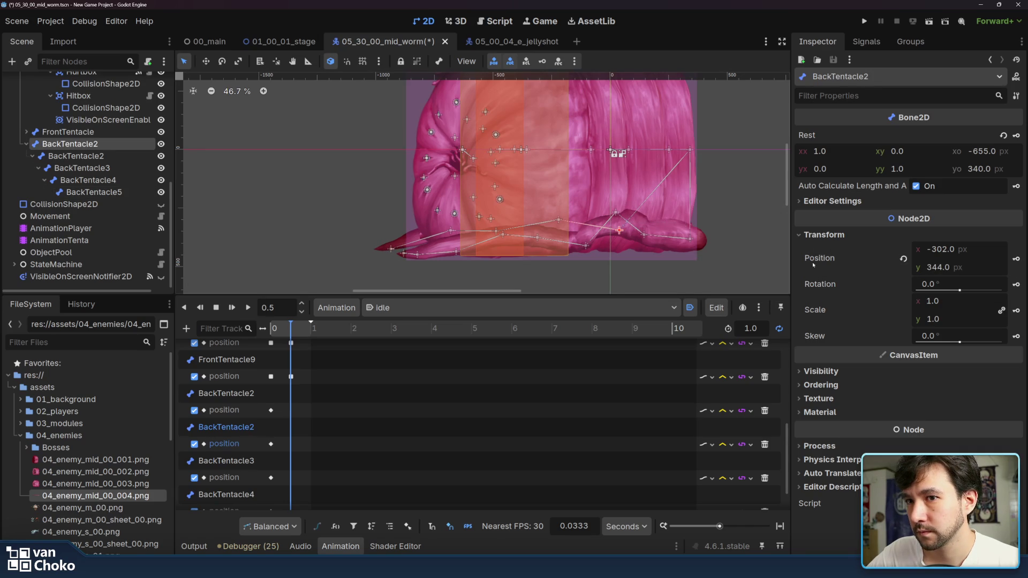
{"action": "left_click", "coordinate": [1015, 258]}
{"action": "left_click_drag", "start_coordinate": [552, 220], "coordinate": [543, 232]}
{"action": "left_click", "coordinate": [563, 222]}
{"action": "left_click", "coordinate": [1015, 258]}
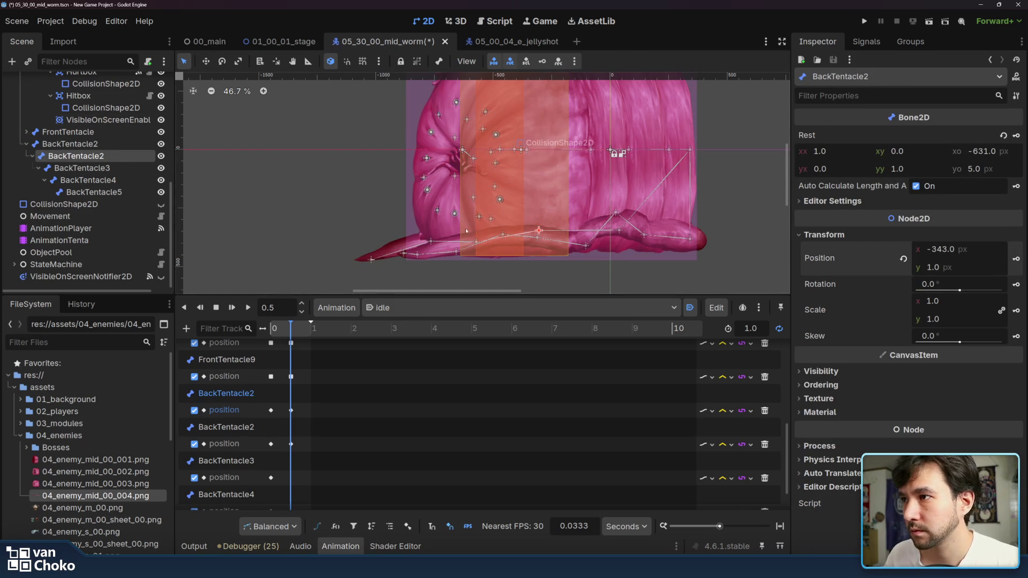
Step: Curl BackTentacle3, 4 and 5 into the new pose and preview the idle animation
{"action": "left_click", "coordinate": [476, 242]}
{"action": "left_click_drag", "start_coordinate": [476, 242], "coordinate": [474, 231]}
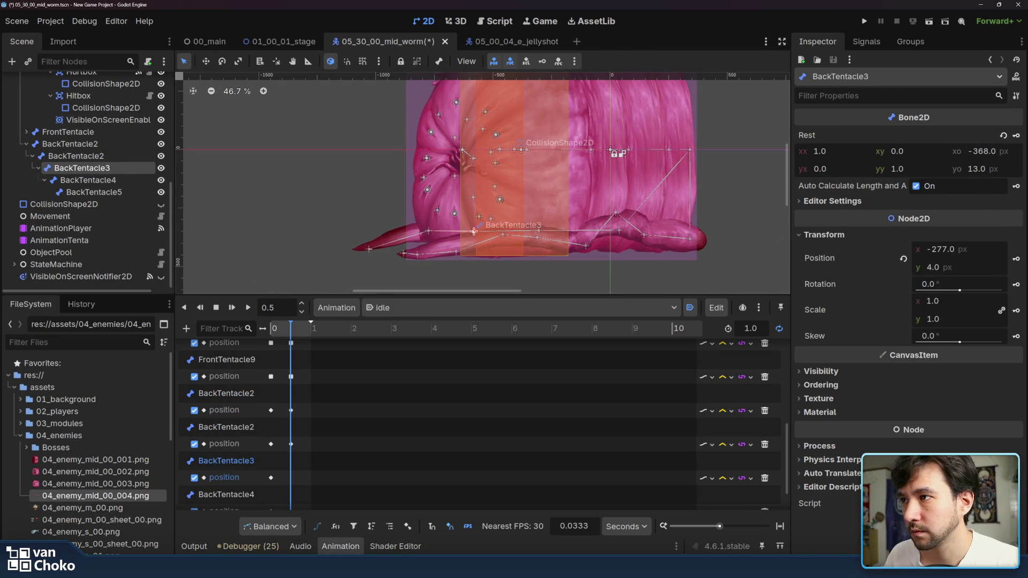
{"action": "left_click_drag", "start_coordinate": [402, 232], "coordinate": [420, 239]}
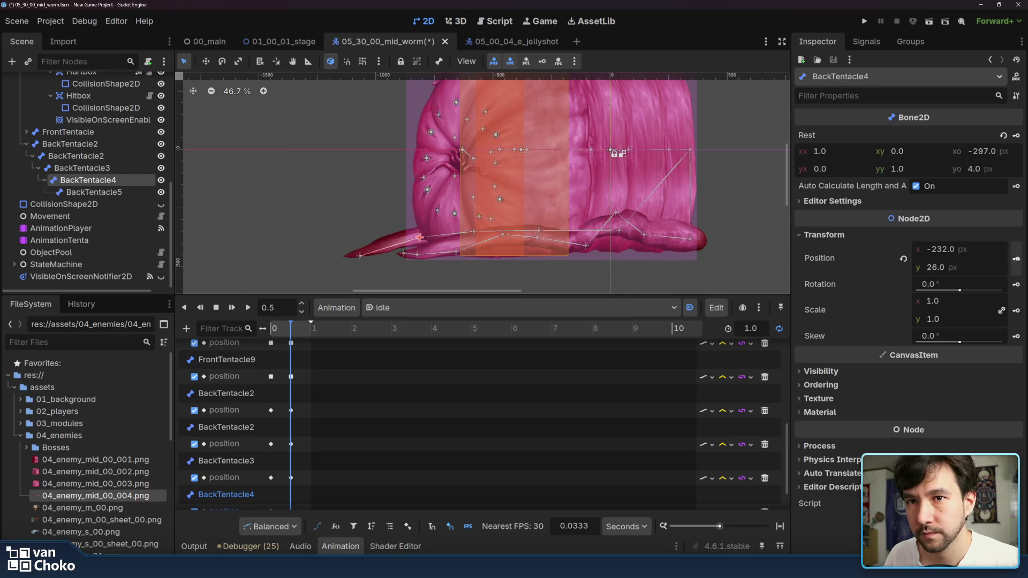
{"action": "left_click_drag", "start_coordinate": [363, 258], "coordinate": [357, 240]}
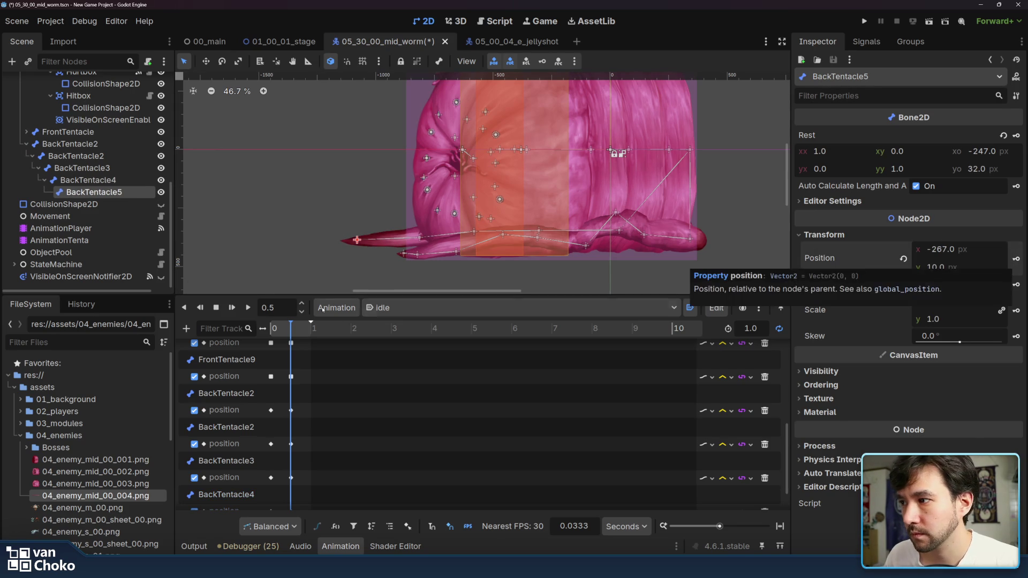
{"action": "left_click", "coordinate": [253, 309]}
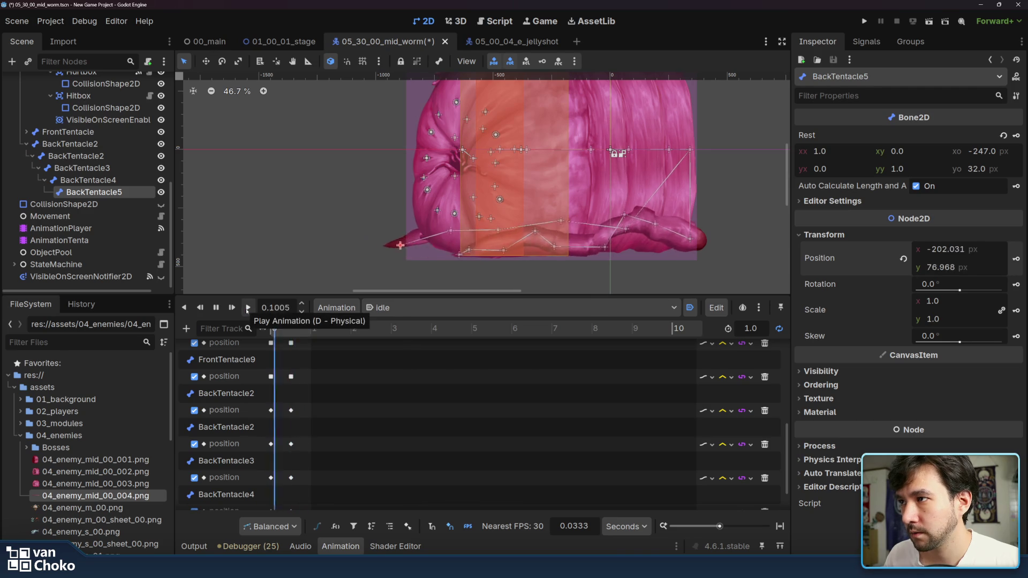
Step: Box-select the back tentacle keyframes and apply the Ease In-Out preset (-2.00 easing)
{"action": "scroll", "coordinate": [570, 252], "scroll_direction": "down", "scroll_amount": 2}
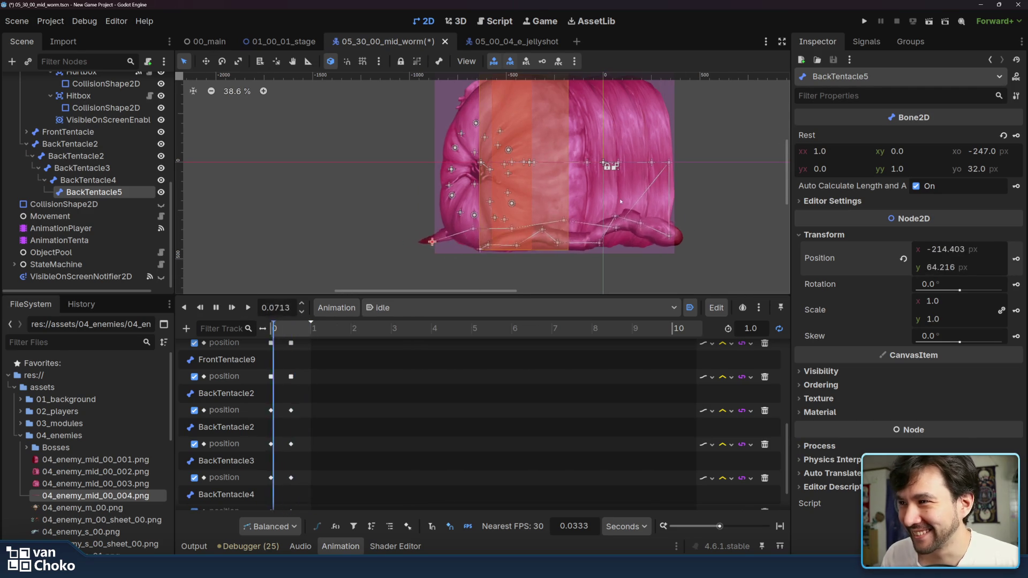
{"action": "left_click_drag", "start_coordinate": [619, 199], "coordinate": [598, 232]}
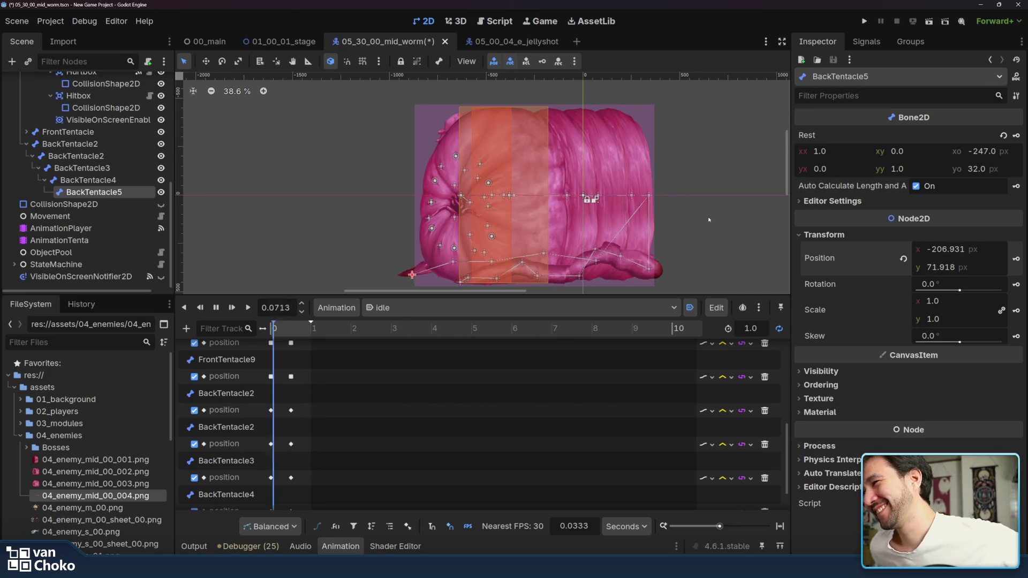
{"action": "left_click", "coordinate": [709, 220]}
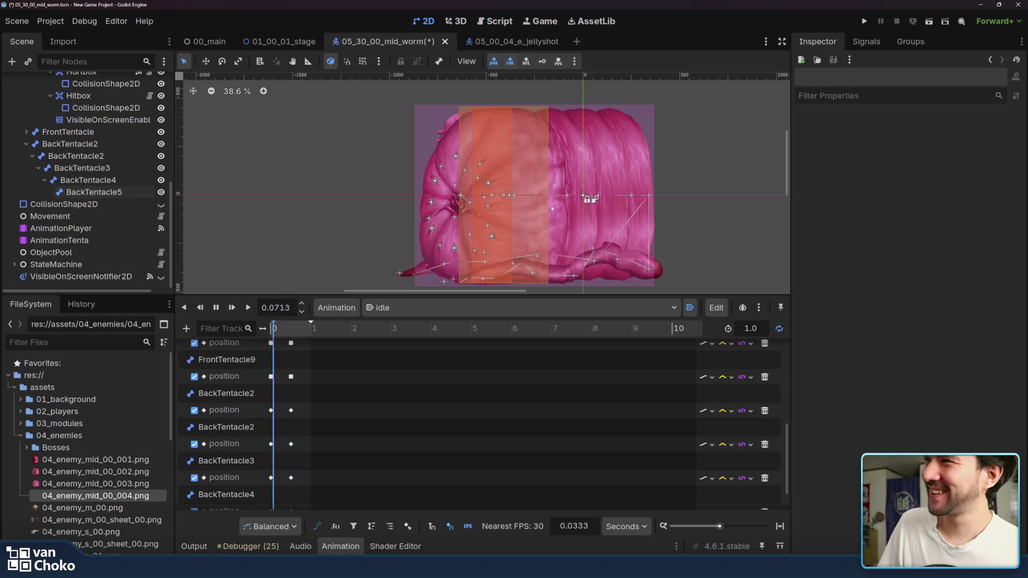
{"action": "scroll", "coordinate": [611, 198], "scroll_direction": "down", "scroll_amount": 3}
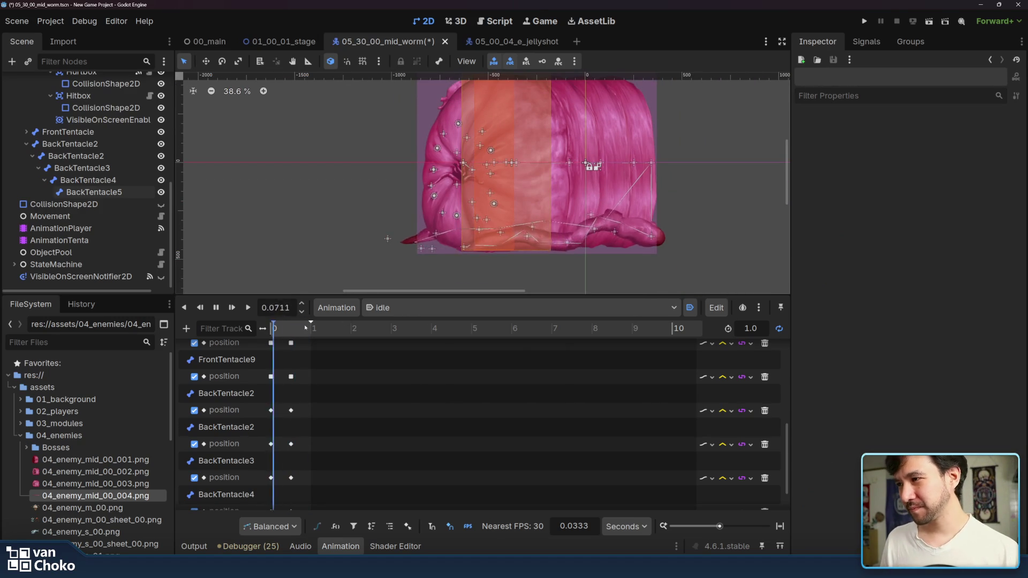
{"action": "left_click_drag", "start_coordinate": [308, 405], "coordinate": [255, 516]}
{"action": "right_click", "coordinate": [924, 185]}
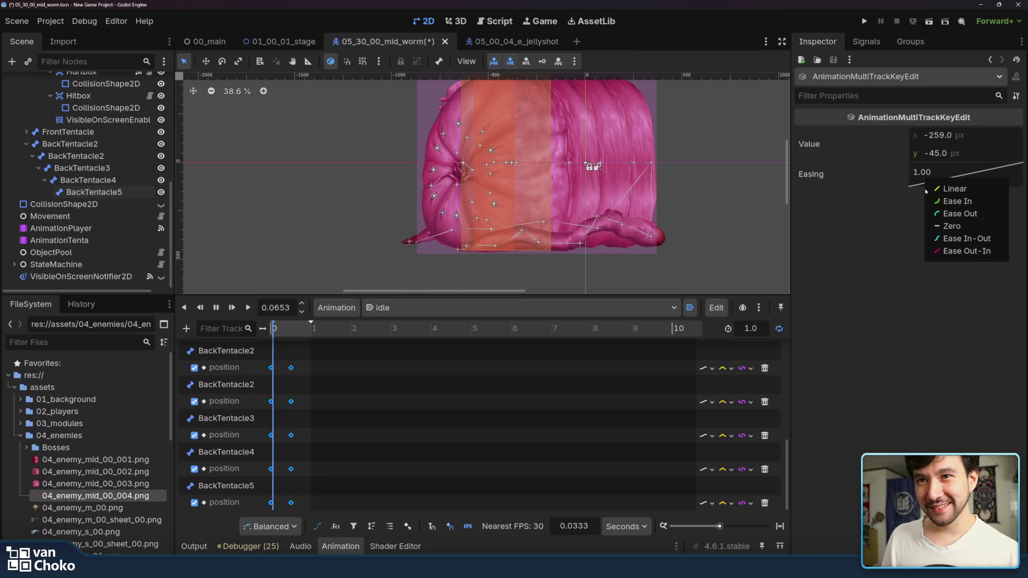
{"action": "left_click", "coordinate": [958, 244]}
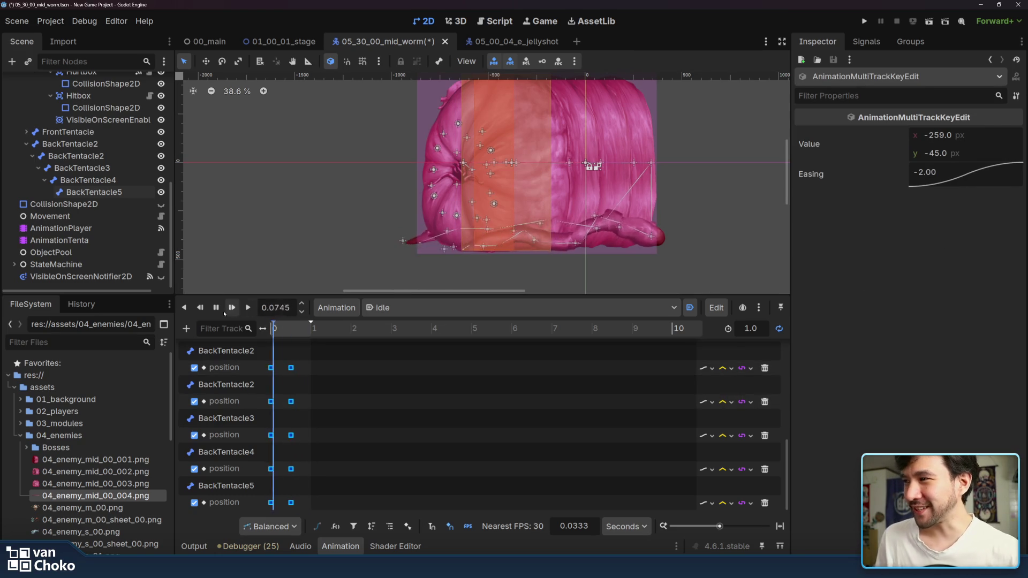
Step: Stop playback, select the later back tentacle keys, then play and pause the idle animation
{"action": "key", "text": "s"}
{"action": "mouse_move", "coordinate": [293, 358]}
{"action": "left_mouse_down"}
{"action": "mouse_move", "coordinate": [295, 508]}
{"action": "mouse_move", "coordinate": [285, 512]}
{"action": "left_mouse_up"}
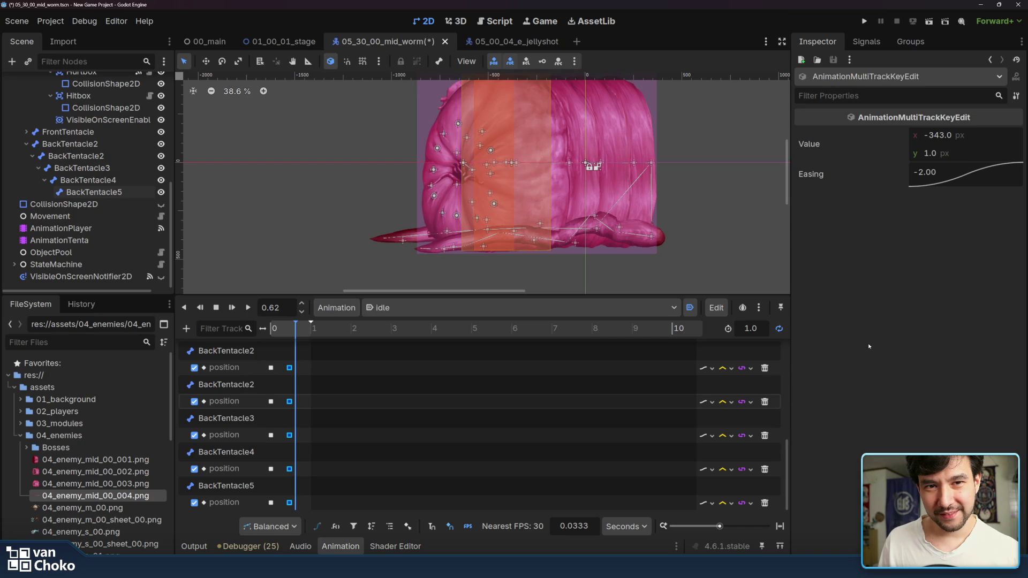
{"action": "left_click", "coordinate": [247, 308]}
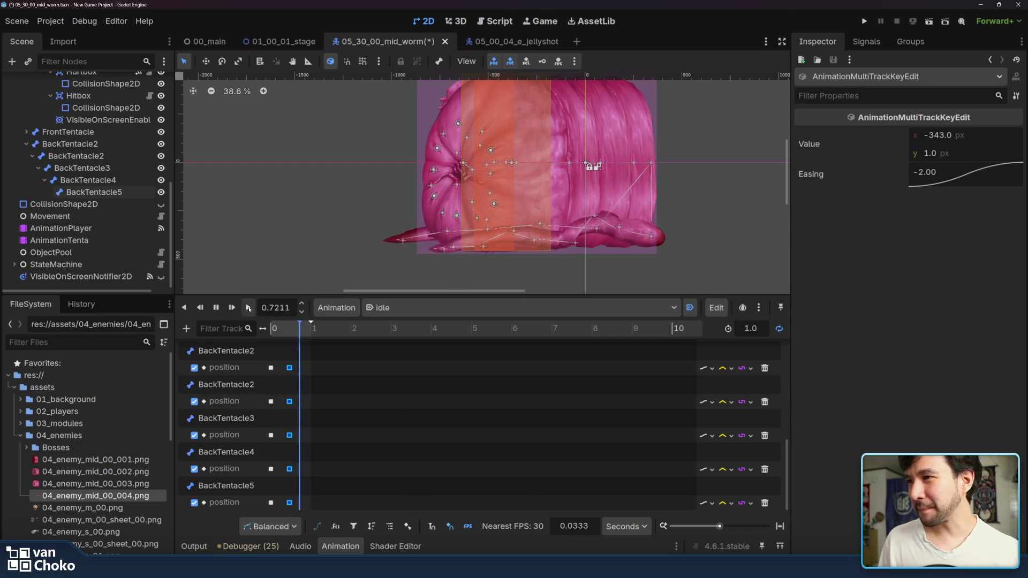
{"action": "left_click", "coordinate": [216, 308]}
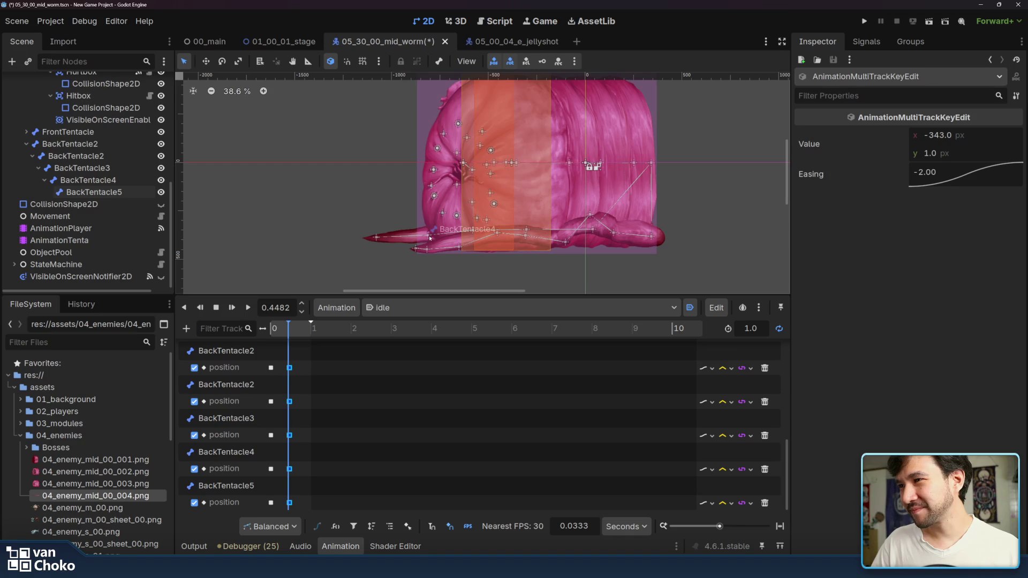
Step: Inspect the keyframe columns and the BackTentacle4 key, then replay the idle animation
{"action": "left_click_drag", "start_coordinate": [277, 363], "coordinate": [265, 530]}
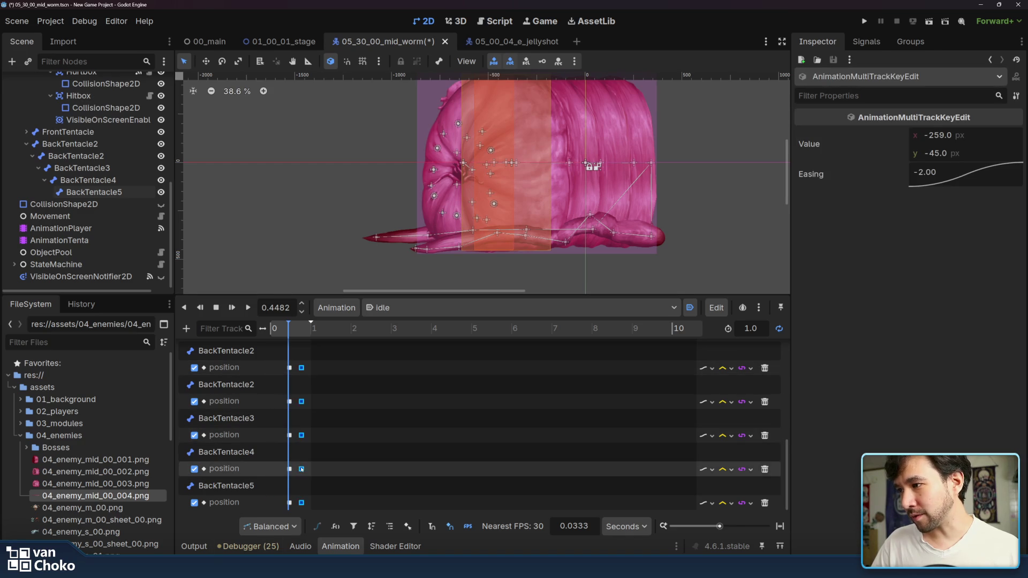
{"action": "left_click_drag", "start_coordinate": [299, 508], "coordinate": [282, 361]}
{"action": "left_click_drag", "start_coordinate": [318, 508], "coordinate": [276, 364]}
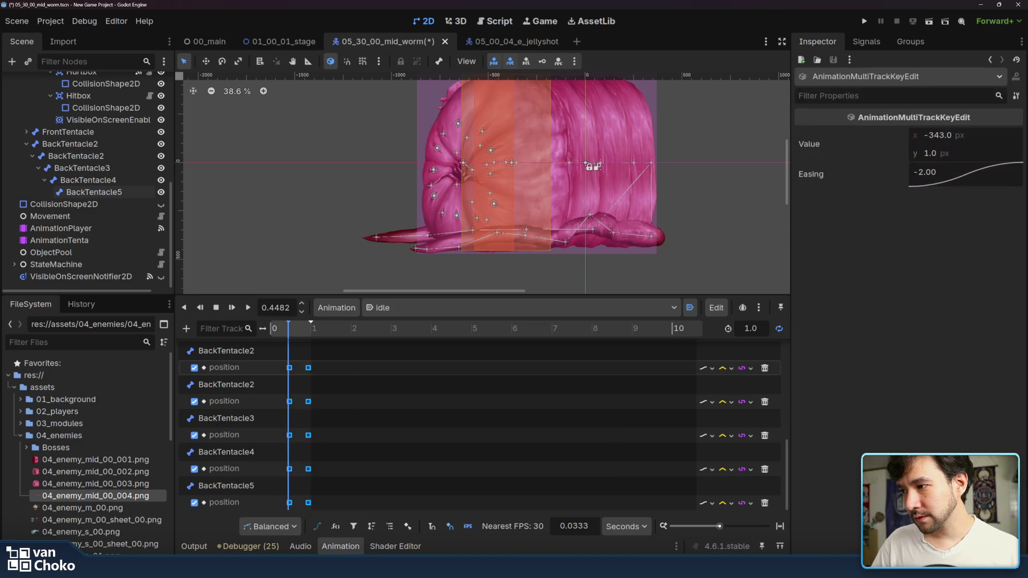
{"action": "left_click", "coordinate": [289, 469]}
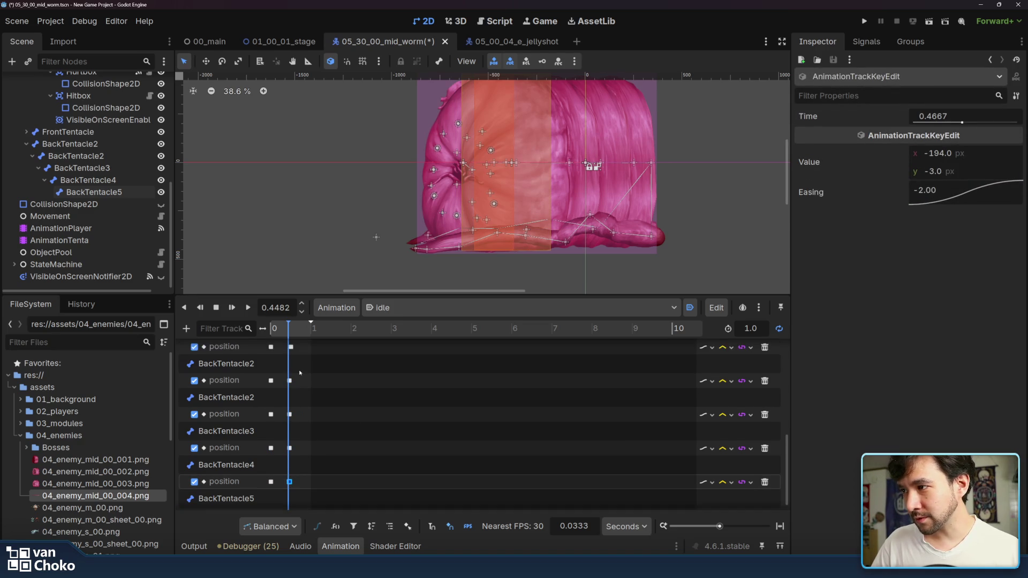
{"action": "left_click", "coordinate": [248, 309]}
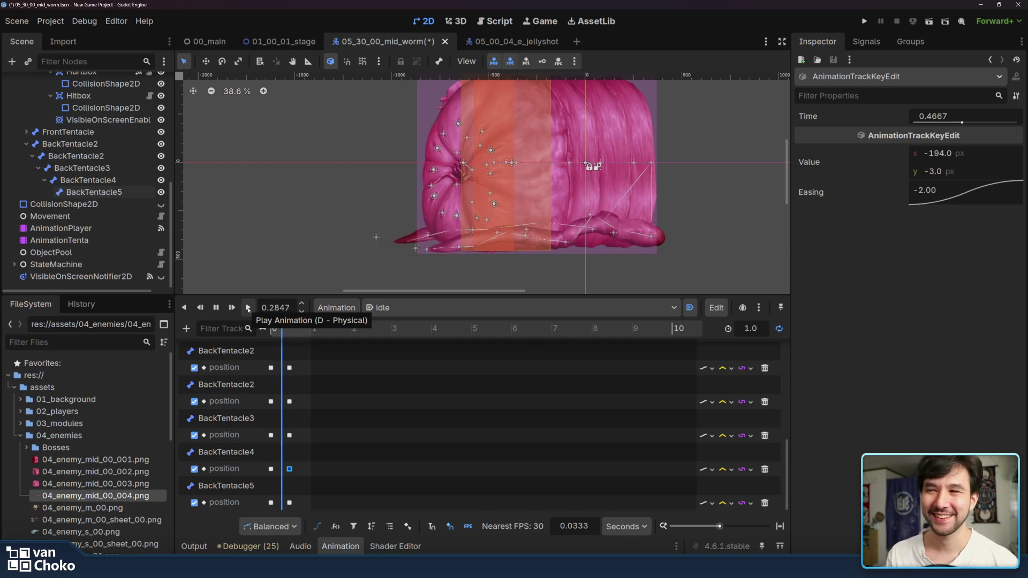
Step: Box-select the BackTentacle2–5 position keys and drag them slightly later on the timeline
{"action": "left_click", "coordinate": [311, 382]}
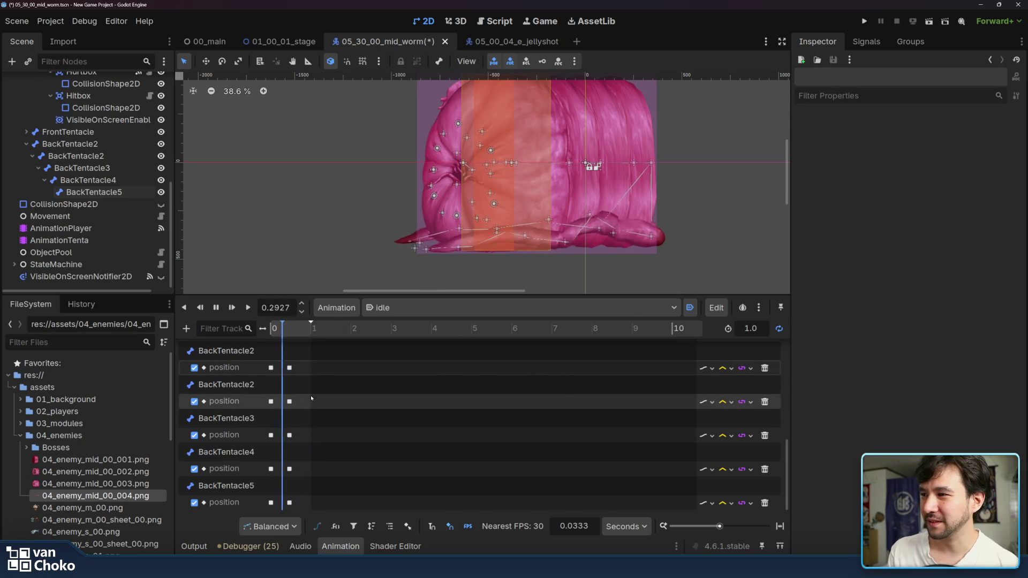
{"action": "mouse_move", "coordinate": [304, 398]}
{"action": "left_mouse_down"}
{"action": "mouse_move", "coordinate": [284, 498]}
{"action": "mouse_move", "coordinate": [266, 510]}
{"action": "left_mouse_up"}
{"action": "scroll", "coordinate": [328, 439], "scroll_direction": "up", "scroll_amount": 3}
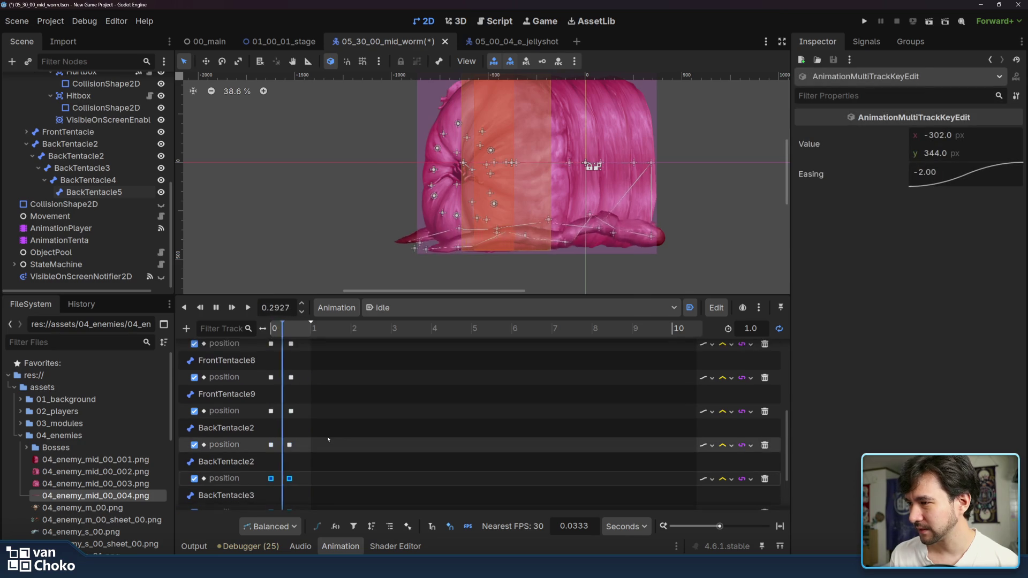
{"action": "scroll", "coordinate": [327, 439], "scroll_direction": "down", "scroll_amount": 3}
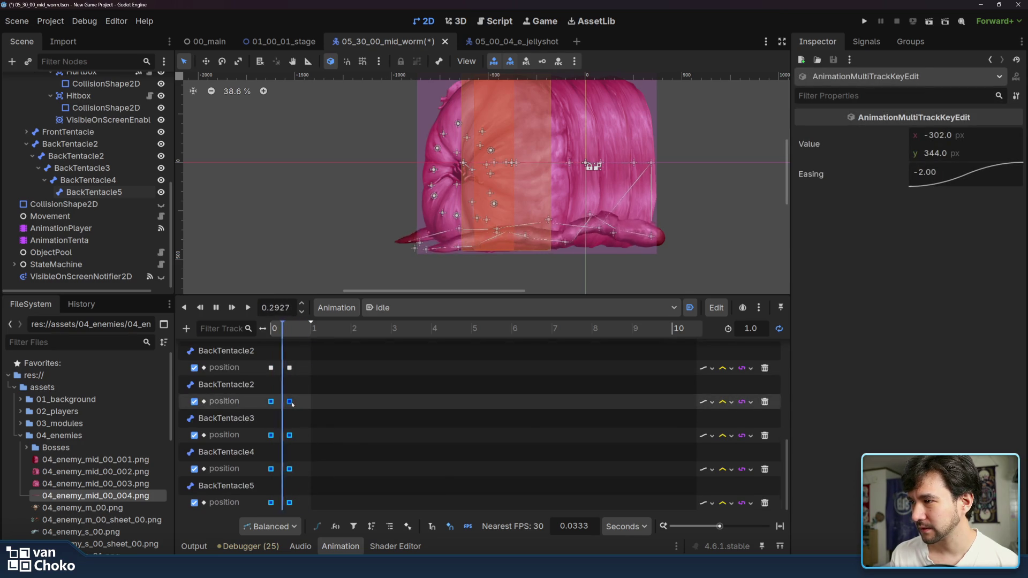
{"action": "left_click_drag", "start_coordinate": [293, 404], "coordinate": [299, 403]}
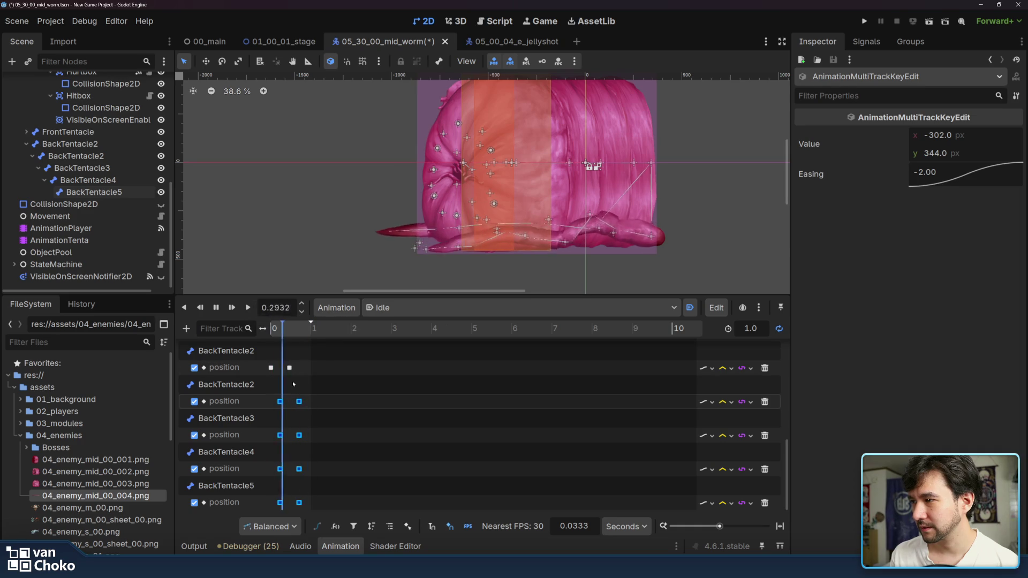
{"action": "scroll", "coordinate": [292, 381], "scroll_direction": "up", "scroll_amount": 1}
{"action": "scroll", "coordinate": [292, 381], "scroll_direction": "down", "scroll_amount": 1}
{"action": "mouse_move", "coordinate": [304, 383]}
{"action": "left_mouse_down"}
{"action": "mouse_move", "coordinate": [291, 381]}
{"action": "mouse_move", "coordinate": [300, 382]}
{"action": "left_mouse_up"}
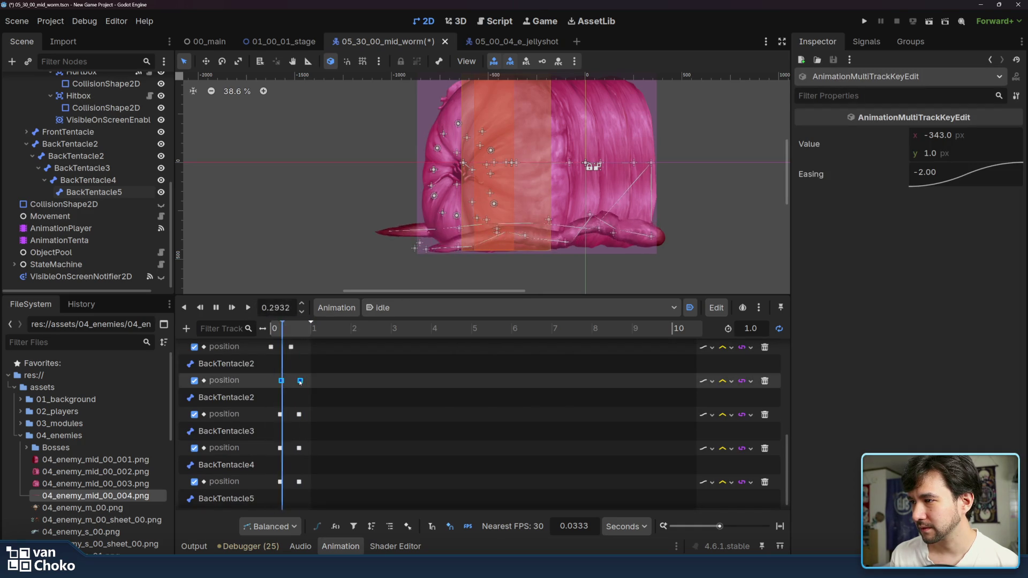
{"action": "left_click", "coordinate": [351, 379]}
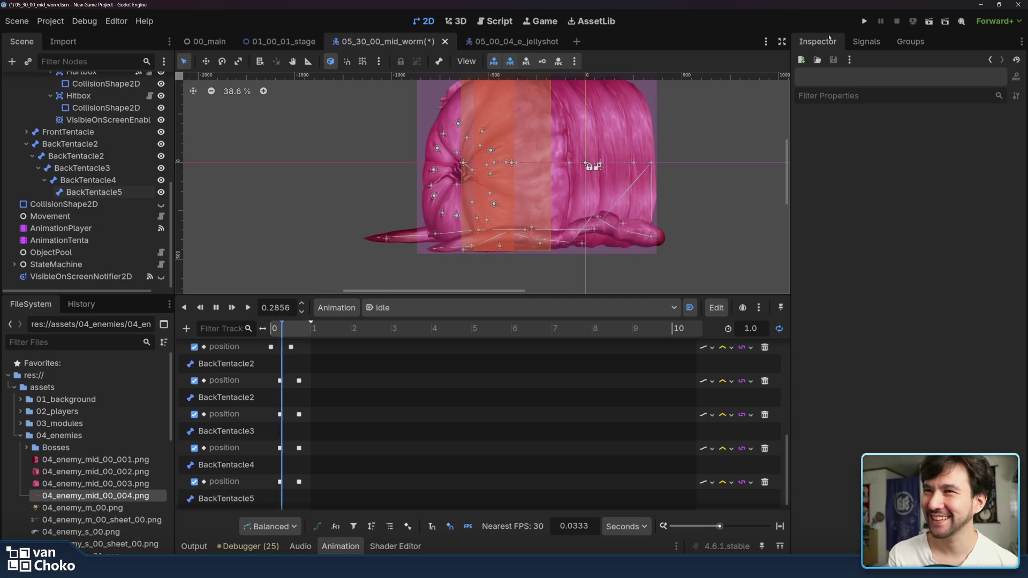
{"action": "scroll", "coordinate": [709, 182], "scroll_direction": "up", "scroll_amount": 1}
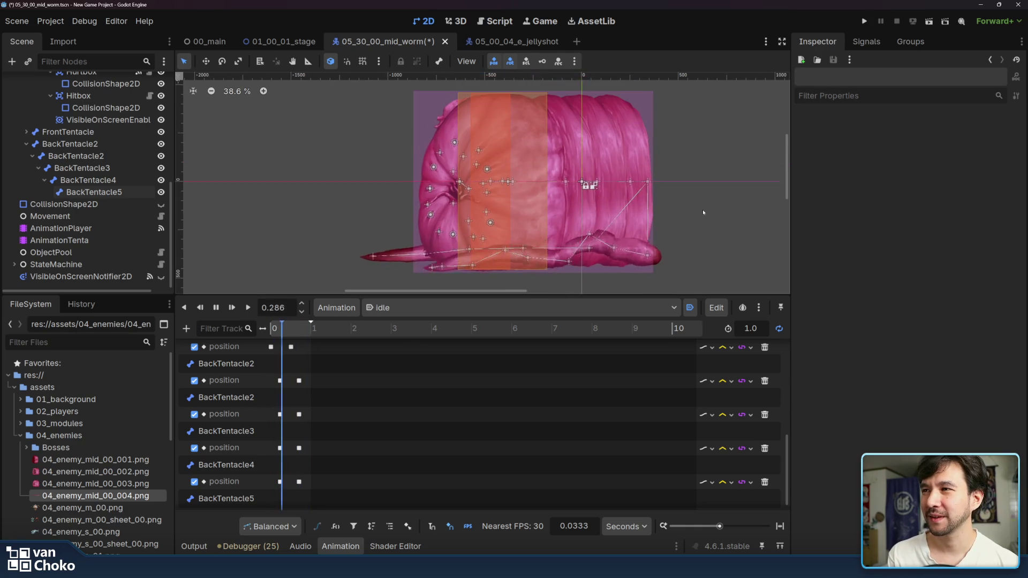
{"action": "left_click_drag", "start_coordinate": [704, 212], "coordinate": [714, 194]}
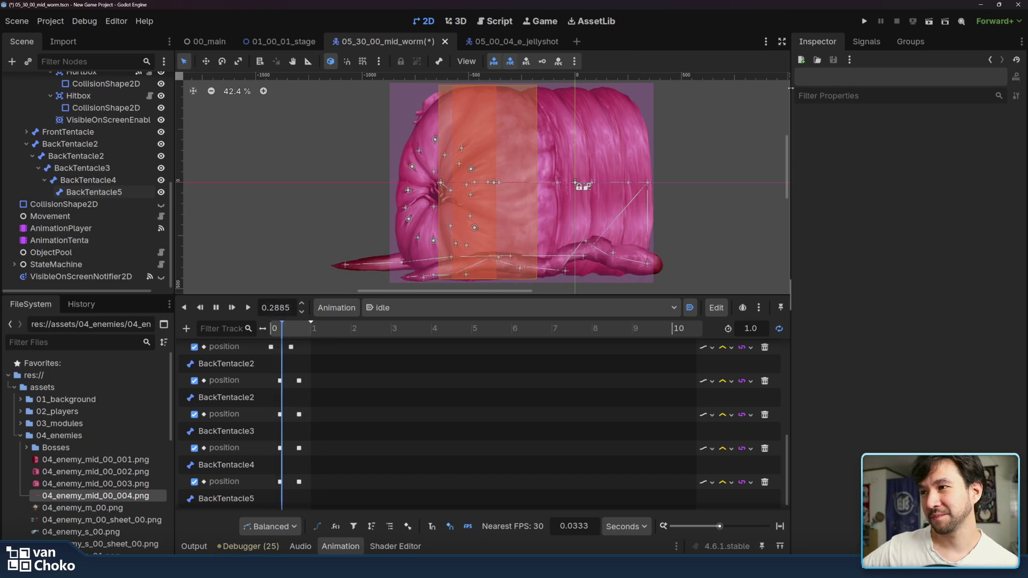
{"action": "scroll", "coordinate": [731, 176], "scroll_direction": "down", "scroll_amount": 2}
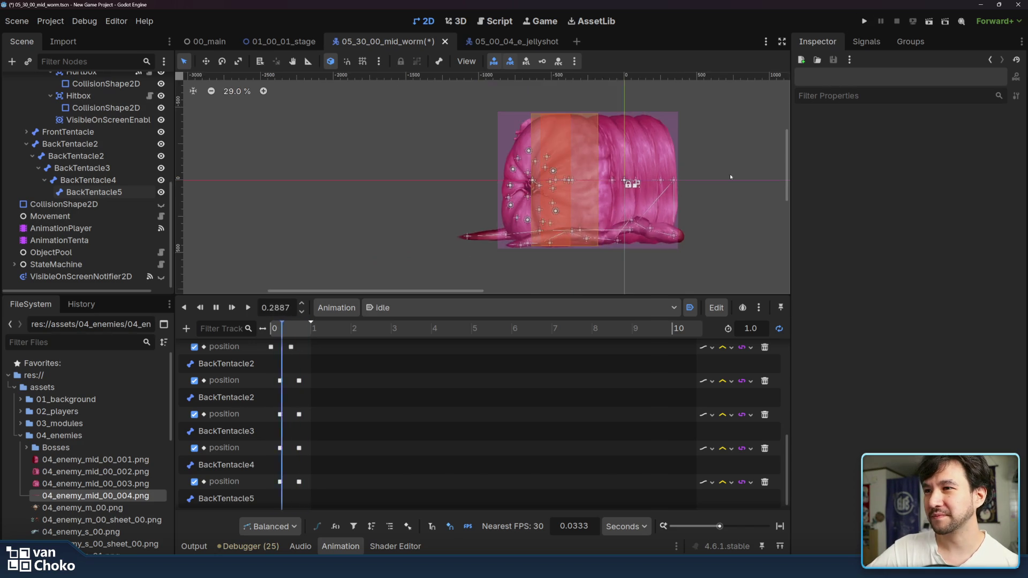
{"action": "scroll", "coordinate": [730, 175], "scroll_direction": "up", "scroll_amount": 2}
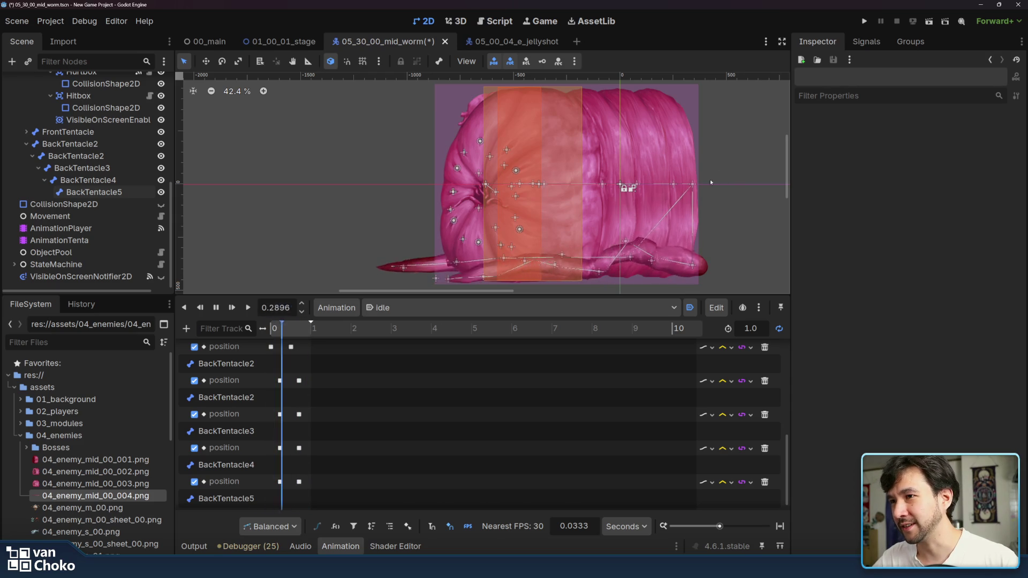
{"action": "scroll", "coordinate": [720, 207], "scroll_direction": "left", "scroll_amount": 1}
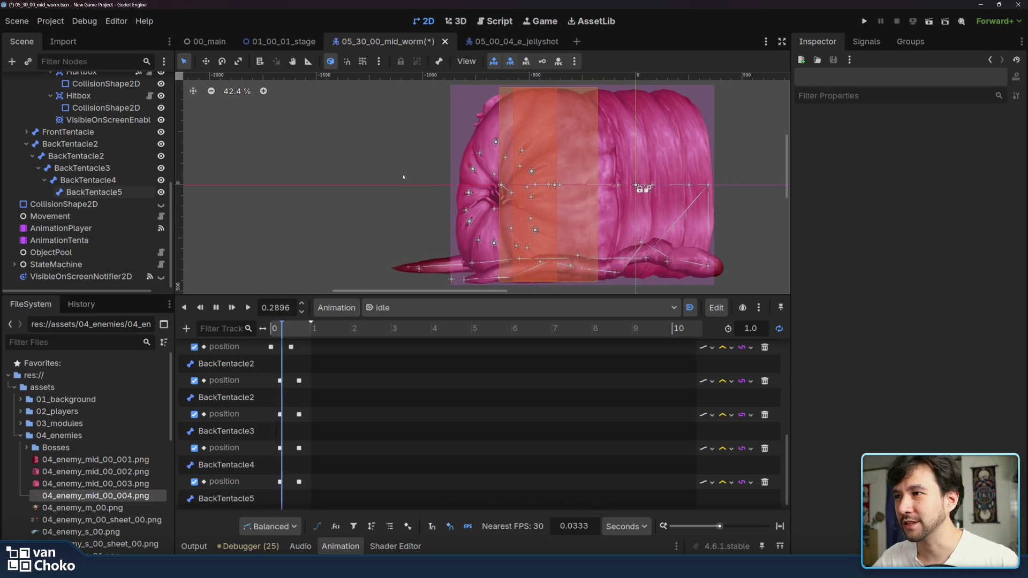
{"action": "key", "text": "F5"}
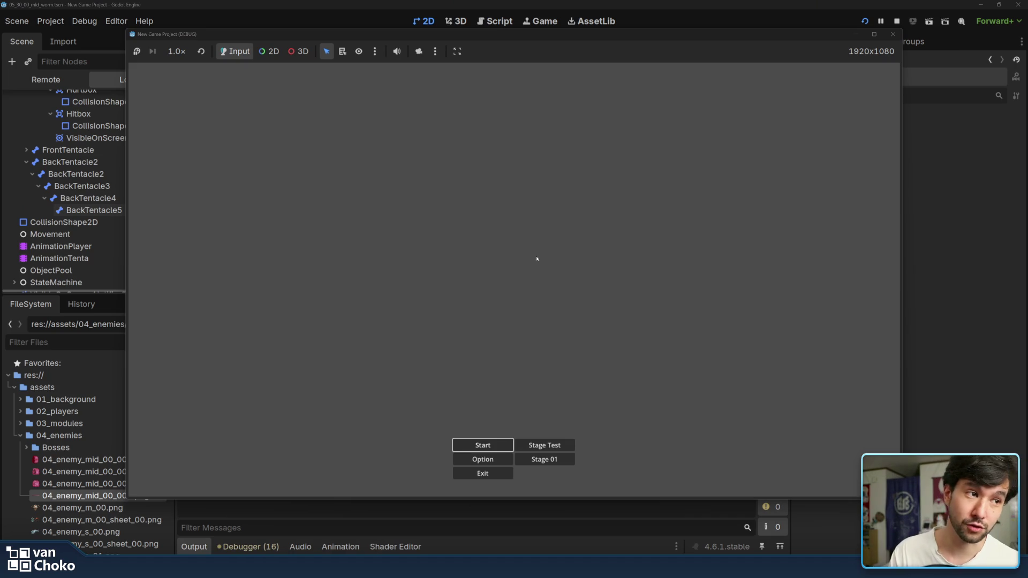
Step: Start a new game from the title menu, play the worm level, then stop the running game
{"action": "left_click", "coordinate": [467, 447]}
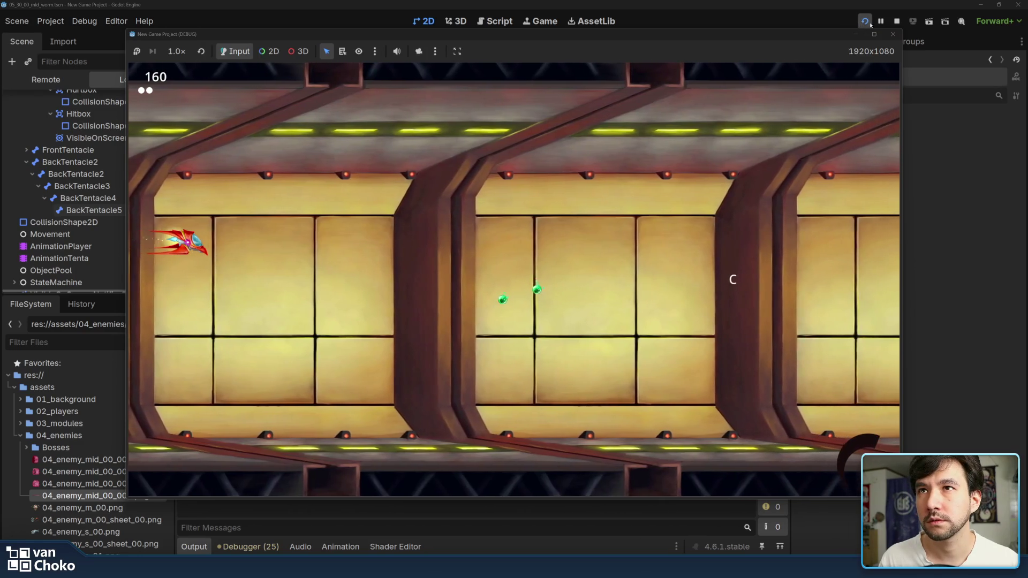
{"action": "left_click", "coordinate": [896, 23]}
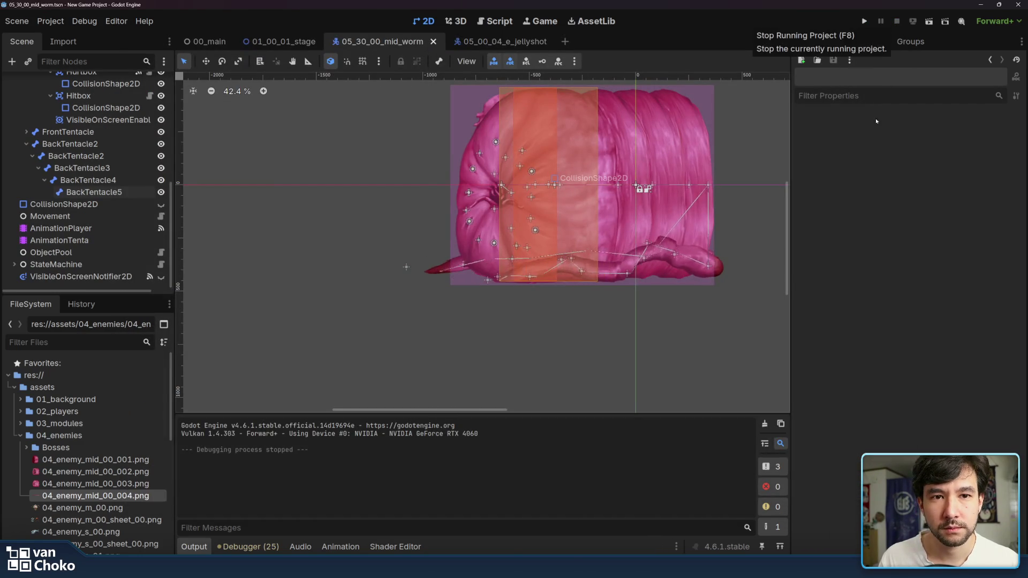
Step: Show the on-screen notifier and collision shape overlays, then save the scene and run the project
{"action": "scroll", "coordinate": [730, 179], "scroll_direction": "up", "scroll_amount": 2}
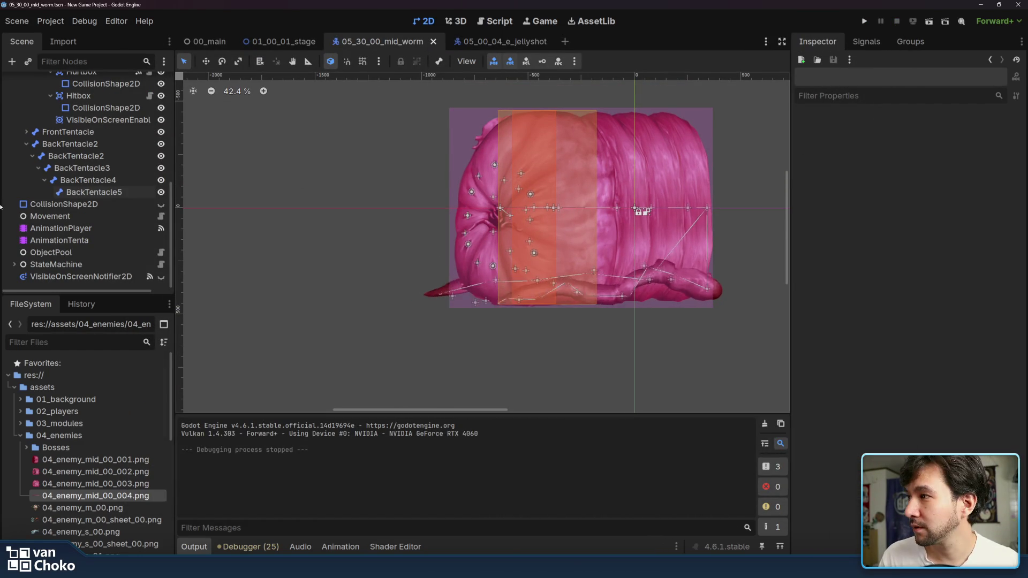
{"action": "left_click", "coordinate": [161, 276]}
{"action": "left_click", "coordinate": [161, 204]}
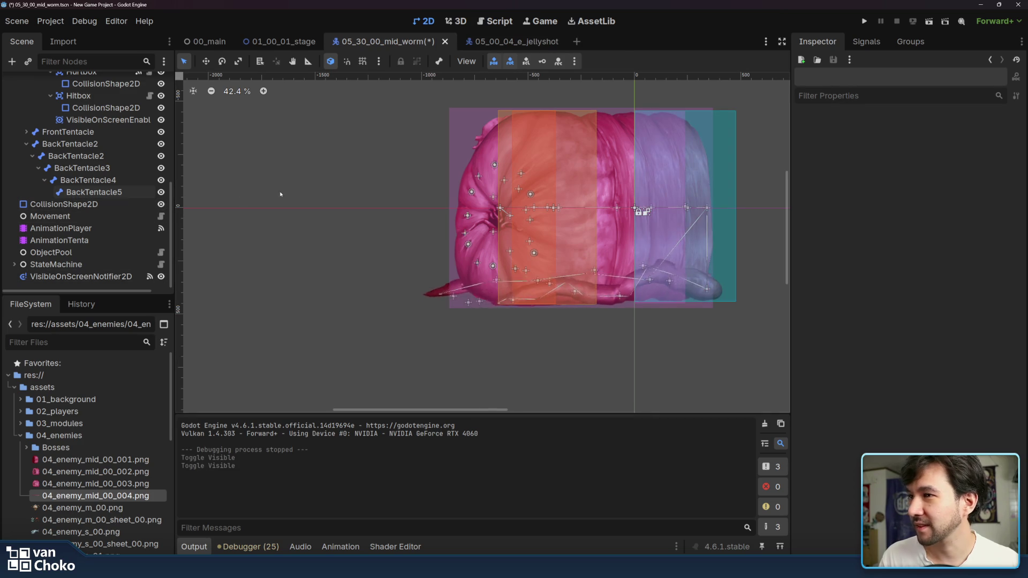
{"action": "left_click", "coordinate": [863, 21]}
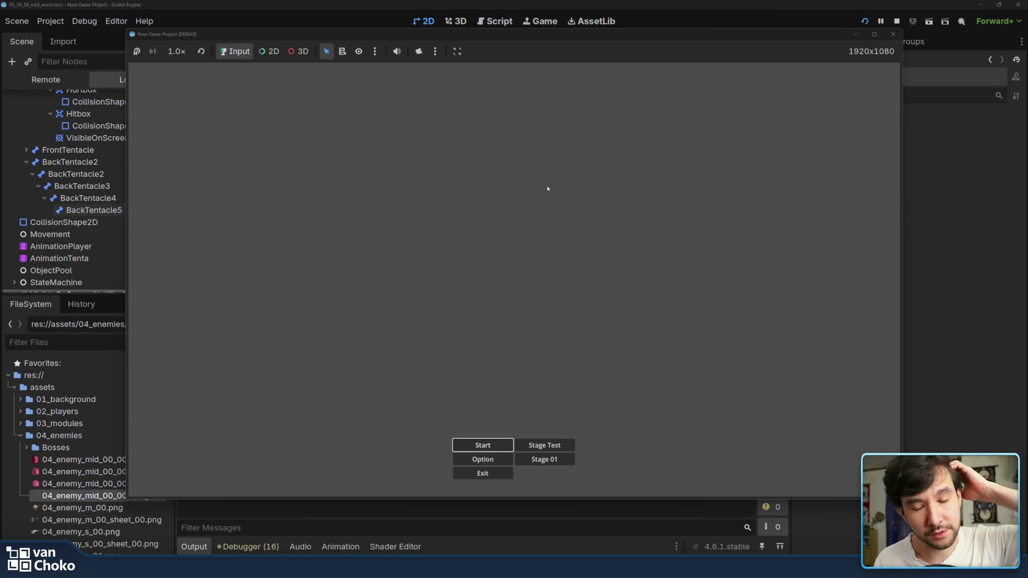
Step: Start the game, play until Game Over, restart, then stop the running game
{"action": "key", "text": "Return"}
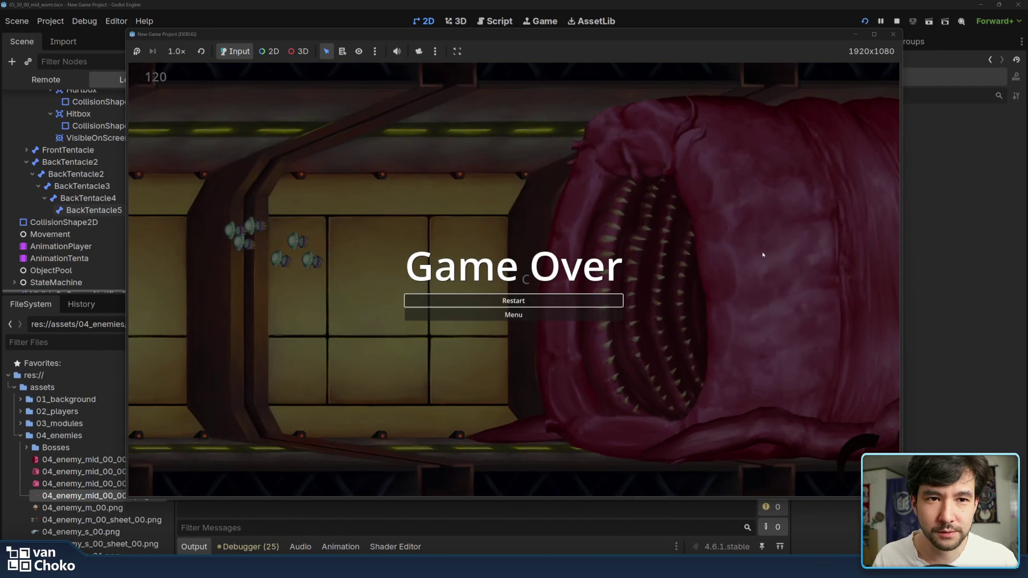
{"action": "left_click", "coordinate": [585, 302]}
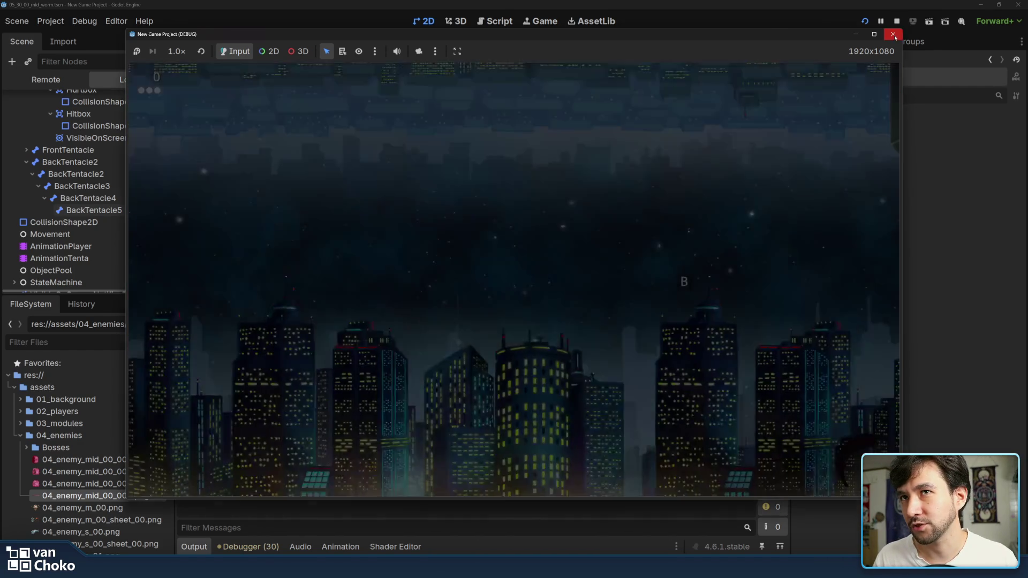
{"action": "left_click", "coordinate": [892, 33]}
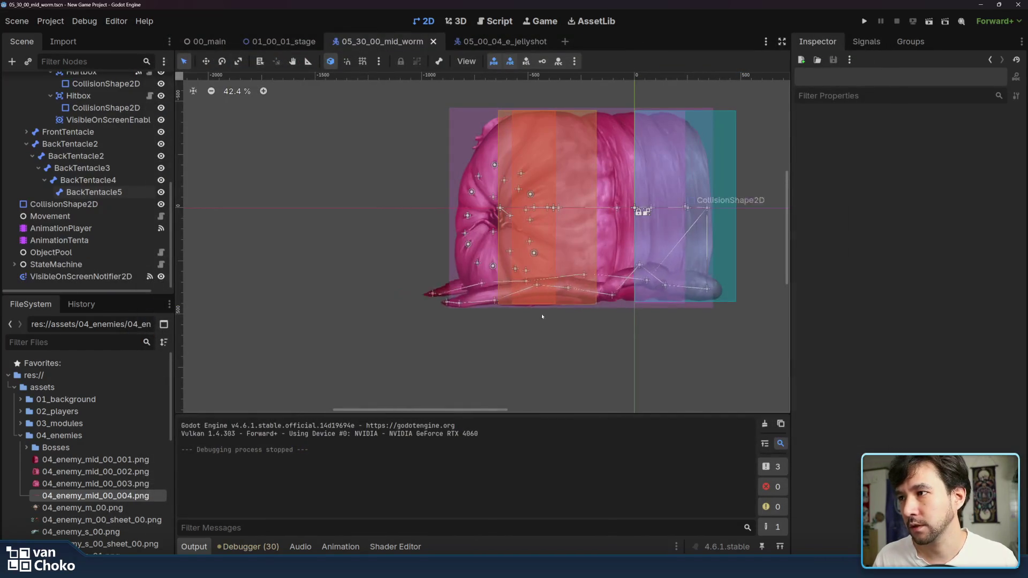
Step: Select and move the BackTentacle5 position keys in AnimationTenta's idle animation
{"action": "left_click", "coordinate": [103, 193]}
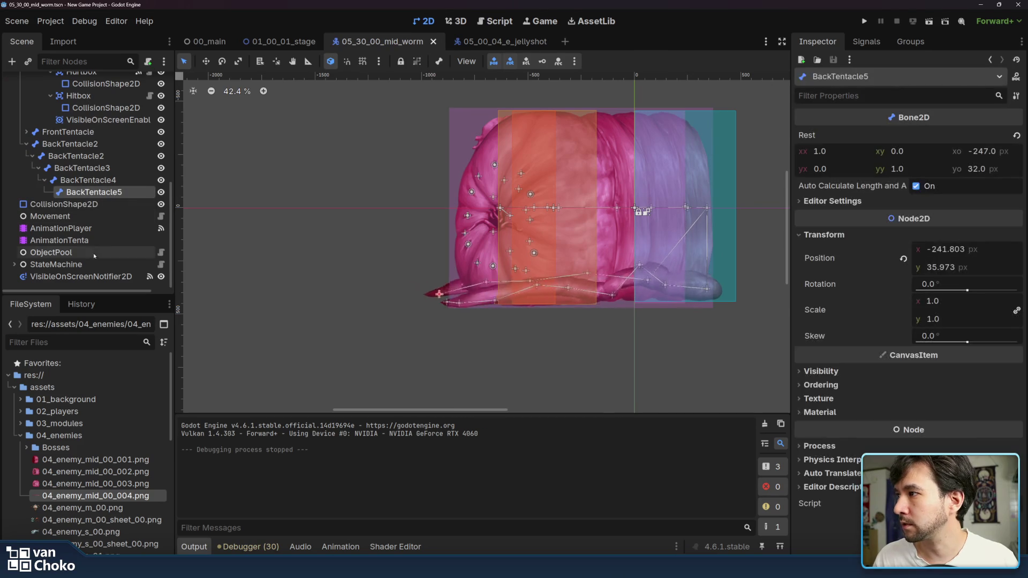
{"action": "left_click", "coordinate": [59, 240]}
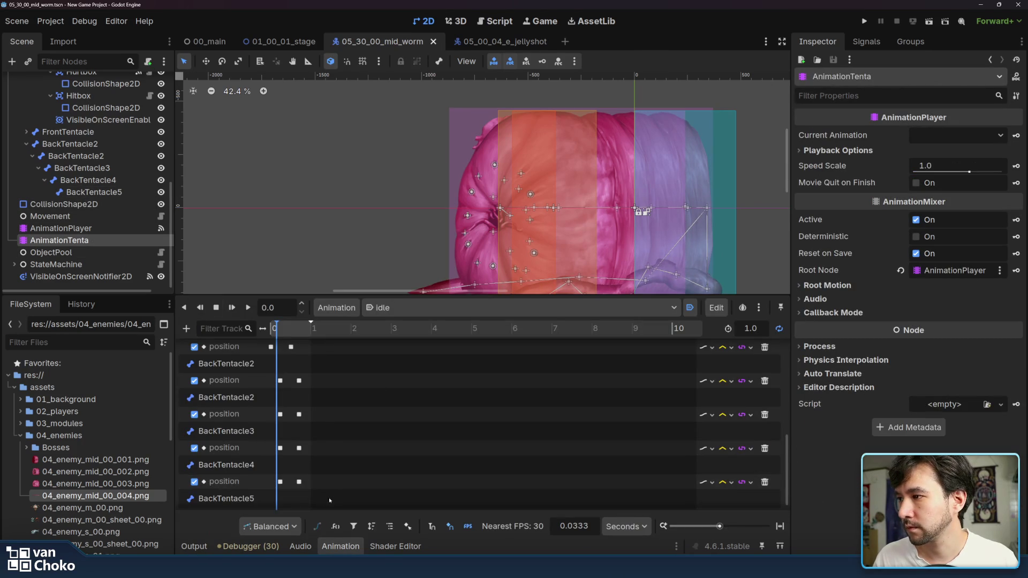
{"action": "left_click_drag", "start_coordinate": [300, 459], "coordinate": [302, 387]}
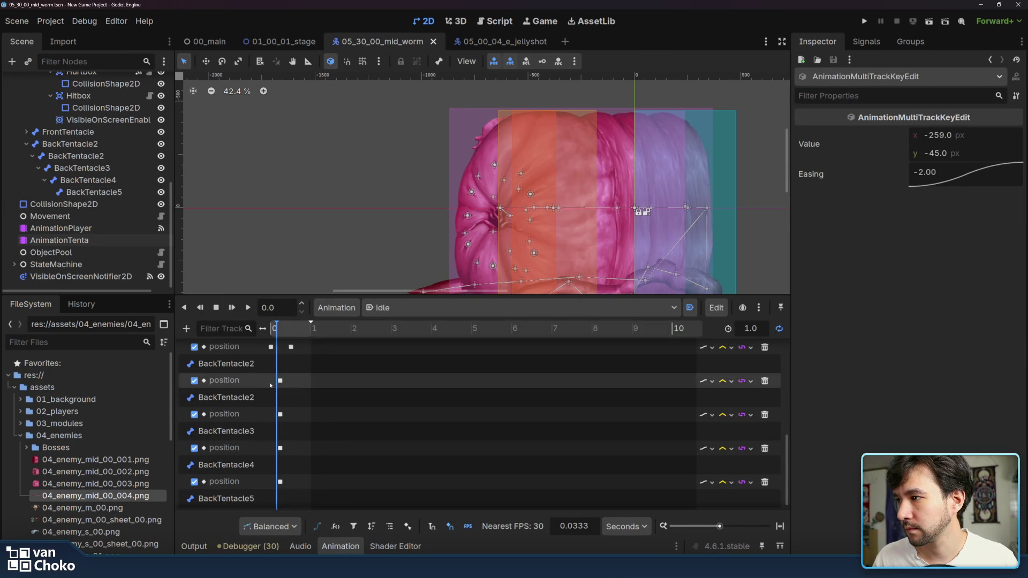
{"action": "mouse_move", "coordinate": [307, 375]}
{"action": "left_mouse_down"}
{"action": "mouse_move", "coordinate": [294, 470]}
{"action": "mouse_move", "coordinate": [285, 473]}
{"action": "mouse_move", "coordinate": [284, 356]}
{"action": "mouse_move", "coordinate": [283, 369]}
{"action": "left_mouse_up"}
{"action": "scroll", "coordinate": [283, 375], "scroll_direction": "up", "scroll_amount": 1}
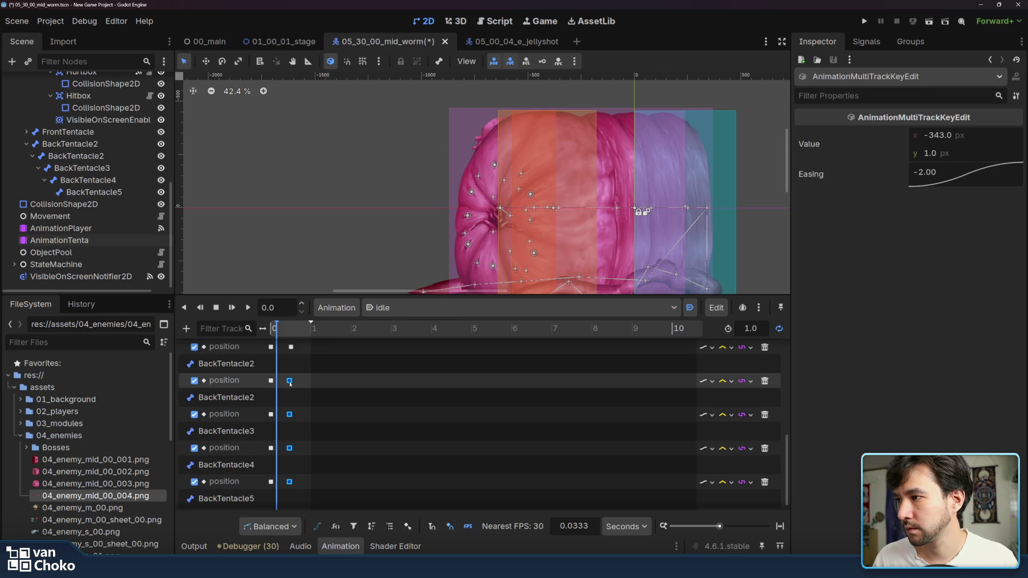
{"action": "left_click", "coordinate": [327, 389]}
{"action": "scroll", "coordinate": [326, 390], "scroll_direction": "down", "scroll_amount": 1}
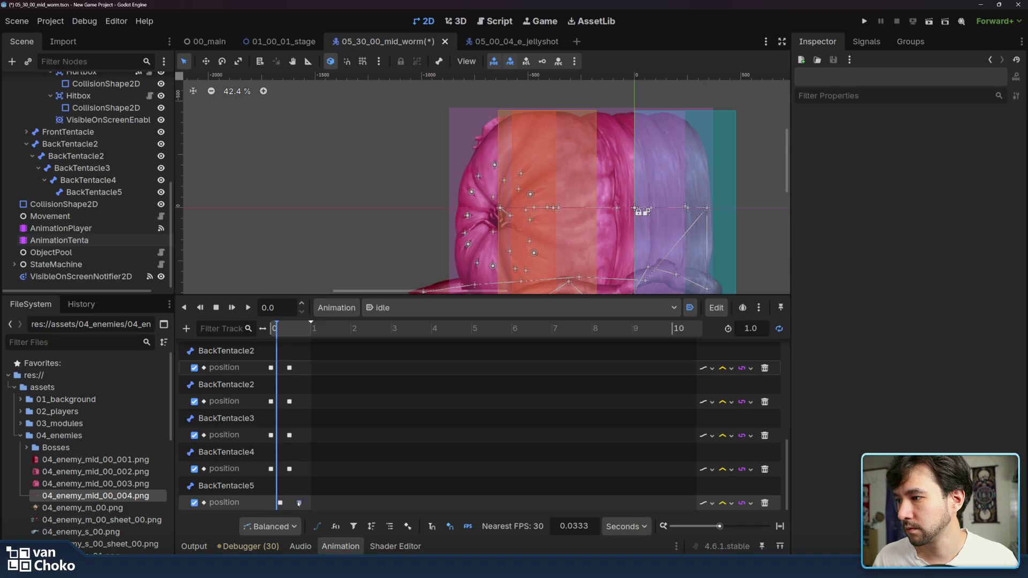
{"action": "left_click", "coordinate": [280, 502]}
{"action": "left_click", "coordinate": [283, 505]}
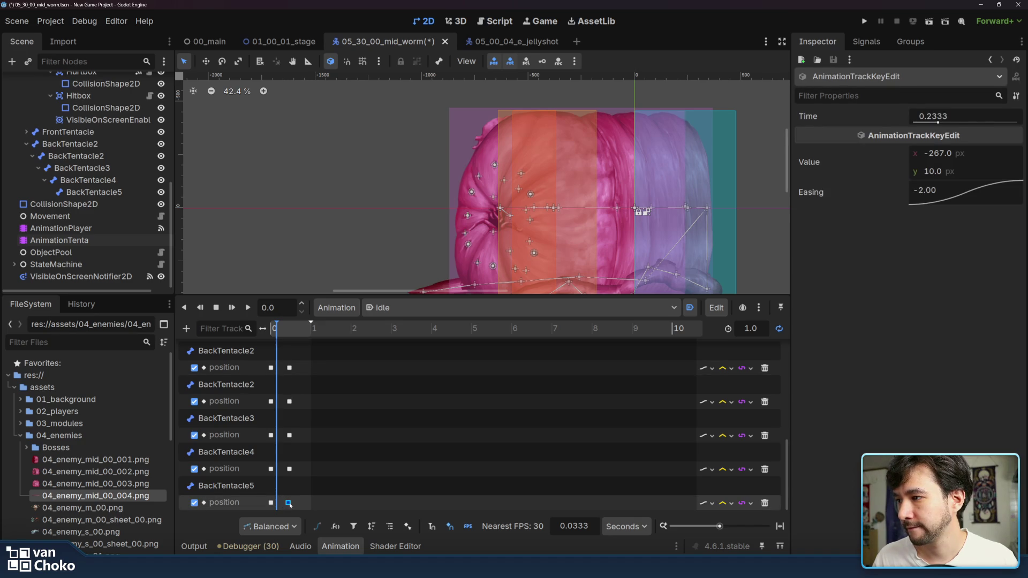
{"action": "left_click", "coordinate": [315, 502]}
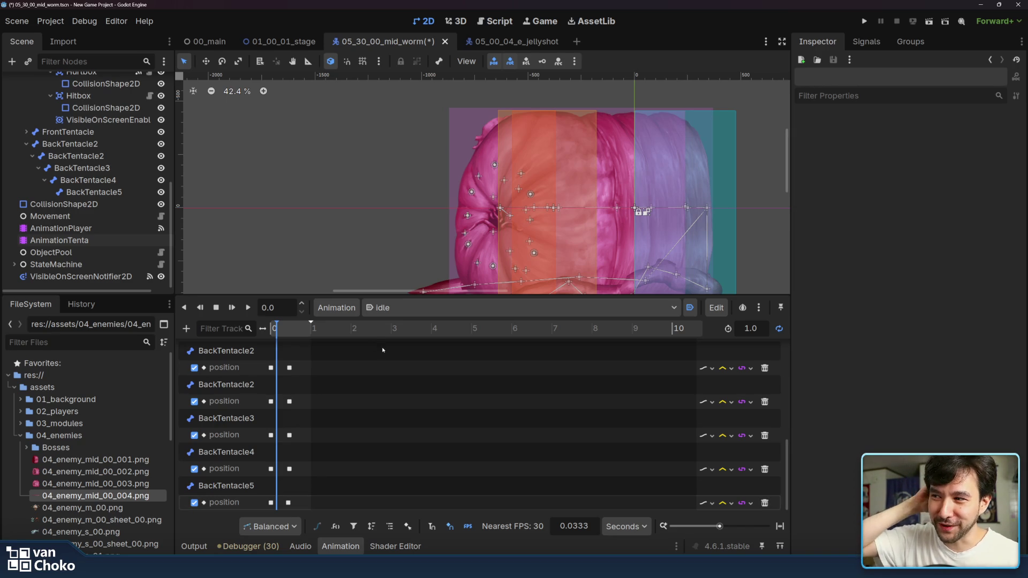
Step: Preview the idle animation, pause it, and run the project
{"action": "left_click", "coordinate": [232, 307]}
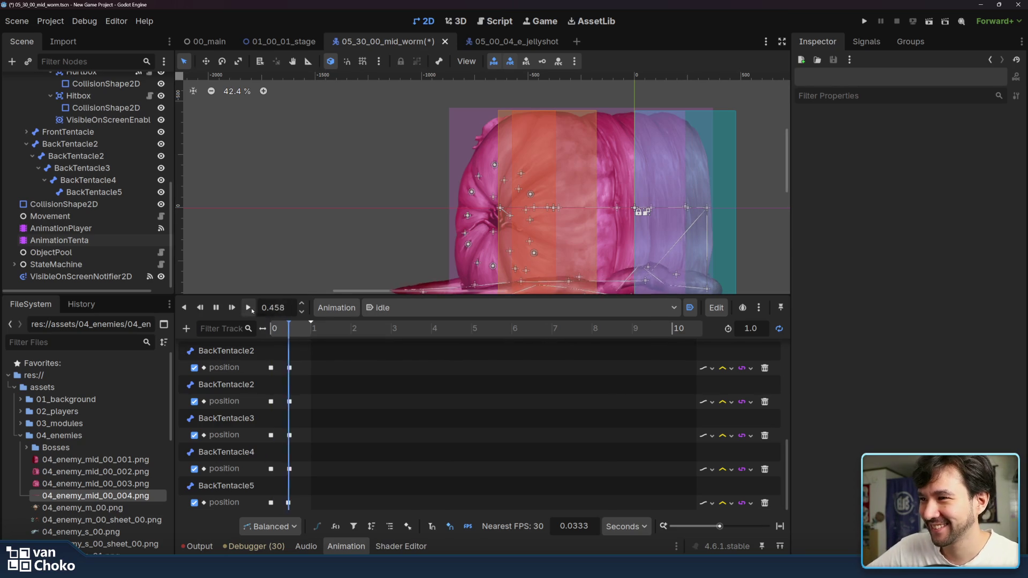
{"action": "left_click", "coordinate": [215, 308]}
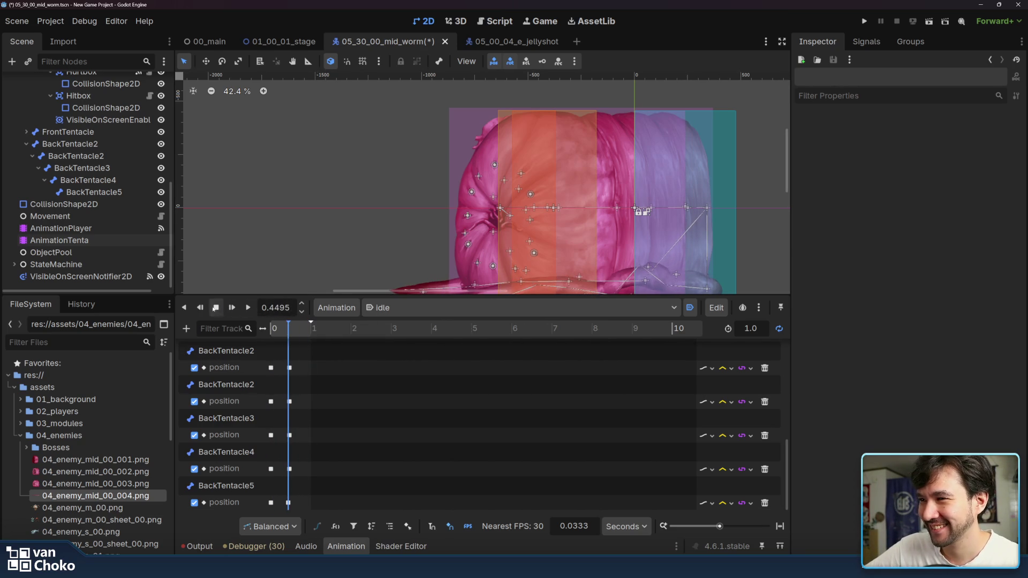
{"action": "left_click", "coordinate": [863, 22]}
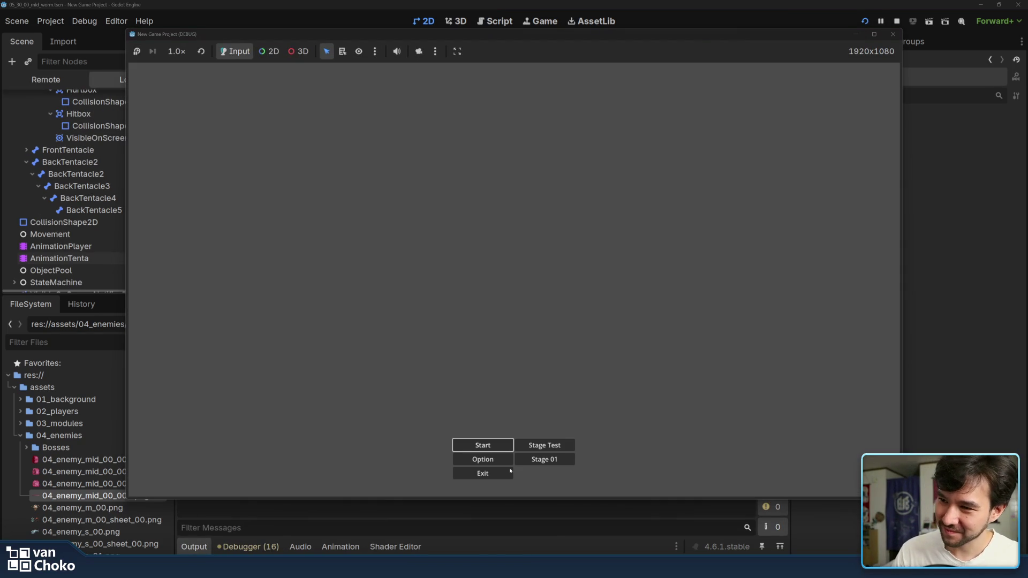
Step: Start the game, fly the ship through Stage 1 to the worm boss, then close it
{"action": "key", "text": "Return"}
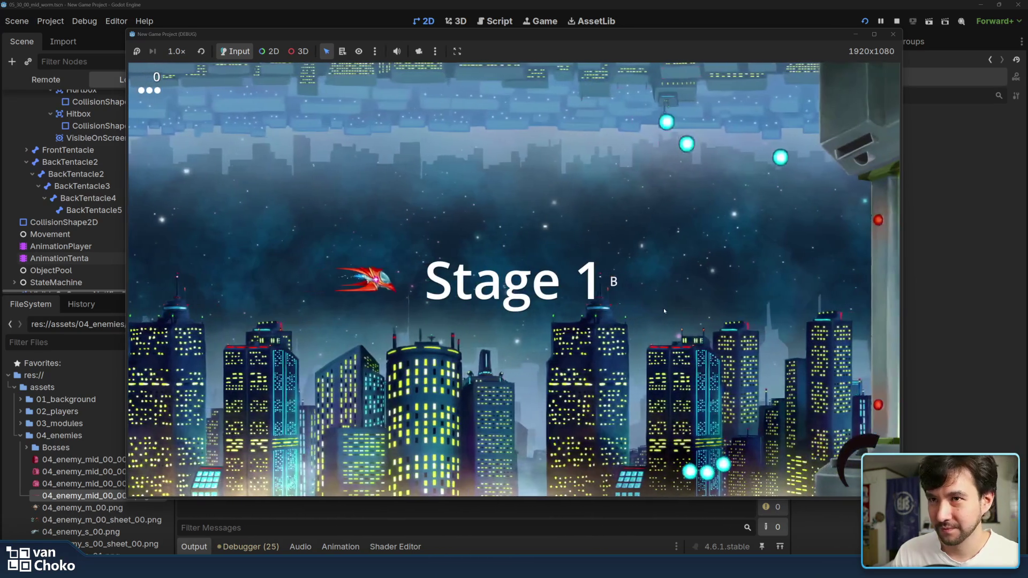
{"action": "key", "text": "Down"}
{"action": "key", "text": "Right"}
{"action": "key", "text": "Up"}
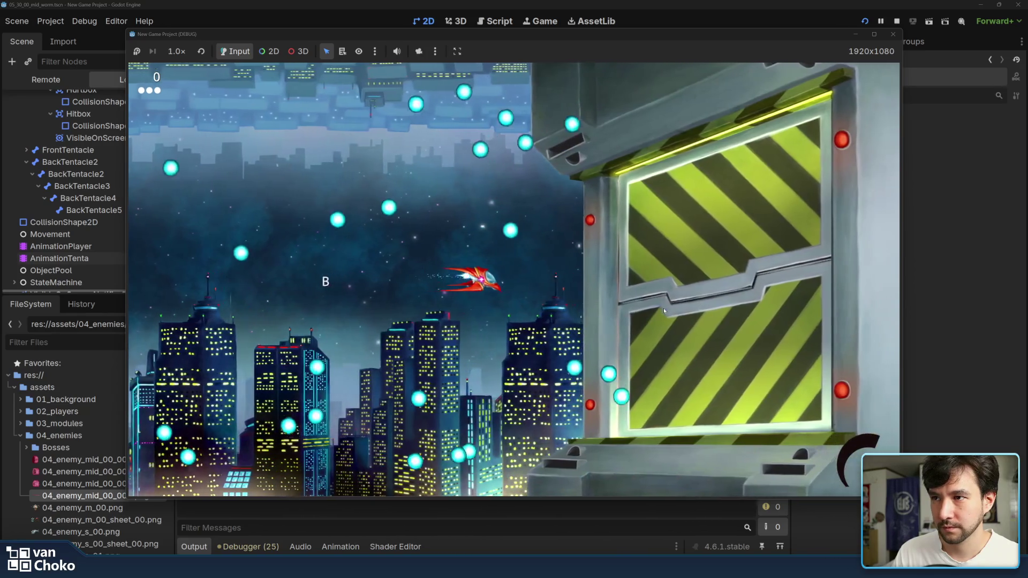
{"action": "key", "text": "Right"}
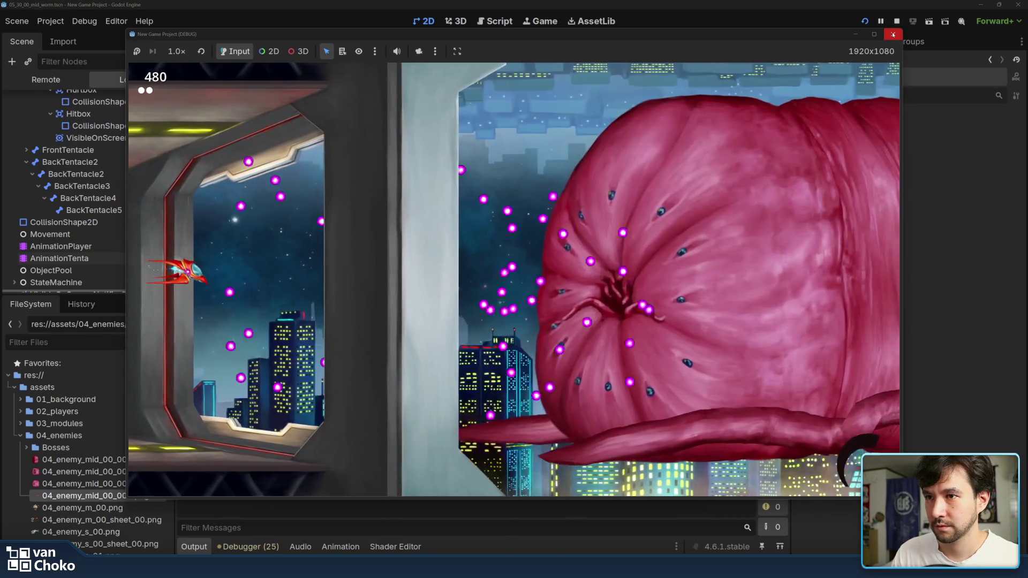
{"action": "left_click", "coordinate": [892, 35]}
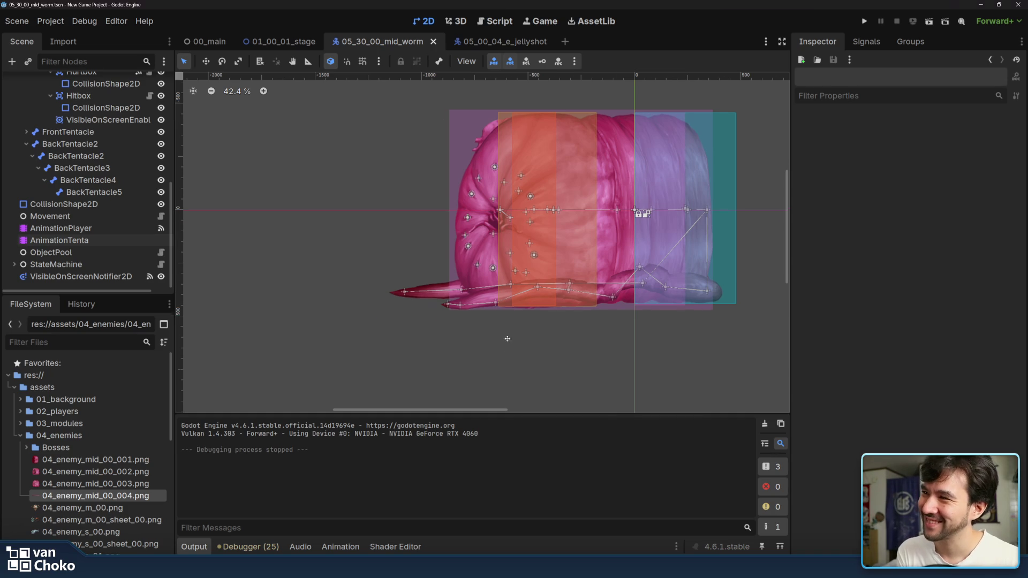
Step: Select the BackTentacle2 bone in the Scene tree
{"action": "scroll", "coordinate": [316, 234], "scroll_direction": "up", "scroll_amount": 2}
{"action": "left_click", "coordinate": [70, 144]}
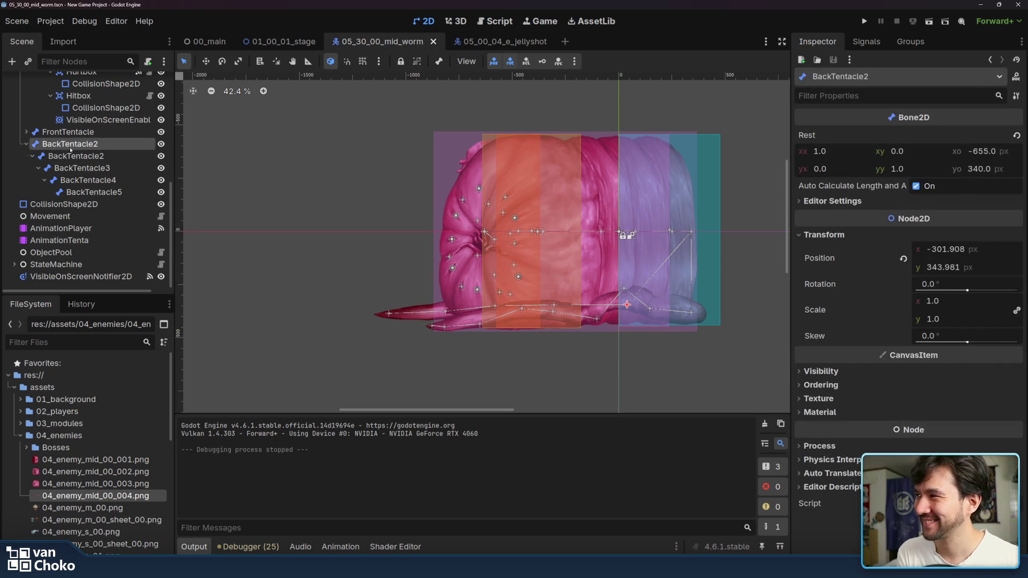
{"action": "scroll", "coordinate": [85, 176], "scroll_direction": "up", "scroll_amount": 8}
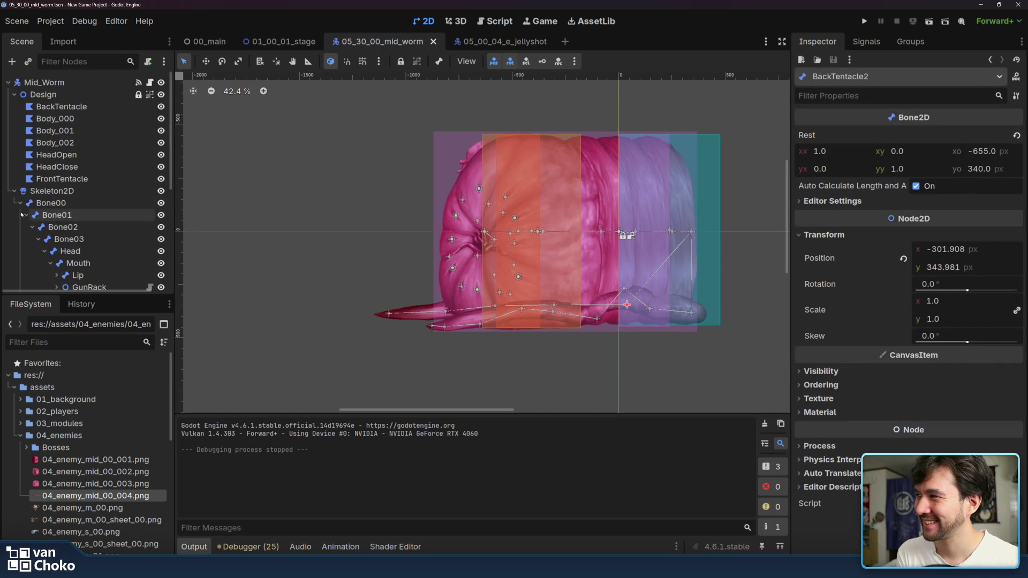
Step: Check the HeadOpen, Body_001, Body_000 and BackTentacle polygons, then select FrontTentacle
{"action": "left_click", "coordinate": [20, 204]}
{"action": "left_click", "coordinate": [20, 203]}
{"action": "left_click", "coordinate": [28, 214]}
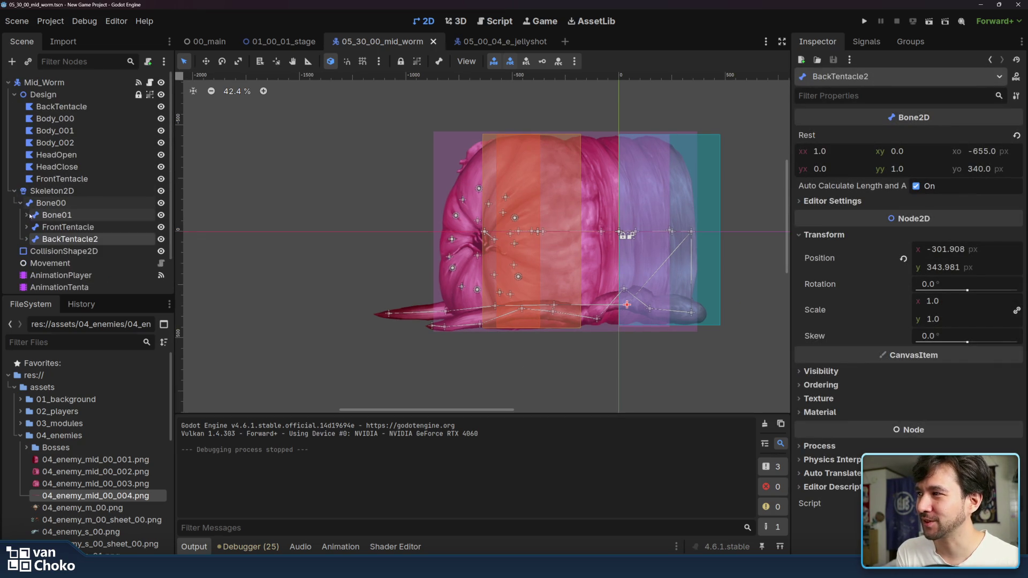
{"action": "left_click", "coordinate": [99, 179]}
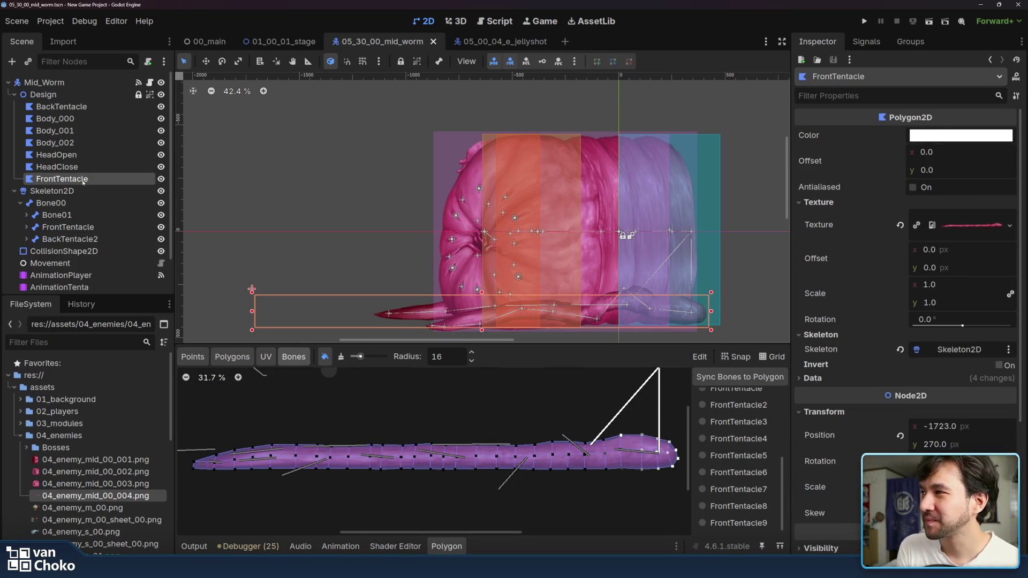
{"action": "left_click", "coordinate": [82, 157]}
{"action": "left_click", "coordinate": [88, 131]}
{"action": "left_click", "coordinate": [98, 108]}
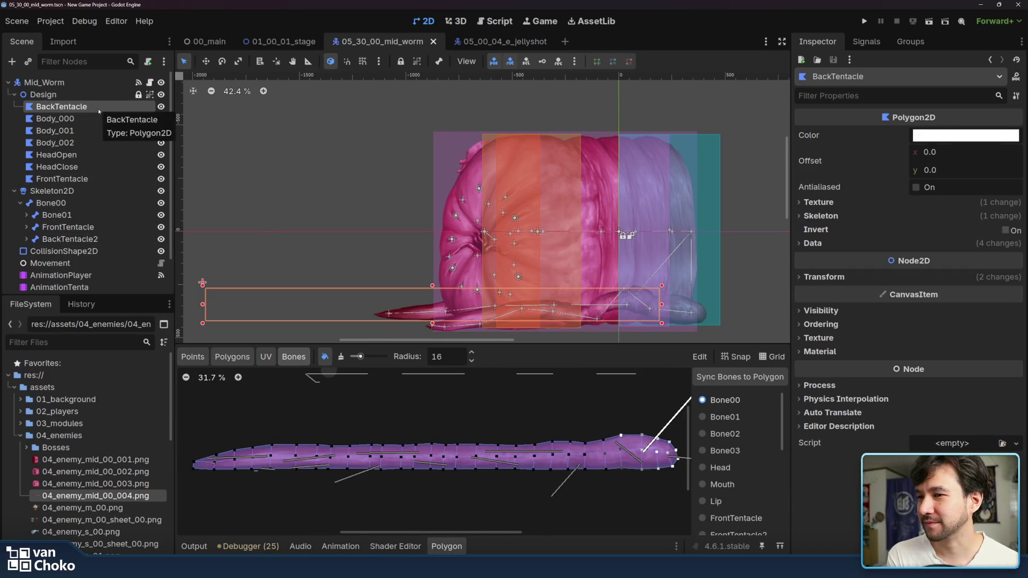
{"action": "left_click", "coordinate": [98, 129]}
{"action": "left_click", "coordinate": [96, 119]}
{"action": "left_click", "coordinate": [97, 108]}
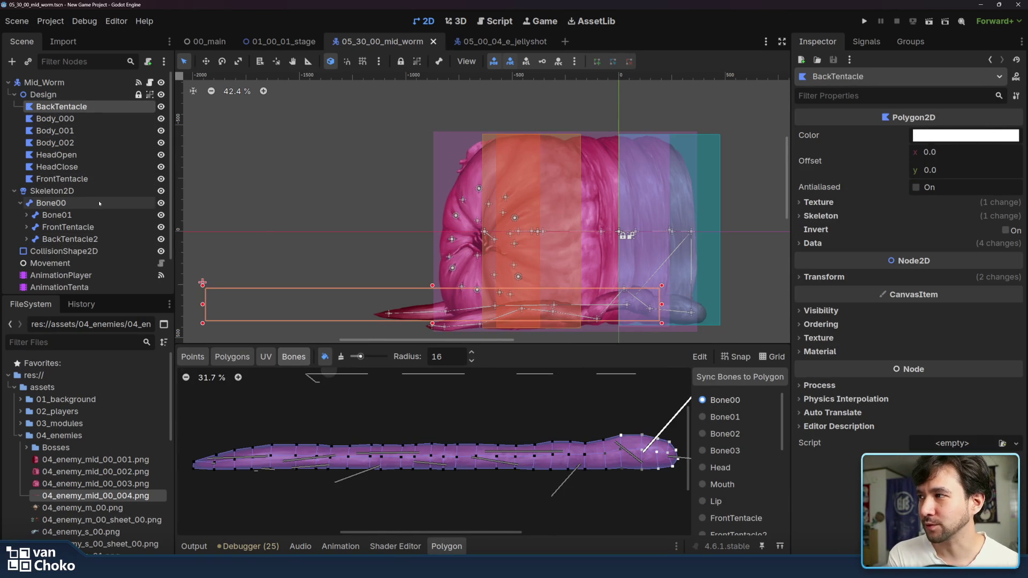
{"action": "left_click", "coordinate": [100, 180]}
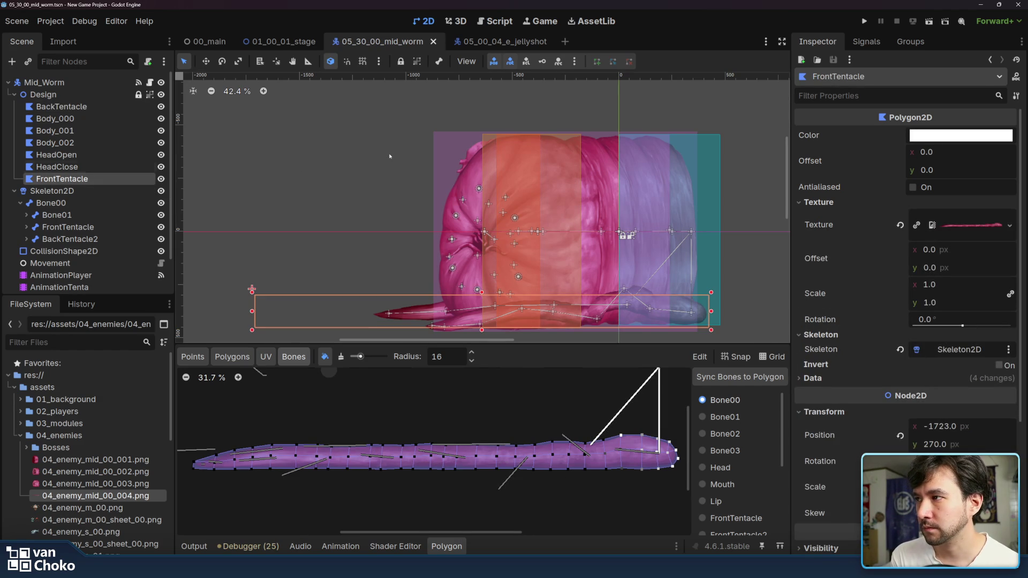
Step: Reset the worm's Skeleton2D to its rest pose
{"action": "left_click", "coordinate": [92, 191]}
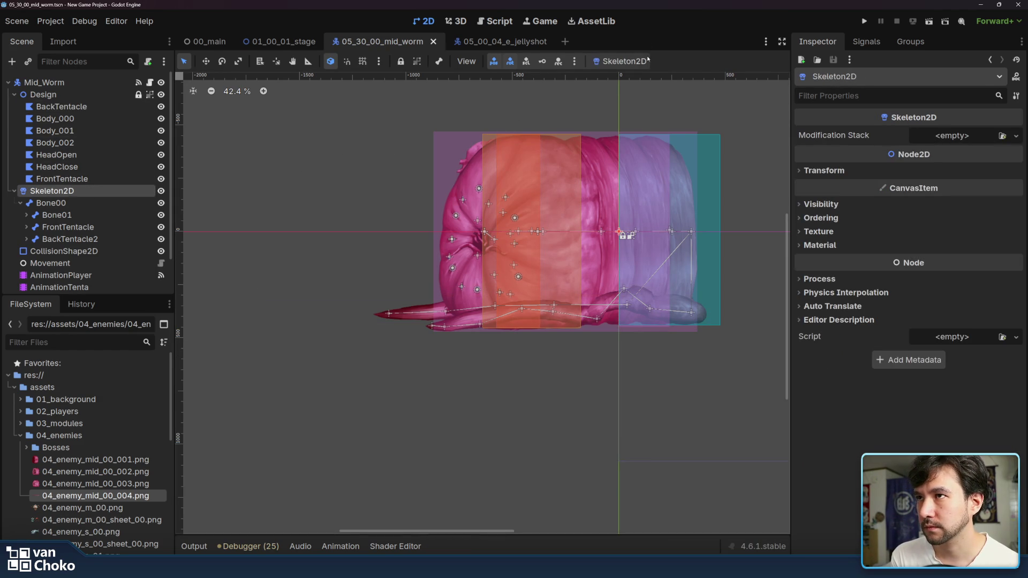
{"action": "left_click", "coordinate": [627, 62]}
{"action": "left_click", "coordinate": [629, 81]}
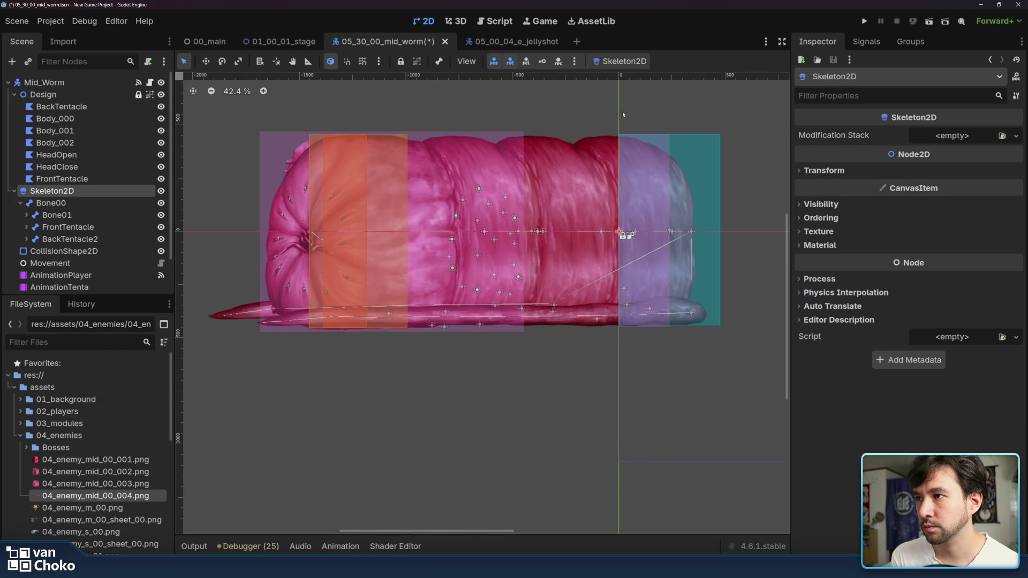
{"action": "left_click", "coordinate": [561, 97]}
{"action": "scroll", "coordinate": [514, 124], "scroll_direction": "left", "scroll_amount": 3}
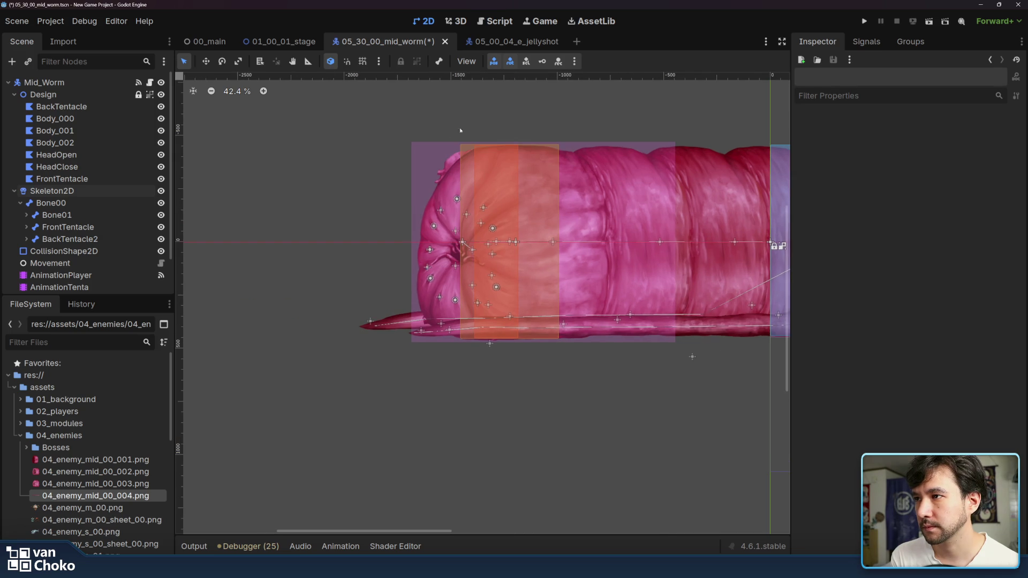
{"action": "scroll", "coordinate": [264, 137], "scroll_direction": "right", "scroll_amount": 3}
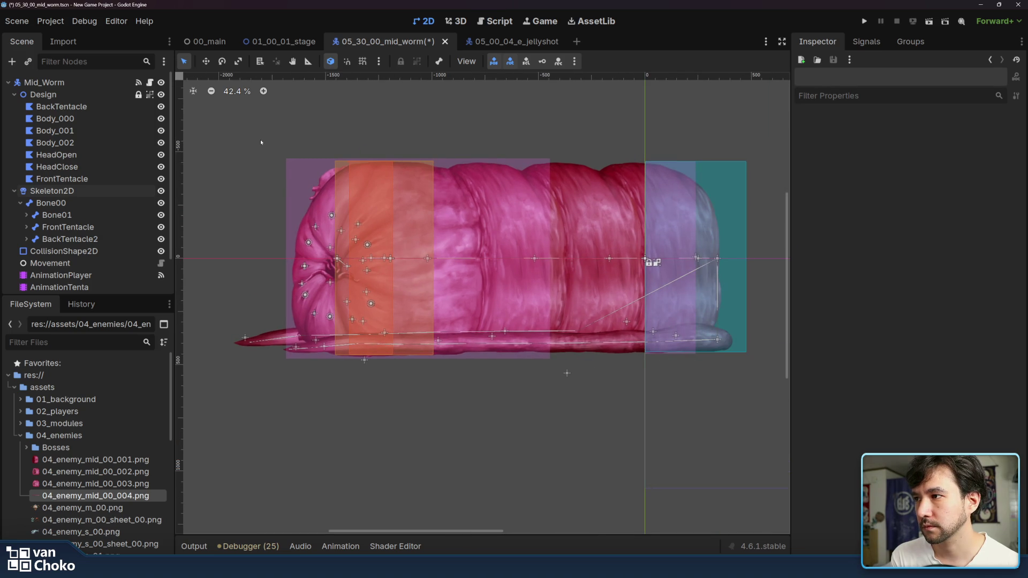
Step: Reselect FrontTentacle and find 04_enemy_mid_00_004.png in assets/04_enemies, opening its file actions
{"action": "left_click", "coordinate": [70, 182]}
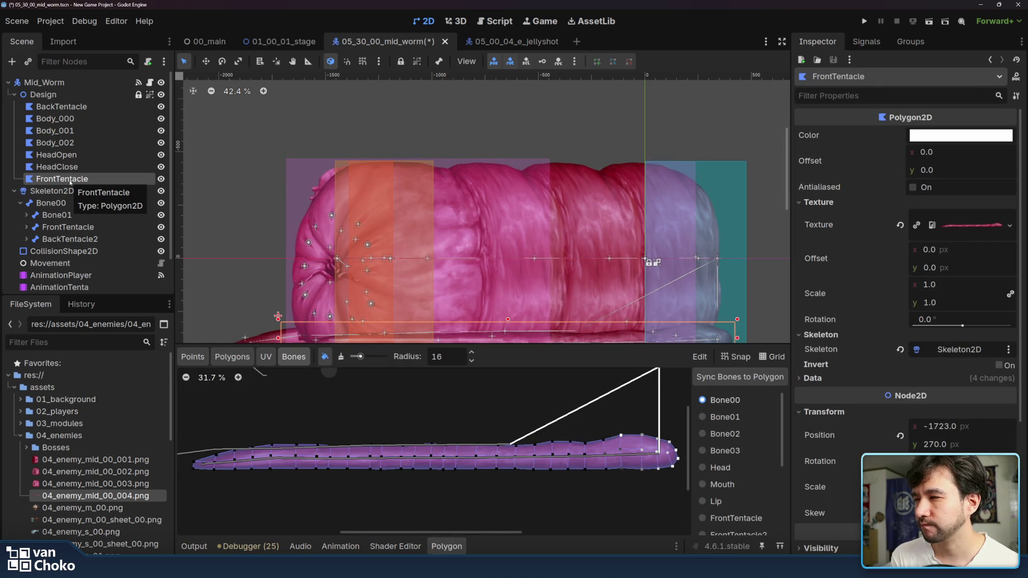
{"action": "left_click", "coordinate": [32, 401]}
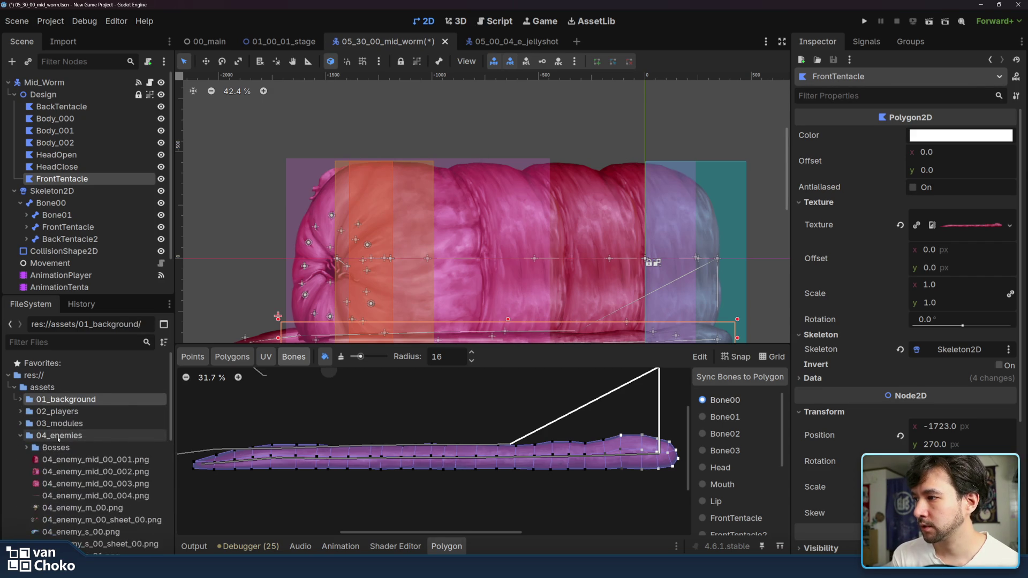
{"action": "scroll", "coordinate": [85, 452], "scroll_direction": "down", "scroll_amount": 5}
{"action": "left_click", "coordinate": [85, 470]}
{"action": "scroll", "coordinate": [86, 462], "scroll_direction": "down", "scroll_amount": 3}
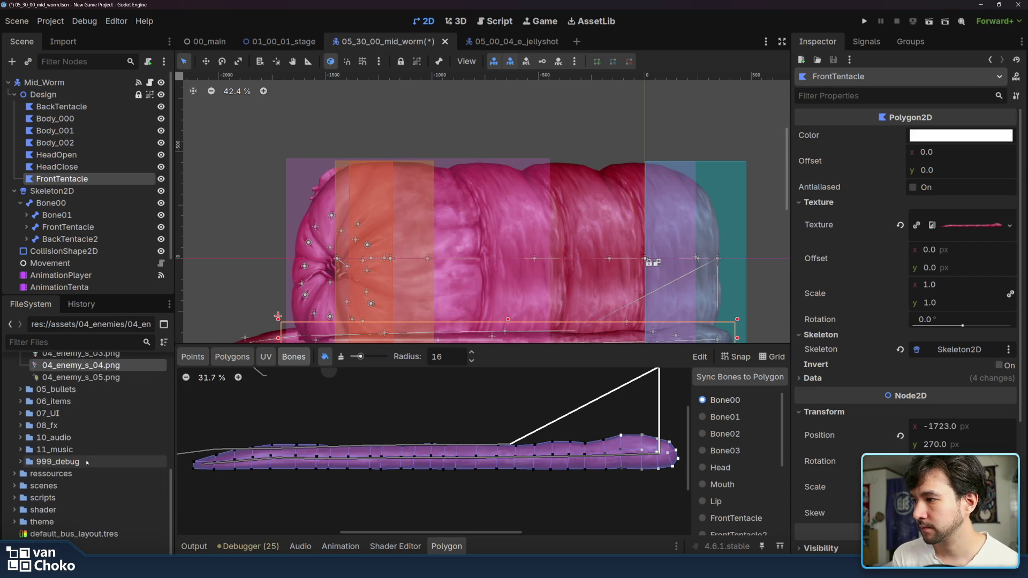
{"action": "scroll", "coordinate": [25, 445], "scroll_direction": "up", "scroll_amount": 10}
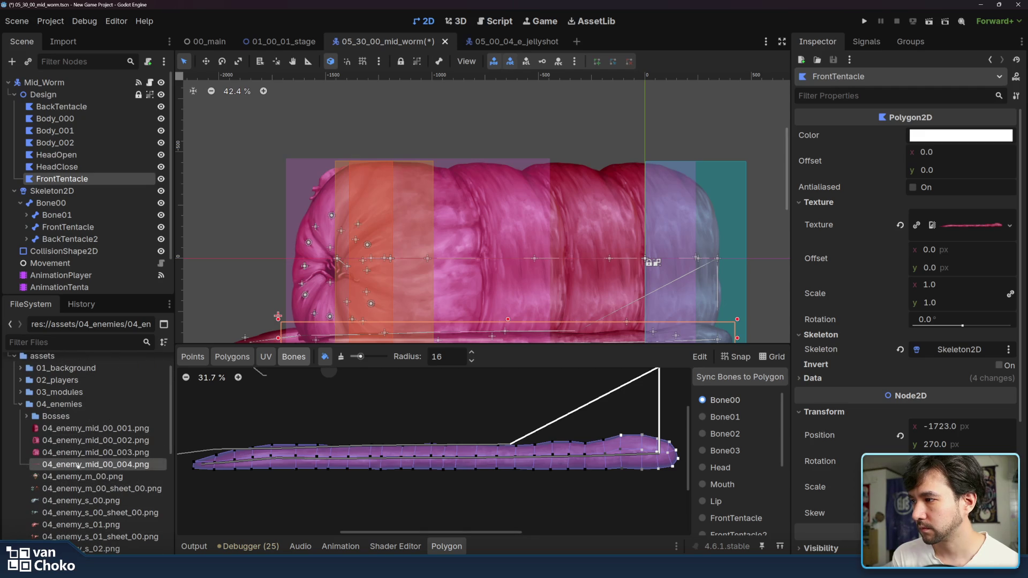
{"action": "right_click", "coordinate": [85, 465]}
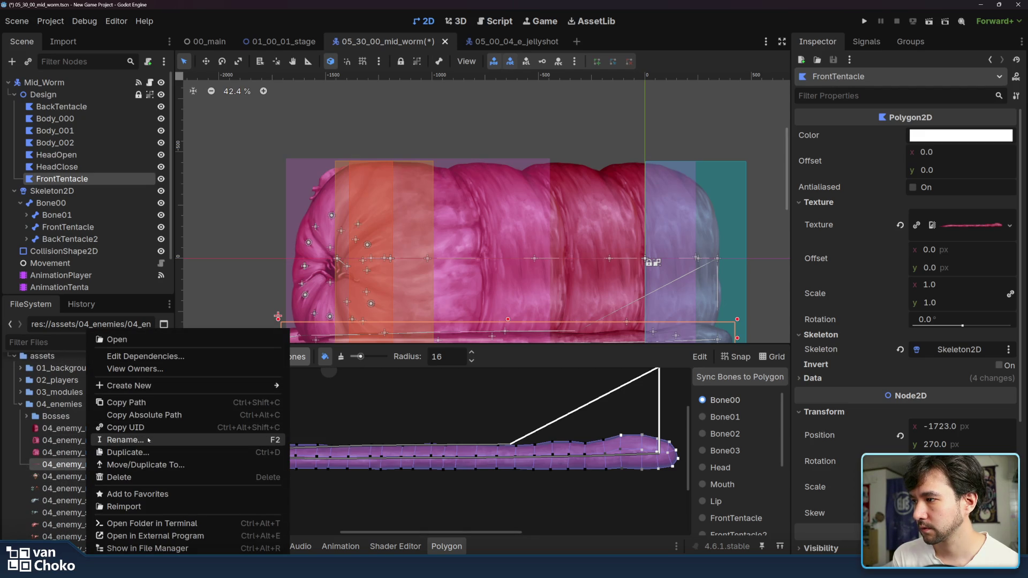
{"action": "left_click", "coordinate": [70, 465]}
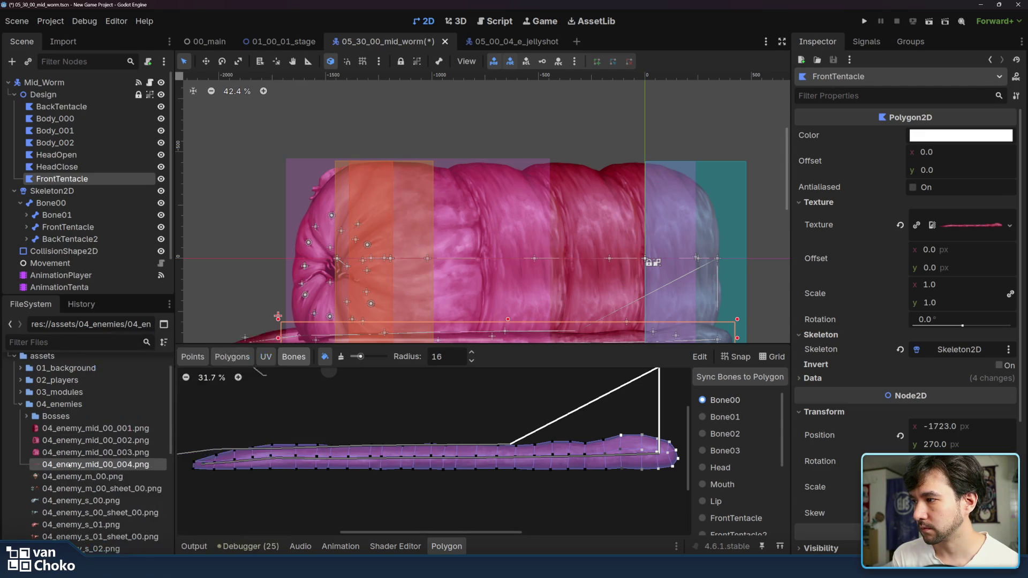
{"action": "right_click", "coordinate": [72, 464]}
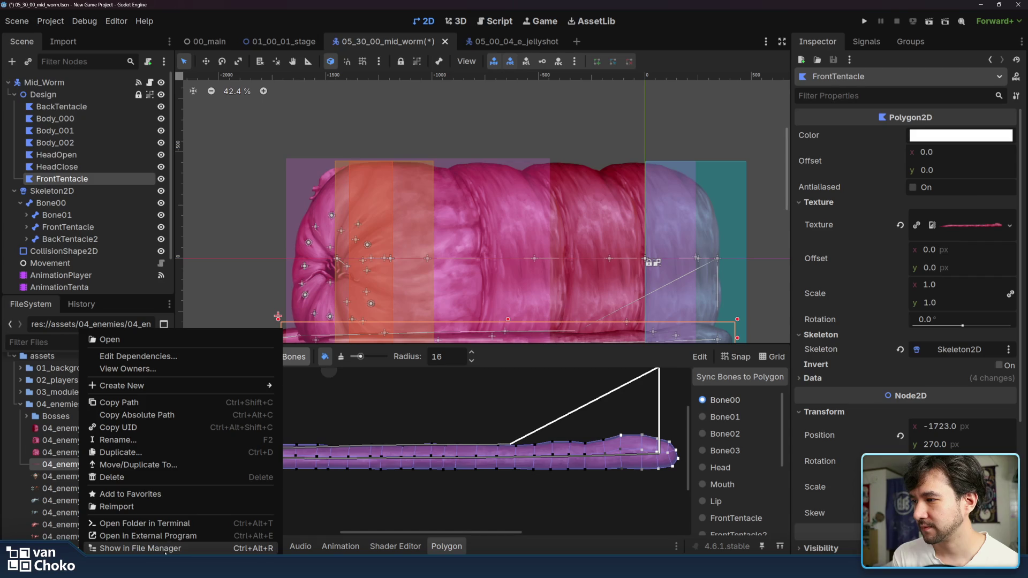
Step: Reveal 04_enemy_mid_00_004.png in the system file manager, minimising Krita
{"action": "left_click", "coordinate": [161, 548]}
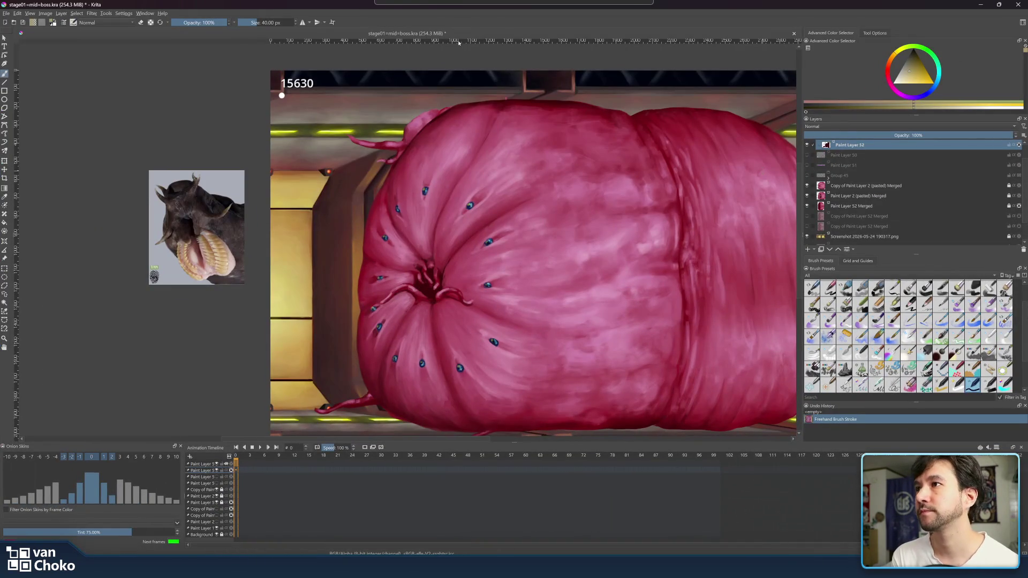
{"action": "mouse_move", "coordinate": [459, 42]}
{"action": "left_mouse_down"}
{"action": "mouse_move", "coordinate": [493, 21]}
{"action": "mouse_move", "coordinate": [643, 30]}
{"action": "mouse_move", "coordinate": [665, 47]}
{"action": "left_mouse_up"}
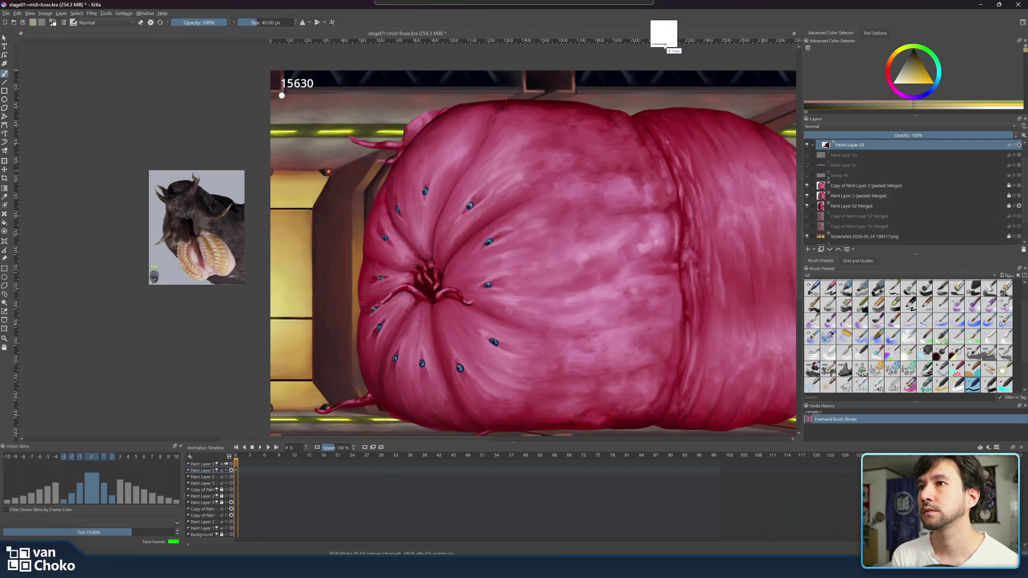
{"action": "mouse_move", "coordinate": [665, 47]}
{"action": "left_mouse_down"}
{"action": "mouse_move", "coordinate": [672, 12]}
{"action": "mouse_move", "coordinate": [674, 46]}
{"action": "mouse_move", "coordinate": [672, 31]}
{"action": "left_mouse_up"}
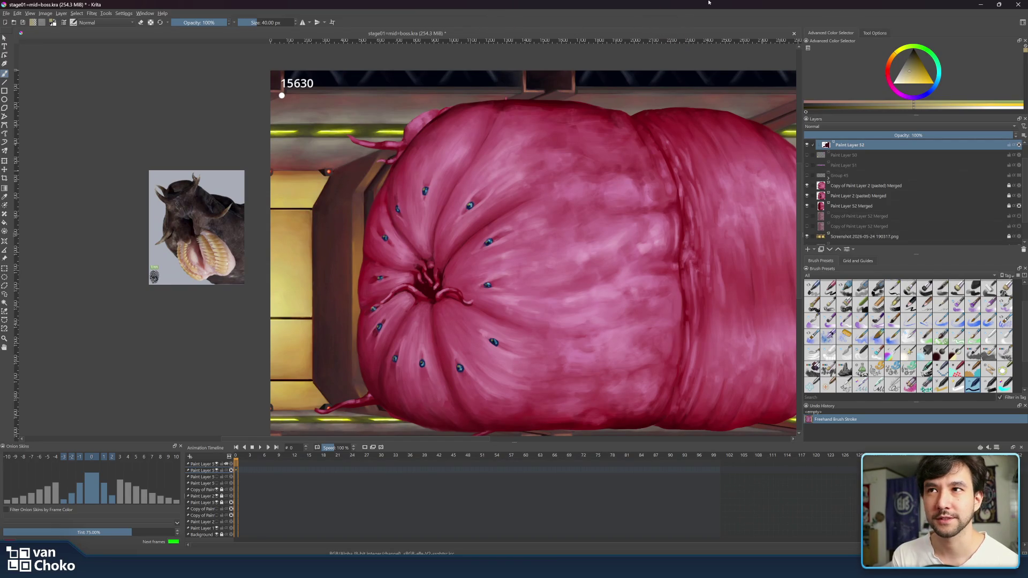
{"action": "left_click", "coordinate": [980, 4]}
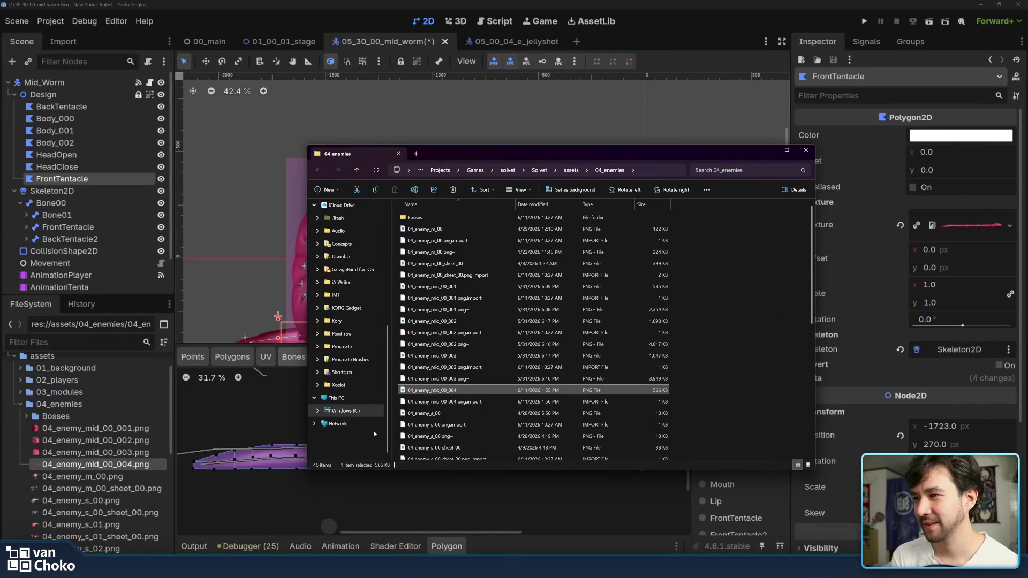
{"action": "left_click", "coordinate": [701, 380]}
Step: Open 04_enemy_mid_00_004.png in Krita from File Explorer
{"action": "left_click", "coordinate": [439, 391]}
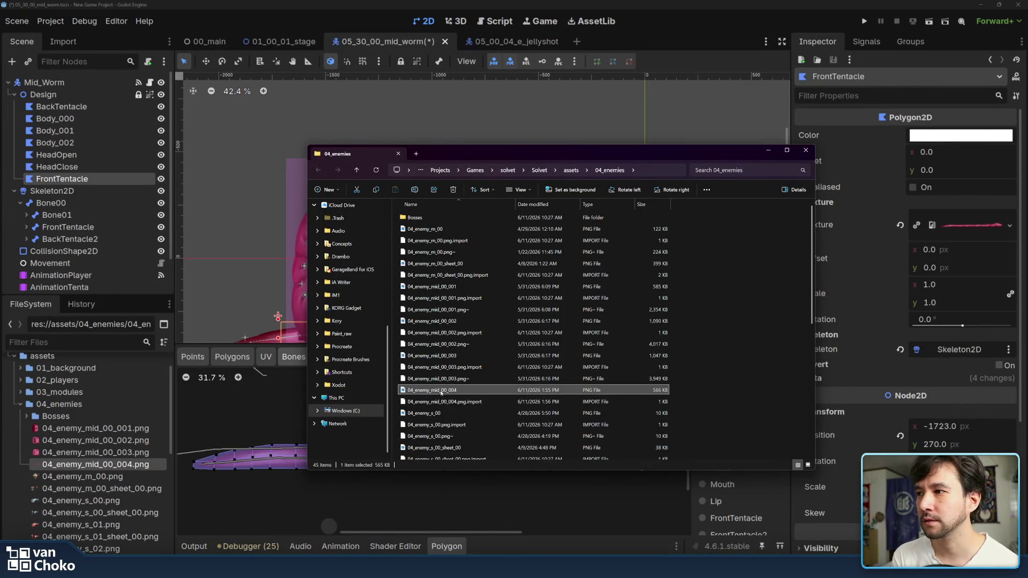
{"action": "right_click", "coordinate": [432, 391]}
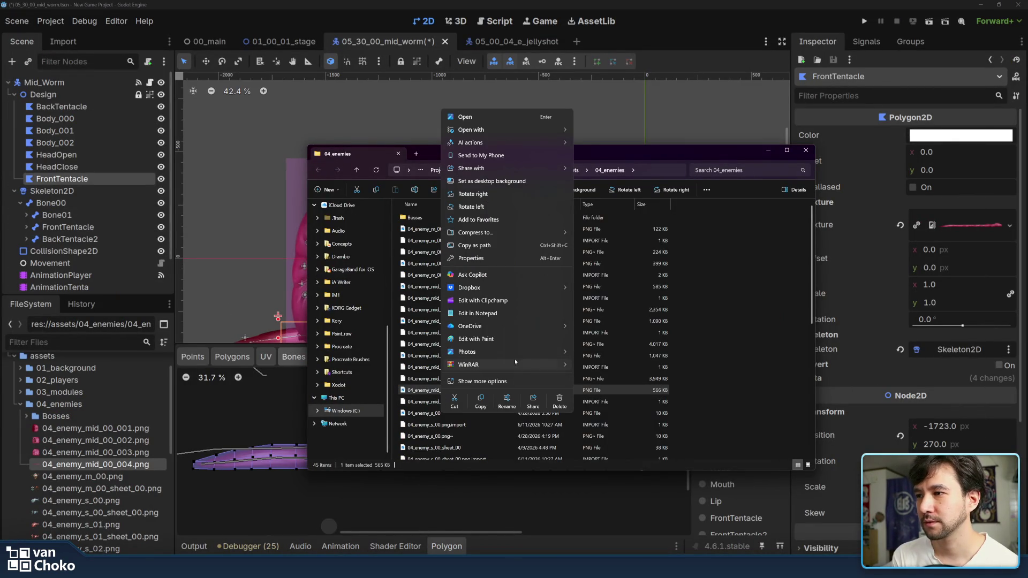
{"action": "mouse_move", "coordinate": [515, 351]}
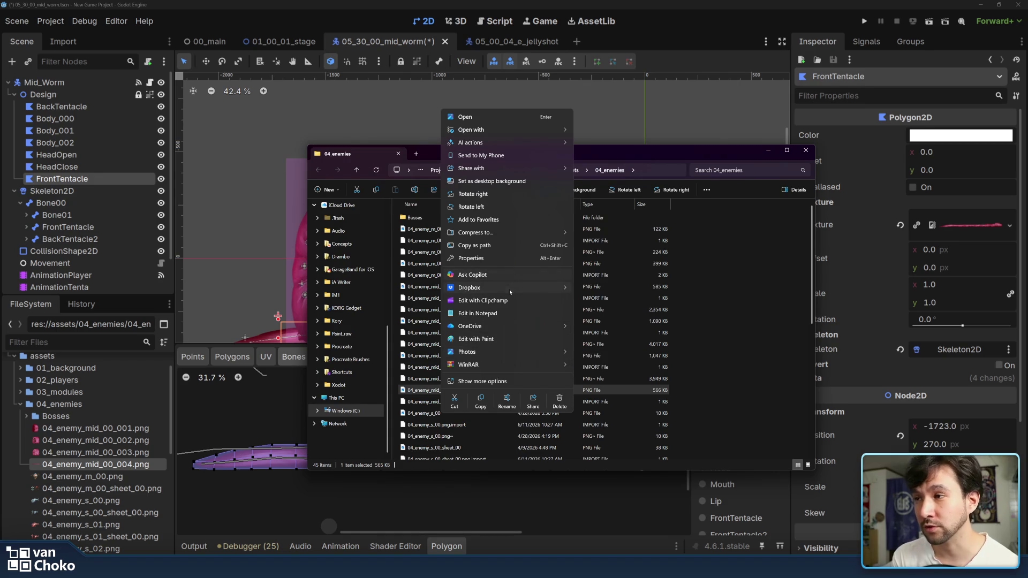
{"action": "mouse_move", "coordinate": [509, 287]}
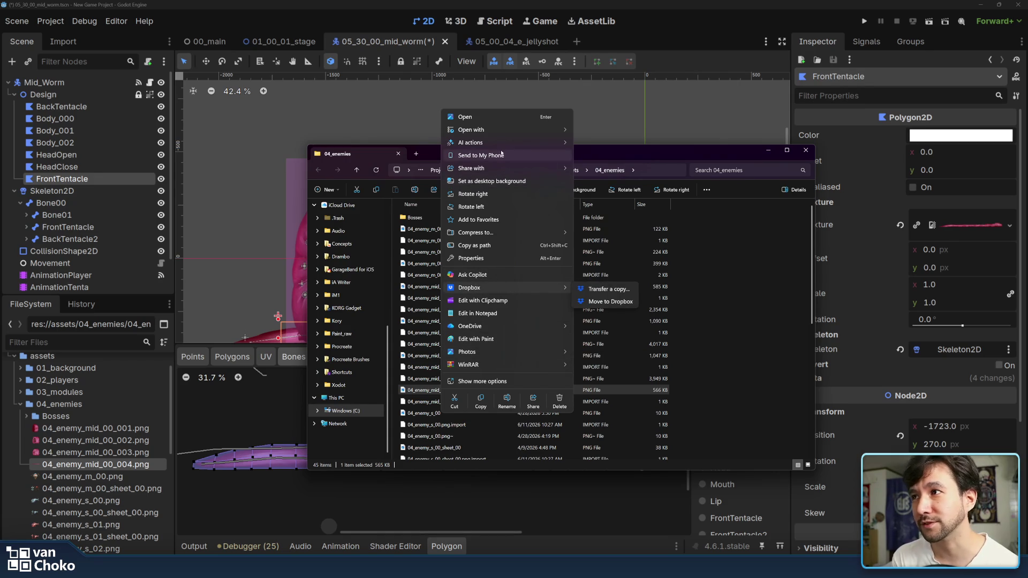
{"action": "mouse_move", "coordinate": [498, 133]}
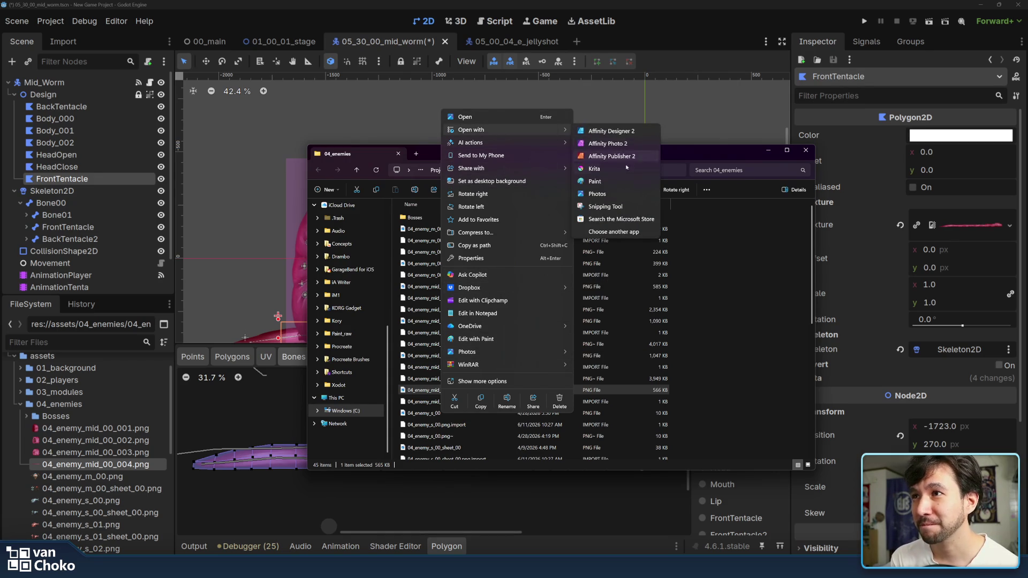
{"action": "key", "text": "Escape"}
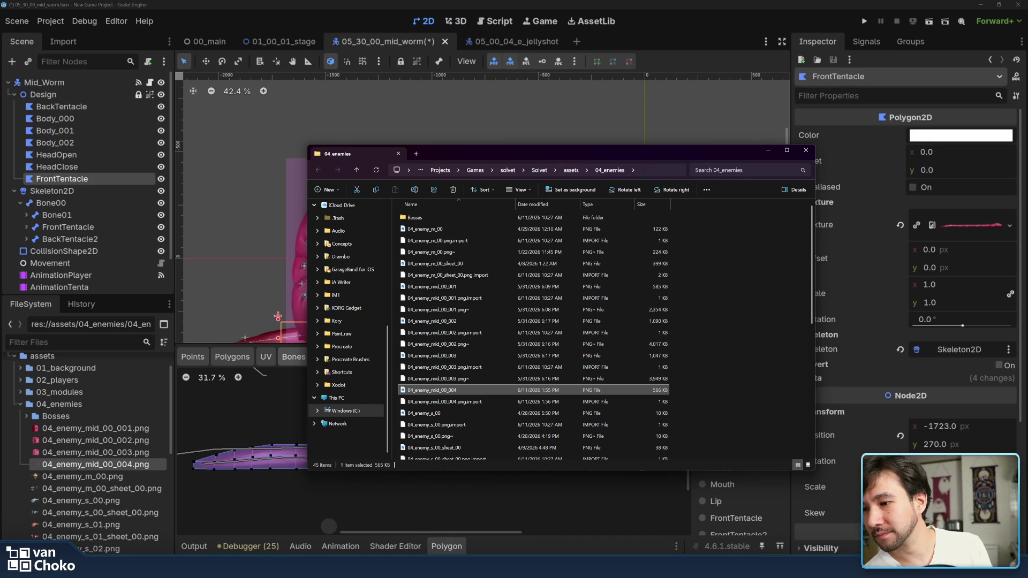
{"action": "key", "text": "Return"}
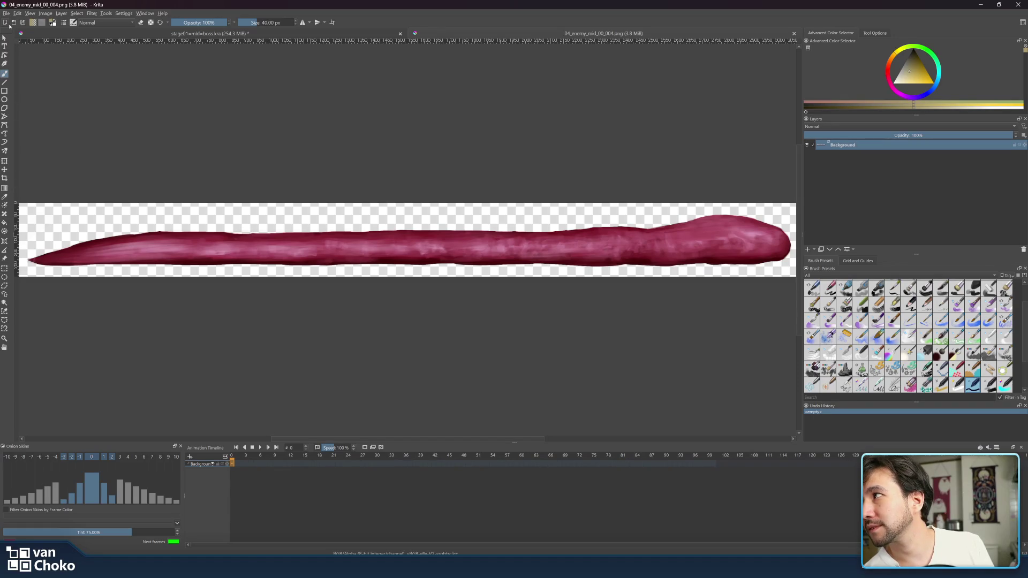
Step: Mirror all layers of the tentacle image vertically
{"action": "left_click", "coordinate": [45, 13]}
{"action": "mouse_move", "coordinate": [68, 76]}
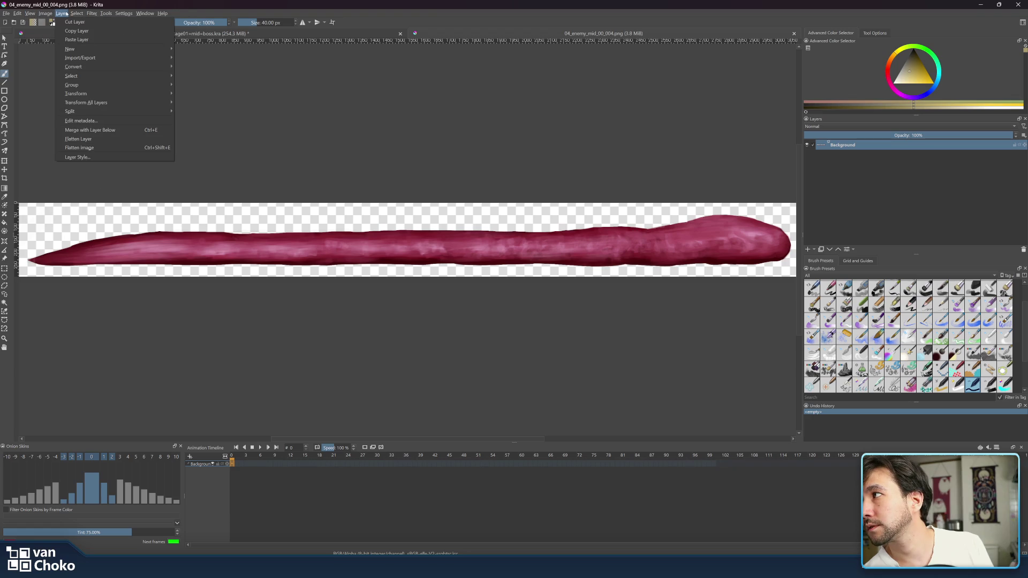
{"action": "mouse_move", "coordinate": [134, 94]}
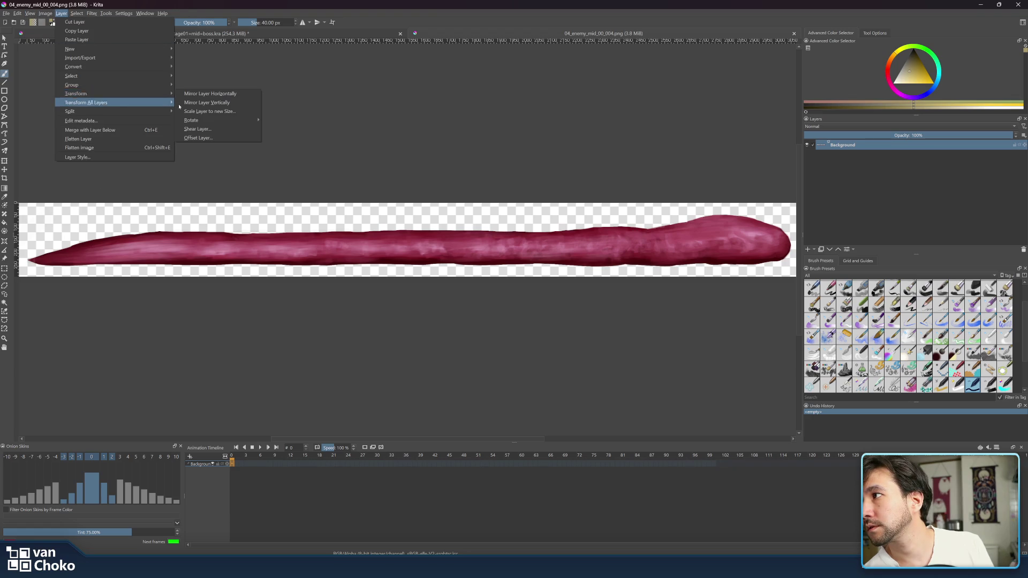
{"action": "left_click", "coordinate": [217, 104]}
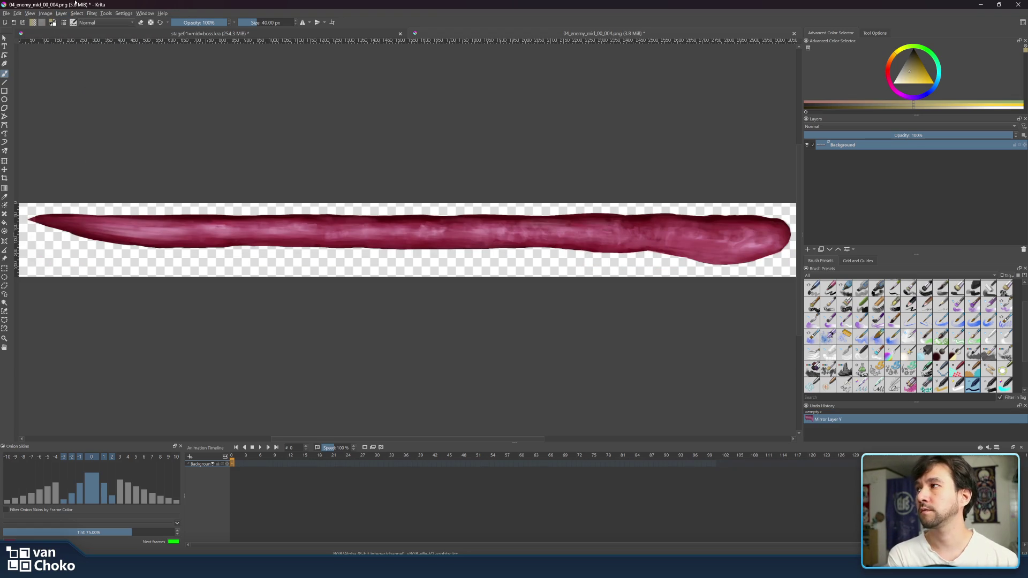
Step: Export the flipped image as 04_enemy_mid_00_005.png, accepting the PNG options
{"action": "left_click", "coordinate": [7, 13]}
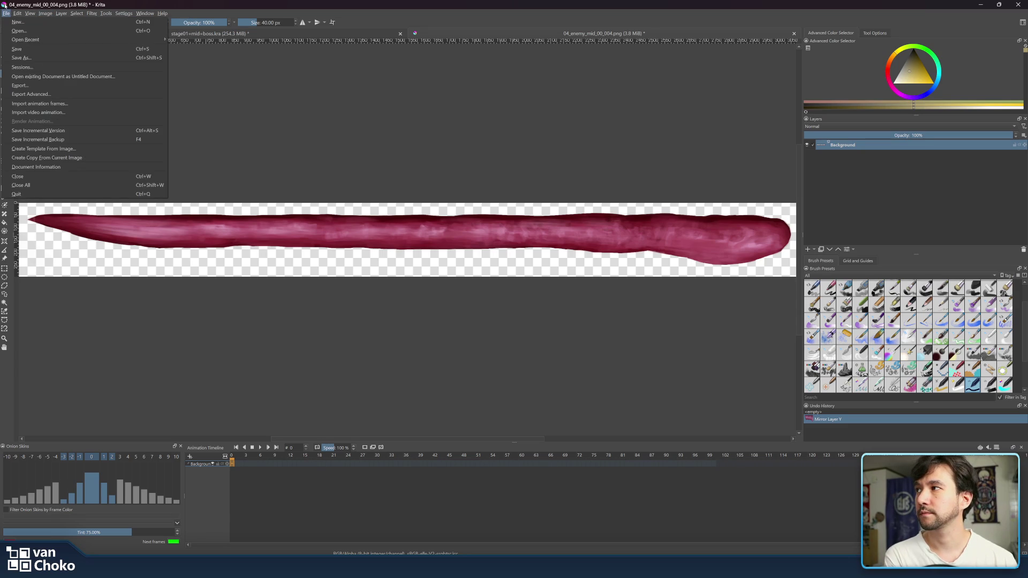
{"action": "left_click", "coordinate": [30, 95]}
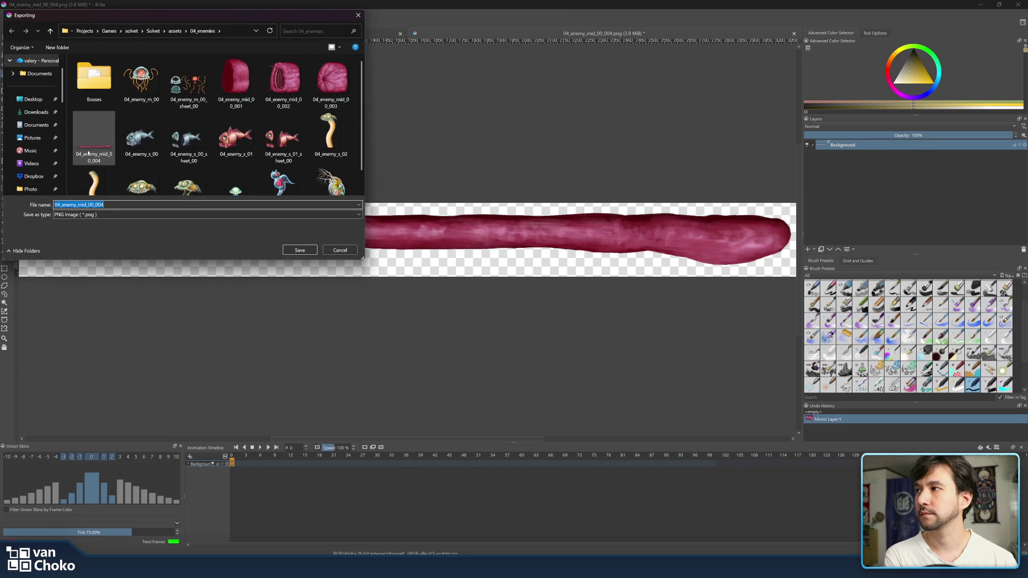
{"action": "left_click", "coordinate": [139, 204]}
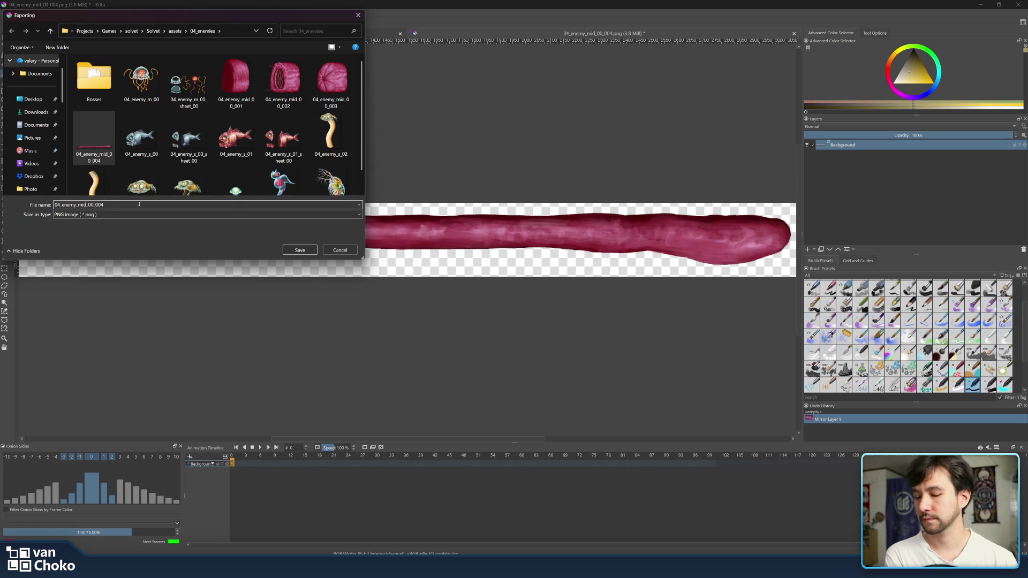
{"action": "key", "text": "BackSpace"}
{"action": "type", "text": "5"}
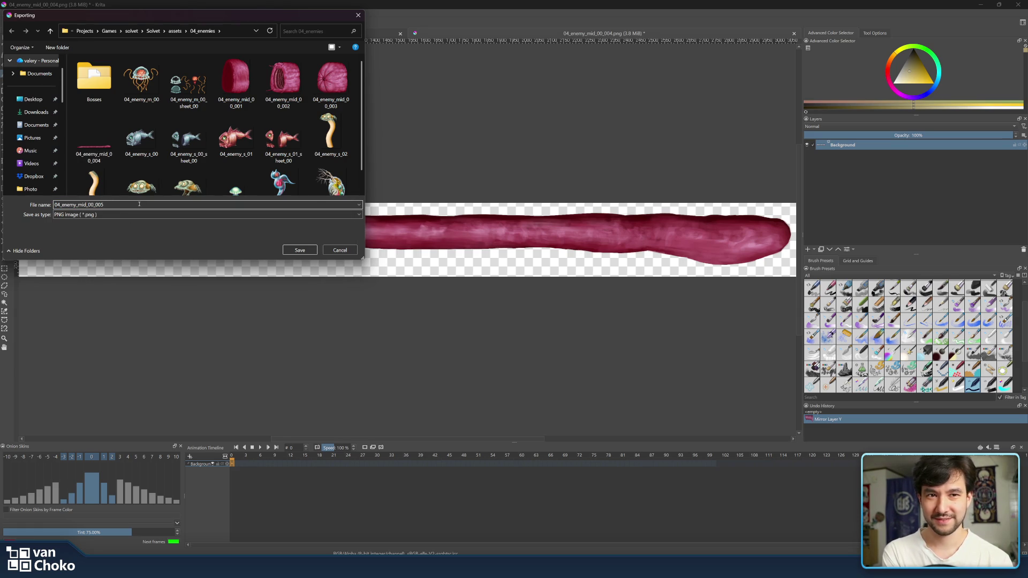
{"action": "key", "text": "Return"}
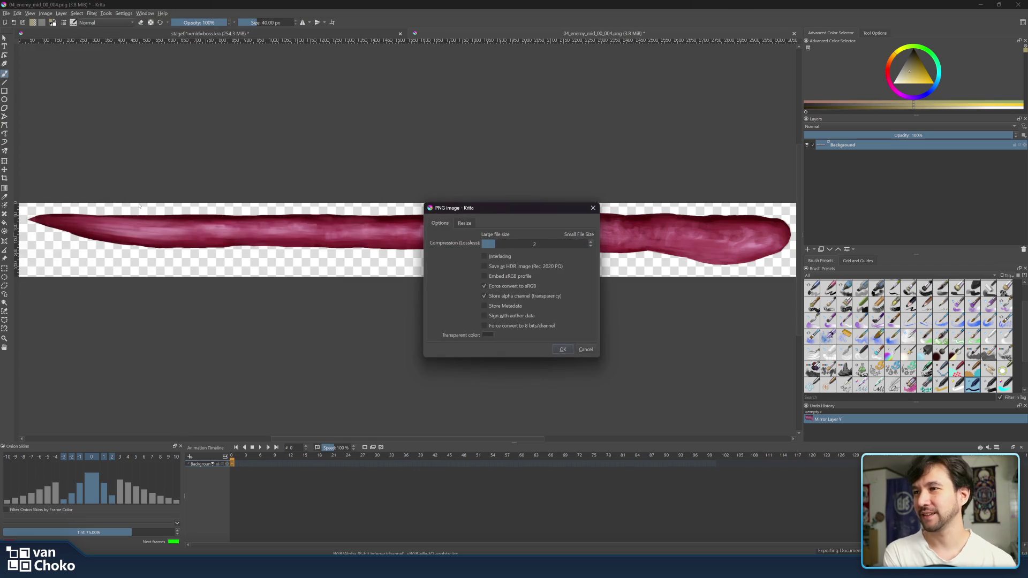
{"action": "left_click", "coordinate": [562, 350]}
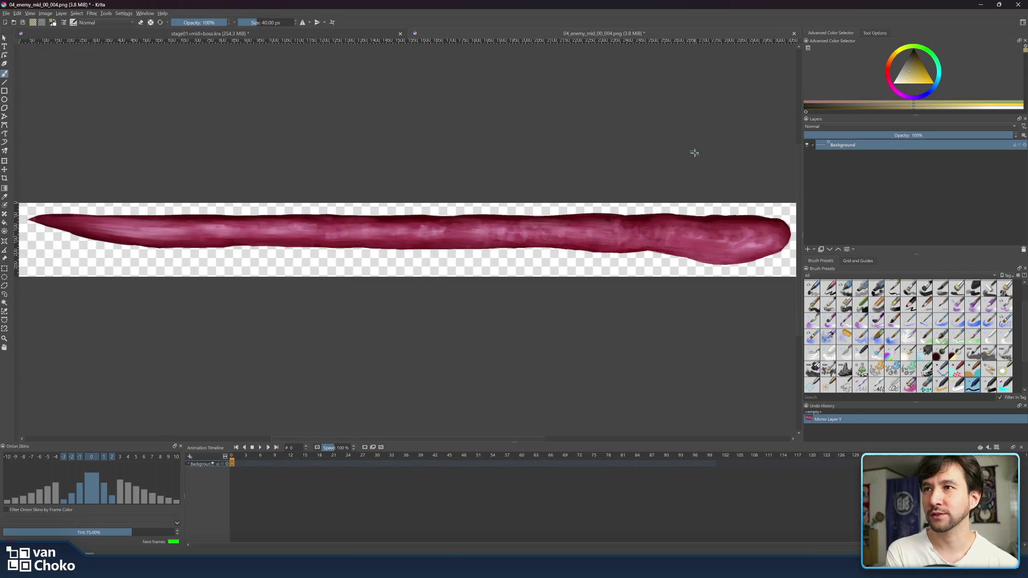
Step: Return to Godot and locate the reimported 04_enemy_mid_00_005.png in FileSystem
{"action": "key", "text": "alt+Tab"}
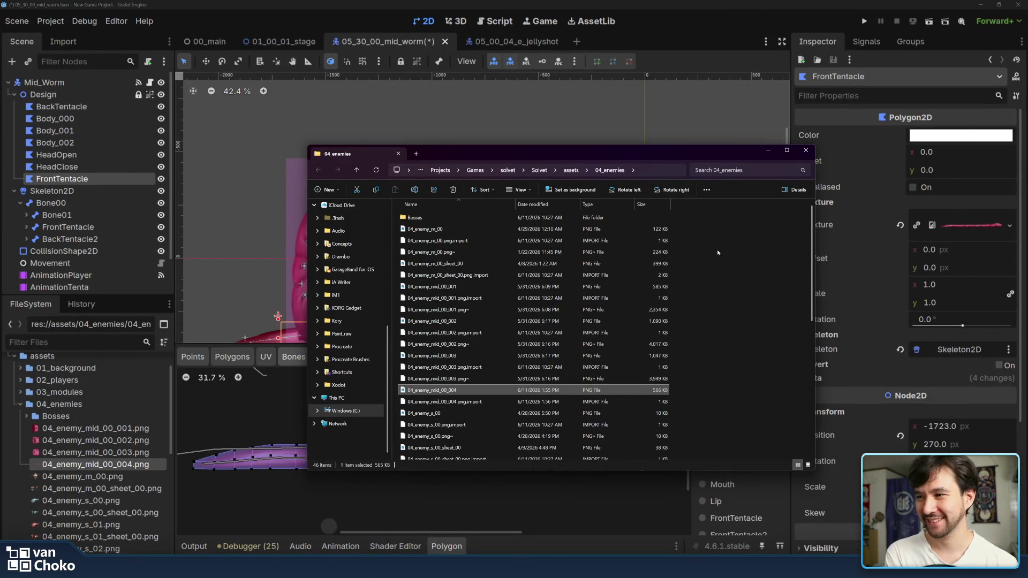
{"action": "left_click", "coordinate": [631, 2]}
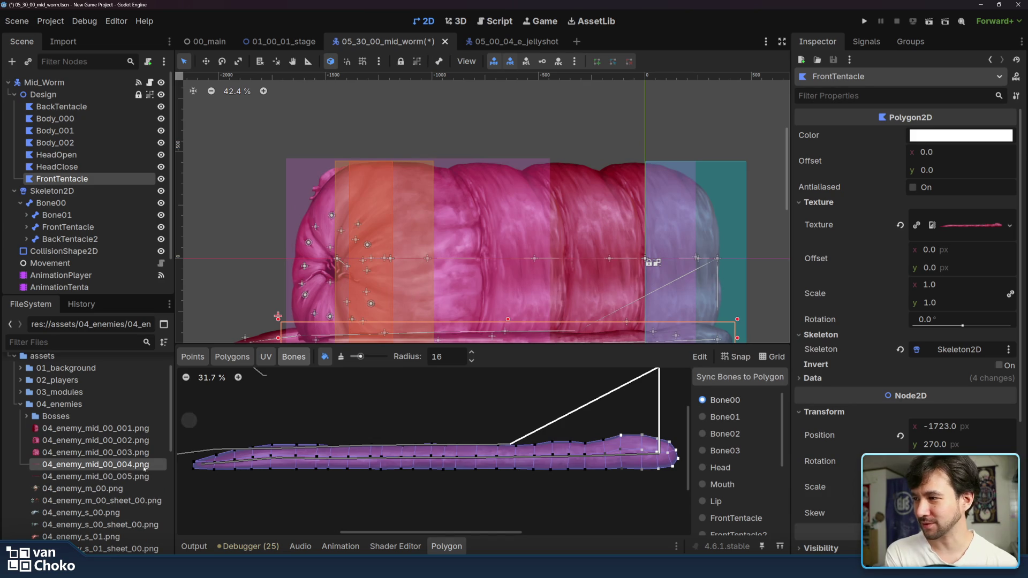
{"action": "left_click", "coordinate": [106, 476]}
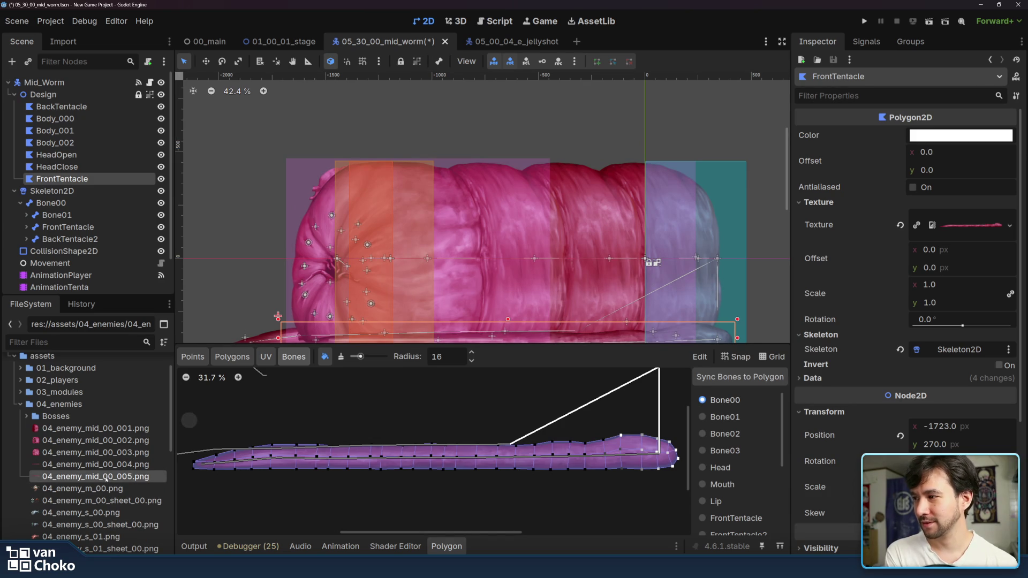
{"action": "mouse_move", "coordinate": [107, 478]}
{"action": "left_mouse_down"}
{"action": "mouse_move", "coordinate": [115, 236]}
{"action": "mouse_move", "coordinate": [116, 498]}
{"action": "left_mouse_up"}
Step: Create a Polygon2D child under the Design node by searching 'polygon'
{"action": "left_click", "coordinate": [89, 92]}
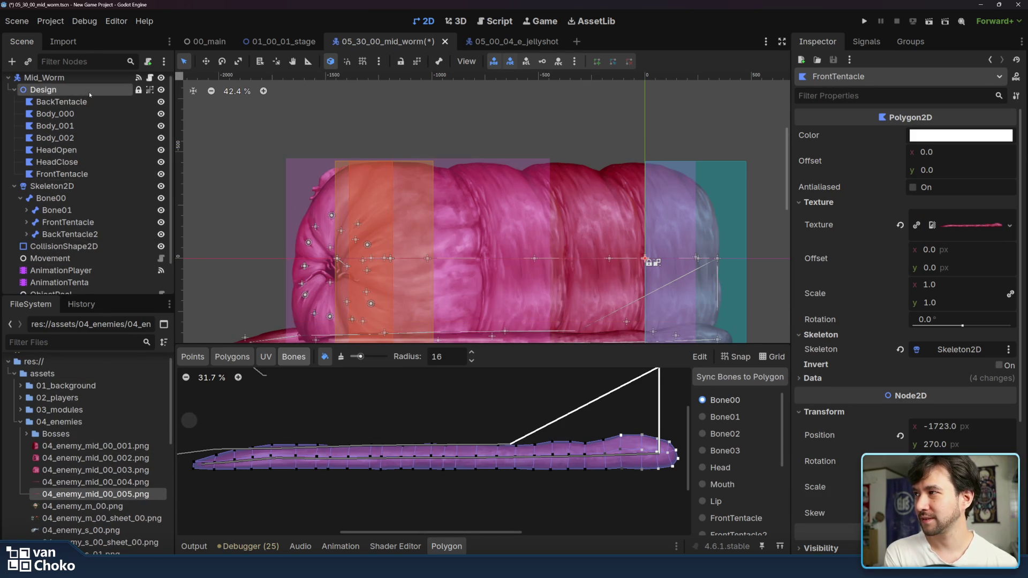
{"action": "key", "text": "ctrl+a"}
{"action": "type", "text": "pol"}
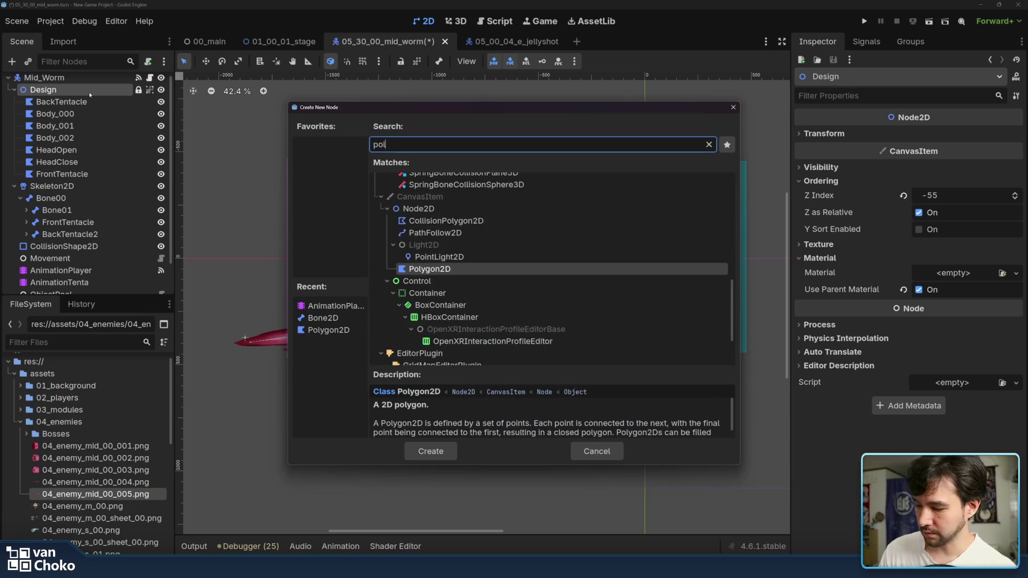
{"action": "type", "text": "ygon"}
{"action": "key", "text": "Return"}
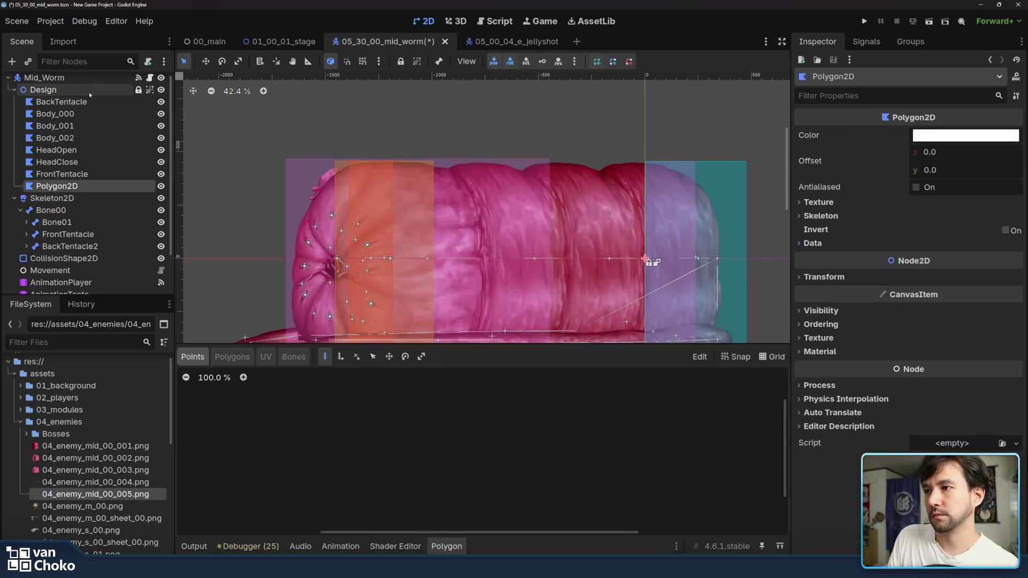
{"action": "scroll", "coordinate": [308, 217], "scroll_direction": "down", "scroll_amount": 5}
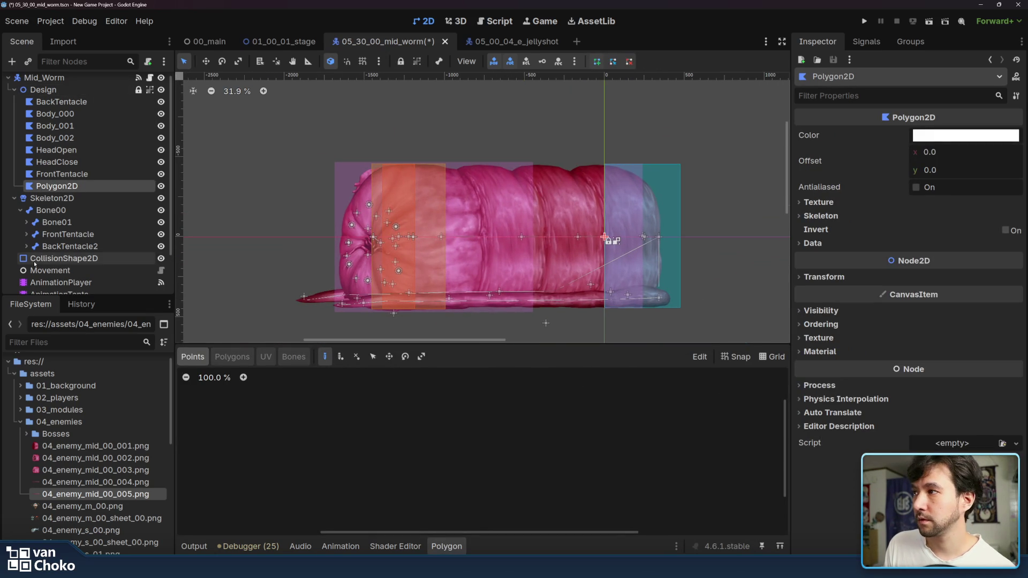
Step: Name the new Polygon2D under Design 'FrontTopTenta'
{"action": "double_click", "coordinate": [83, 186]}
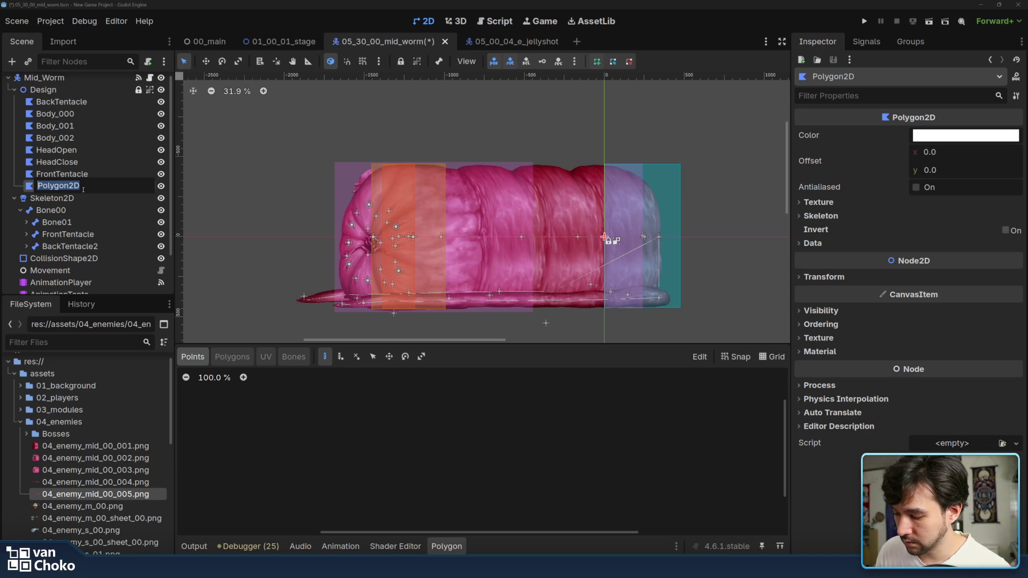
{"action": "type", "text": "FrontT"}
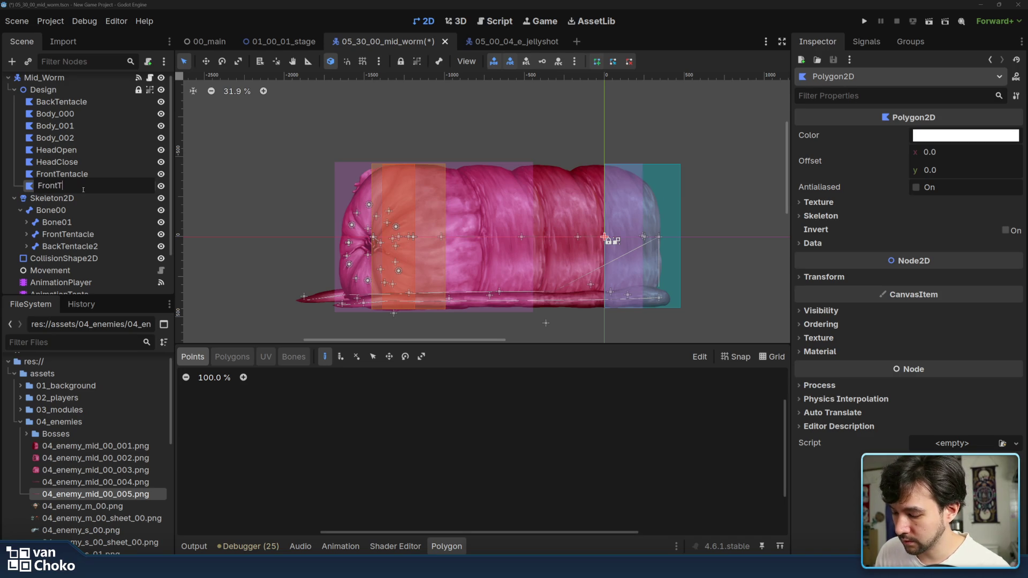
{"action": "type", "text": "opTen"}
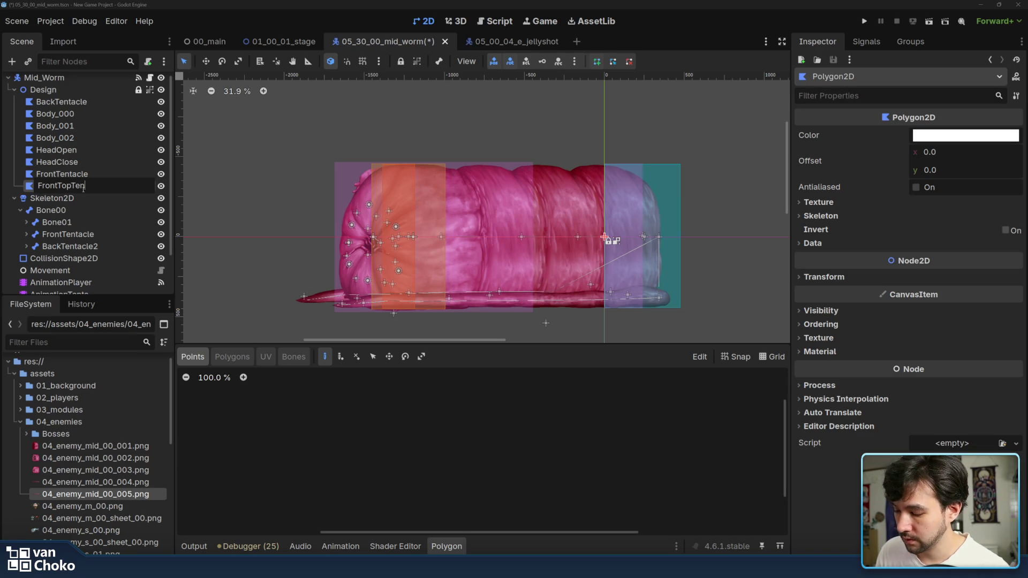
{"action": "type", "text": "ta"}
{"action": "key", "text": "Return"}
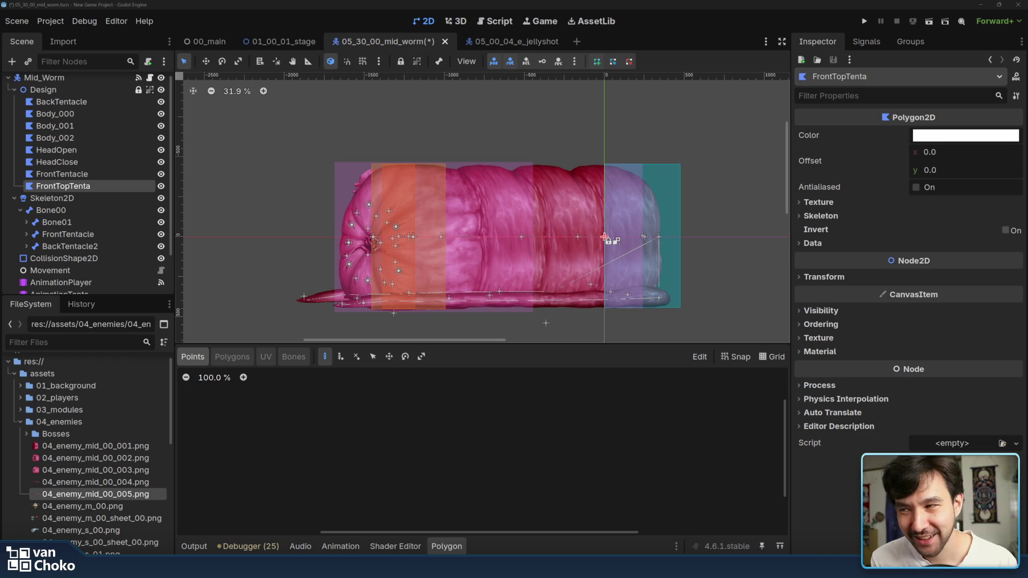
Step: Compare with FrontTentacle and leave FrontTopTenta's skeleton unassigned for now
{"action": "left_click", "coordinate": [62, 174]}
{"action": "left_click", "coordinate": [63, 186]}
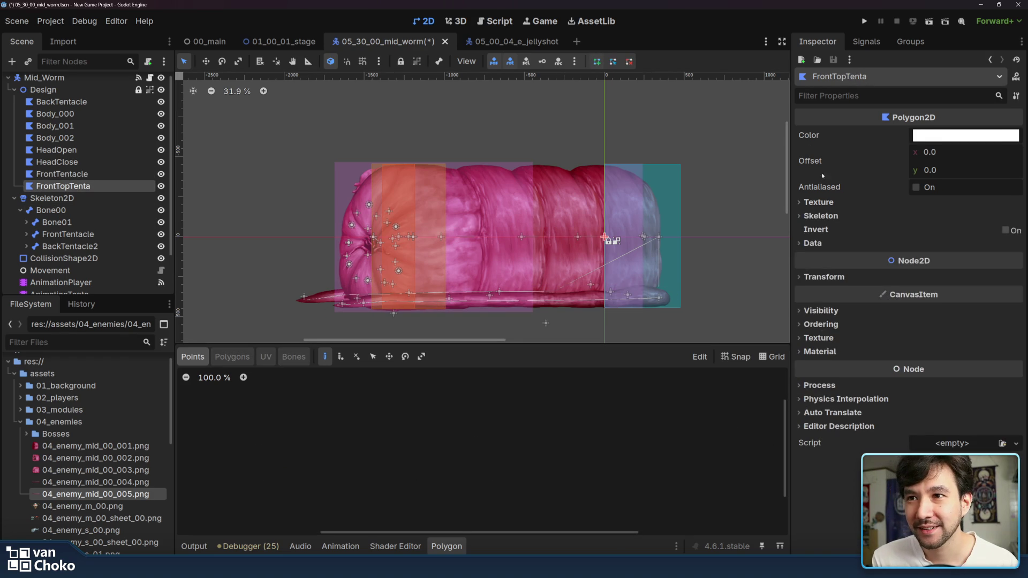
{"action": "left_click", "coordinate": [820, 216]}
{"action": "left_click", "coordinate": [927, 230]}
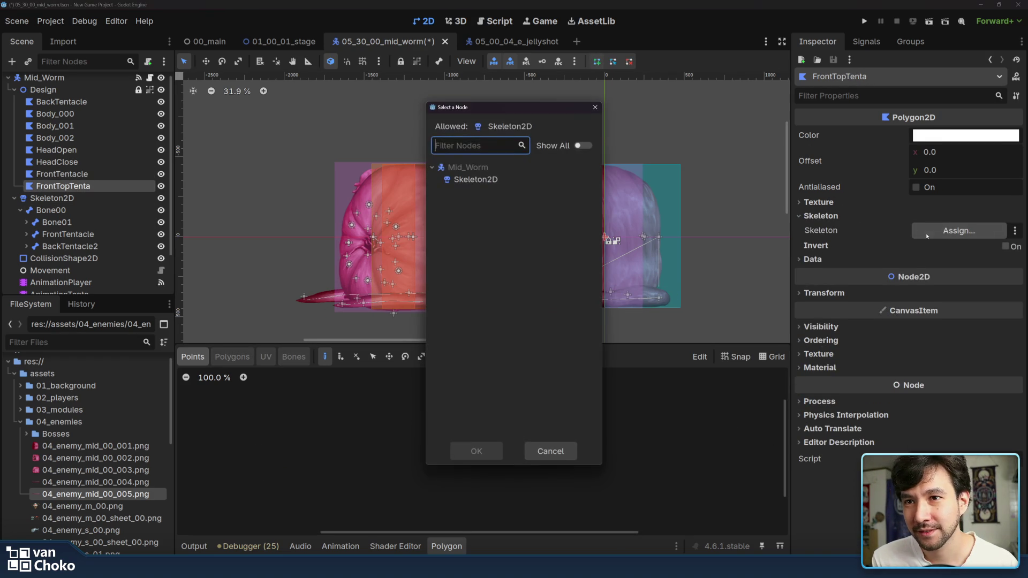
{"action": "left_click", "coordinate": [595, 107]}
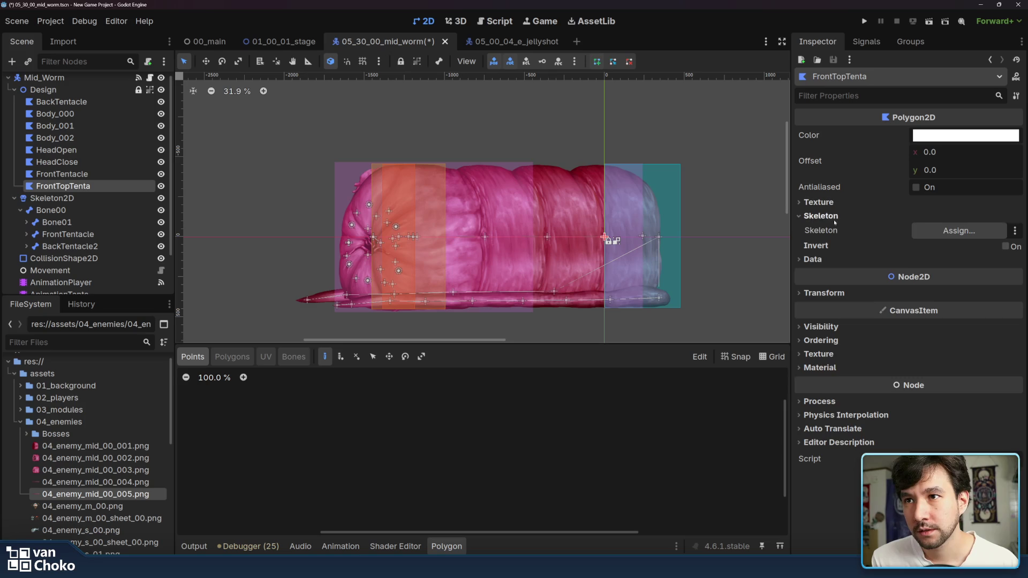
Step: Quick-load 04_enemy_mid_00_005.png as FrontTopTenta's texture
{"action": "left_click", "coordinate": [819, 202]}
{"action": "left_click", "coordinate": [996, 218]}
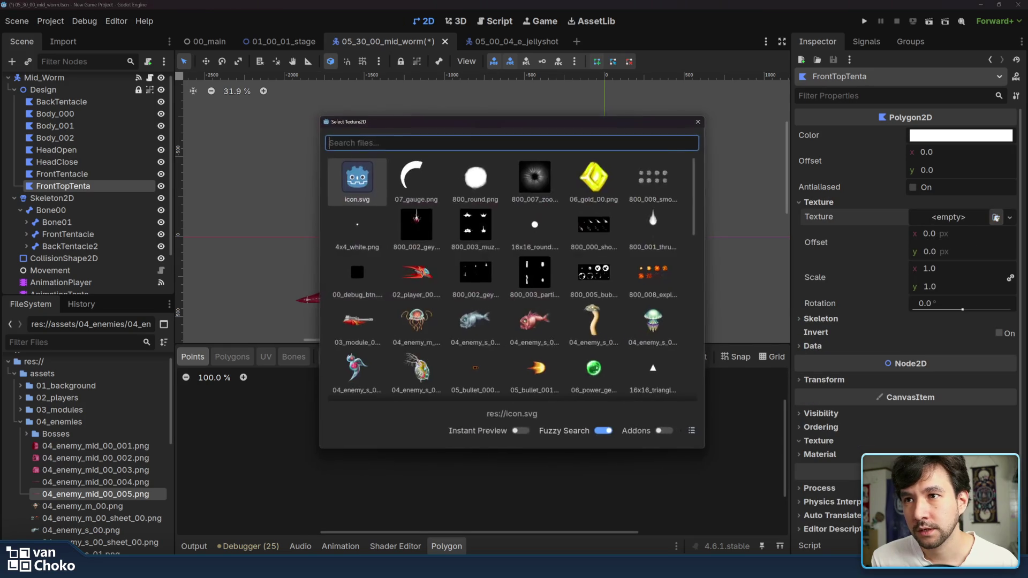
{"action": "scroll", "coordinate": [630, 219], "scroll_direction": "down", "scroll_amount": 5}
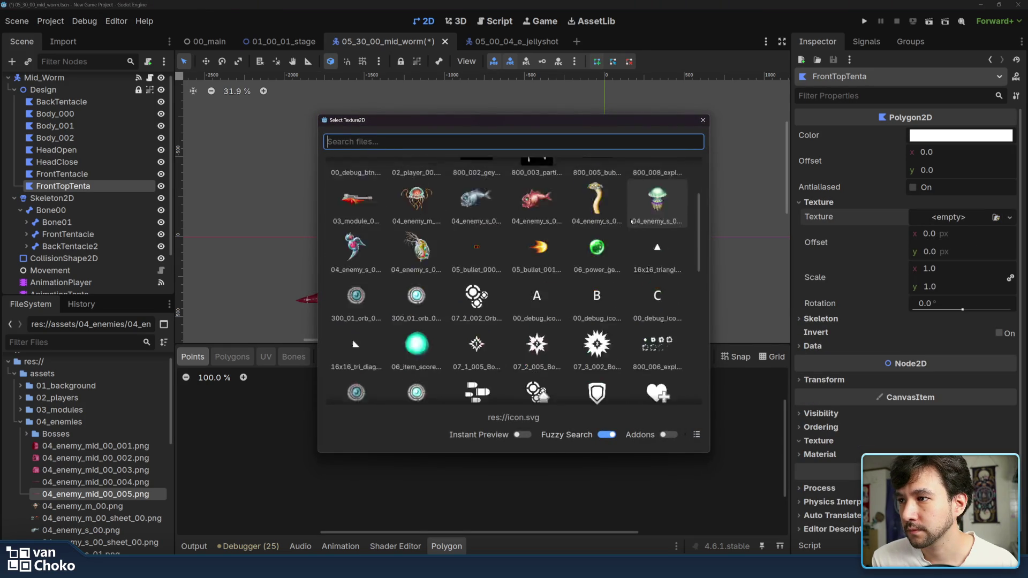
{"action": "scroll", "coordinate": [538, 250], "scroll_direction": "up", "scroll_amount": 5}
{"action": "scroll", "coordinate": [538, 250], "scroll_direction": "down", "scroll_amount": 15}
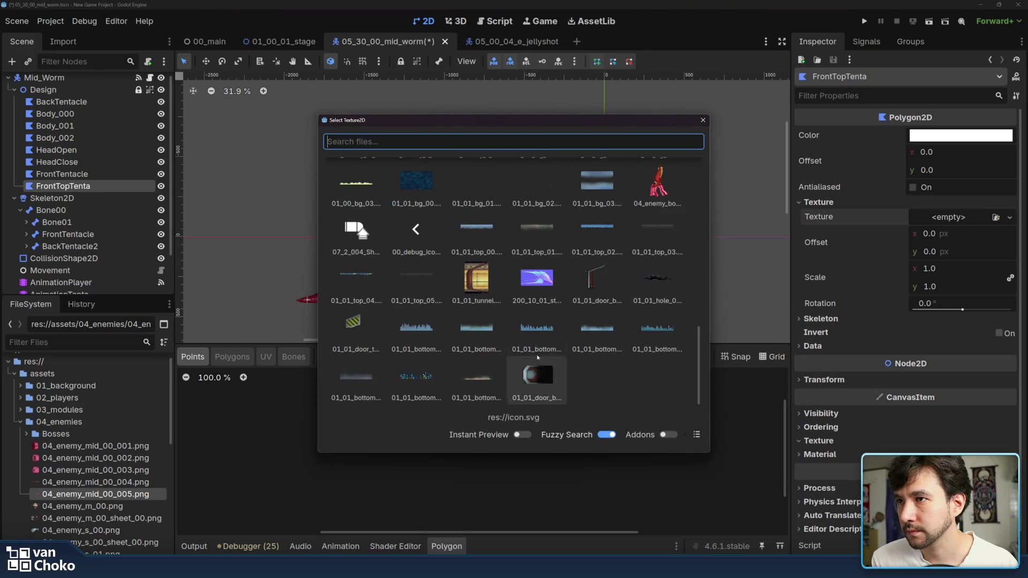
{"action": "scroll", "coordinate": [554, 365], "scroll_direction": "up", "scroll_amount": 8}
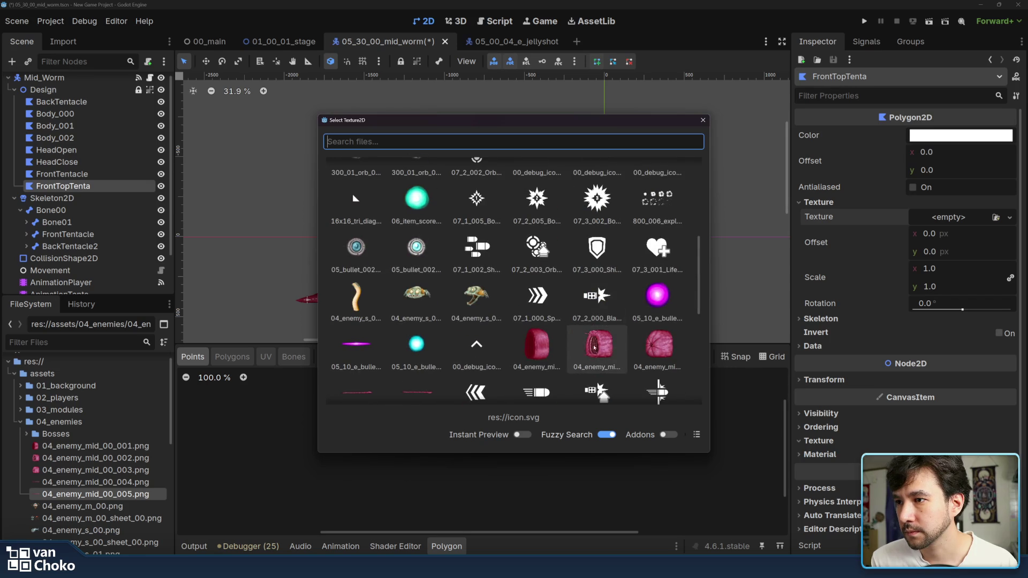
{"action": "scroll", "coordinate": [476, 300], "scroll_direction": "down", "scroll_amount": 1}
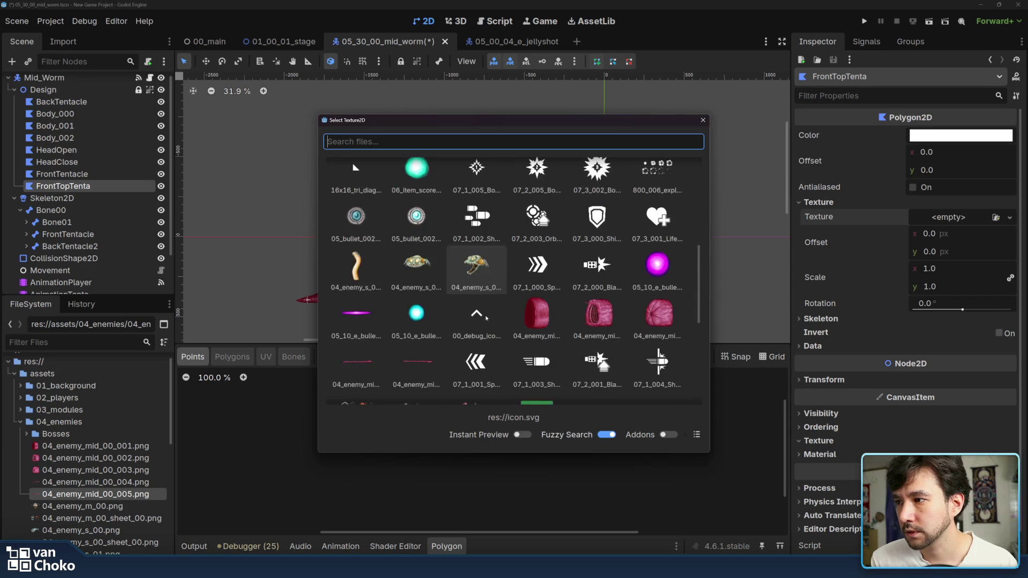
{"action": "double_click", "coordinate": [417, 362]}
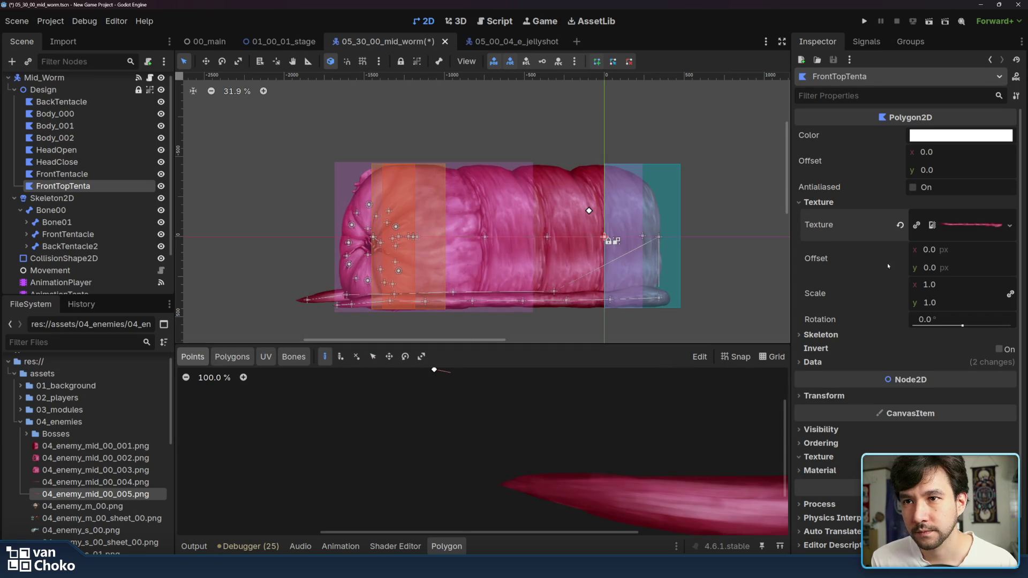
Step: Review the polygon's skeleton and UV data sections and discard a stray starting point
{"action": "left_click", "coordinate": [844, 335]}
{"action": "left_click", "coordinate": [843, 335]}
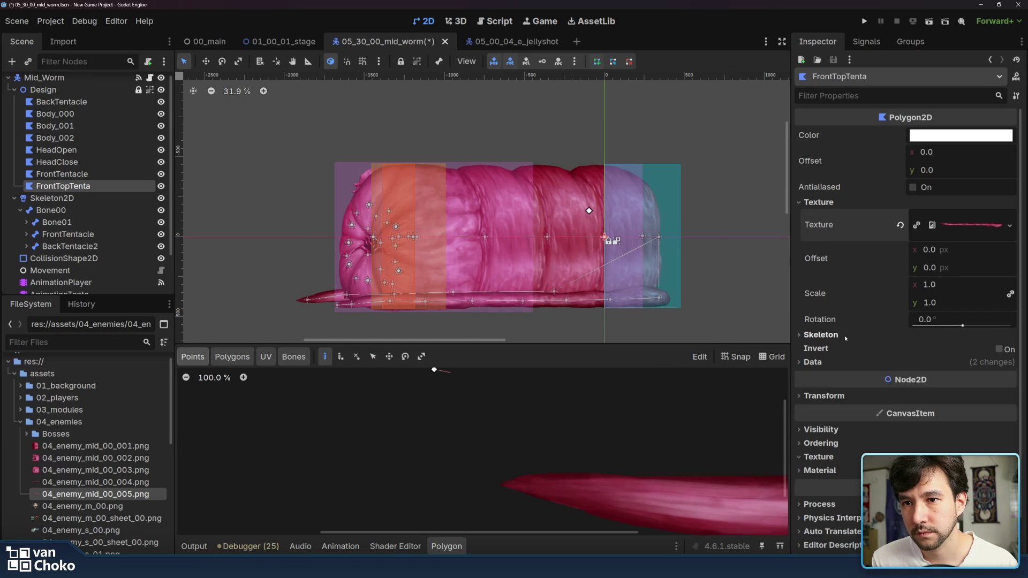
{"action": "left_click", "coordinate": [819, 362]}
{"action": "left_click", "coordinate": [942, 362]}
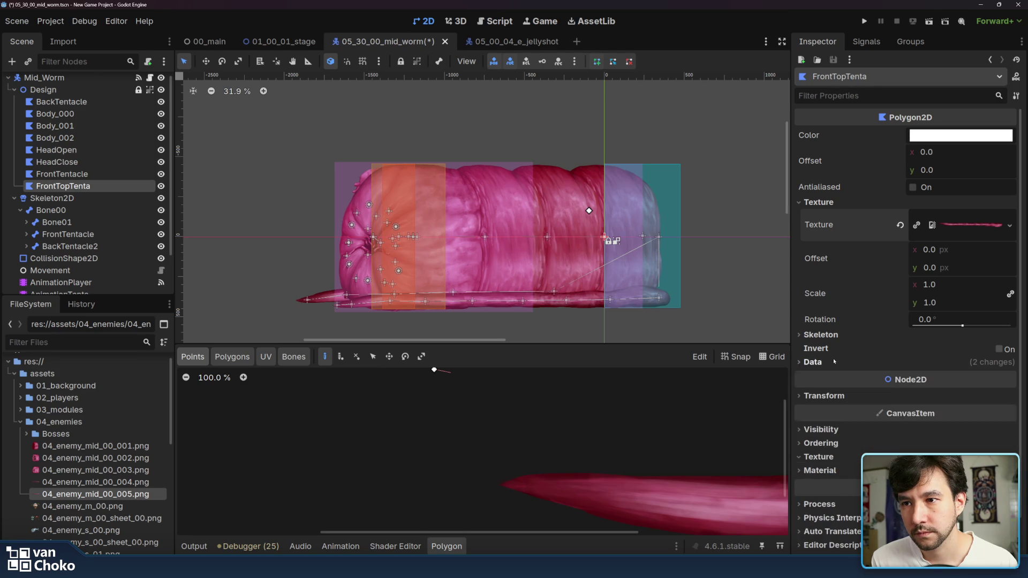
{"action": "left_click", "coordinate": [899, 334]}
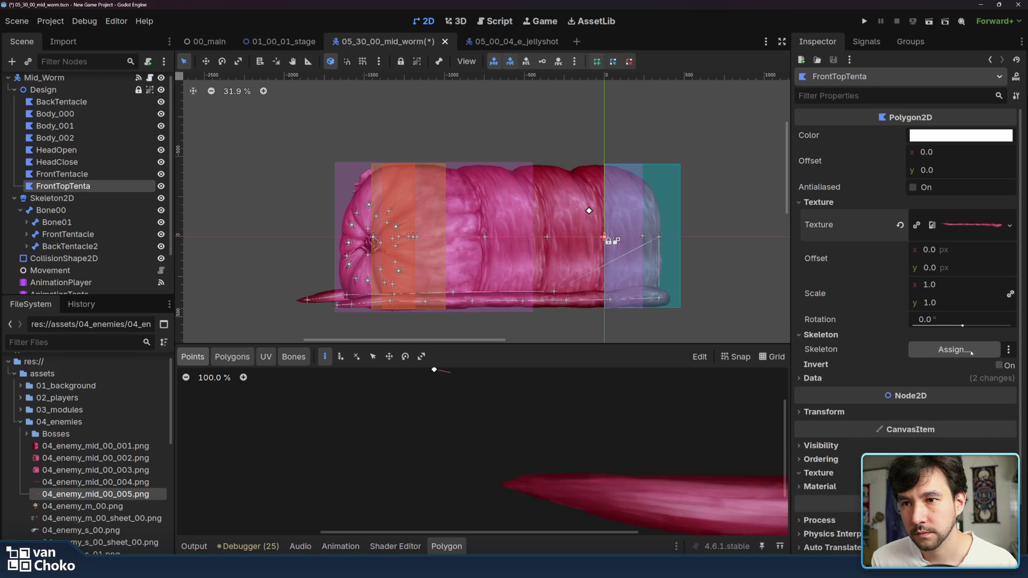
{"action": "left_click", "coordinate": [820, 334]}
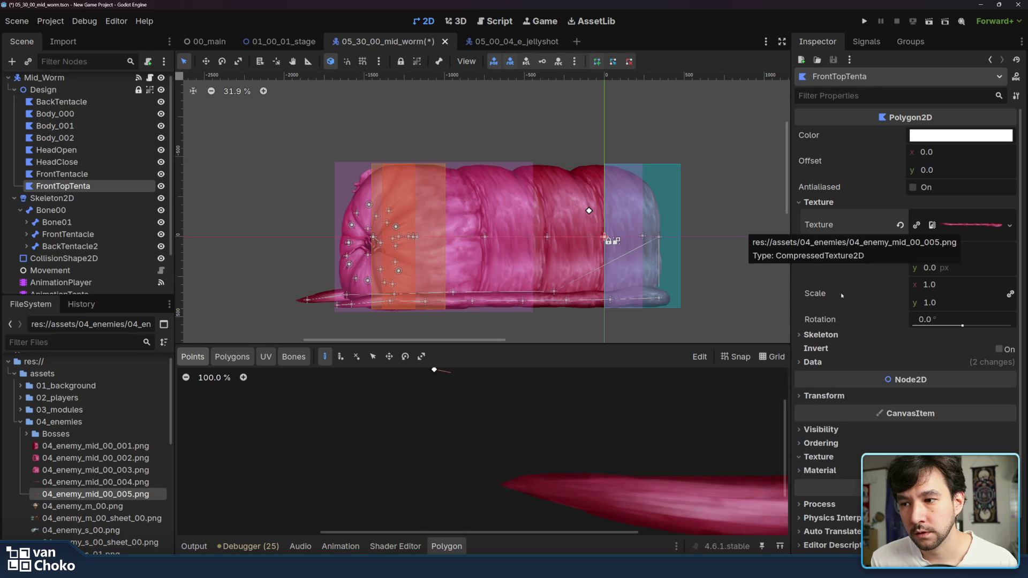
{"action": "scroll", "coordinate": [669, 431], "scroll_direction": "down", "scroll_amount": 8}
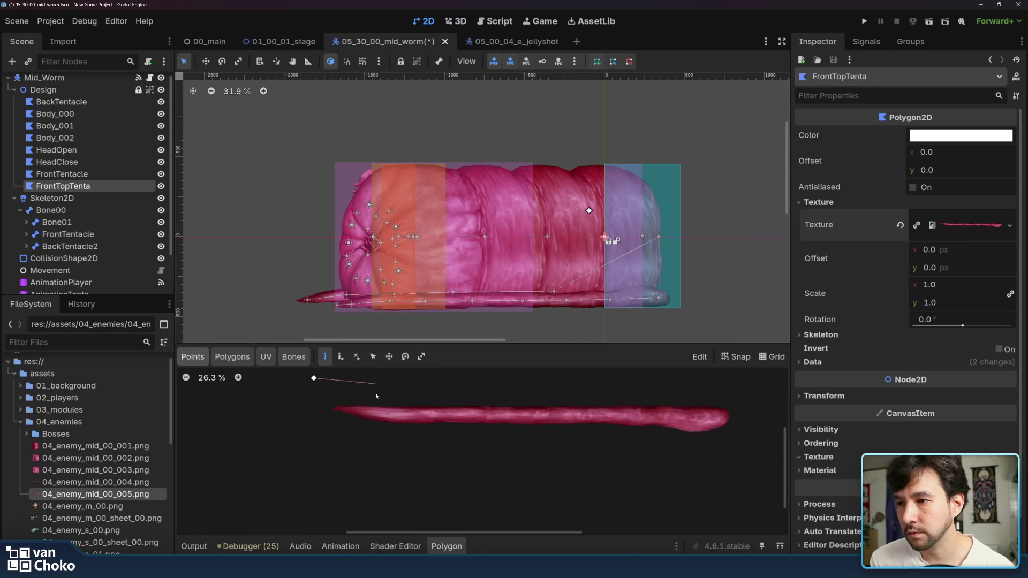
{"action": "right_click", "coordinate": [324, 418]}
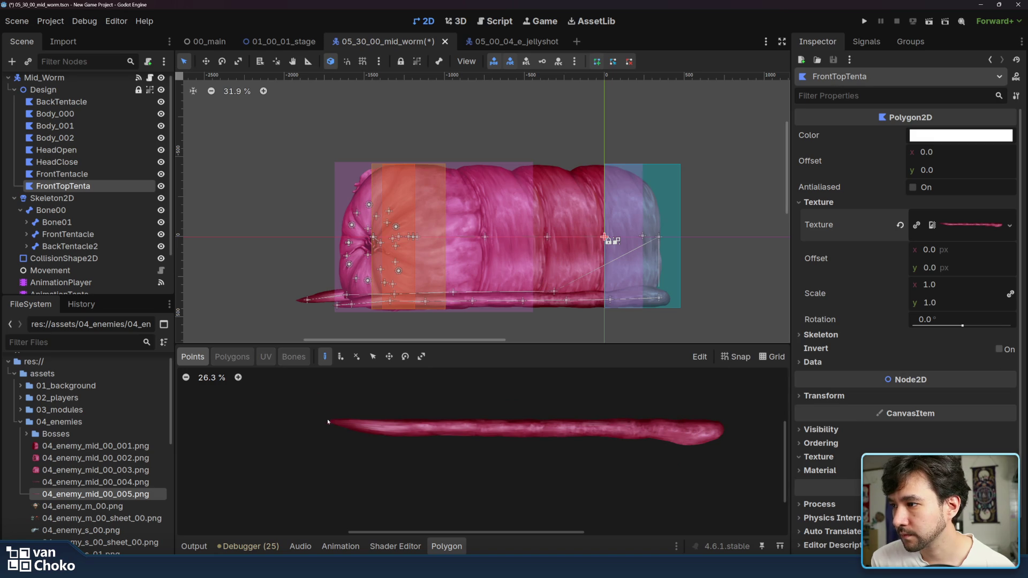
Step: Place outline vertices along the tentacle's top edge from its left tip to the middle
{"action": "left_click", "coordinate": [325, 420]}
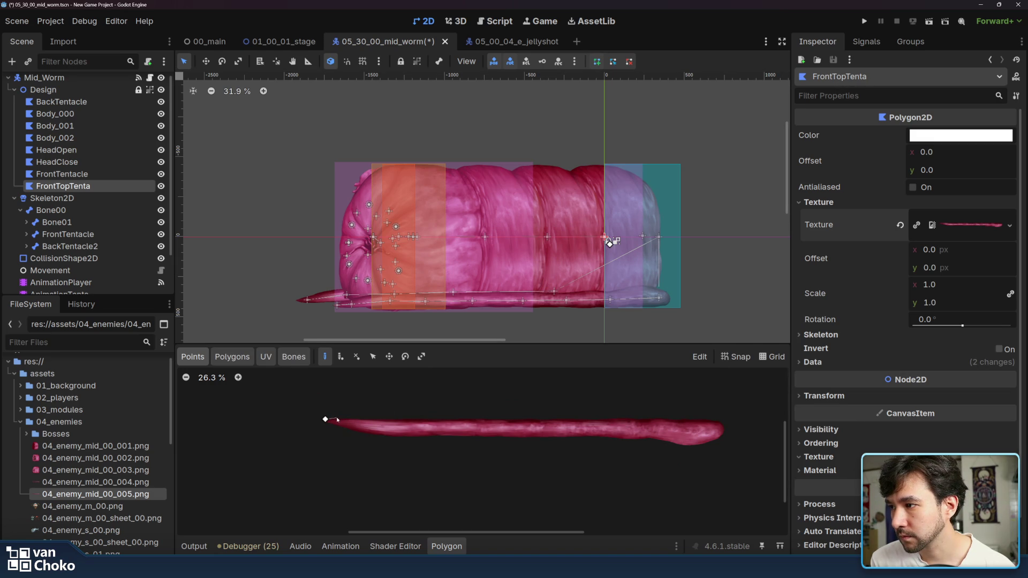
{"action": "left_click", "coordinate": [336, 418]}
{"action": "left_click", "coordinate": [352, 418]}
{"action": "left_click", "coordinate": [368, 418]}
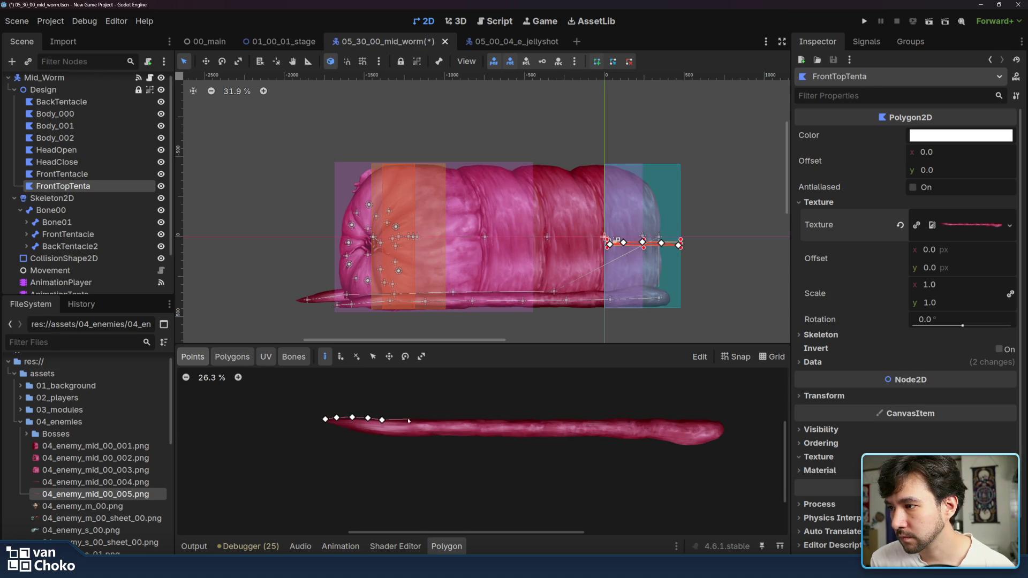
{"action": "left_click", "coordinate": [402, 419]}
{"action": "left_click", "coordinate": [422, 419]}
{"action": "left_click", "coordinate": [433, 418]}
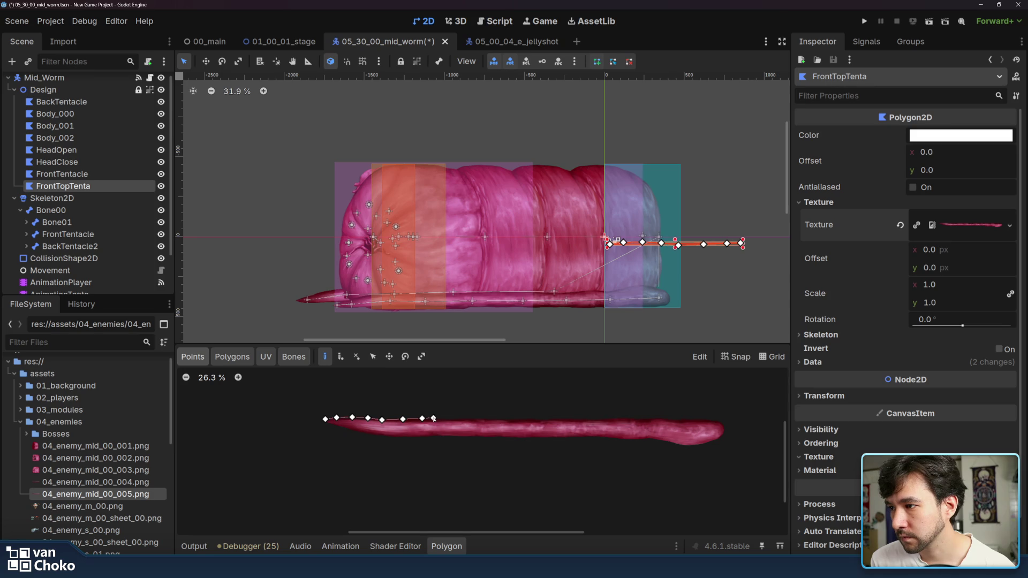
{"action": "left_click", "coordinate": [448, 418]}
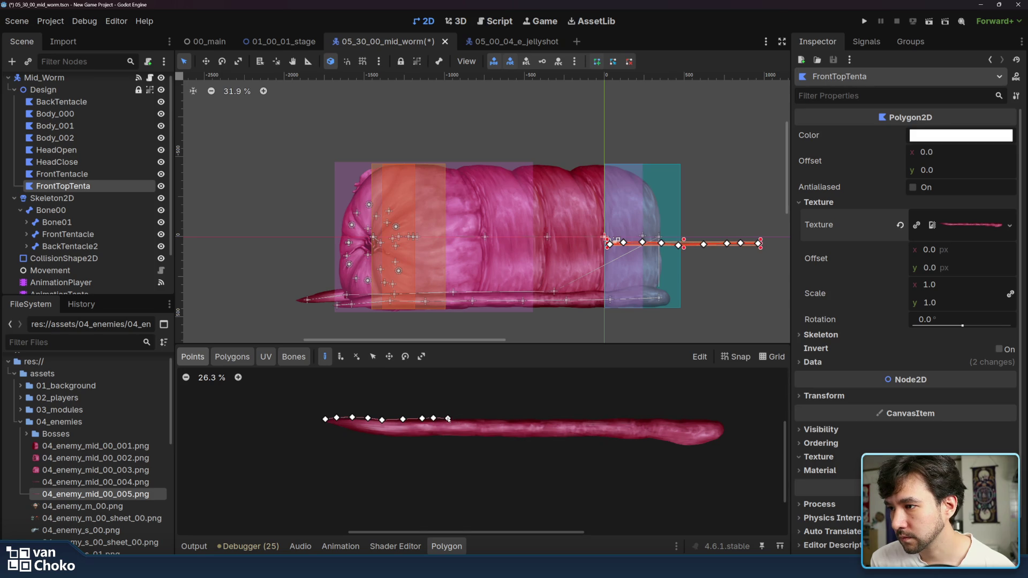
{"action": "left_click", "coordinate": [465, 418]}
{"action": "left_click", "coordinate": [475, 418]}
{"action": "left_click", "coordinate": [486, 418]}
{"action": "left_click", "coordinate": [501, 418]}
{"action": "left_click", "coordinate": [509, 418]}
Step: Continue the top-edge outline vertices from the middle out to the tentacle's right tip
{"action": "left_click", "coordinate": [548, 421]}
{"action": "left_click", "coordinate": [556, 418]}
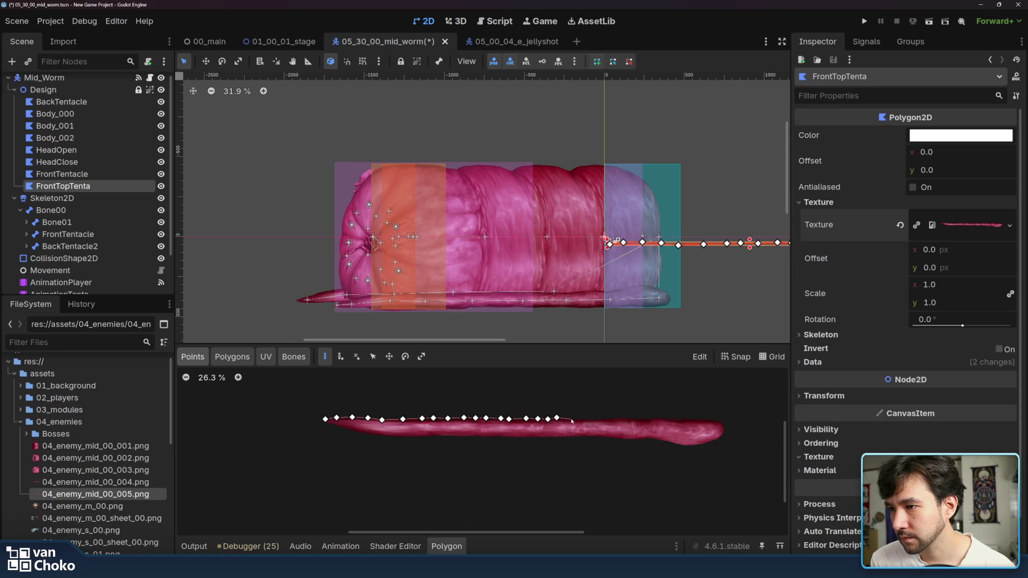
{"action": "left_click", "coordinate": [580, 419]}
{"action": "left_click", "coordinate": [590, 418]}
{"action": "left_click", "coordinate": [602, 417]}
{"action": "left_click", "coordinate": [614, 417]}
{"action": "left_click", "coordinate": [627, 418]}
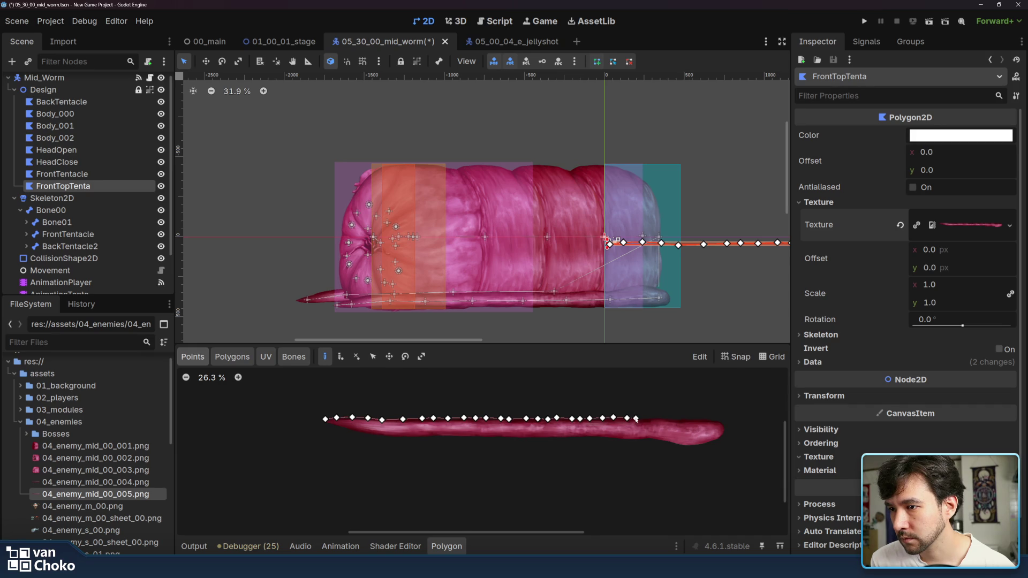
{"action": "left_click", "coordinate": [644, 418]}
{"action": "left_click", "coordinate": [655, 418]}
{"action": "left_click", "coordinate": [671, 418]}
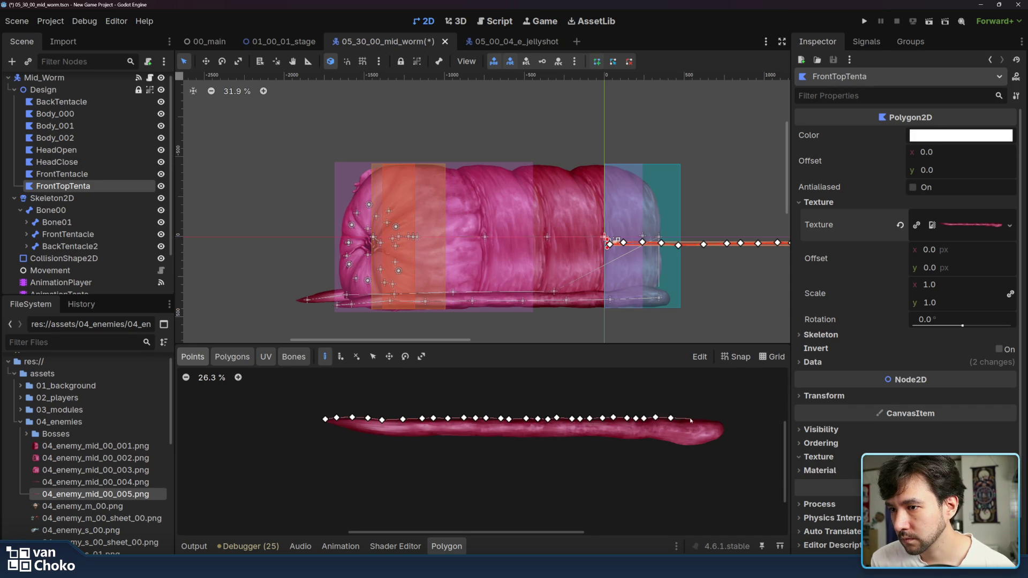
{"action": "left_click", "coordinate": [688, 418]}
{"action": "left_click", "coordinate": [706, 418]}
{"action": "left_click", "coordinate": [719, 420]}
{"action": "left_click", "coordinate": [724, 420]}
Step: Carry the FrontTopTenta outline around the rounded right tip and under it
{"action": "left_click", "coordinate": [726, 431]}
{"action": "left_click", "coordinate": [722, 438]}
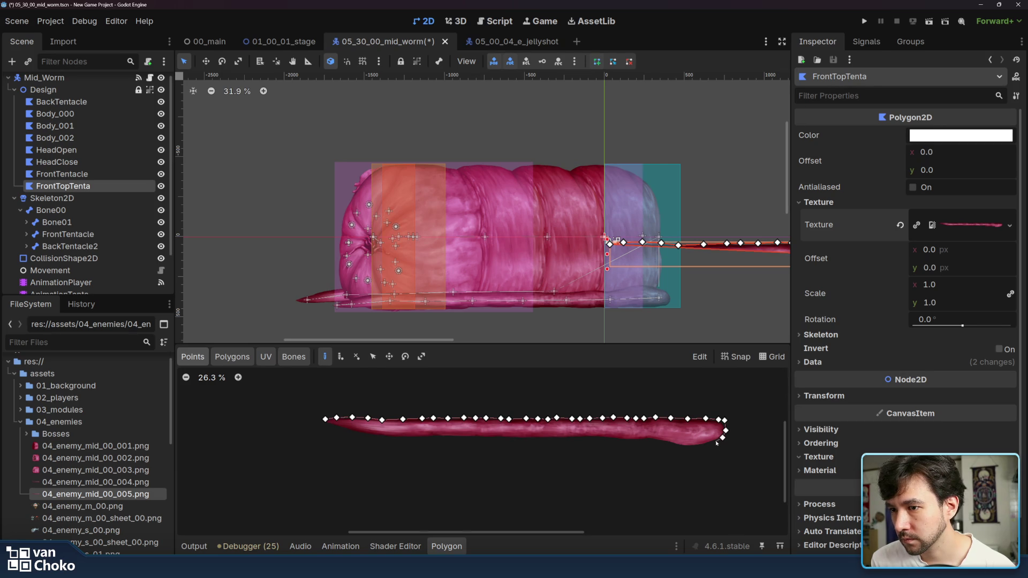
{"action": "left_click", "coordinate": [716, 441]}
{"action": "left_click", "coordinate": [705, 444]}
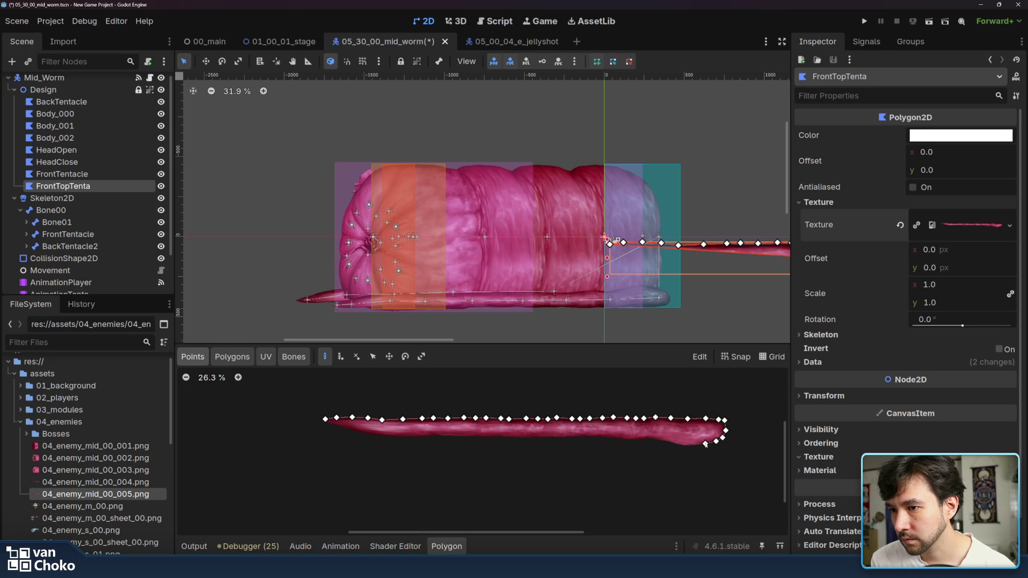
{"action": "left_click", "coordinate": [688, 447]}
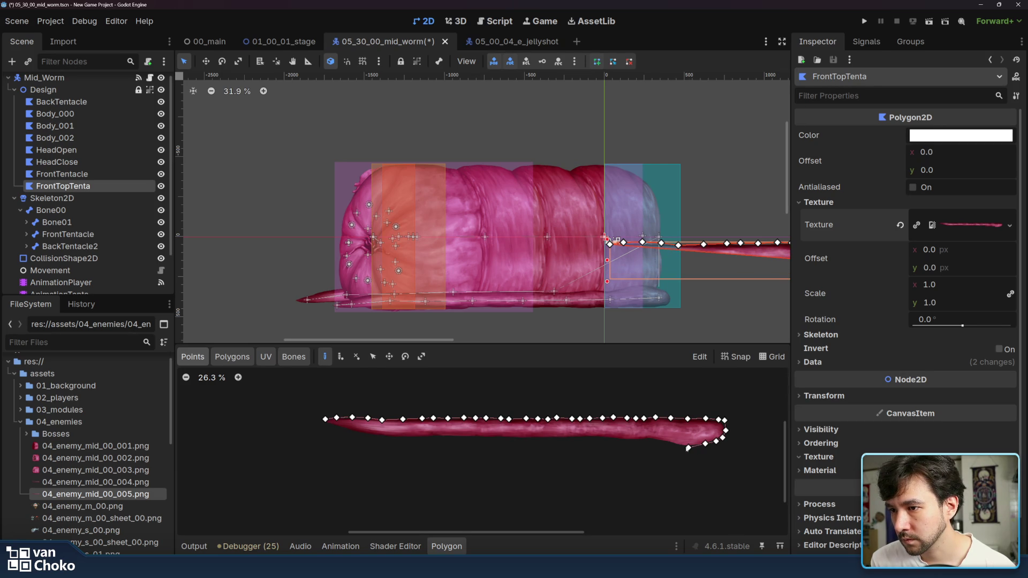
Step: Trace outline vertices leftward along the tentacle's lower edge
{"action": "left_click", "coordinate": [668, 444]}
{"action": "left_click", "coordinate": [654, 442]}
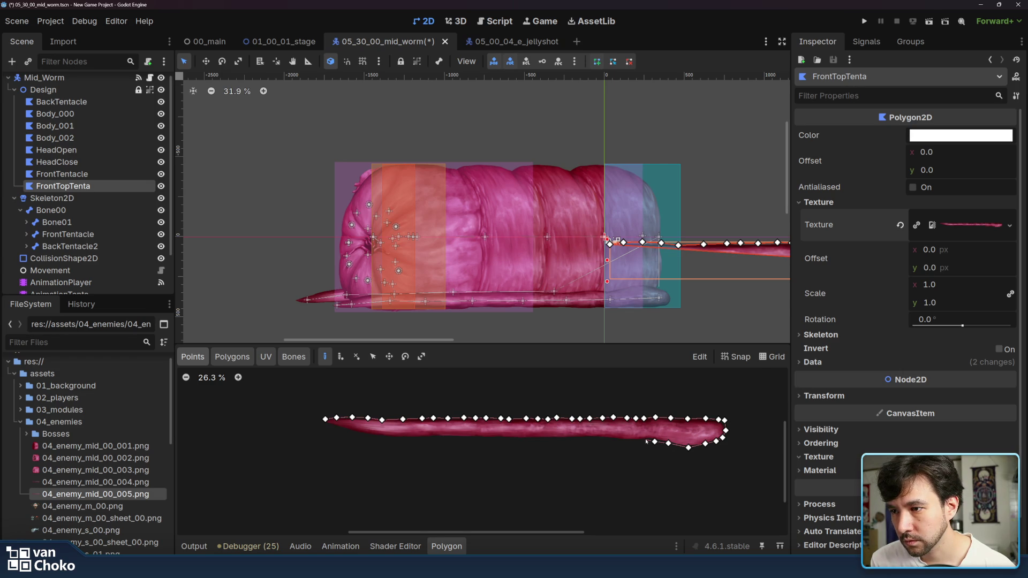
{"action": "left_click", "coordinate": [645, 440]}
{"action": "left_click", "coordinate": [635, 440]}
{"action": "left_click", "coordinate": [624, 440]}
{"action": "left_click", "coordinate": [613, 439]}
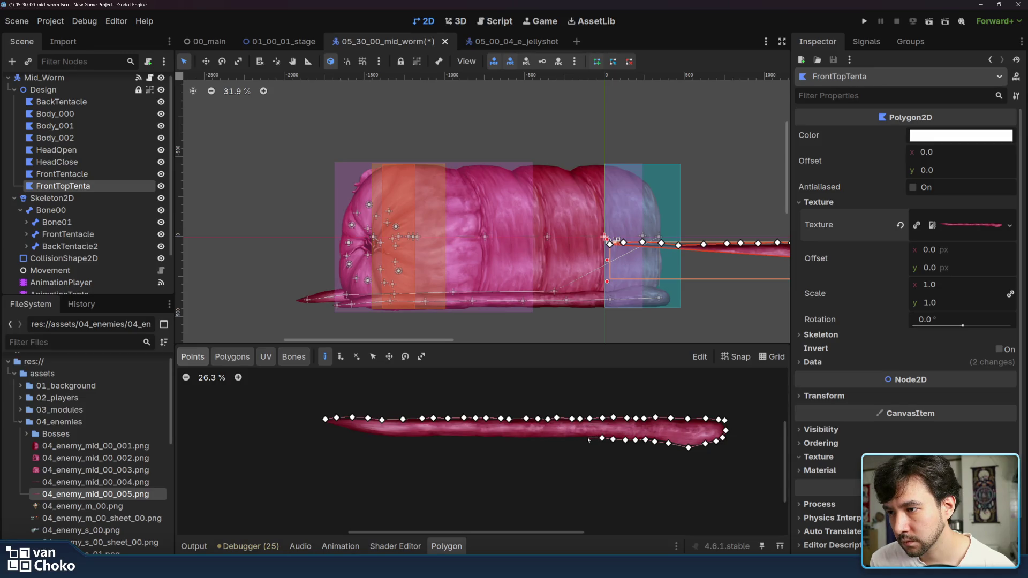
{"action": "left_click", "coordinate": [589, 438]}
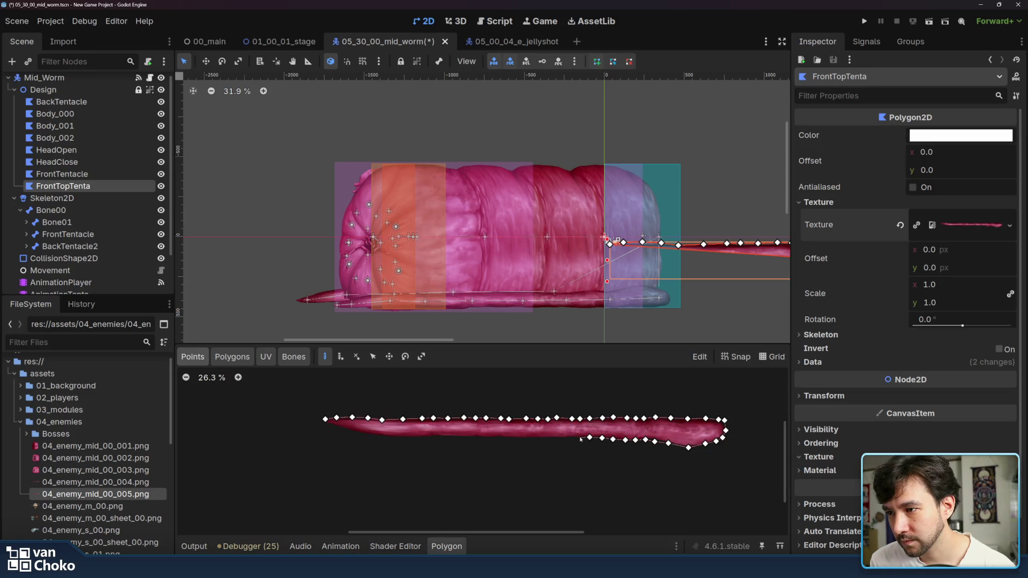
{"action": "left_click", "coordinate": [580, 438]}
{"action": "left_click", "coordinate": [570, 438]}
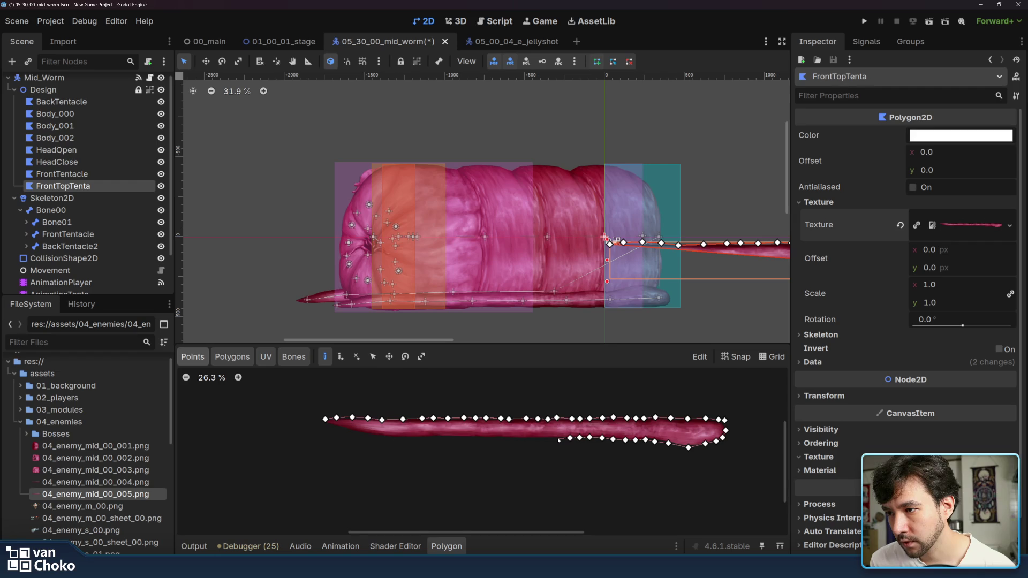
{"action": "left_click", "coordinate": [557, 438]}
{"action": "left_click", "coordinate": [537, 438]}
{"action": "left_click", "coordinate": [525, 438]}
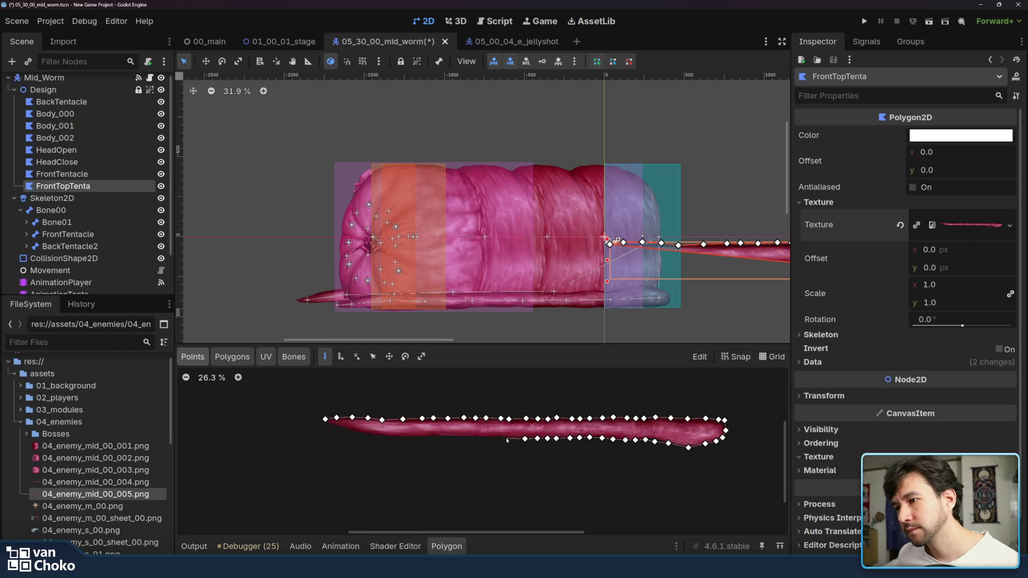
{"action": "left_click", "coordinate": [506, 438]}
{"action": "left_click", "coordinate": [499, 439]}
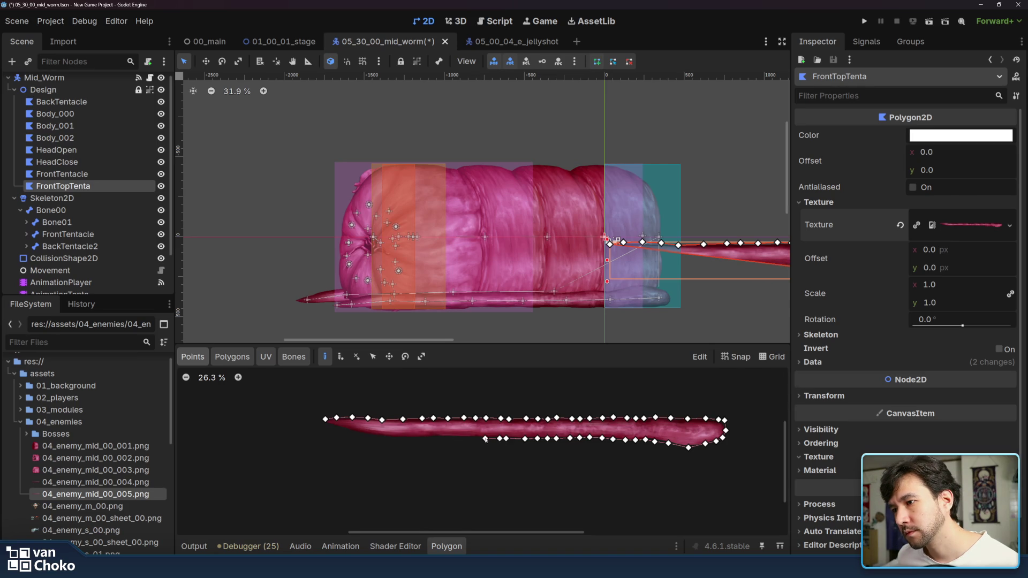
{"action": "left_click", "coordinate": [475, 438]}
{"action": "left_click", "coordinate": [464, 438]}
{"action": "left_click", "coordinate": [448, 438]}
{"action": "left_click", "coordinate": [435, 437]}
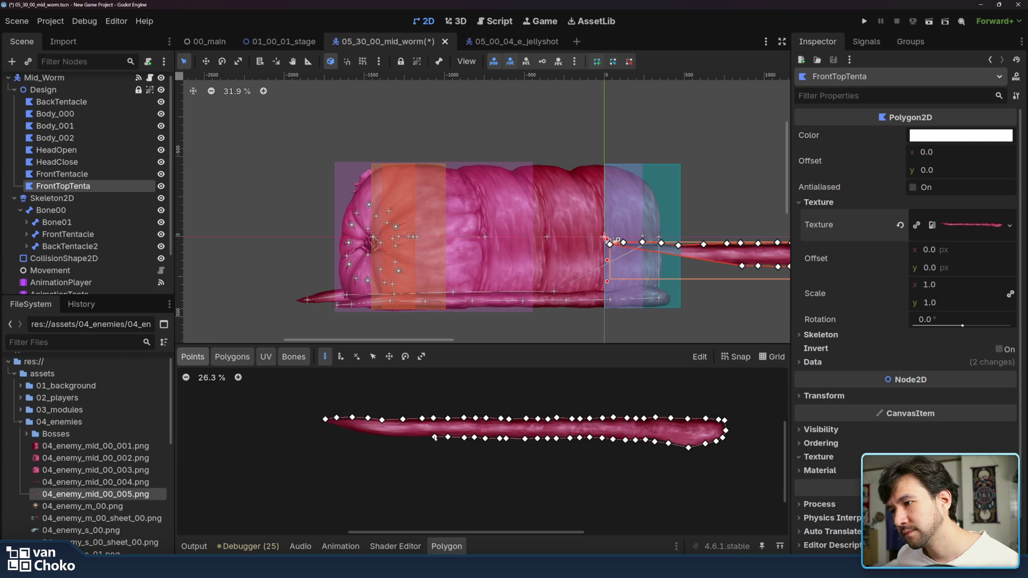
{"action": "left_click", "coordinate": [419, 439]}
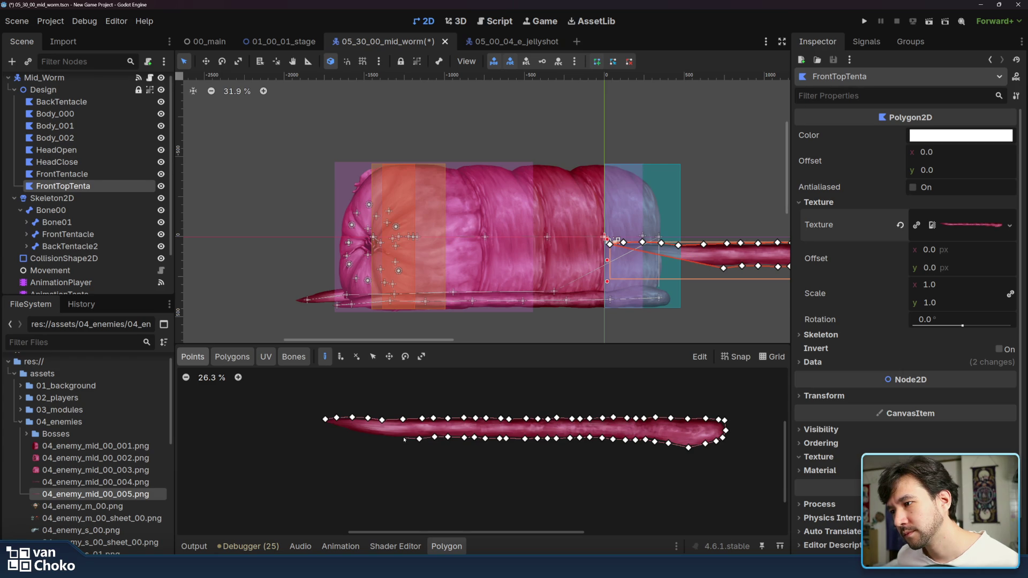
{"action": "left_click", "coordinate": [403, 438]}
Step: Curve the outline up to the left tip and close it at the first vertex
{"action": "left_click", "coordinate": [381, 437]}
{"action": "left_click", "coordinate": [367, 435]}
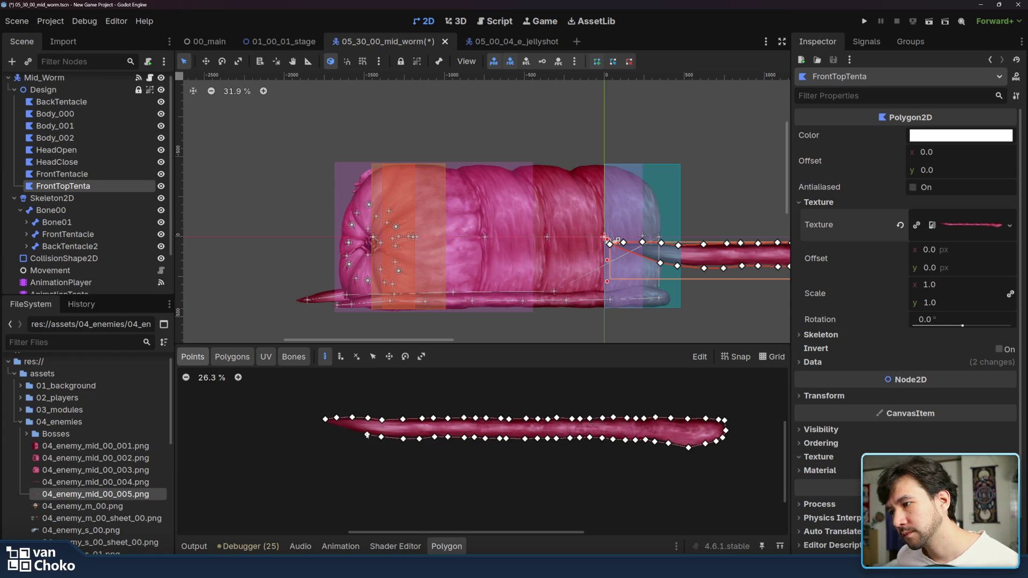
{"action": "left_click", "coordinate": [351, 432]}
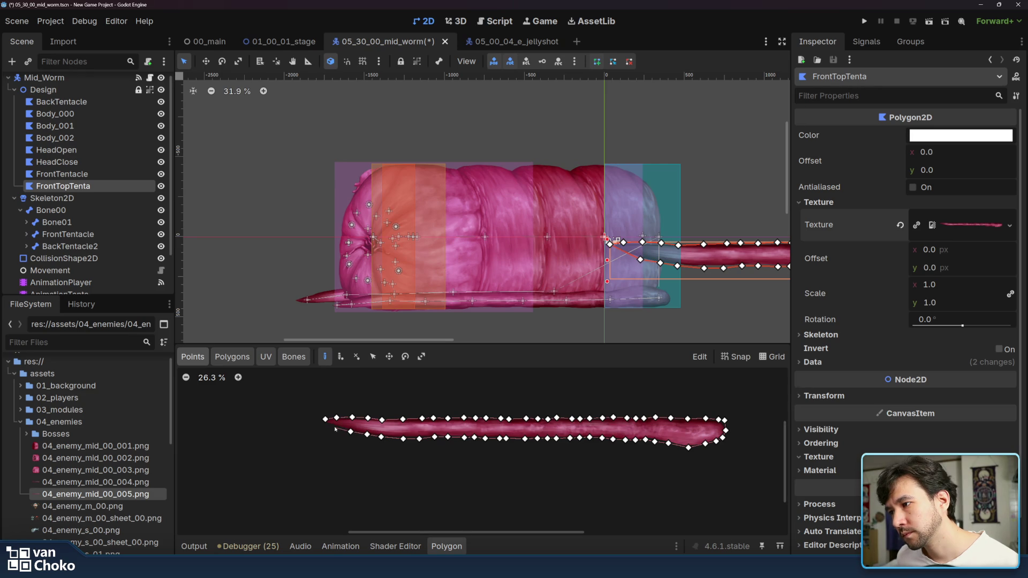
{"action": "left_click", "coordinate": [336, 427]}
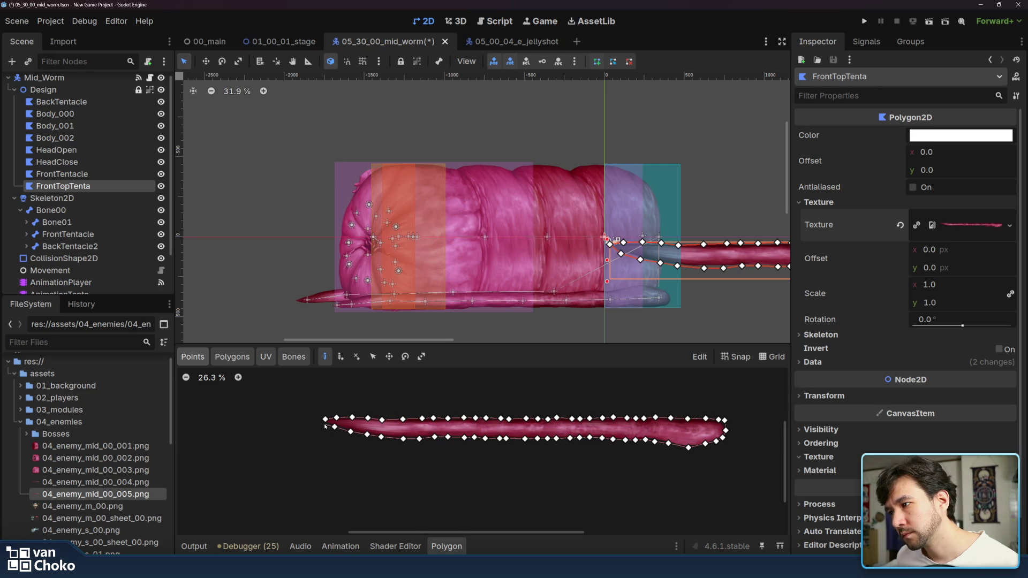
{"action": "left_click", "coordinate": [324, 420]}
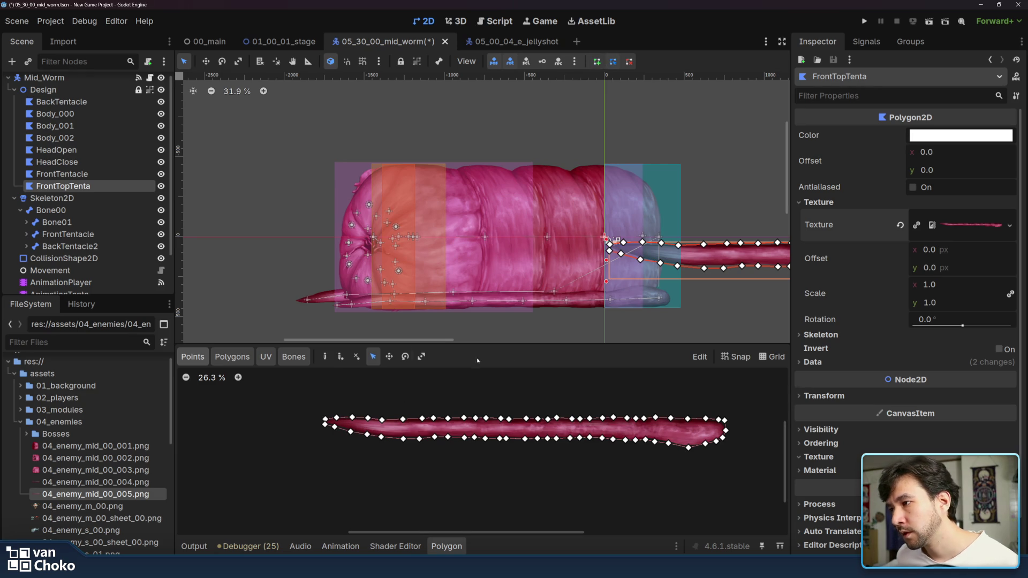
Step: With Create Points reselected, add internal vertices near the left tip along the tentacle's middle
{"action": "left_click", "coordinate": [340, 357]}
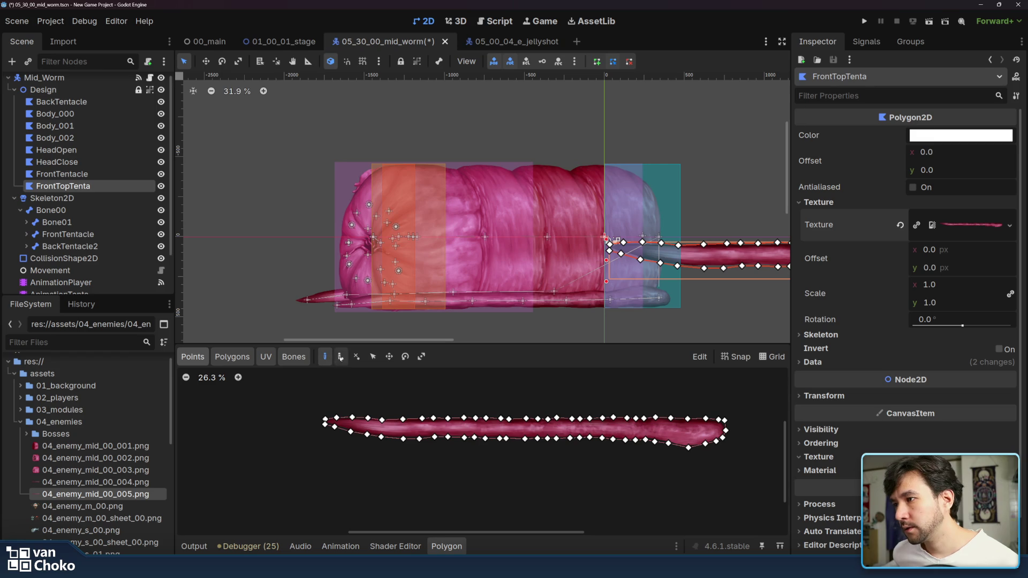
{"action": "left_click", "coordinate": [336, 424]}
{"action": "left_click", "coordinate": [352, 425]}
{"action": "left_click", "coordinate": [381, 428]}
Step: Continue the internal vertex row along the tentacle's centre line to the right tip
{"action": "left_click", "coordinate": [402, 428]}
{"action": "left_click", "coordinate": [421, 427]}
{"action": "left_click", "coordinate": [433, 427]}
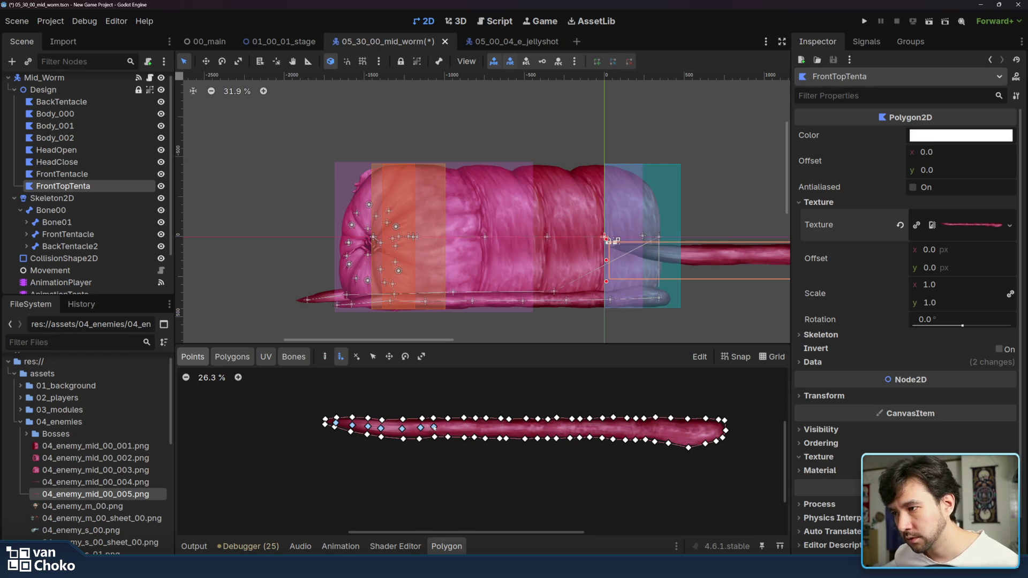
{"action": "left_click", "coordinate": [447, 427]}
{"action": "left_click", "coordinate": [464, 427]}
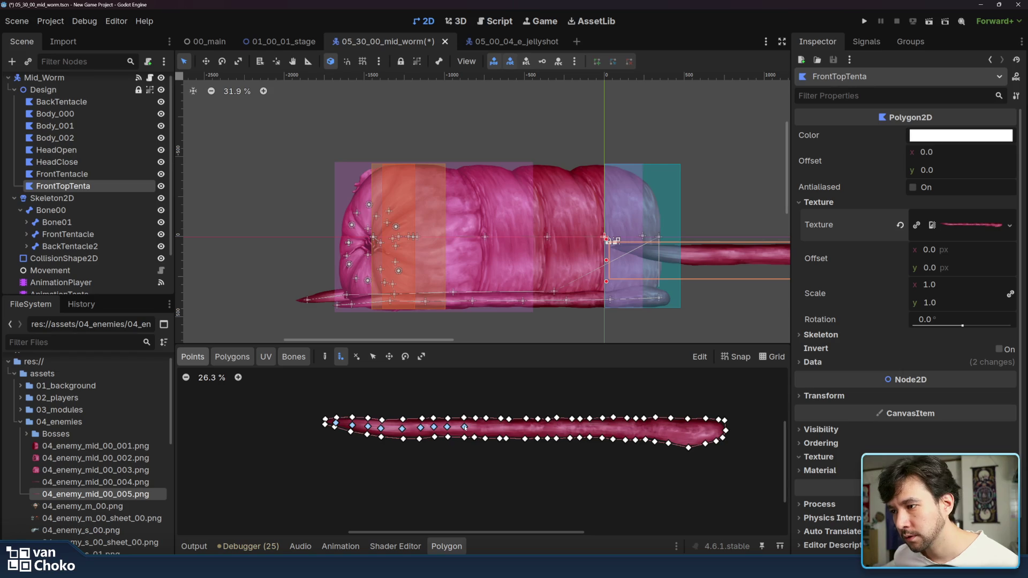
{"action": "left_click", "coordinate": [475, 427]}
{"action": "left_click", "coordinate": [485, 427]}
{"action": "left_click", "coordinate": [499, 428]}
{"action": "left_click", "coordinate": [525, 428]}
{"action": "left_click", "coordinate": [538, 427]}
{"action": "left_click", "coordinate": [547, 427]}
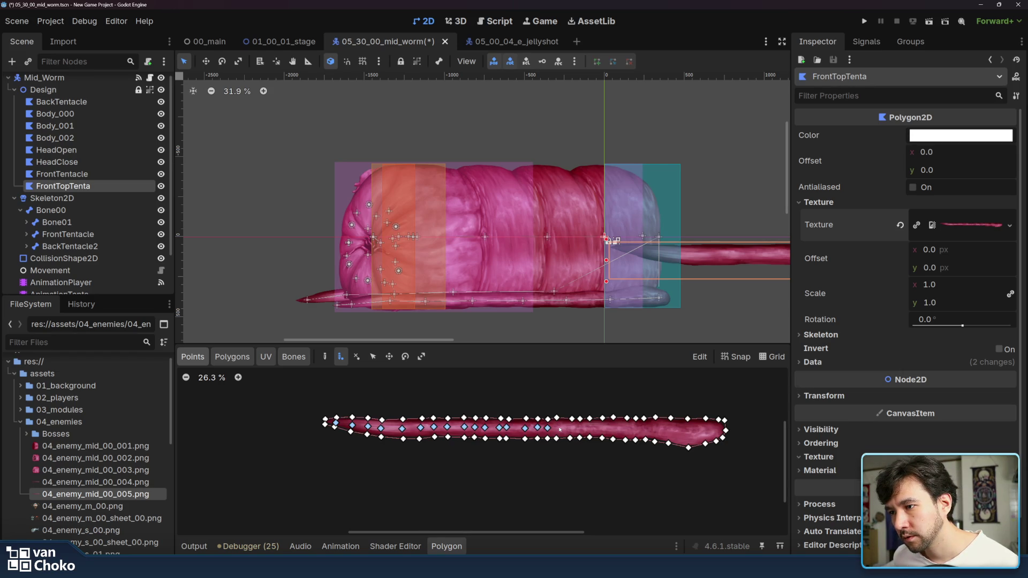
{"action": "left_click", "coordinate": [556, 428]}
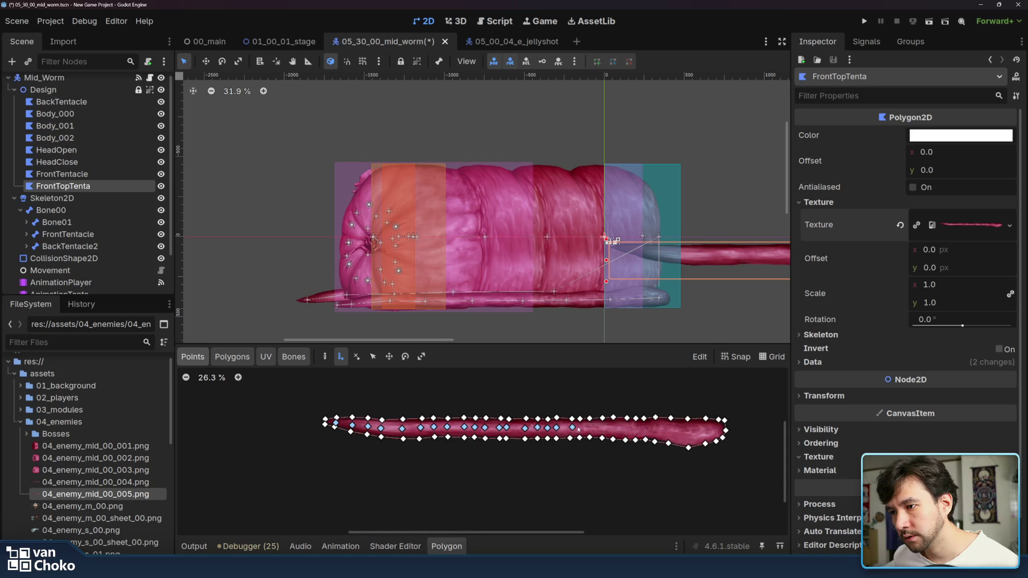
{"action": "left_click", "coordinate": [601, 428]}
{"action": "left_click", "coordinate": [613, 428]}
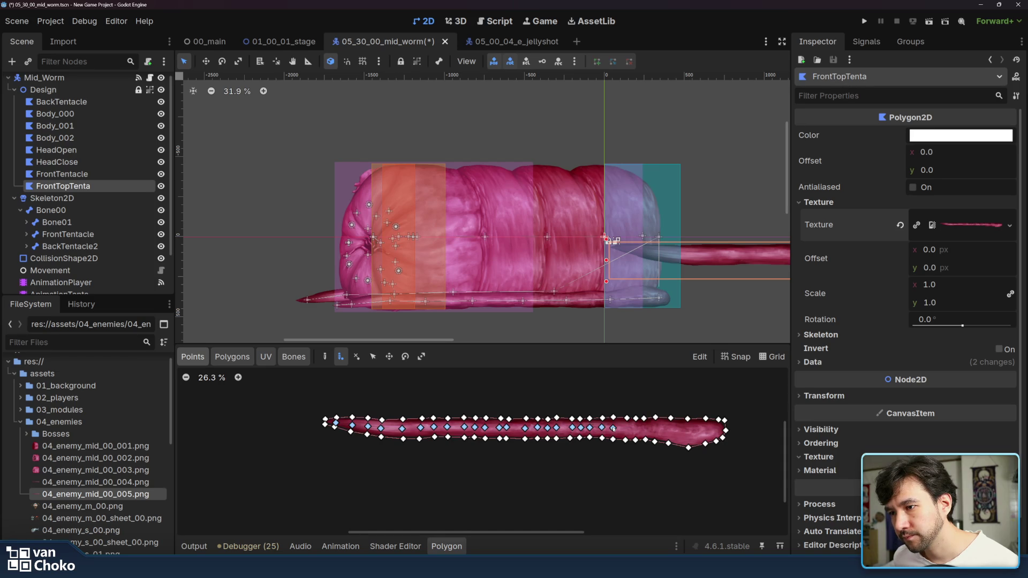
{"action": "left_click", "coordinate": [645, 429]}
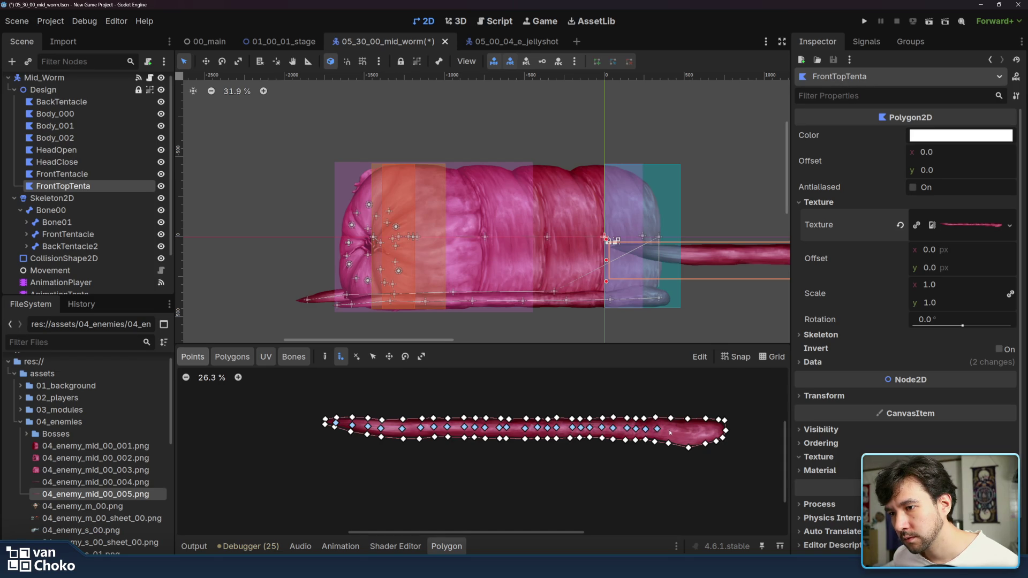
{"action": "left_click", "coordinate": [687, 433]}
{"action": "left_click", "coordinate": [705, 432]}
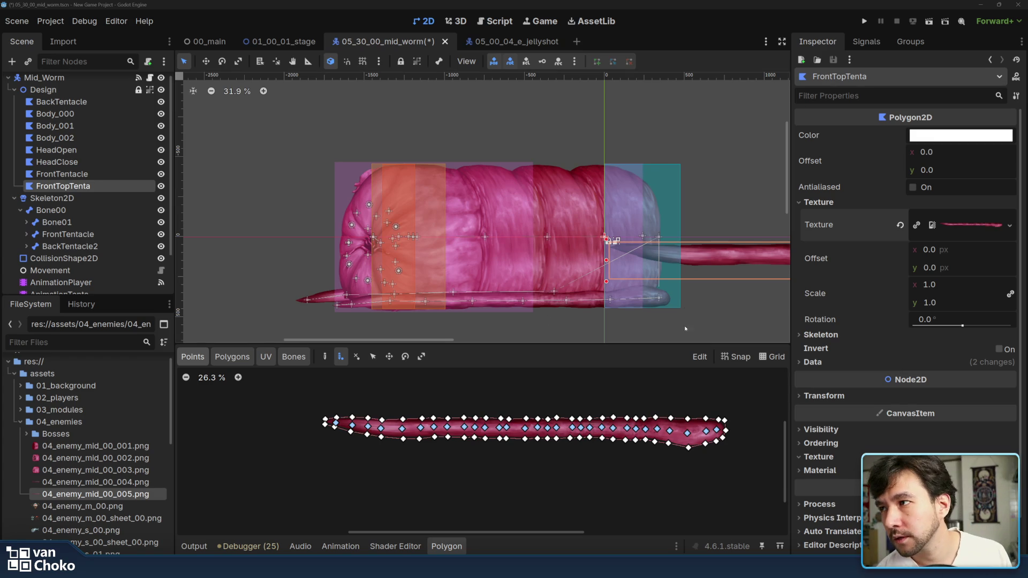
{"action": "left_click_drag", "start_coordinate": [678, 297], "coordinate": [611, 224]}
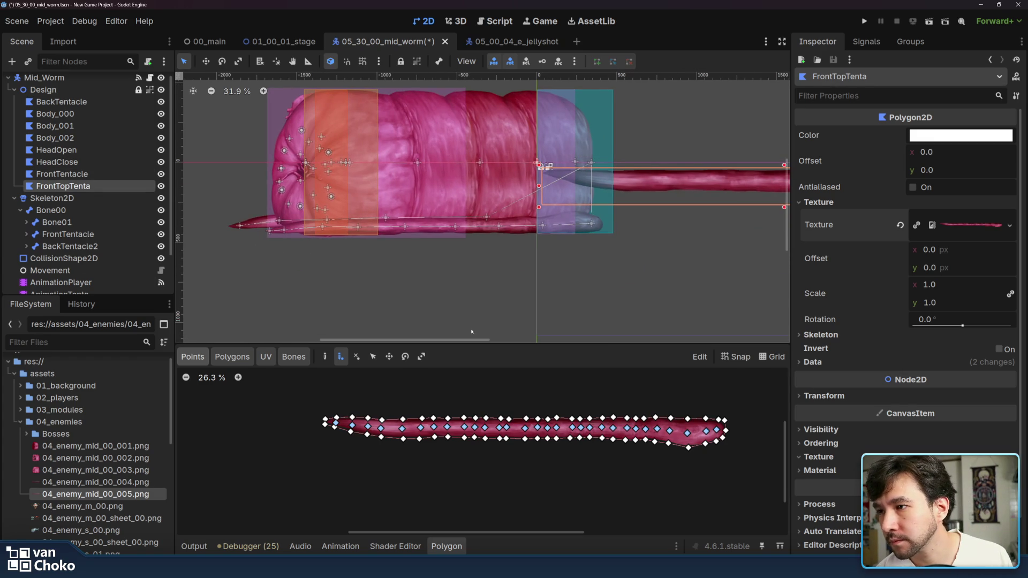
Step: Switch to polygon creation and make the first triangle at the tentacle's left tip
{"action": "left_click_drag", "start_coordinate": [586, 259], "coordinate": [618, 262]}
{"action": "scroll", "coordinate": [466, 406], "scroll_direction": "up", "scroll_amount": 2}
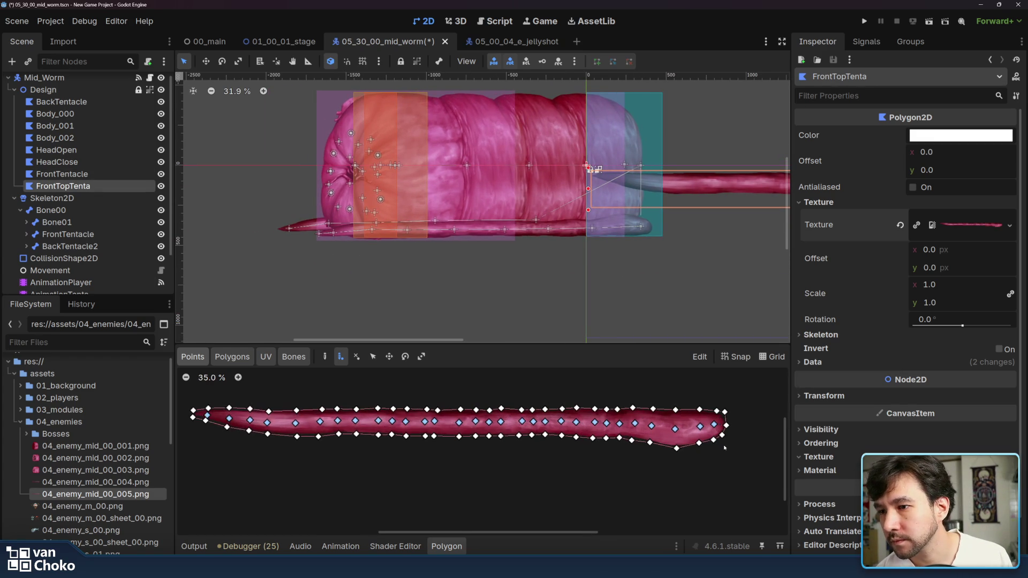
{"action": "left_click", "coordinate": [232, 356]}
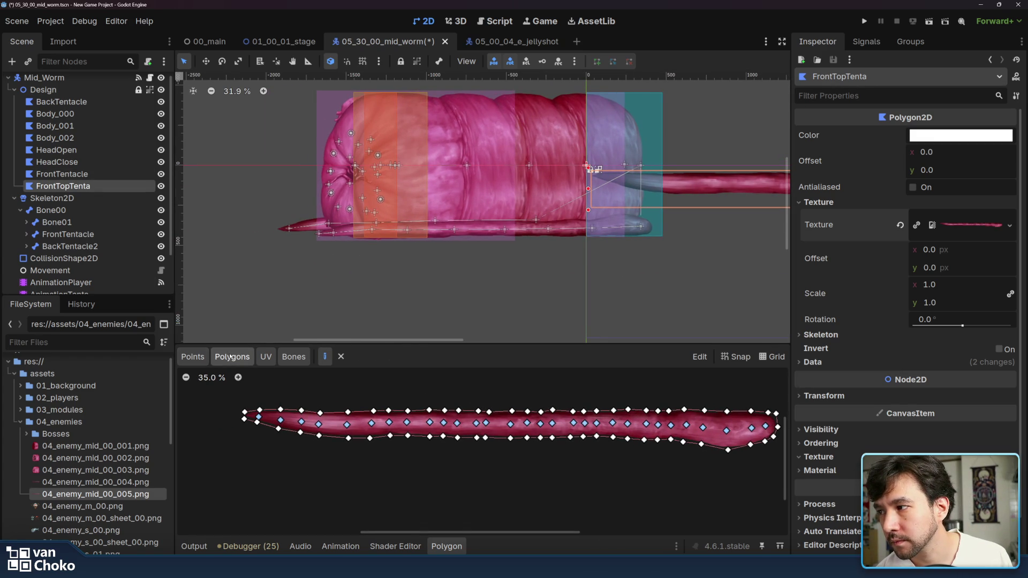
{"action": "left_click", "coordinate": [245, 412]}
{"action": "left_click", "coordinate": [260, 410]}
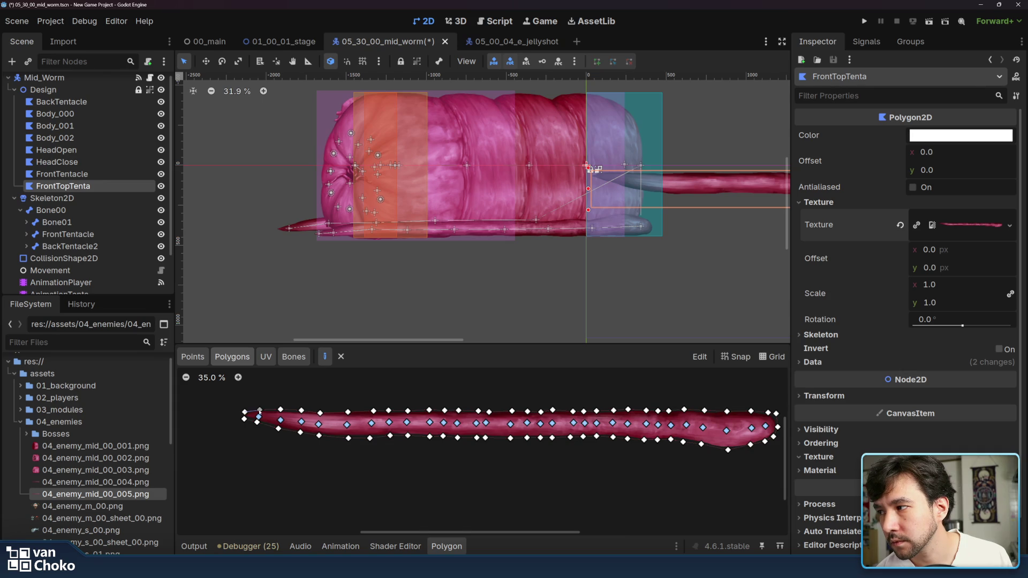
{"action": "left_click", "coordinate": [258, 419]}
{"action": "left_click", "coordinate": [244, 412]}
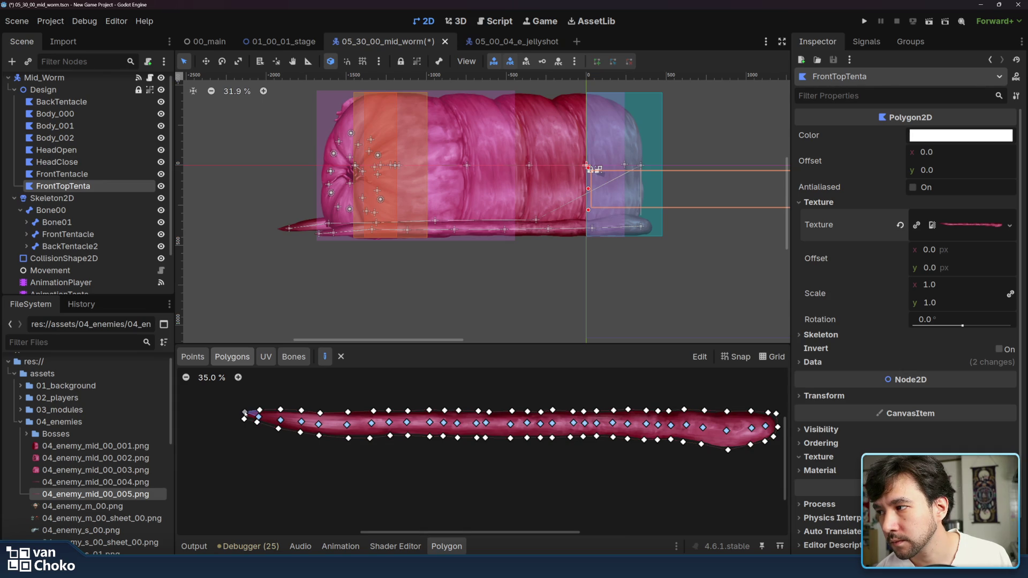
Step: Add the quad beside the tip triangle and the lower polygon at the tip
{"action": "left_click", "coordinate": [244, 419]}
{"action": "left_click", "coordinate": [258, 419]}
{"action": "left_click", "coordinate": [244, 412]}
{"action": "left_click", "coordinate": [245, 418]}
{"action": "left_click", "coordinate": [258, 418]}
{"action": "left_click", "coordinate": [280, 420]}
{"action": "left_click", "coordinate": [277, 428]}
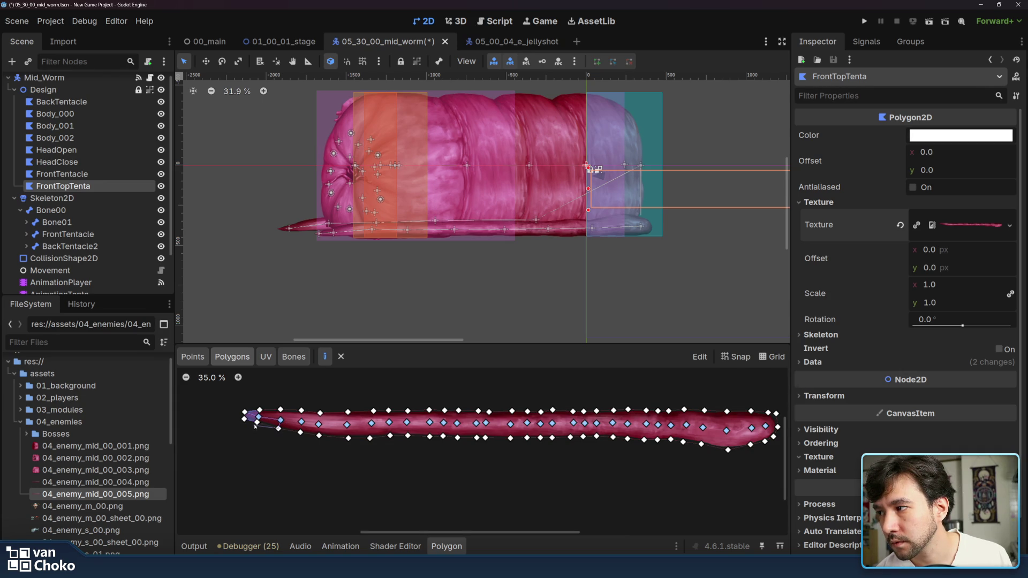
{"action": "left_click", "coordinate": [258, 418]}
Step: Create the upper tip polygon and the next upper quad along the tentacle
{"action": "left_click", "coordinate": [258, 419]}
{"action": "left_click", "coordinate": [281, 420]}
{"action": "left_click", "coordinate": [281, 410]}
{"action": "left_click", "coordinate": [259, 410]}
{"action": "left_click", "coordinate": [280, 410]}
{"action": "left_click", "coordinate": [301, 410]}
{"action": "left_click", "coordinate": [301, 421]}
{"action": "left_click", "coordinate": [280, 421]}
{"action": "left_click", "coordinate": [281, 410]}
Step: Build the lower quads in the first columns near the tentacle's left end
{"action": "left_click", "coordinate": [281, 421]}
{"action": "left_click", "coordinate": [278, 428]}
{"action": "left_click", "coordinate": [300, 432]}
{"action": "left_click", "coordinate": [302, 422]}
{"action": "left_click", "coordinate": [280, 421]}
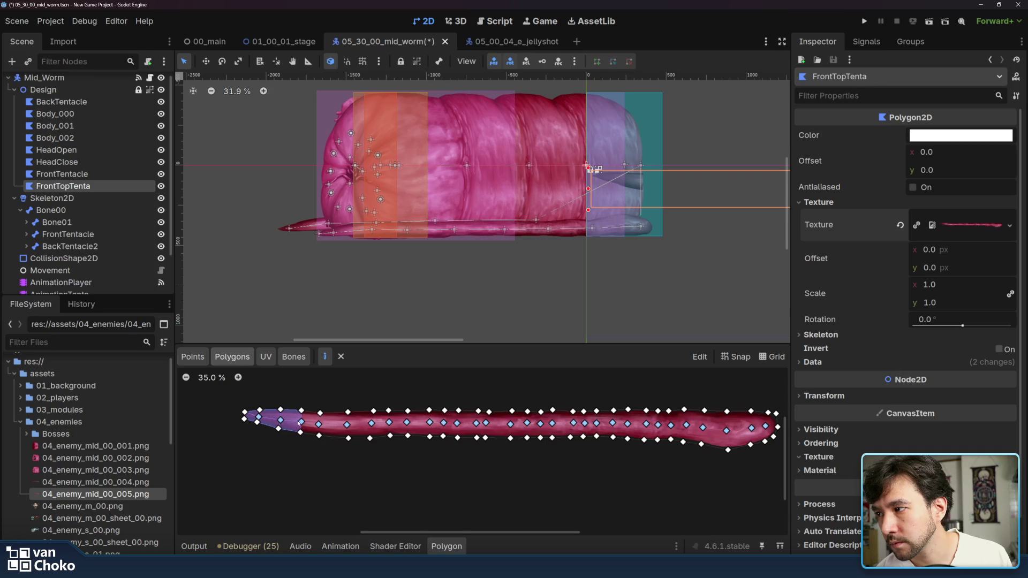
{"action": "left_click", "coordinate": [319, 425]}
{"action": "left_click", "coordinate": [319, 435]}
{"action": "left_click", "coordinate": [300, 432]}
{"action": "left_click", "coordinate": [301, 421]}
{"action": "left_click", "coordinate": [302, 421]}
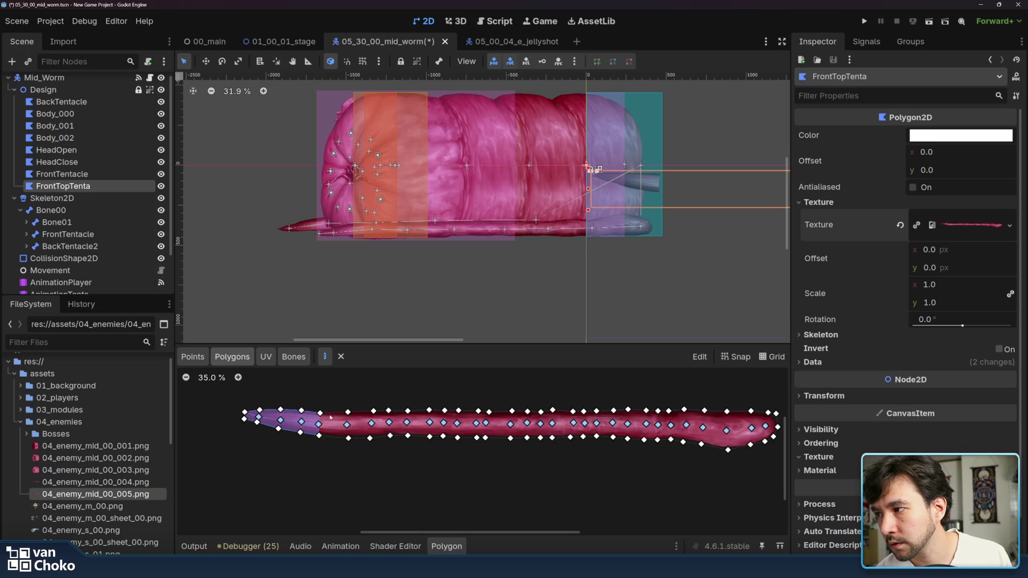
Step: Add the upper and lower quads in the next two vertex columns
{"action": "left_click", "coordinate": [320, 413]}
{"action": "left_click", "coordinate": [348, 412]}
{"action": "left_click", "coordinate": [320, 413]}
{"action": "left_click", "coordinate": [348, 439]}
{"action": "left_click", "coordinate": [320, 424]}
{"action": "left_click", "coordinate": [347, 426]}
{"action": "left_click", "coordinate": [371, 423]}
{"action": "left_click", "coordinate": [370, 438]}
{"action": "left_click", "coordinate": [348, 438]}
{"action": "left_click", "coordinate": [347, 426]}
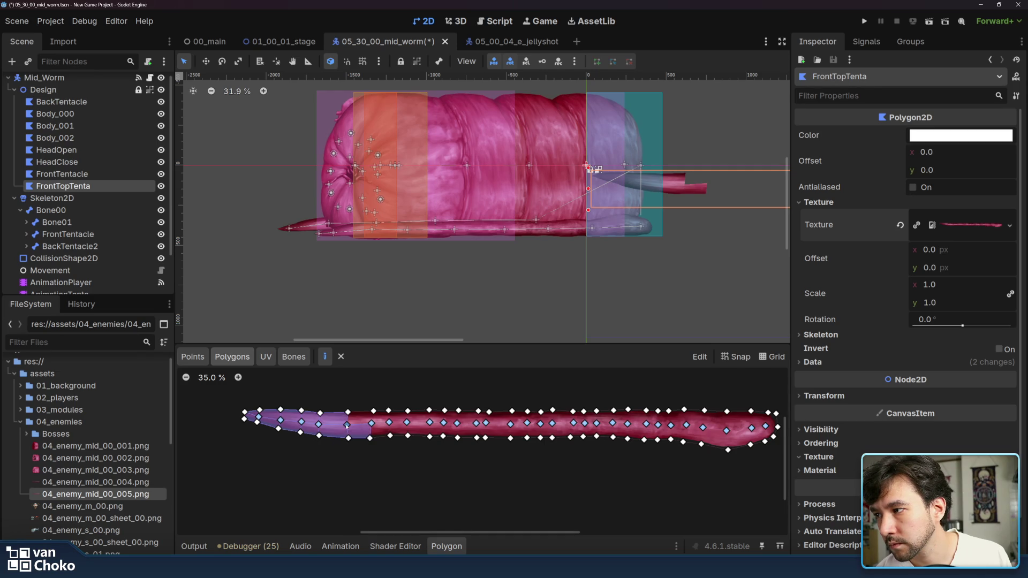
Step: Continue rightward with the lower quads and an upper quad in the following columns
{"action": "left_click", "coordinate": [372, 423]}
{"action": "left_click", "coordinate": [388, 423]}
{"action": "left_click", "coordinate": [390, 435]}
{"action": "left_click", "coordinate": [369, 438]}
{"action": "left_click", "coordinate": [371, 424]}
{"action": "left_click", "coordinate": [408, 435]}
{"action": "left_click", "coordinate": [390, 435]}
{"action": "left_click", "coordinate": [389, 422]}
{"action": "left_click", "coordinate": [389, 423]}
{"action": "left_click", "coordinate": [388, 410]}
{"action": "left_click", "coordinate": [408, 410]}
{"action": "left_click", "coordinate": [408, 422]}
{"action": "left_click", "coordinate": [389, 422]}
Step: Fill the two missing upper quads in the columns further back to the left
{"action": "left_click", "coordinate": [371, 423]}
{"action": "left_click", "coordinate": [374, 410]}
{"action": "left_click", "coordinate": [388, 410]}
{"action": "left_click", "coordinate": [389, 423]}
{"action": "left_click", "coordinate": [373, 410]}
{"action": "left_click", "coordinate": [348, 411]}
{"action": "left_click", "coordinate": [347, 424]}
{"action": "left_click", "coordinate": [371, 423]}
{"action": "left_click", "coordinate": [374, 410]}
Step: Add the upper and lower quads in the next column along the tentacle
{"action": "left_click", "coordinate": [408, 411]}
{"action": "left_click", "coordinate": [430, 410]}
{"action": "left_click", "coordinate": [430, 423]}
{"action": "left_click", "coordinate": [407, 423]}
{"action": "left_click", "coordinate": [406, 411]}
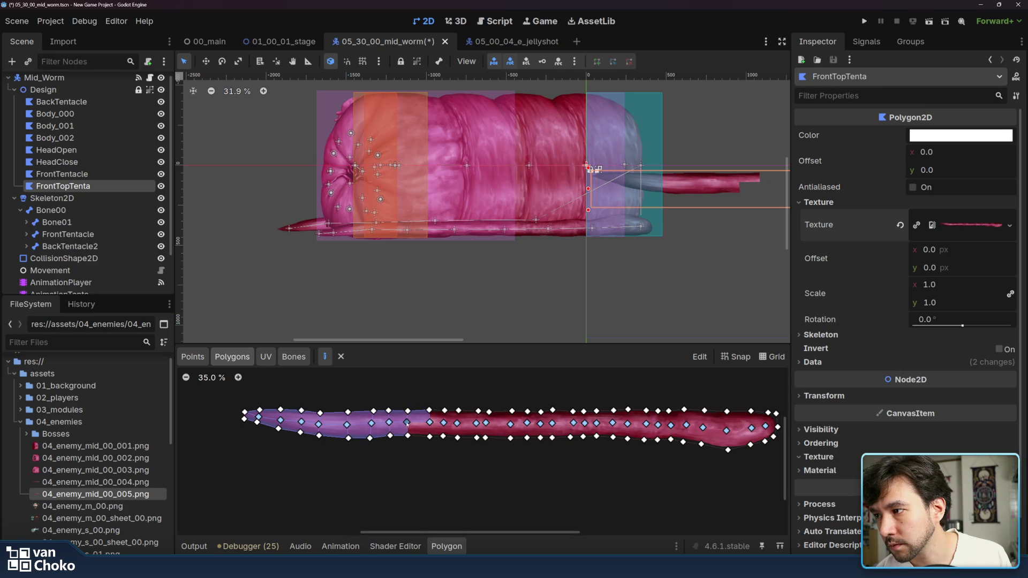
{"action": "left_click", "coordinate": [408, 437]}
{"action": "left_click", "coordinate": [430, 437]}
{"action": "left_click", "coordinate": [430, 422]}
{"action": "left_click", "coordinate": [408, 422]}
{"action": "left_click", "coordinate": [408, 436]}
Step: Create two more lower quads continuing along the tentacle's lower row
{"action": "left_click", "coordinate": [430, 422]}
{"action": "left_click", "coordinate": [444, 422]}
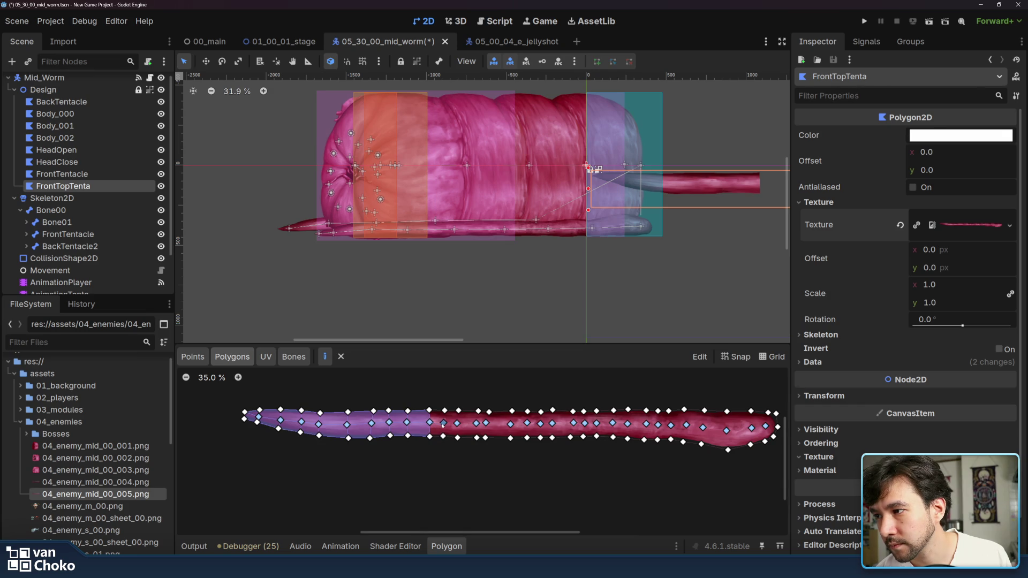
{"action": "left_click", "coordinate": [443, 436]}
{"action": "left_click", "coordinate": [430, 437]}
{"action": "left_click", "coordinate": [429, 423]}
{"action": "left_click", "coordinate": [443, 422]}
{"action": "left_click", "coordinate": [457, 423]}
{"action": "left_click", "coordinate": [457, 436]}
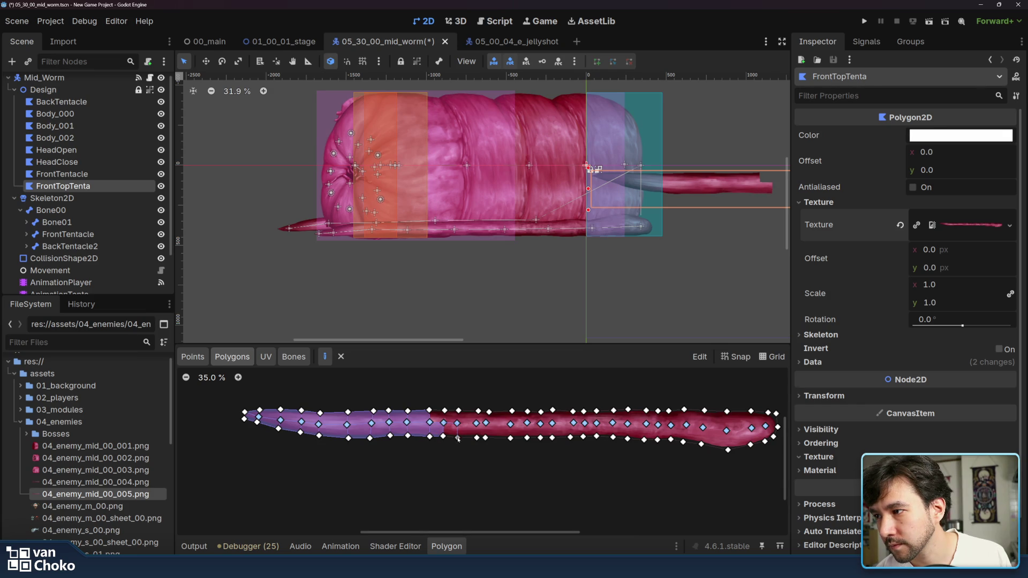
{"action": "left_click", "coordinate": [444, 436]}
{"action": "left_click", "coordinate": [443, 422]}
Step: Add the next lower quad and the narrow quad after it
{"action": "left_click", "coordinate": [476, 438]}
{"action": "left_click", "coordinate": [457, 436]}
{"action": "left_click", "coordinate": [457, 423]}
{"action": "left_click", "coordinate": [476, 423]}
{"action": "left_click", "coordinate": [485, 422]}
{"action": "left_click", "coordinate": [486, 438]}
{"action": "left_click", "coordinate": [475, 437]}
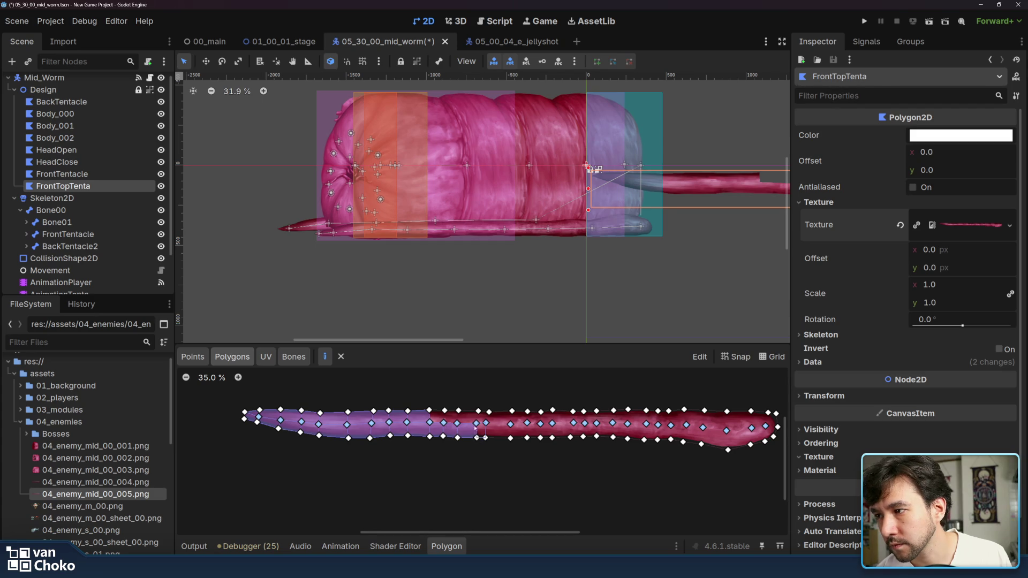
{"action": "left_click", "coordinate": [476, 422]}
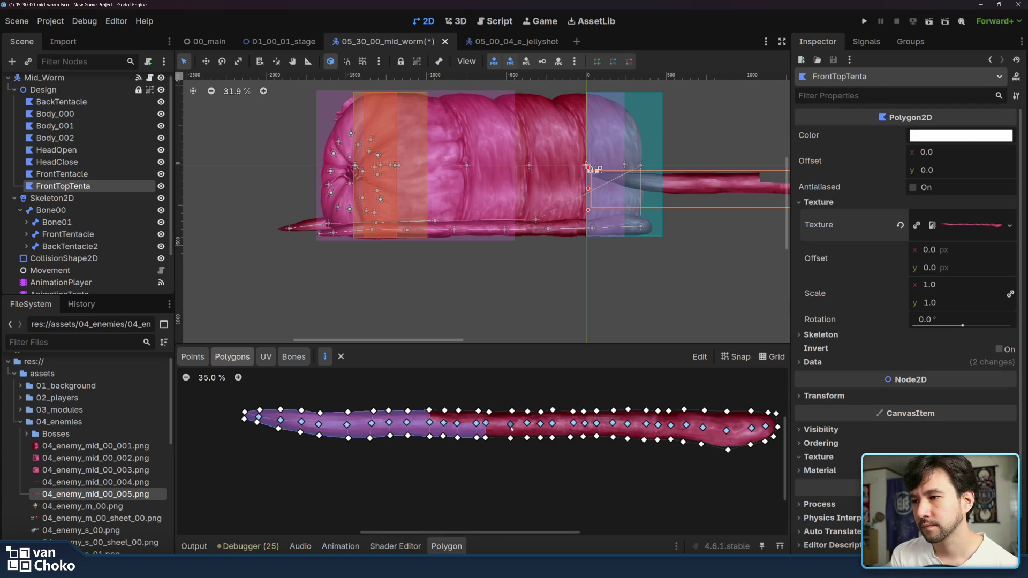
Step: Extend the lower row of quads across the next three vertex columns through the middle
{"action": "left_click", "coordinate": [511, 424]}
{"action": "left_click", "coordinate": [526, 423]}
{"action": "left_click", "coordinate": [526, 437]}
{"action": "left_click", "coordinate": [511, 437]}
{"action": "left_click", "coordinate": [511, 425]}
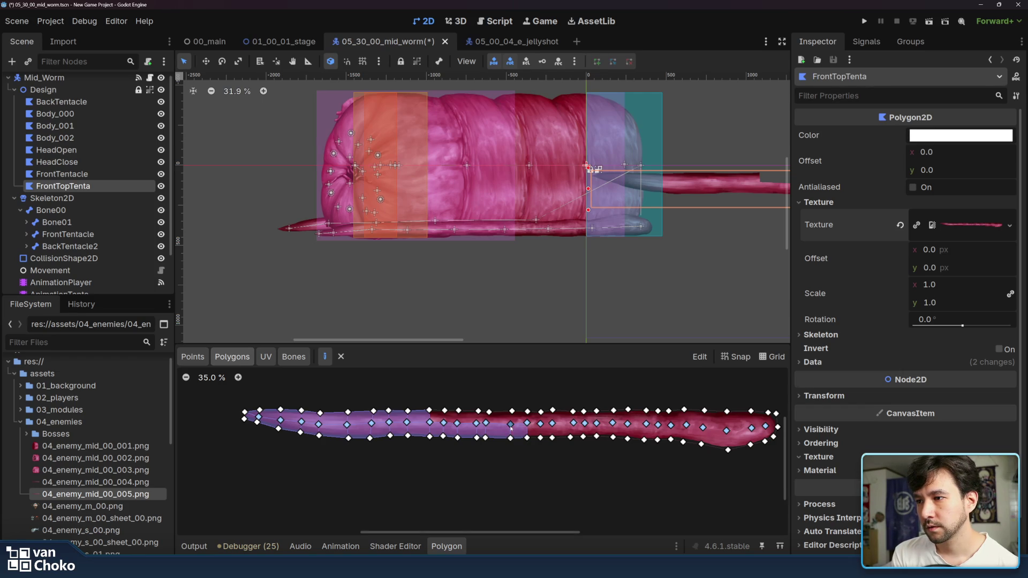
{"action": "left_click", "coordinate": [541, 425]}
{"action": "left_click", "coordinate": [526, 437]}
{"action": "left_click", "coordinate": [527, 424]}
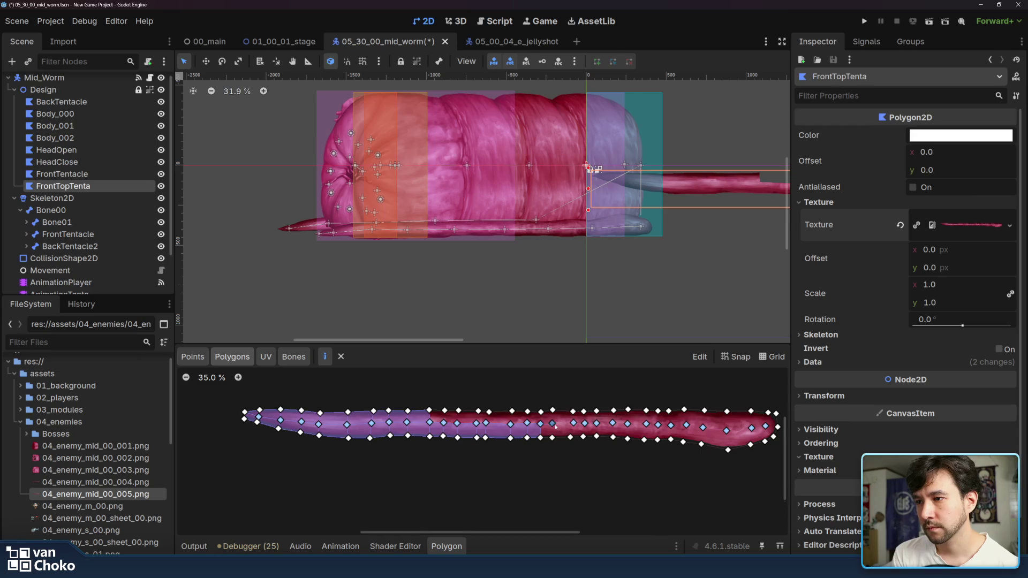
{"action": "left_click", "coordinate": [552, 437]}
{"action": "left_click", "coordinate": [541, 437]}
{"action": "left_click", "coordinate": [541, 424]}
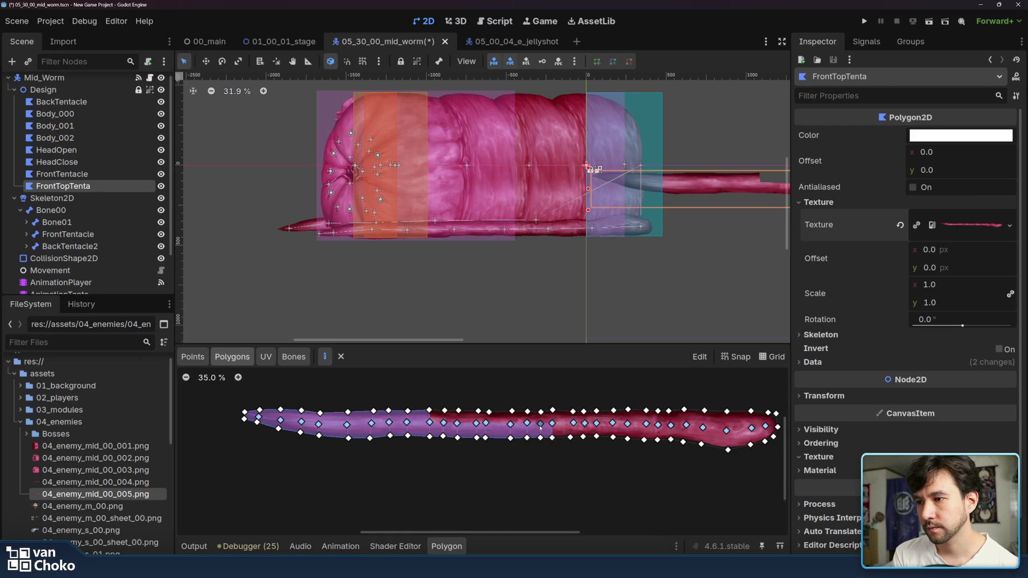
Step: Add the top quads above those columns and close the leftover gap beside them
{"action": "left_click", "coordinate": [552, 411]}
{"action": "left_click", "coordinate": [541, 410]}
{"action": "left_click", "coordinate": [552, 424]}
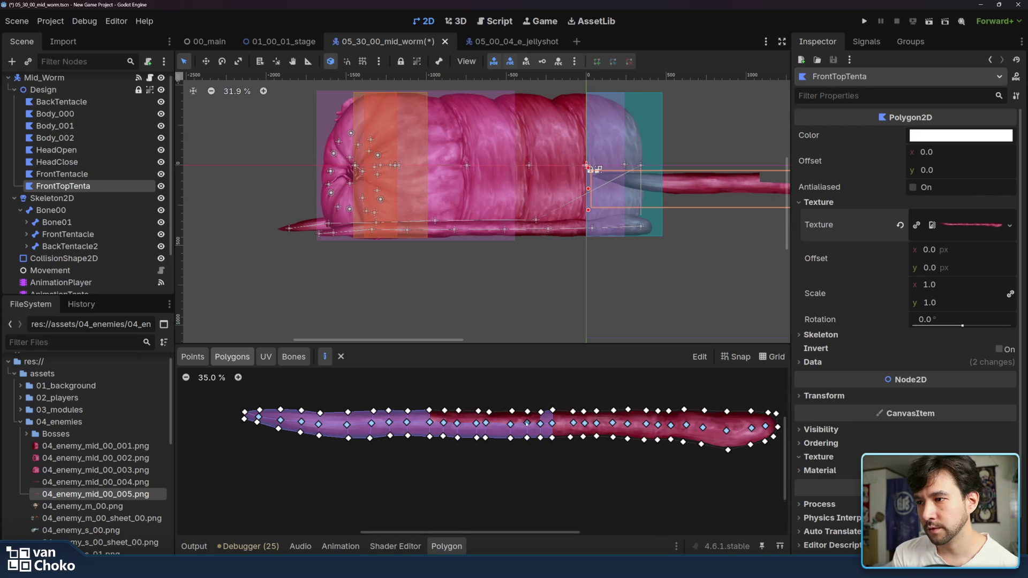
{"action": "left_click", "coordinate": [540, 410]}
{"action": "left_click", "coordinate": [528, 411]}
{"action": "left_click", "coordinate": [527, 423]}
{"action": "left_click", "coordinate": [541, 423]}
{"action": "left_click", "coordinate": [527, 410]}
{"action": "left_click", "coordinate": [512, 411]}
{"action": "left_click", "coordinate": [510, 425]}
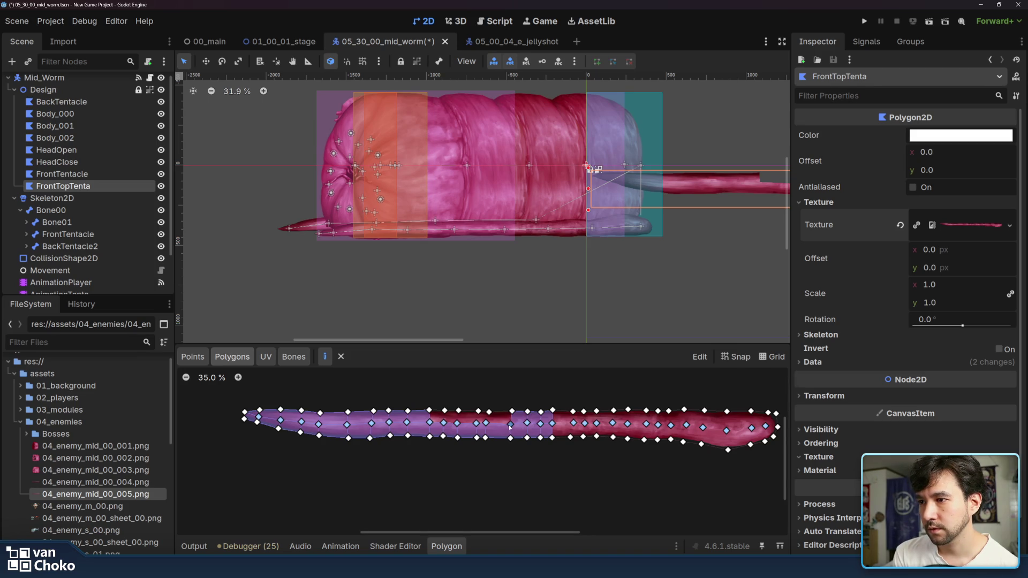
{"action": "left_click", "coordinate": [489, 411]}
{"action": "left_click", "coordinate": [512, 411]}
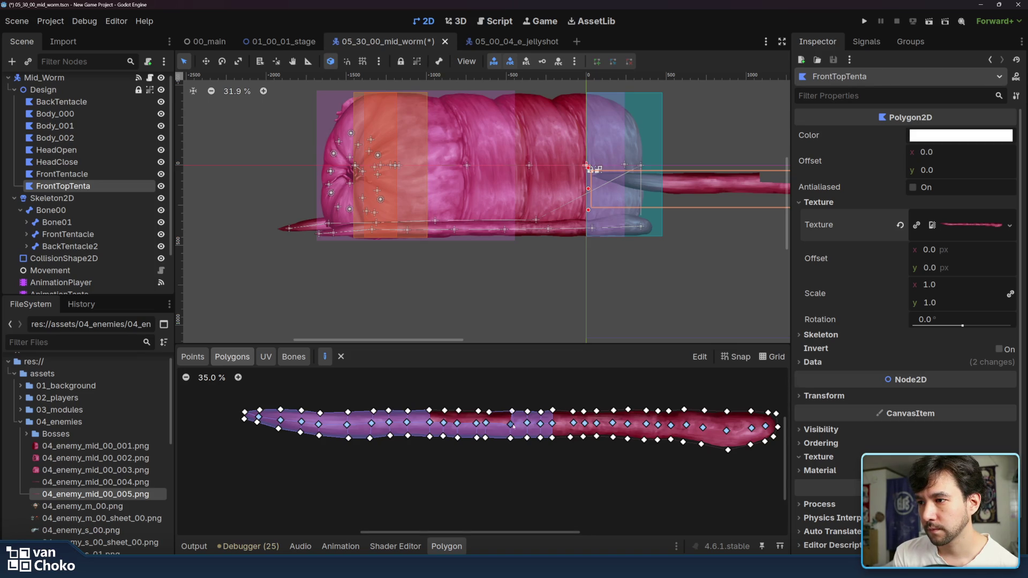
Step: Cover the remaining uncovered strip along the top edge with a polygon
{"action": "left_click", "coordinate": [489, 413]}
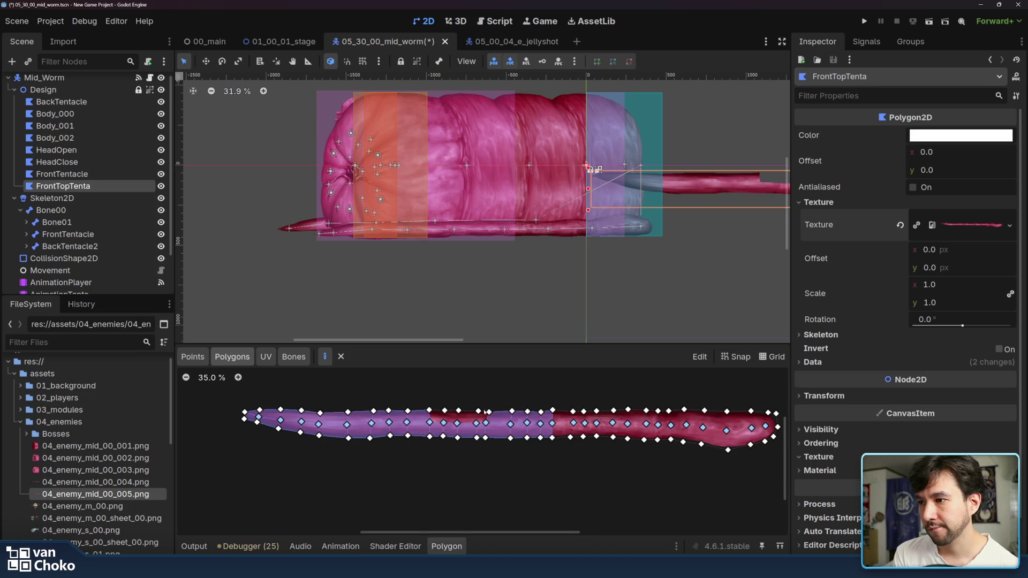
{"action": "left_click", "coordinate": [478, 411]}
{"action": "left_click", "coordinate": [458, 411]}
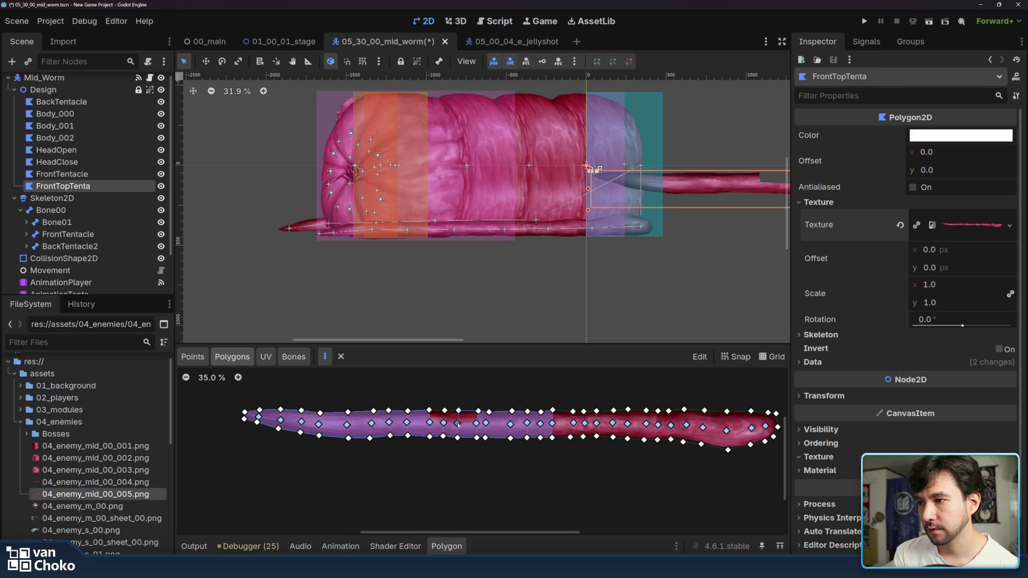
{"action": "left_click", "coordinate": [444, 411]}
{"action": "left_click", "coordinate": [445, 410]}
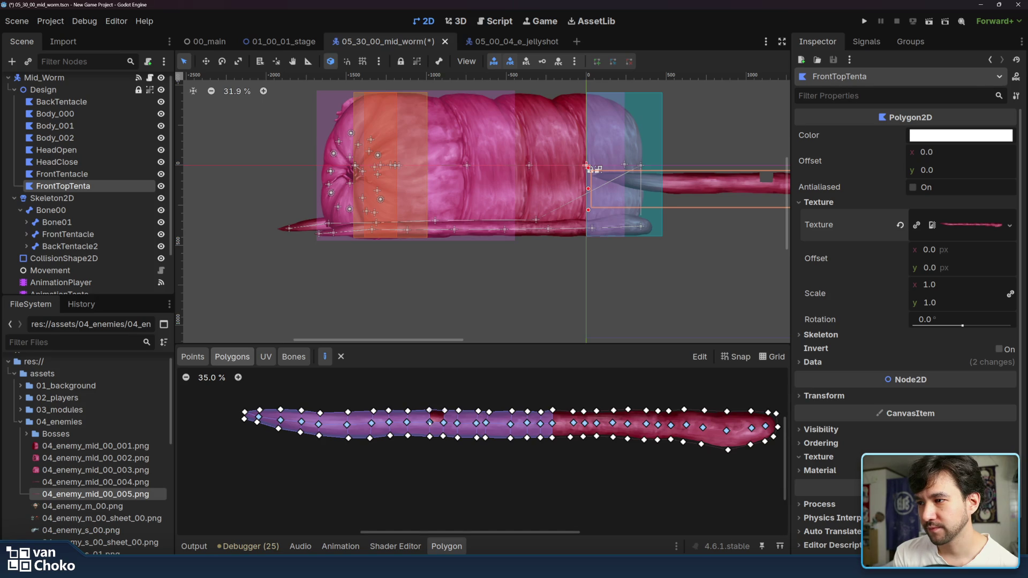
{"action": "left_click", "coordinate": [444, 411]}
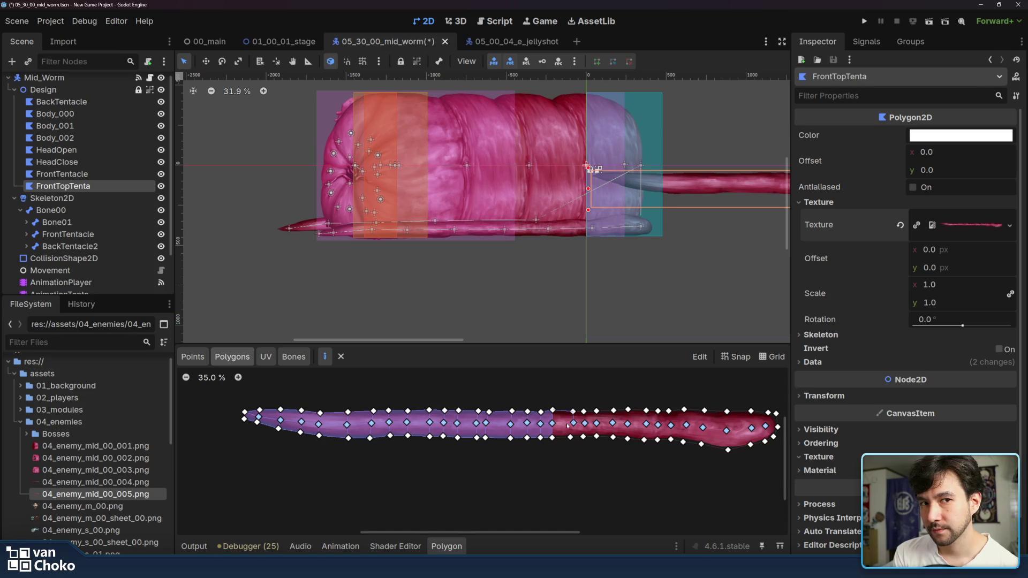
{"action": "left_click", "coordinate": [553, 424]}
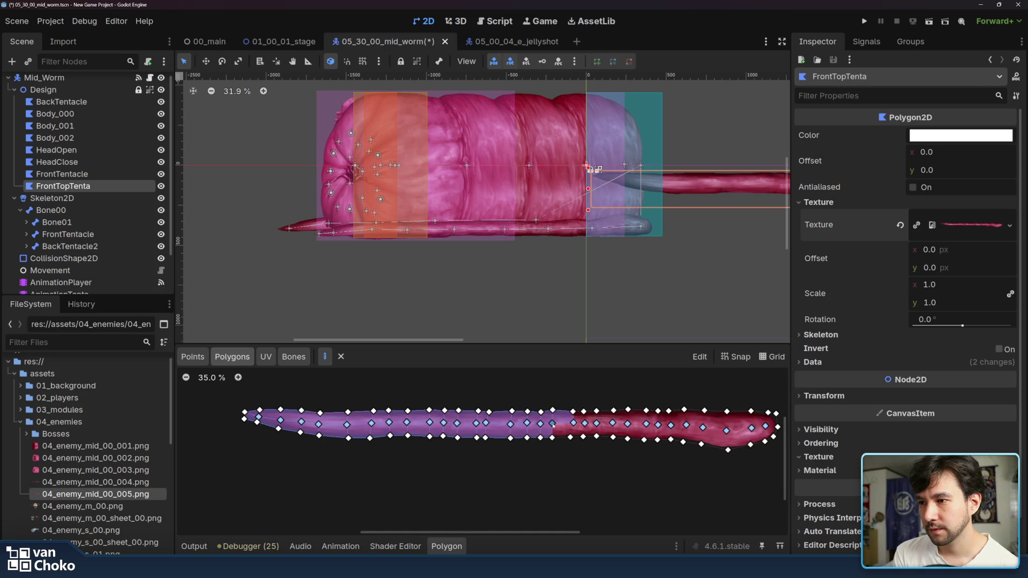
Step: Patch the lower triangular gap, extend the fill rightward, and start patching a small gap
{"action": "left_click", "coordinate": [574, 423]}
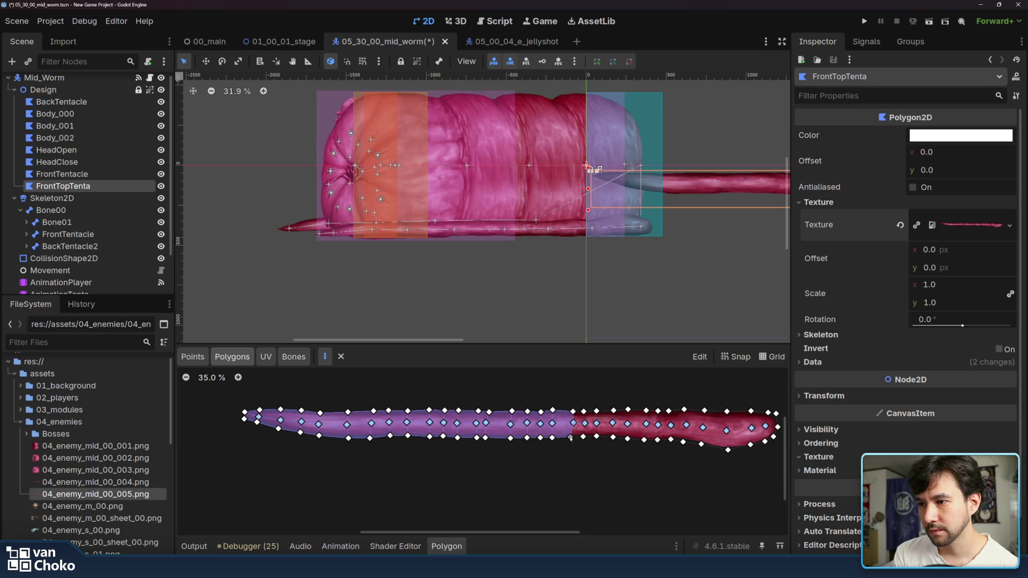
{"action": "left_click", "coordinate": [583, 437]}
{"action": "left_click", "coordinate": [597, 425]}
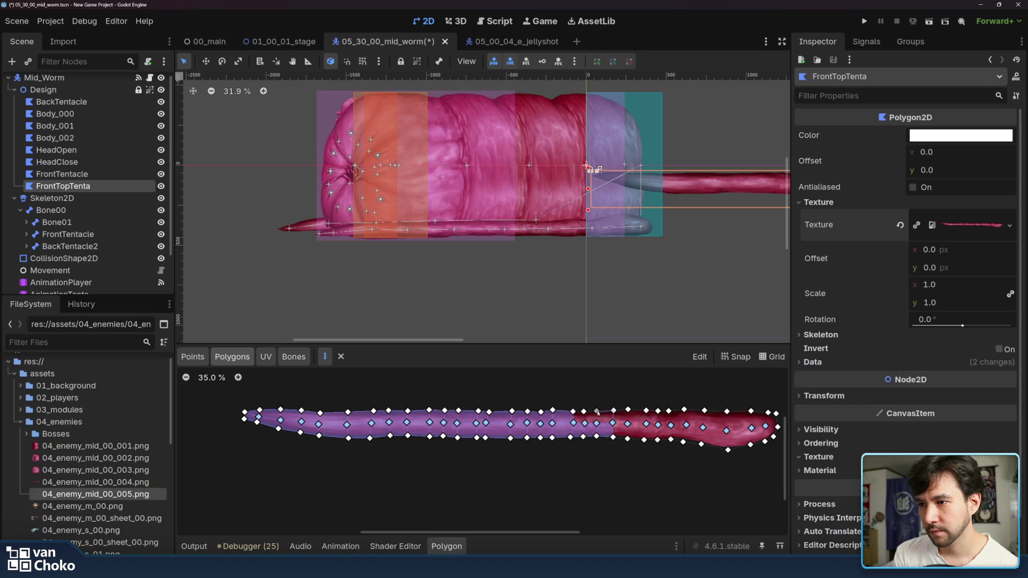
{"action": "left_click", "coordinate": [597, 424]}
{"action": "left_click", "coordinate": [583, 411]}
{"action": "left_click", "coordinate": [573, 411]}
Step: Patch the small uncovered gaps in FrontTopTenta's mesh with quad polygons
{"action": "left_click", "coordinate": [573, 423]}
{"action": "left_click", "coordinate": [584, 422]}
{"action": "left_click", "coordinate": [583, 411]}
{"action": "left_click", "coordinate": [612, 410]}
{"action": "left_click", "coordinate": [628, 409]}
{"action": "left_click", "coordinate": [628, 424]}
{"action": "left_click", "coordinate": [614, 424]}
{"action": "left_click", "coordinate": [614, 411]}
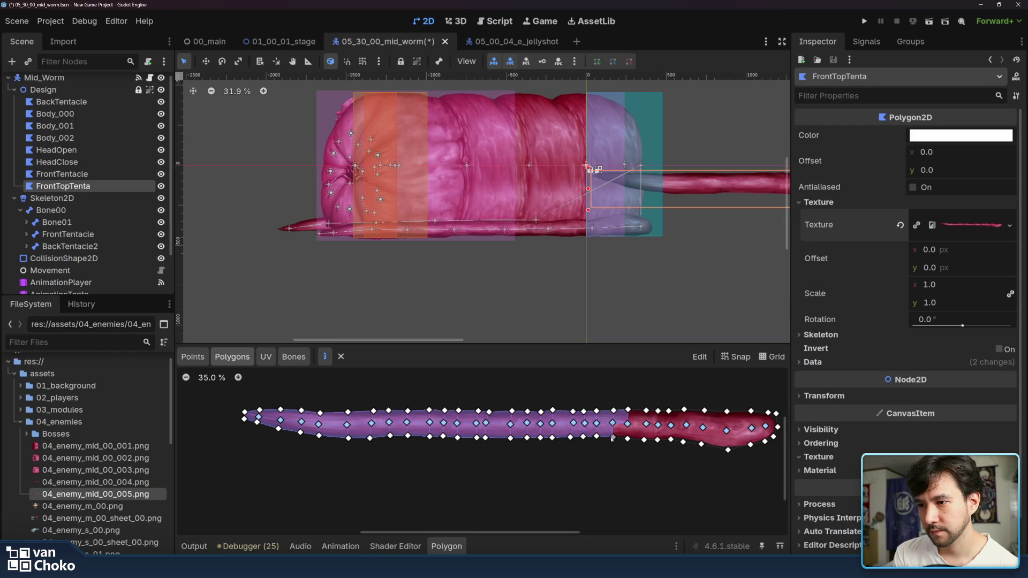
{"action": "left_click", "coordinate": [628, 424]}
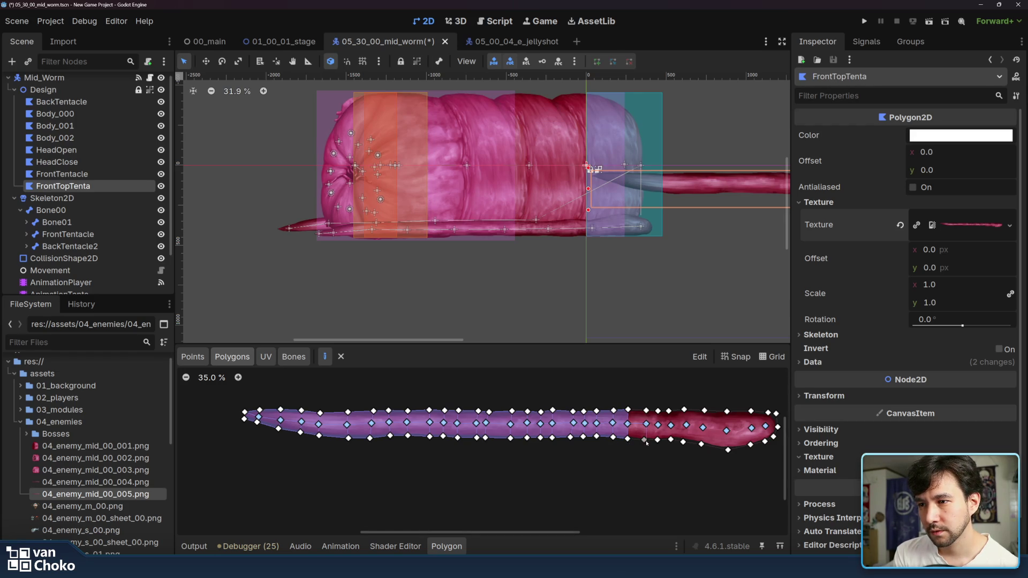
Step: Add quad polygons covering the next columns of vertices toward the tip
{"action": "left_click", "coordinate": [628, 438]}
{"action": "left_click", "coordinate": [628, 423]}
{"action": "left_click", "coordinate": [646, 424]}
{"action": "left_click", "coordinate": [658, 424]}
{"action": "left_click", "coordinate": [658, 439]}
{"action": "left_click", "coordinate": [644, 439]}
{"action": "left_click", "coordinate": [646, 424]}
Step: Fill the following tentacle cells with quad polygons
{"action": "left_click", "coordinate": [671, 424]}
{"action": "left_click", "coordinate": [671, 439]}
{"action": "left_click", "coordinate": [658, 439]}
{"action": "left_click", "coordinate": [658, 424]}
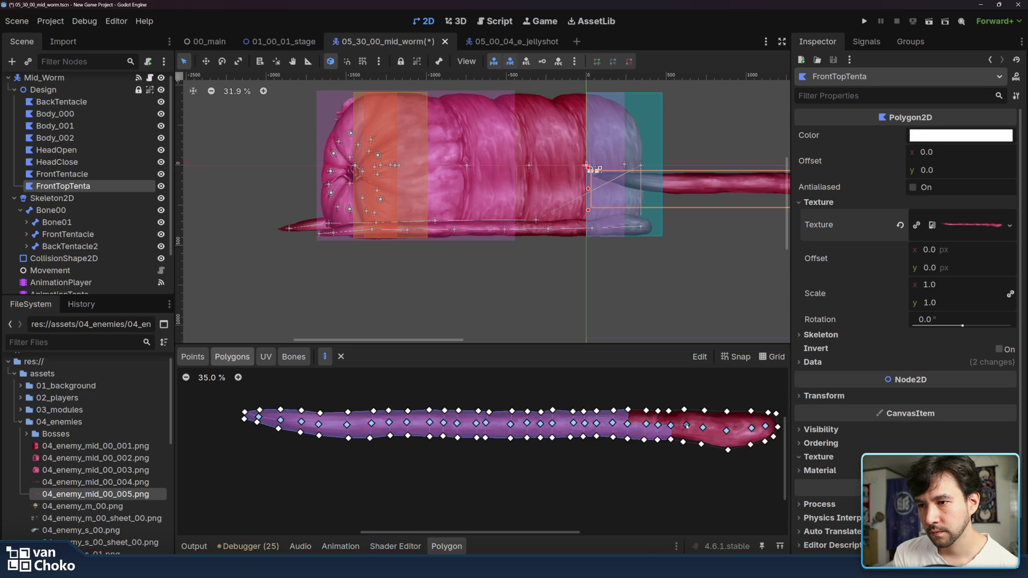
{"action": "left_click", "coordinate": [671, 424]}
{"action": "left_click", "coordinate": [701, 444]}
{"action": "left_click", "coordinate": [684, 442]}
{"action": "left_click", "coordinate": [686, 425]}
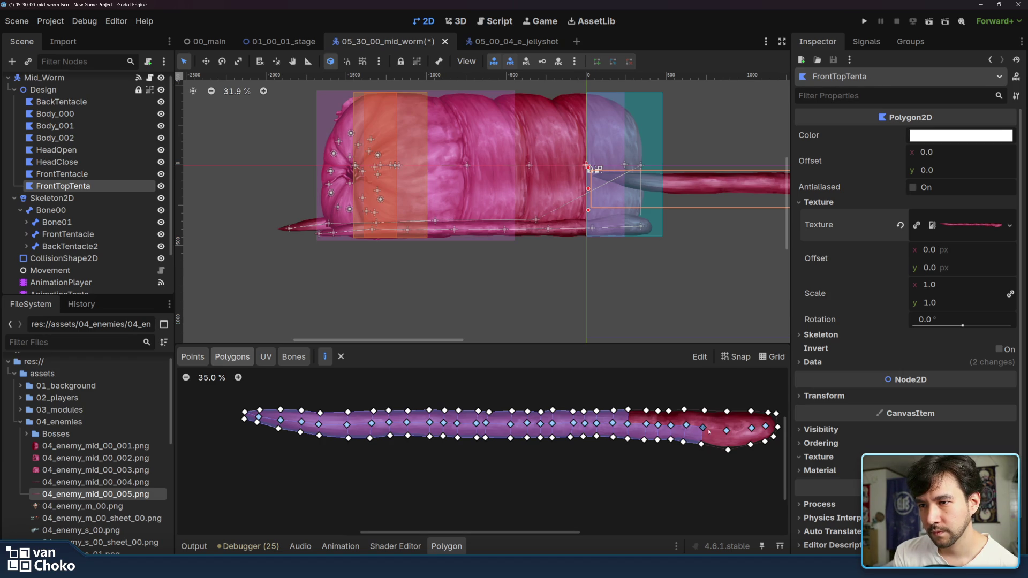
Step: Cover the last cells at the reddish tentacle tip with polygons
{"action": "left_click", "coordinate": [726, 431]}
{"action": "left_click", "coordinate": [728, 449]}
{"action": "left_click", "coordinate": [701, 444]}
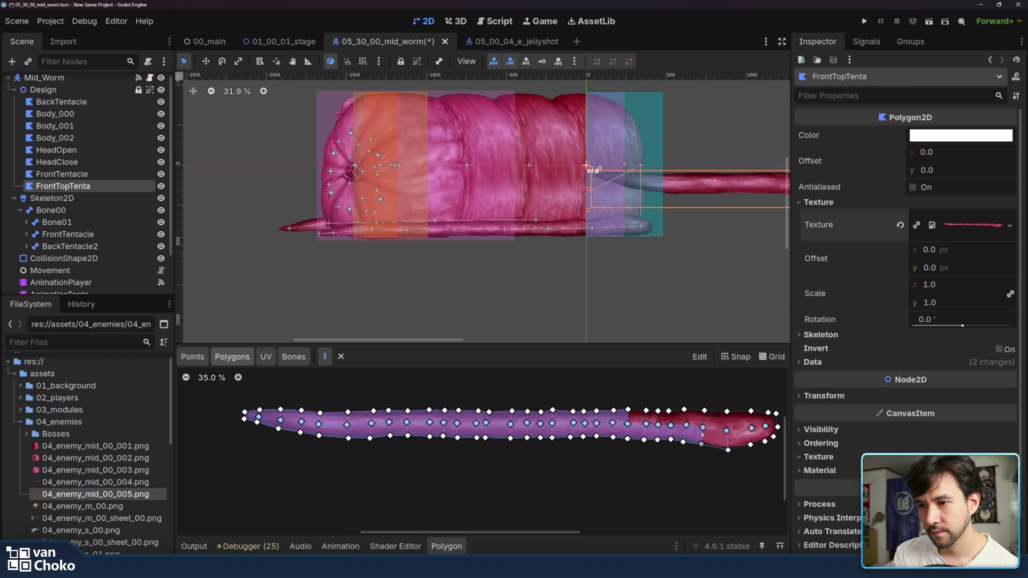
{"action": "left_click", "coordinate": [723, 431]}
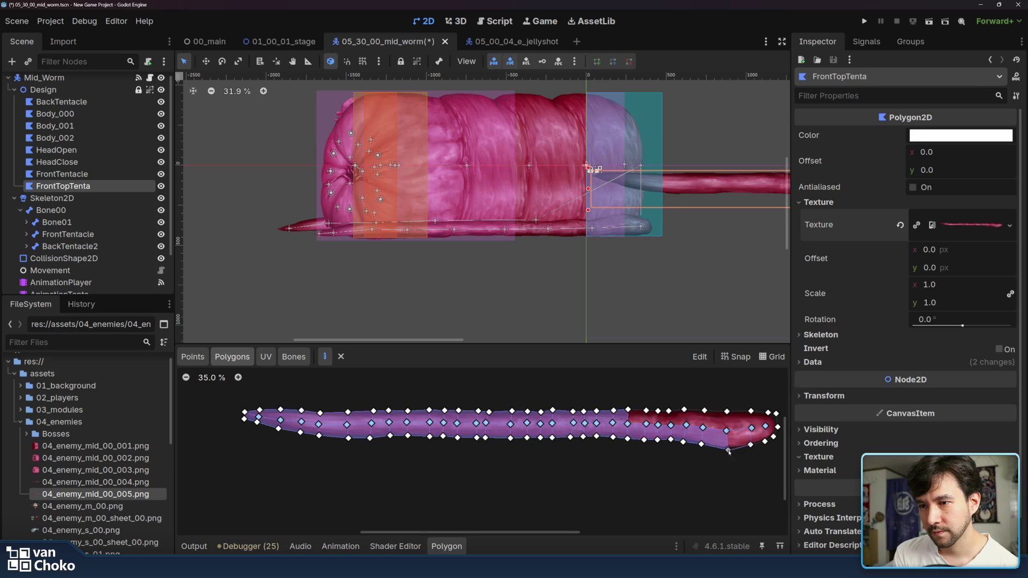
{"action": "left_click", "coordinate": [752, 428]}
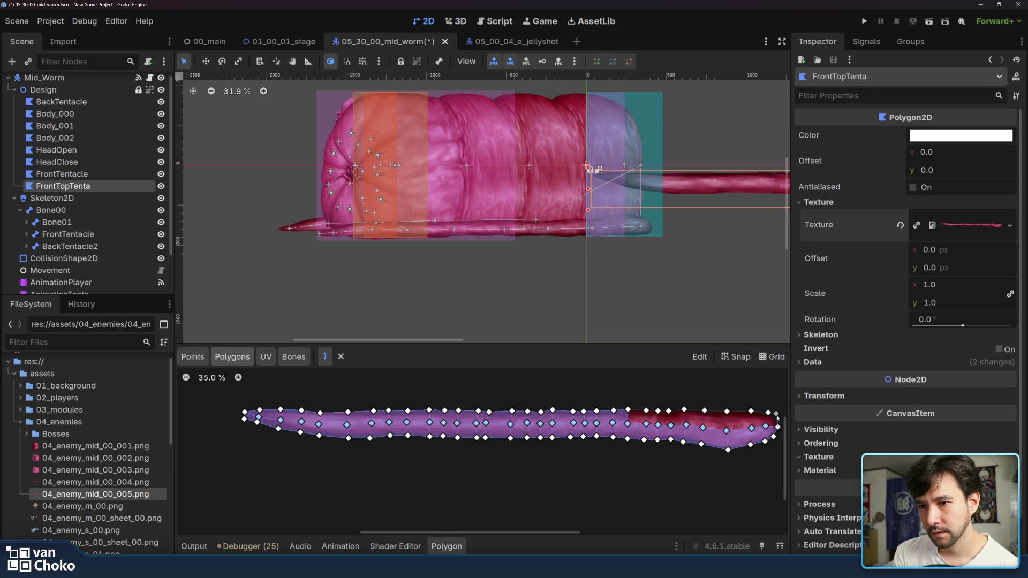
Step: Close polygons over the FrontTopTenta tentacle tip and the next uncovered strips
{"action": "left_click", "coordinate": [766, 426]}
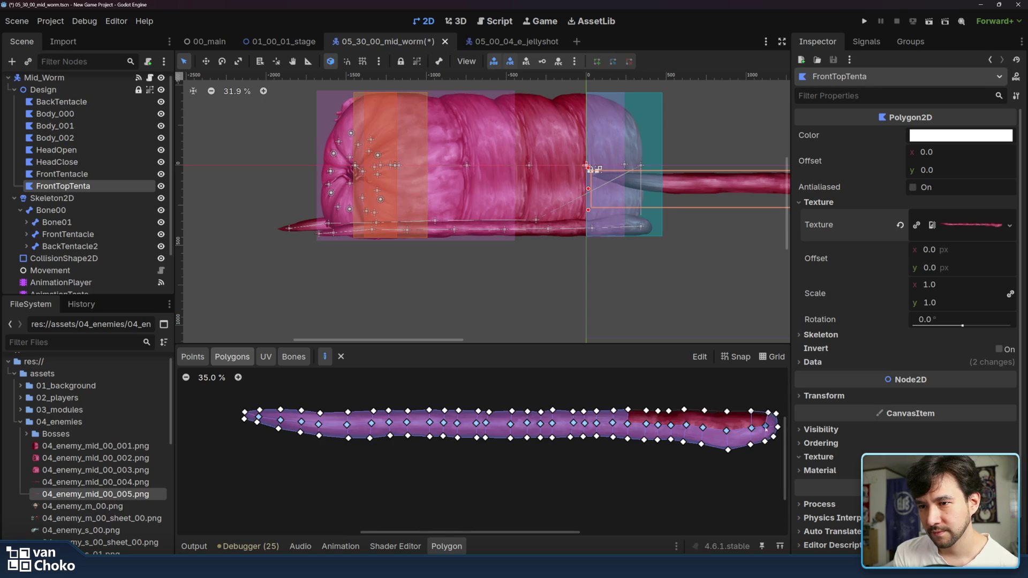
{"action": "left_click", "coordinate": [751, 428]}
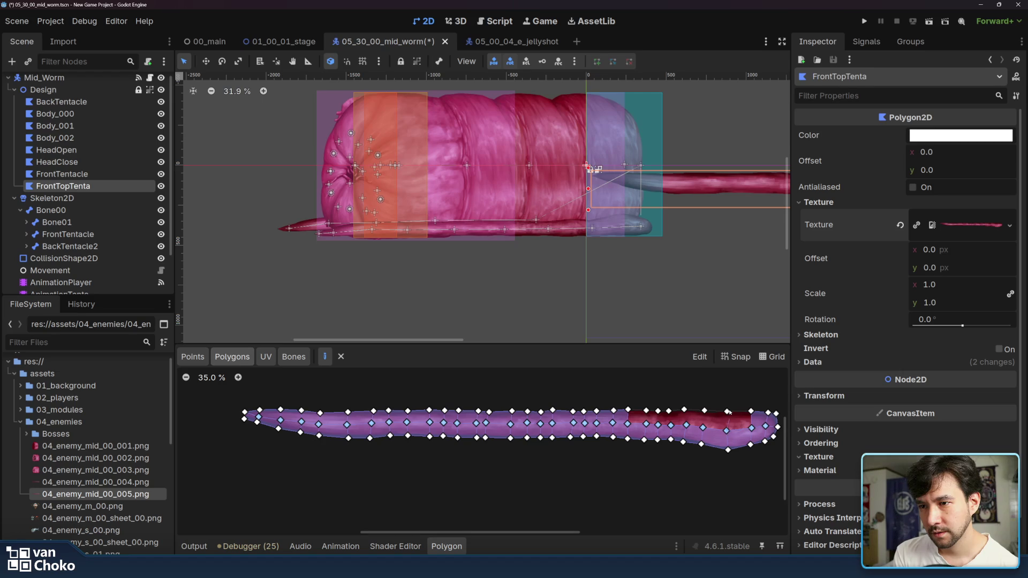
{"action": "left_click", "coordinate": [752, 428]}
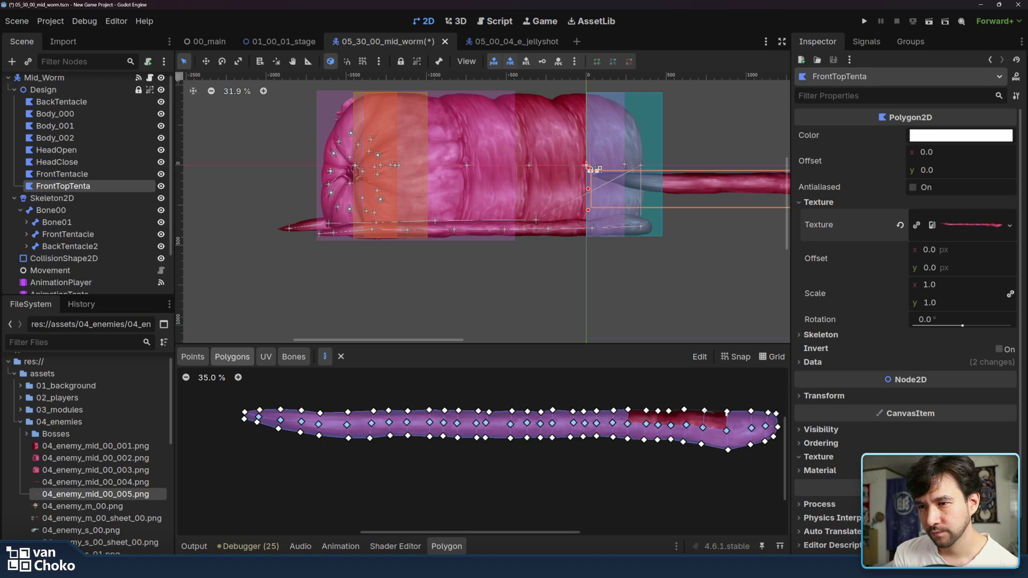
{"action": "left_click", "coordinate": [727, 430]}
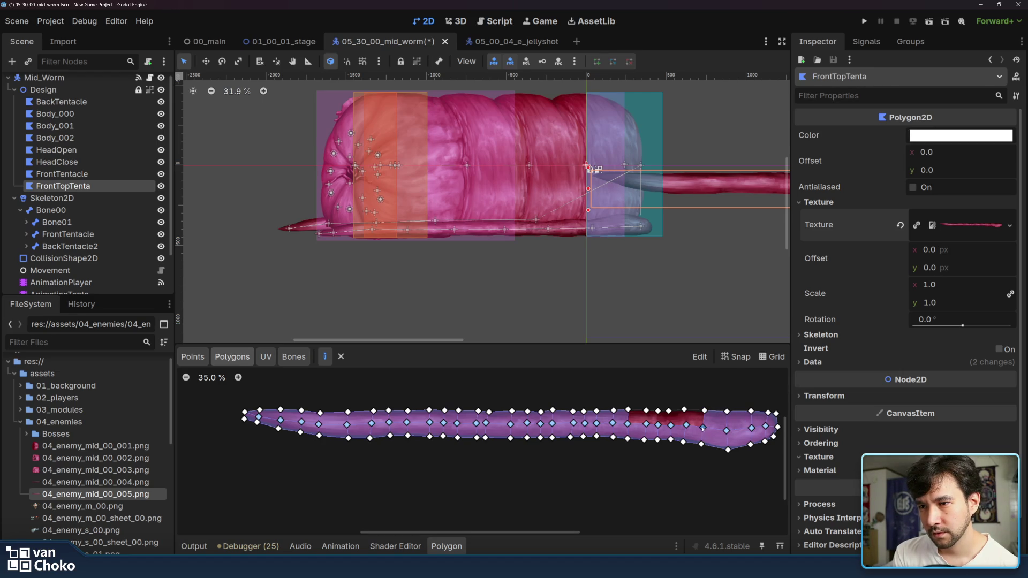
{"action": "left_click", "coordinate": [702, 428]}
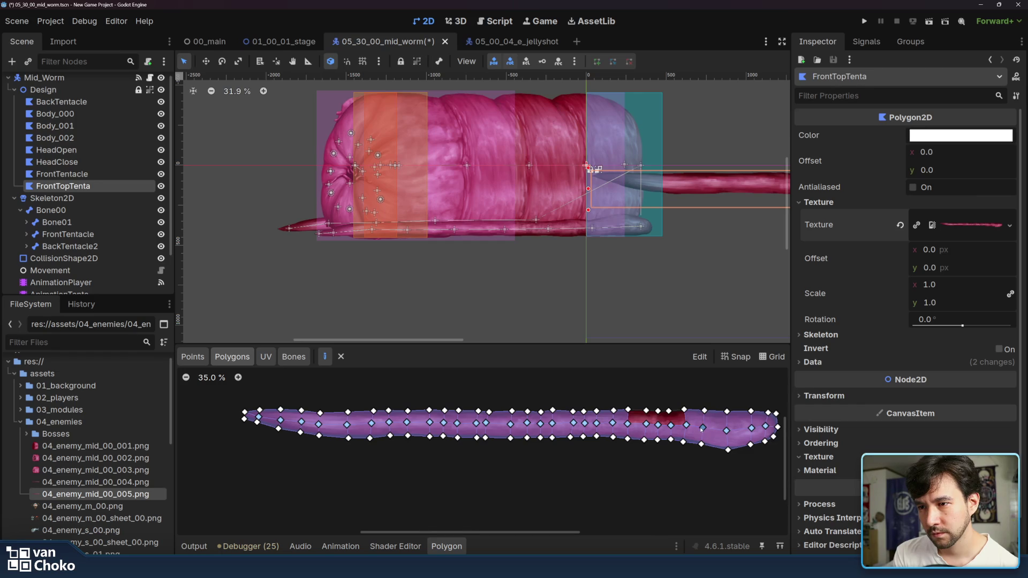
Step: Draw four-vertex polygons over the remaining patches until no red gaps remain on the tentacle
{"action": "left_click", "coordinate": [669, 412]}
{"action": "left_click", "coordinate": [684, 410]}
{"action": "left_click", "coordinate": [686, 426]}
{"action": "left_click", "coordinate": [671, 425]}
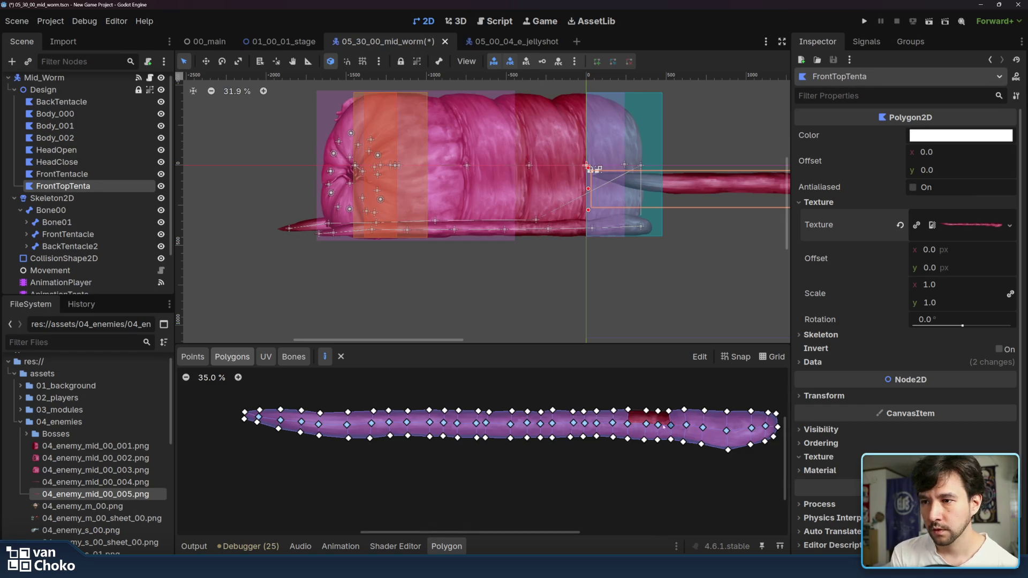
{"action": "left_click", "coordinate": [659, 425]}
{"action": "left_click", "coordinate": [658, 411]}
{"action": "left_click", "coordinate": [669, 411]}
{"action": "left_click", "coordinate": [671, 425]}
{"action": "left_click", "coordinate": [657, 427]}
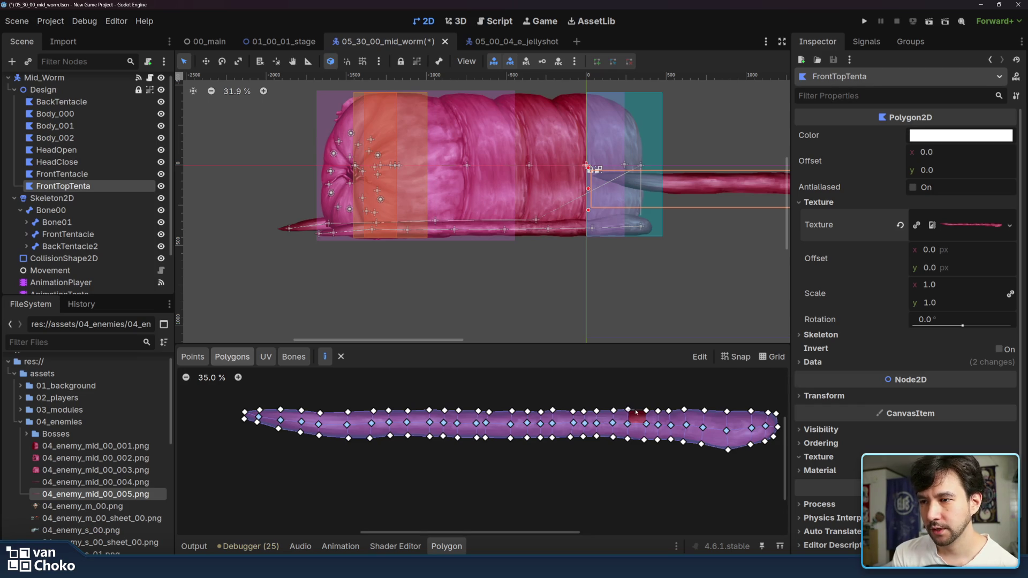
{"action": "left_click", "coordinate": [646, 425]}
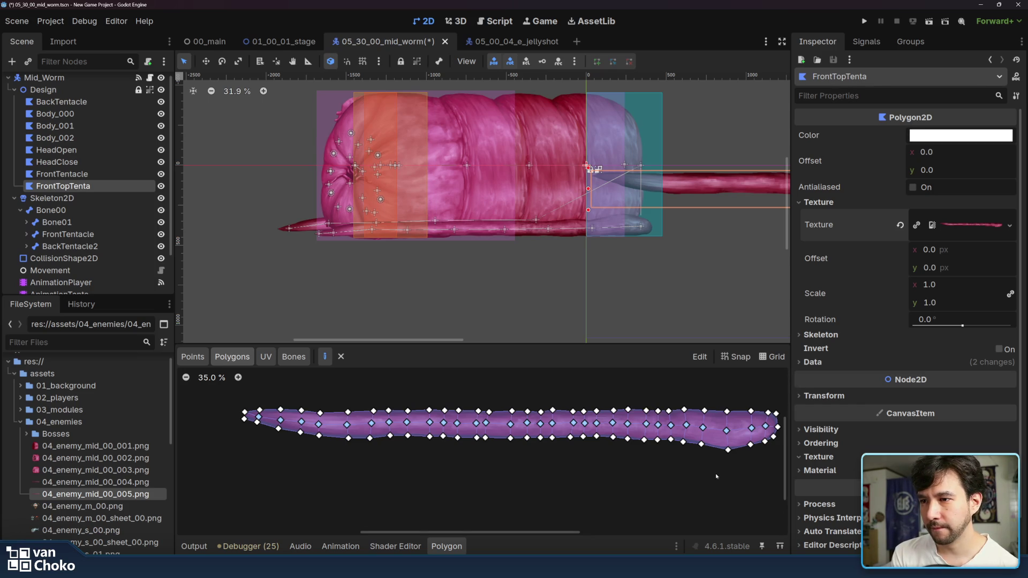
Step: Parent FrontTopTenta under FrontTentacle, move it onto the body, then unparent it again
{"action": "left_click_drag", "start_coordinate": [640, 333], "coordinate": [464, 346]}
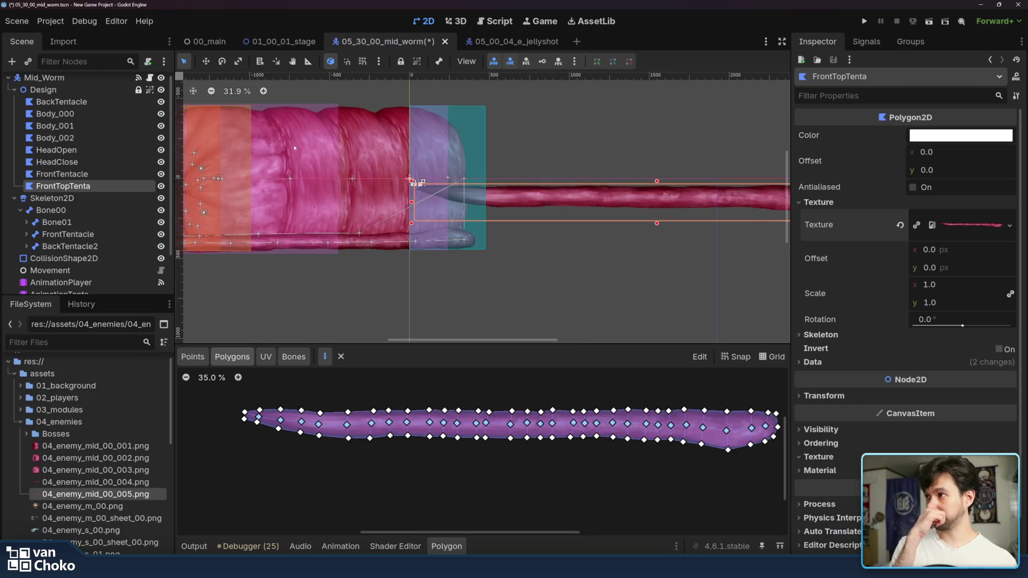
{"action": "left_click_drag", "start_coordinate": [78, 183], "coordinate": [70, 174]}
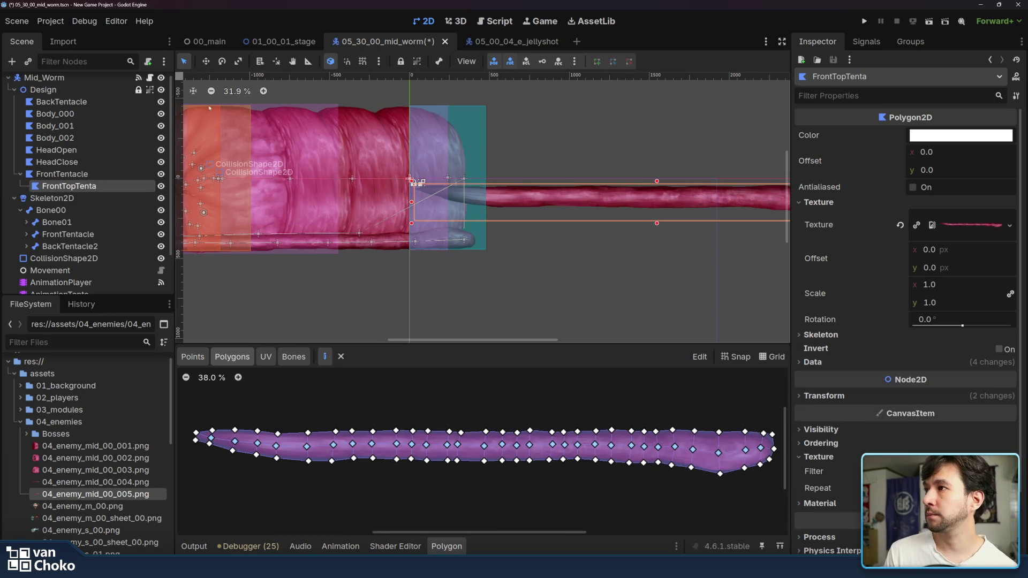
{"action": "left_click", "coordinate": [206, 61]}
{"action": "left_click_drag", "start_coordinate": [413, 180], "coordinate": [98, 136]}
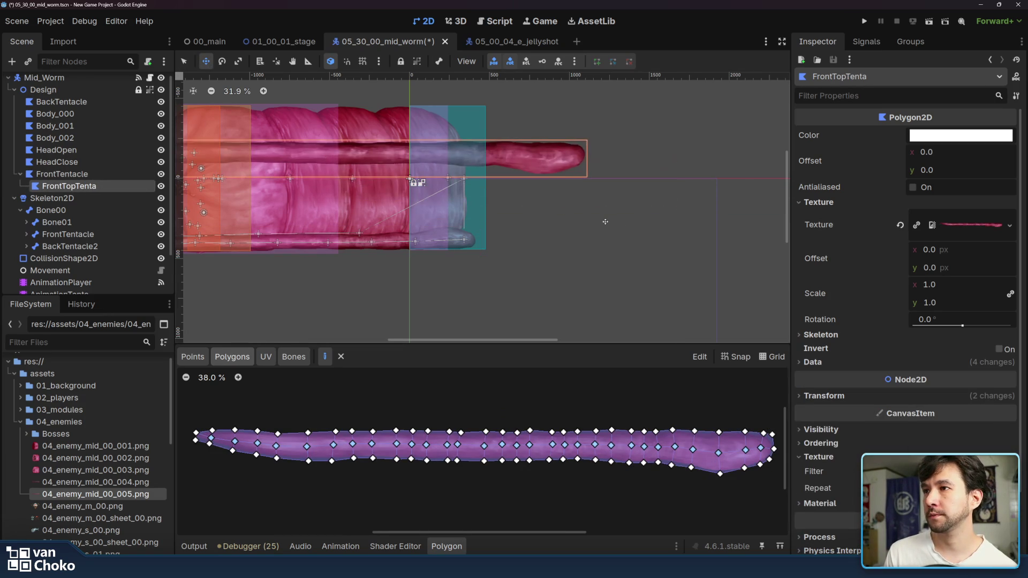
{"action": "key", "text": "f"}
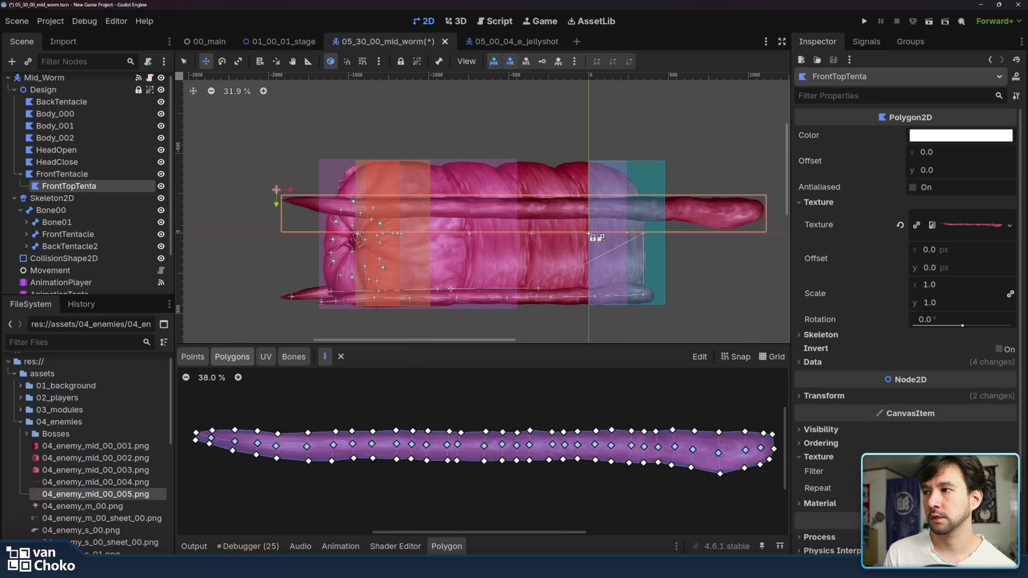
{"action": "left_click_drag", "start_coordinate": [69, 186], "coordinate": [75, 170]}
{"action": "left_click", "coordinate": [83, 186]}
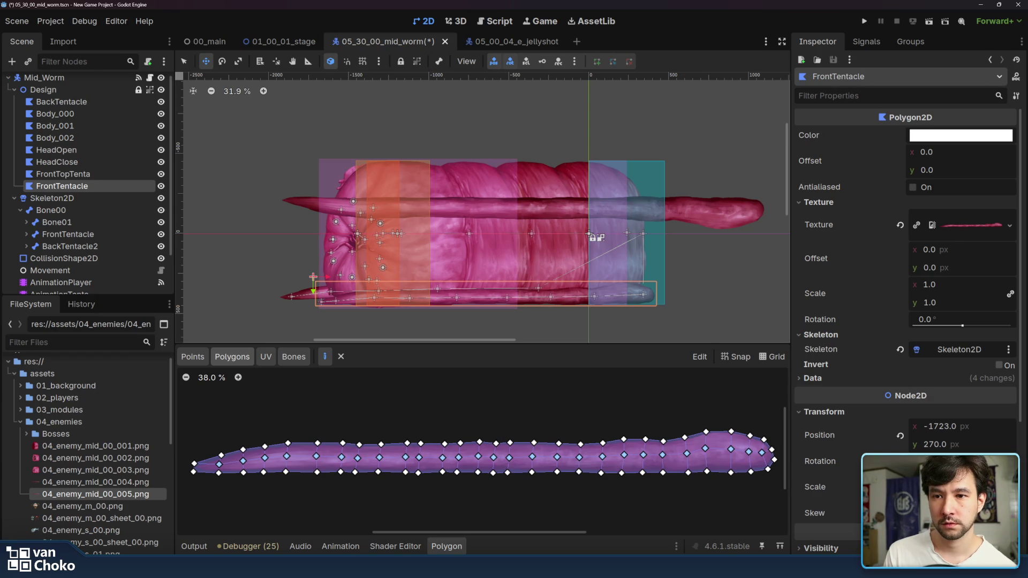
{"action": "left_click", "coordinate": [75, 174]}
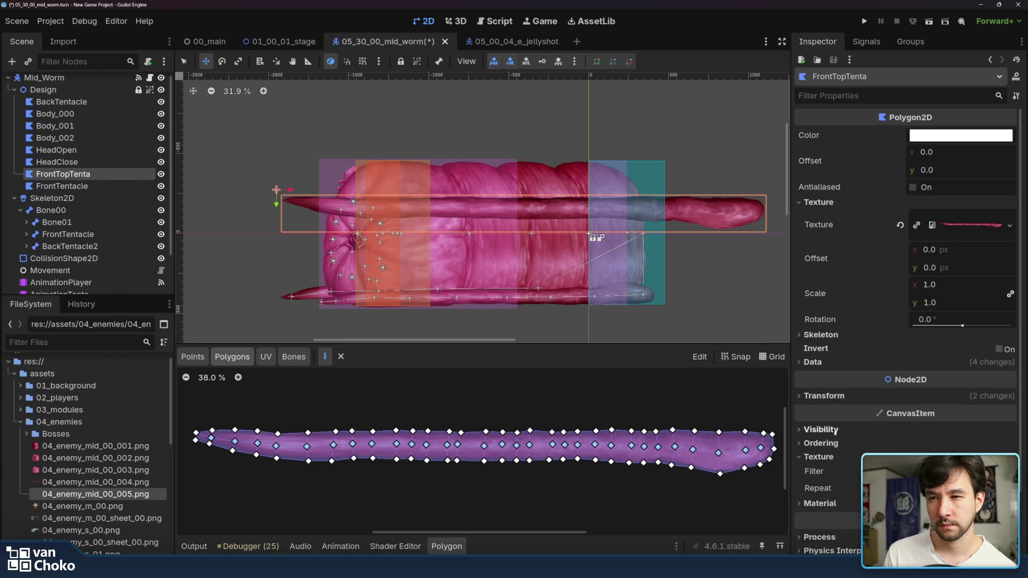
Step: Reduce FrontTopTenta's scale and place it along the body's top edge at (-1732, -485)
{"action": "left_click", "coordinate": [834, 396]}
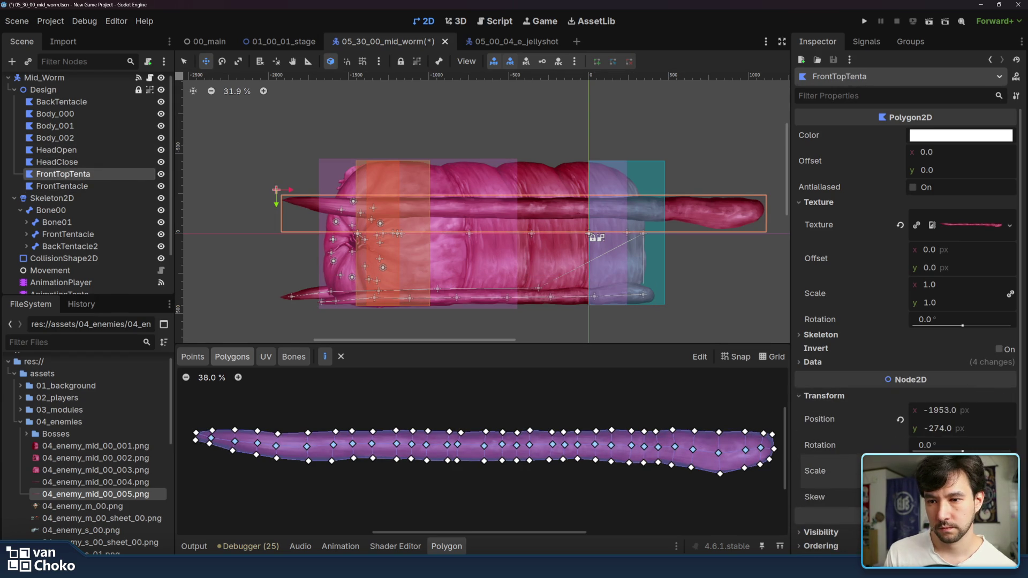
{"action": "key", "text": "Return"}
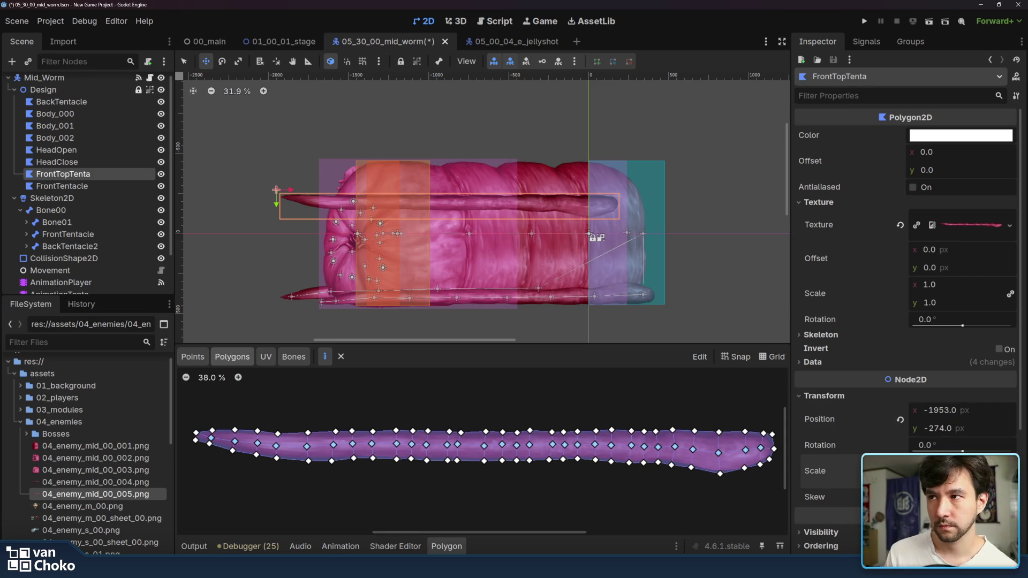
{"action": "left_click_drag", "start_coordinate": [567, 208], "coordinate": [606, 174]}
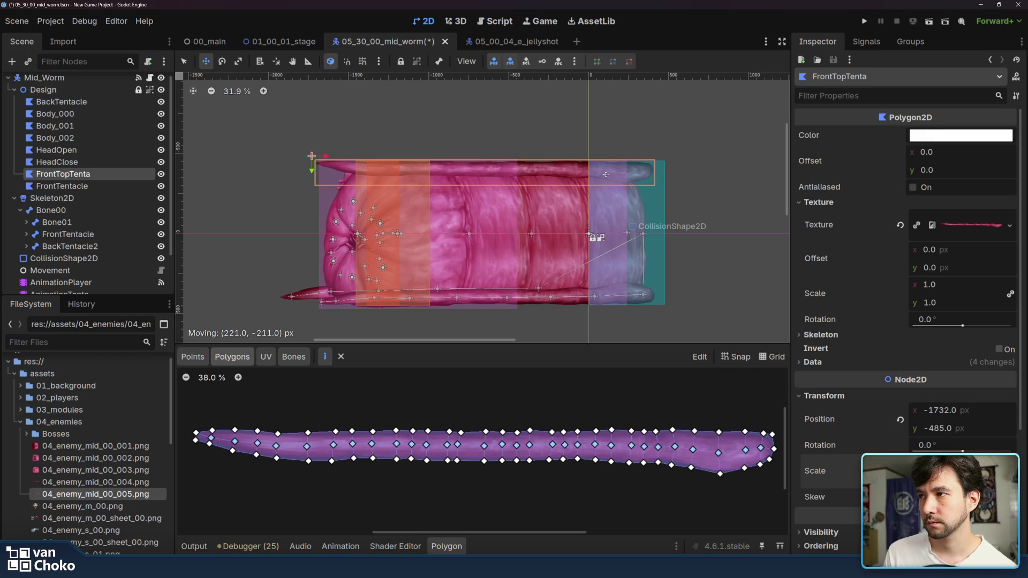
{"action": "left_click_drag", "start_coordinate": [605, 175], "coordinate": [606, 175]}
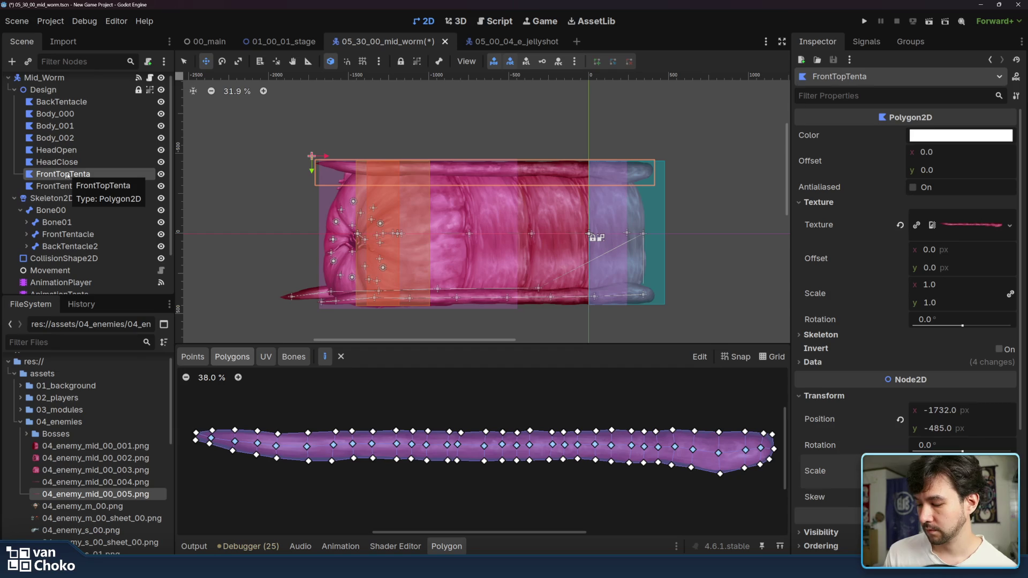
Step: Paste a copy of FrontTopTenta beside BackTentacle and rename it BackTopTenta
{"action": "key", "text": "ctrl+v"}
{"action": "left_click_drag", "start_coordinate": [69, 186], "coordinate": [69, 113]}
{"action": "double_click", "coordinate": [70, 114]}
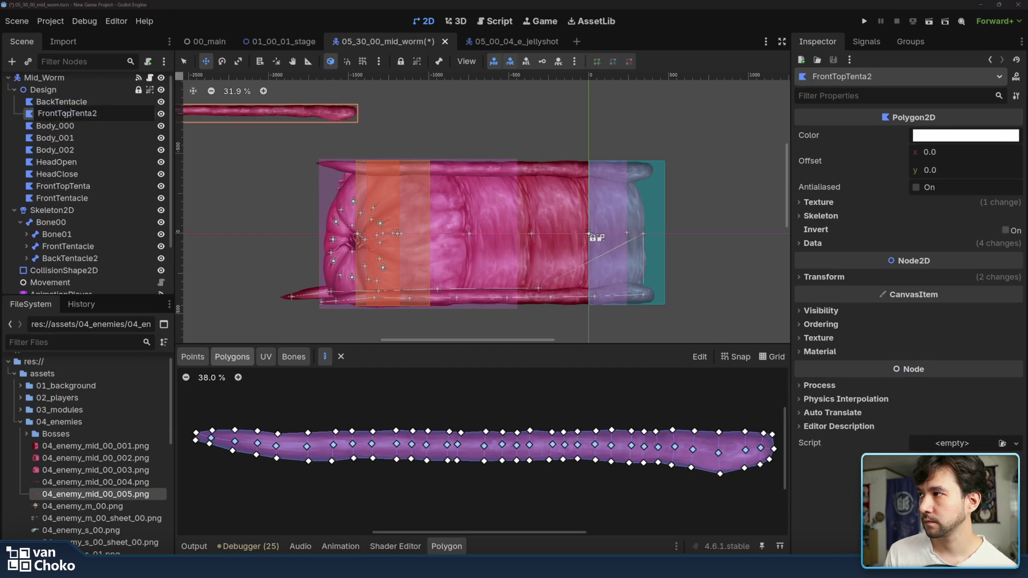
{"action": "key", "text": "BackSpace"}
{"action": "key", "text": "BackSpace"}
{"action": "key", "text": "BackSpace"}
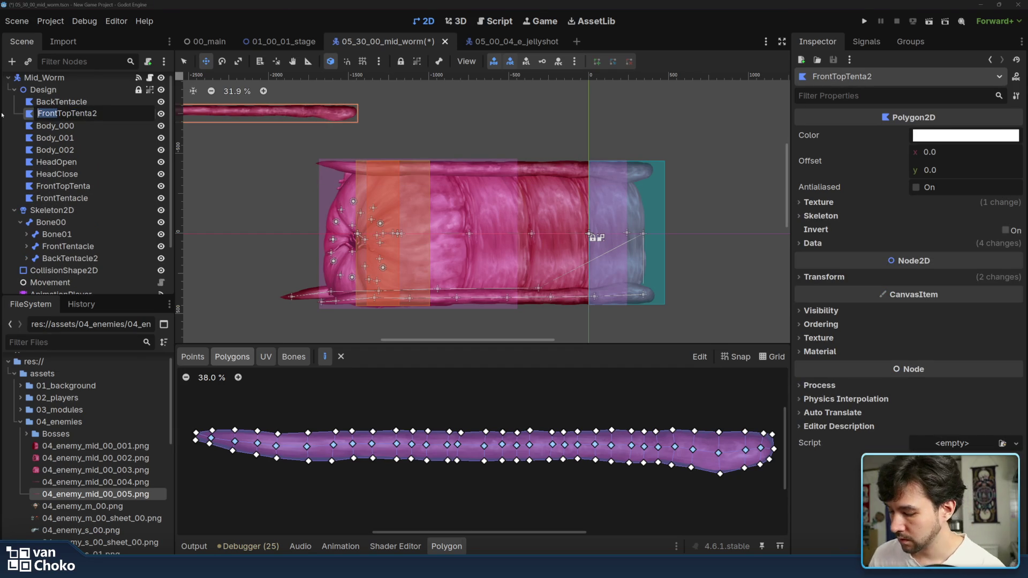
{"action": "type", "text": "Back"}
{"action": "key", "text": "Right"}
{"action": "key", "text": "Right"}
{"action": "key", "text": "Right"}
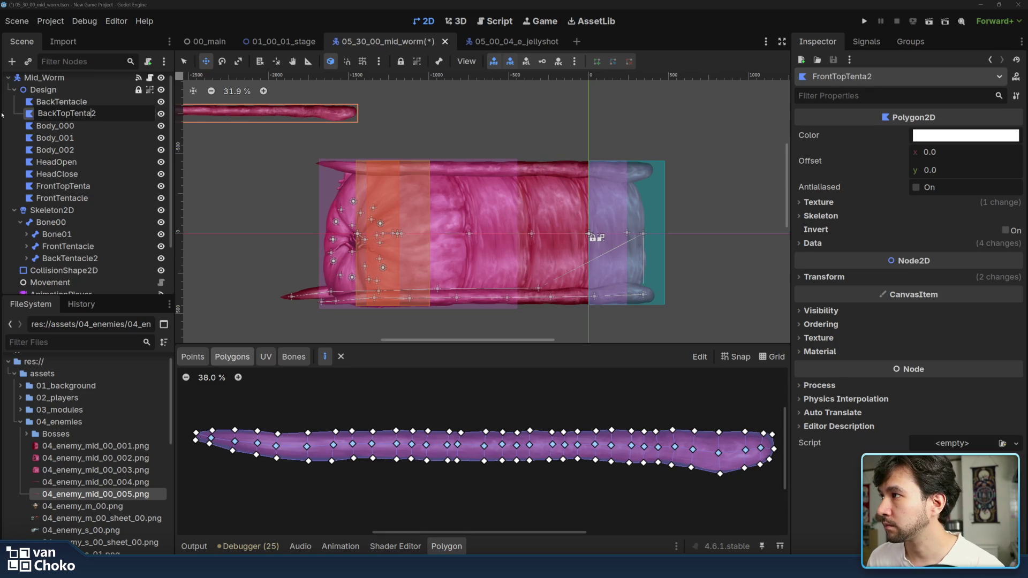
{"action": "key", "text": "Delete"}
{"action": "key", "text": "Return"}
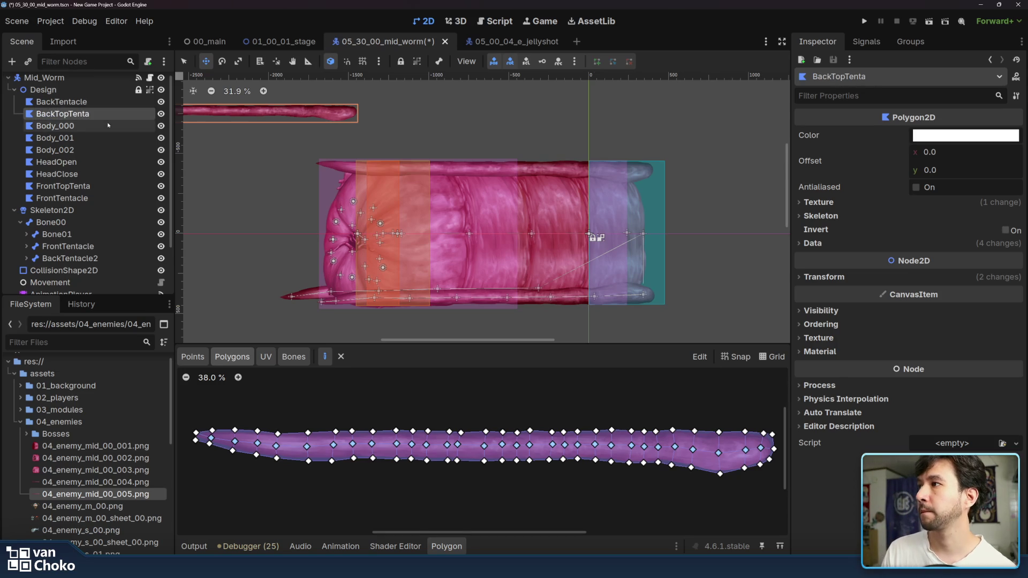
Step: Place BackTopTenta at the worm's top-left back, lowering it slightly
{"action": "mouse_move", "coordinate": [333, 114]}
{"action": "left_mouse_down"}
{"action": "mouse_move", "coordinate": [554, 184]}
{"action": "mouse_move", "coordinate": [496, 184]}
{"action": "left_mouse_up"}
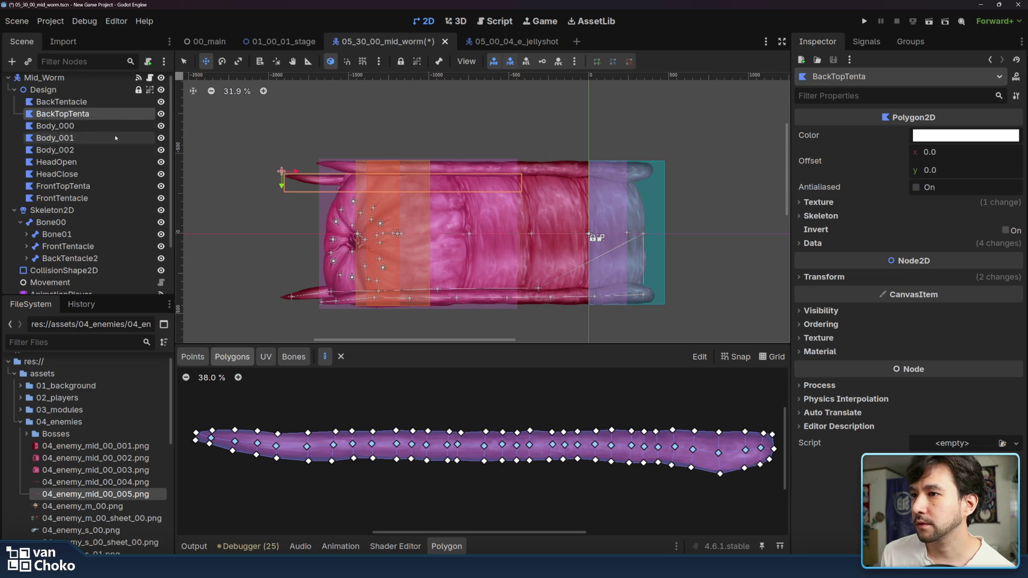
{"action": "left_click", "coordinate": [87, 103]}
{"action": "left_click", "coordinate": [93, 115]}
{"action": "left_click_drag", "start_coordinate": [305, 176], "coordinate": [306, 182]}
Step: Nudge FrontTopTenta left and down to (-1742, -482), then deselect it
{"action": "left_click", "coordinate": [94, 126]}
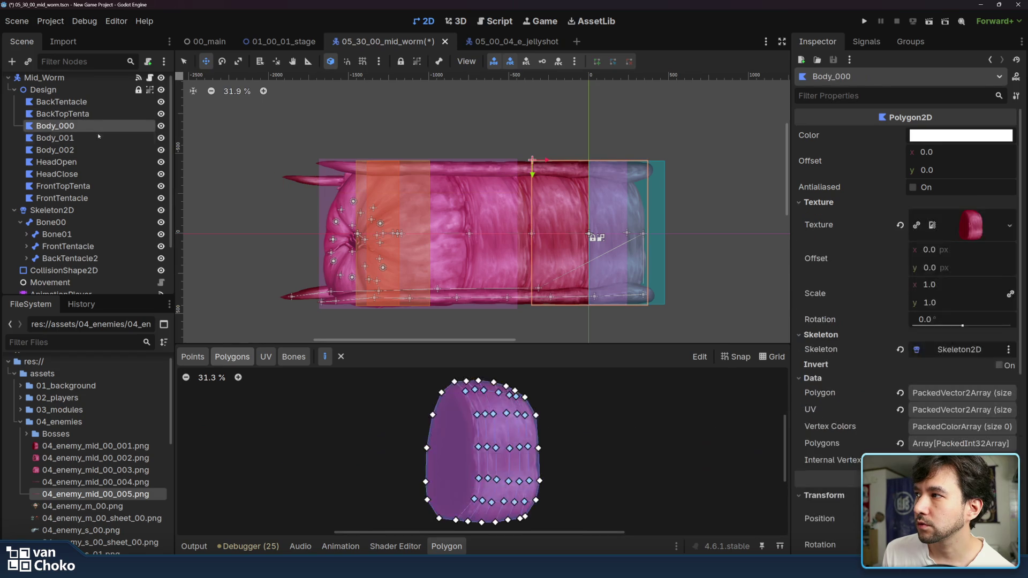
{"action": "left_click", "coordinate": [96, 187]}
{"action": "left_click_drag", "start_coordinate": [345, 166], "coordinate": [342, 167]}
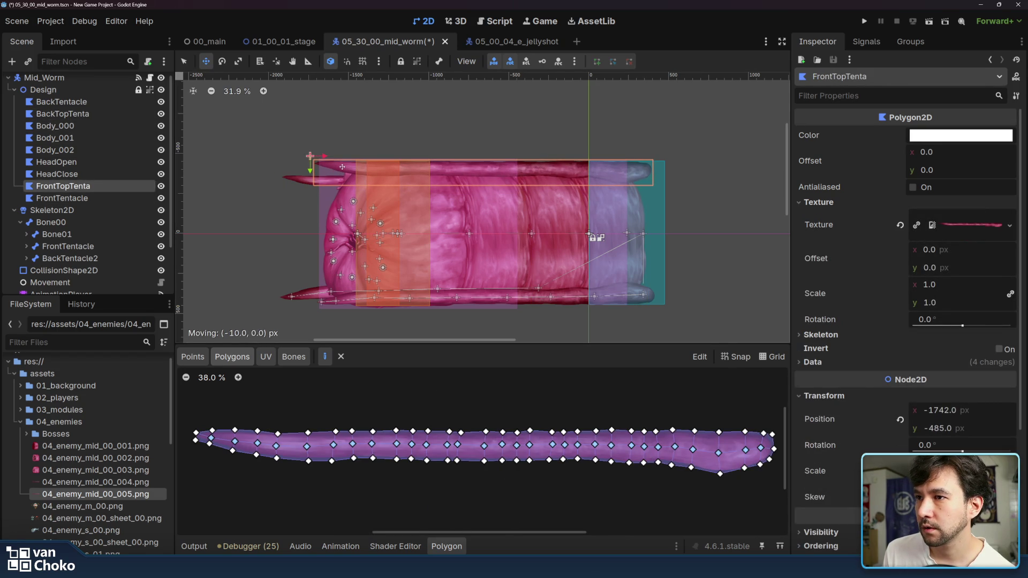
{"action": "key", "text": "Down"}
{"action": "key", "text": "Down"}
{"action": "key", "text": "Down"}
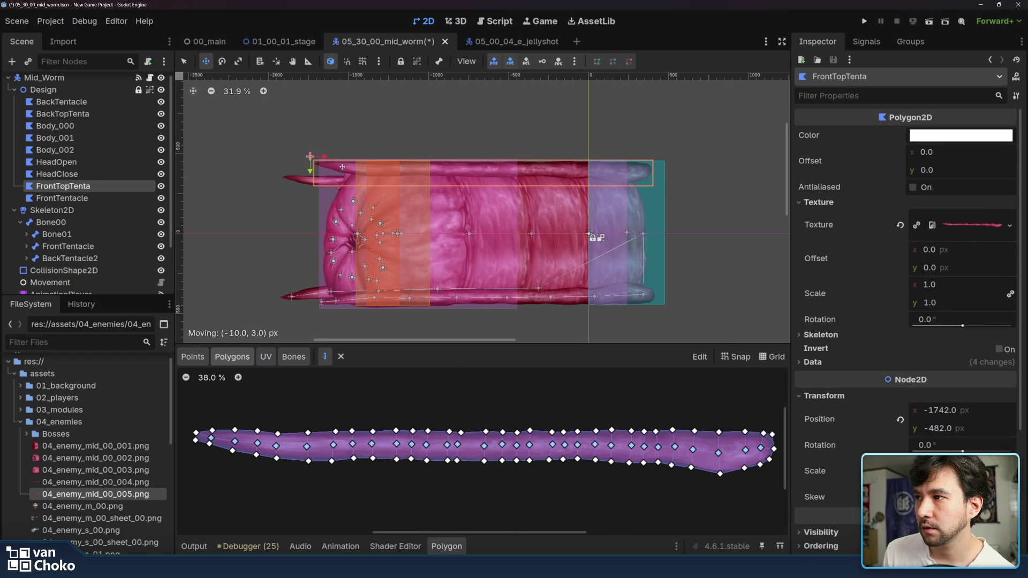
{"action": "key", "text": "q"}
{"action": "left_click", "coordinate": [770, 230]}
Step: Inspect FrontTentacle's points and bones, then select Bone00 as the new parent
{"action": "scroll", "coordinate": [540, 318], "scroll_direction": "down", "scroll_amount": 1}
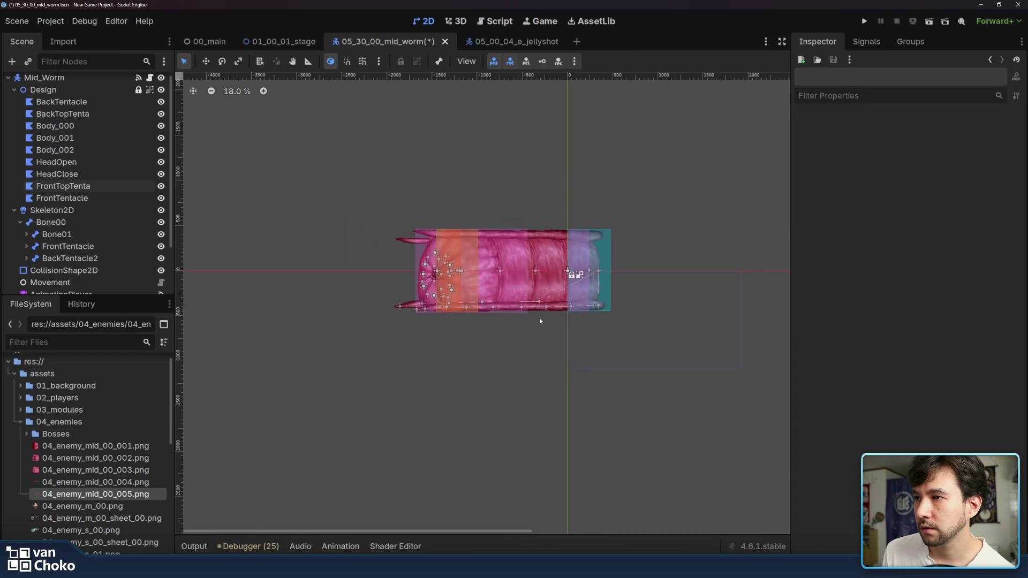
{"action": "scroll", "coordinate": [540, 318], "scroll_direction": "up", "scroll_amount": 4}
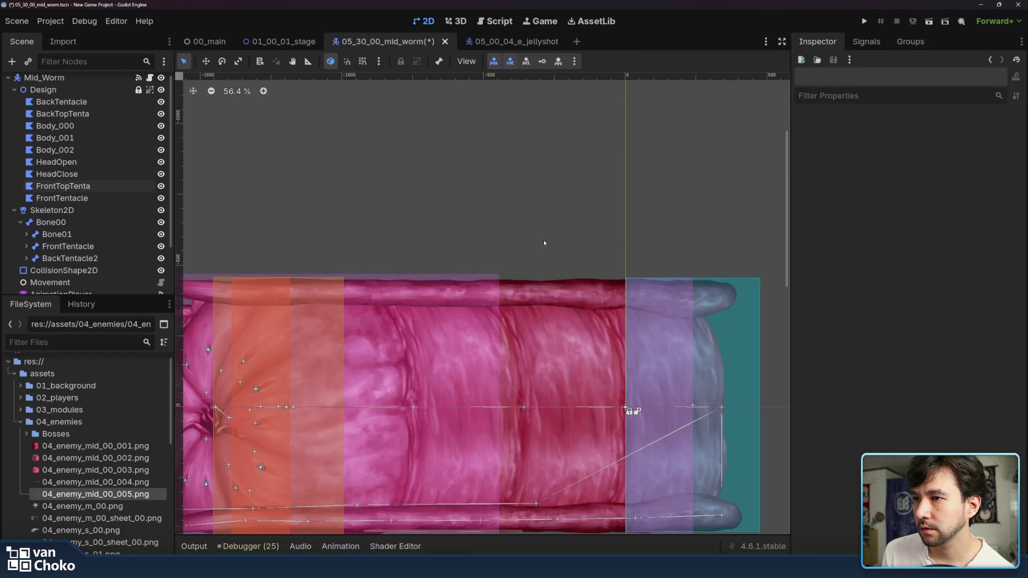
{"action": "scroll", "coordinate": [544, 242], "scroll_direction": "down", "scroll_amount": 2}
{"action": "left_click", "coordinate": [119, 198]}
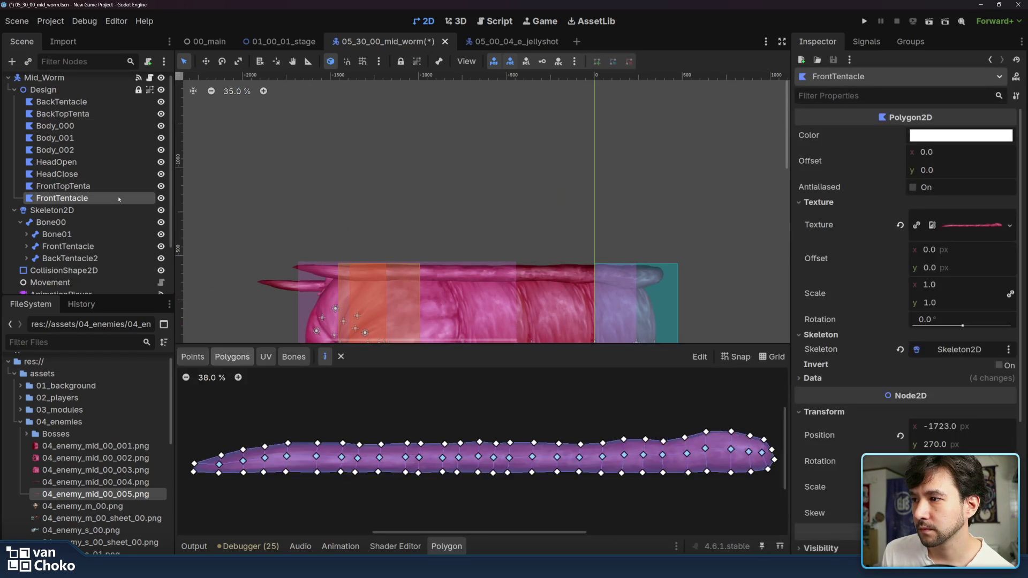
{"action": "left_click_drag", "start_coordinate": [437, 198], "coordinate": [427, 130]}
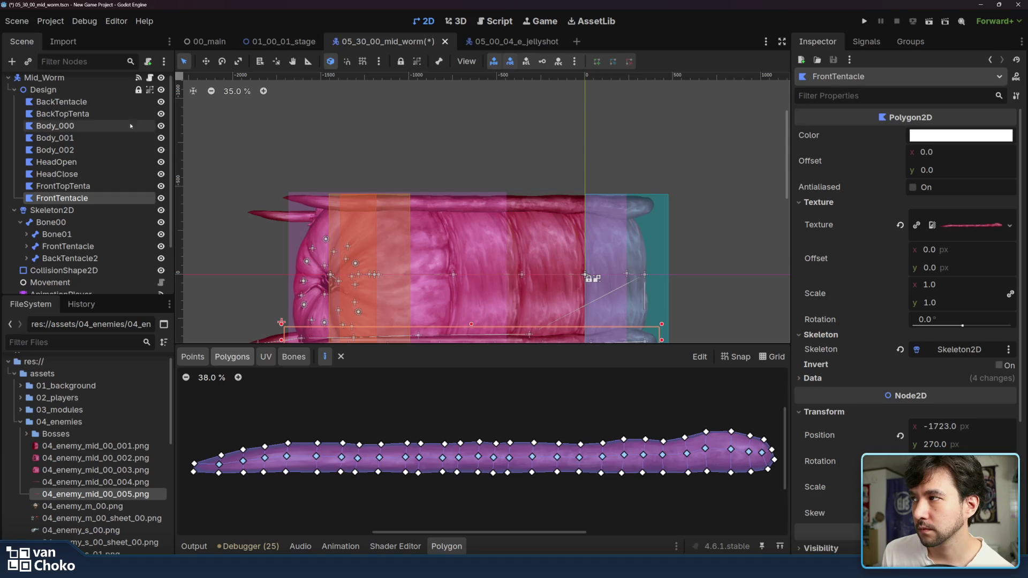
{"action": "left_click", "coordinate": [64, 185]}
{"action": "left_click", "coordinate": [86, 222]}
{"action": "key", "text": "Down"}
{"action": "key", "text": "Down"}
{"action": "key", "text": "Down"}
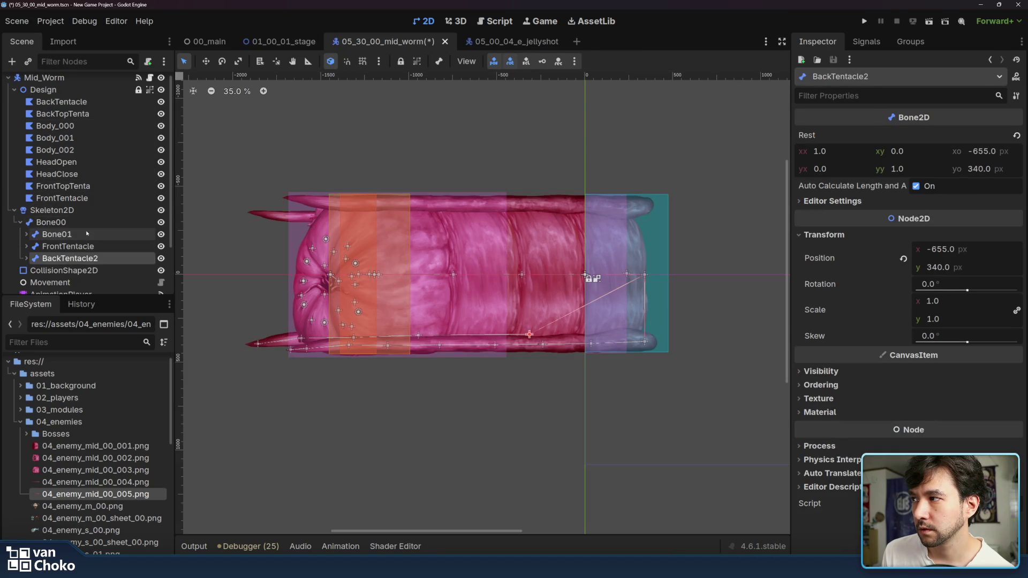
{"action": "left_click", "coordinate": [86, 223]}
Step: Add a Bone2D child under Bone00 by searching 'bone' in the node dialog
{"action": "key", "text": "ctrl+a"}
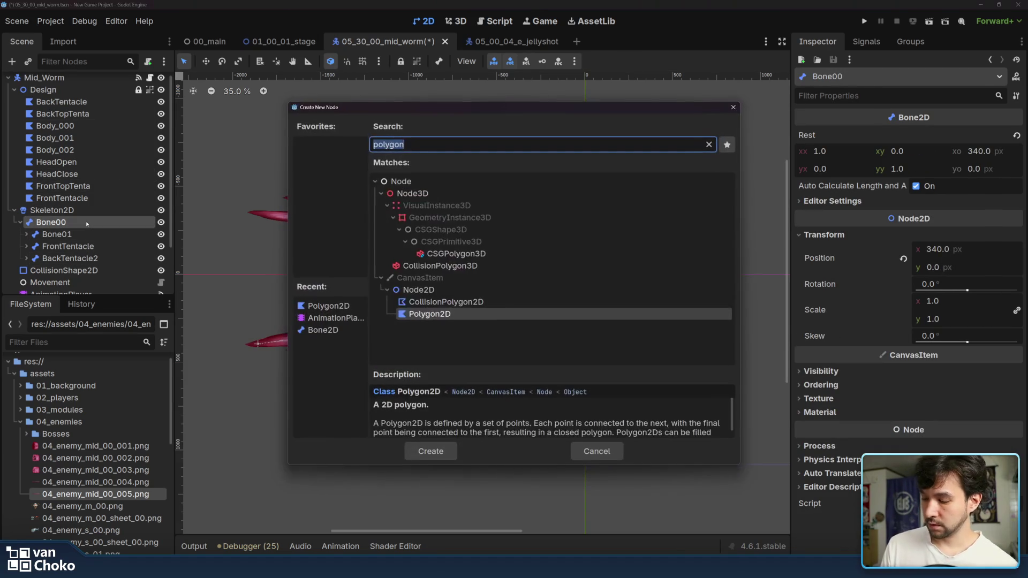
{"action": "type", "text": "bonwe"}
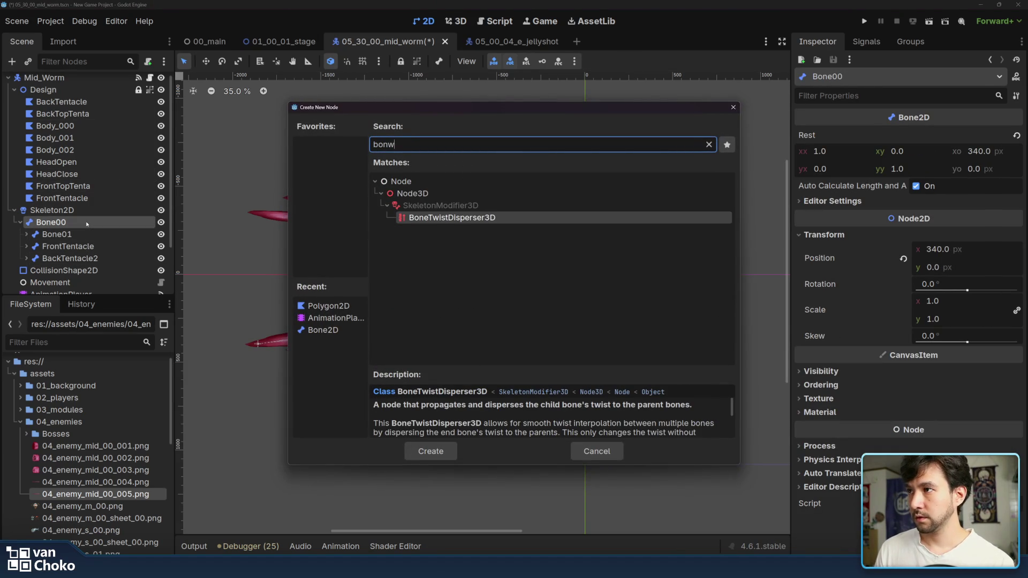
{"action": "key", "text": "BackSpace"}
{"action": "type", "text": "e"}
{"action": "key", "text": "Return"}
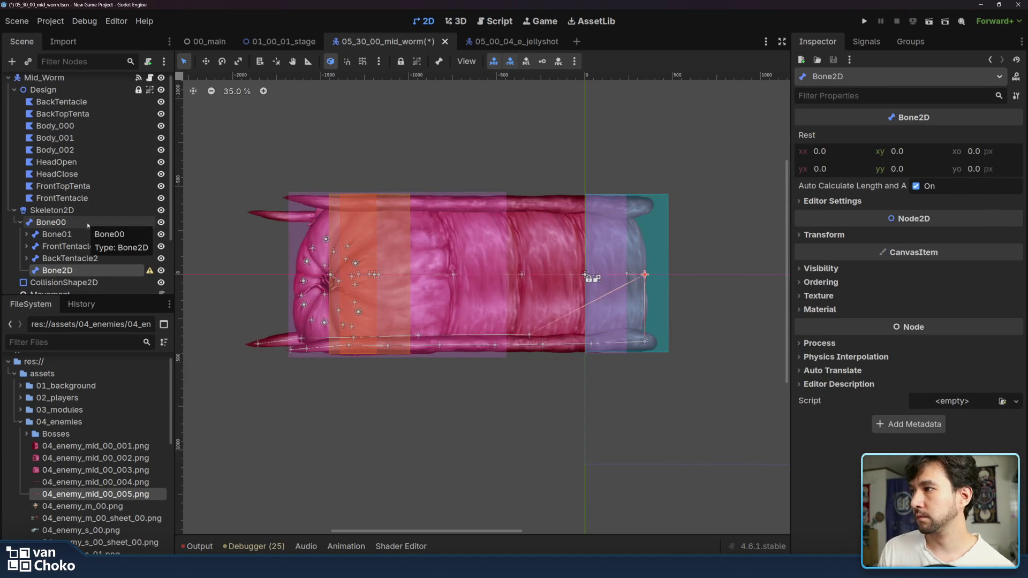
Step: Rename the bone FrontTopTenta and order it just below FrontTentacle in the tree
{"action": "double_click", "coordinate": [86, 271]}
{"action": "double_click", "coordinate": [86, 274]}
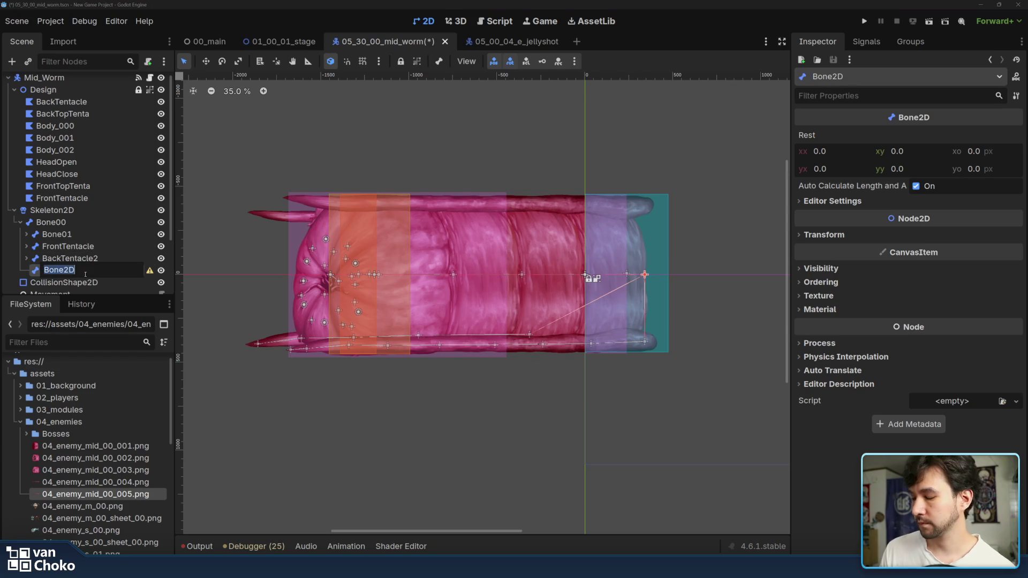
{"action": "type", "text": "FrontTopTenta"}
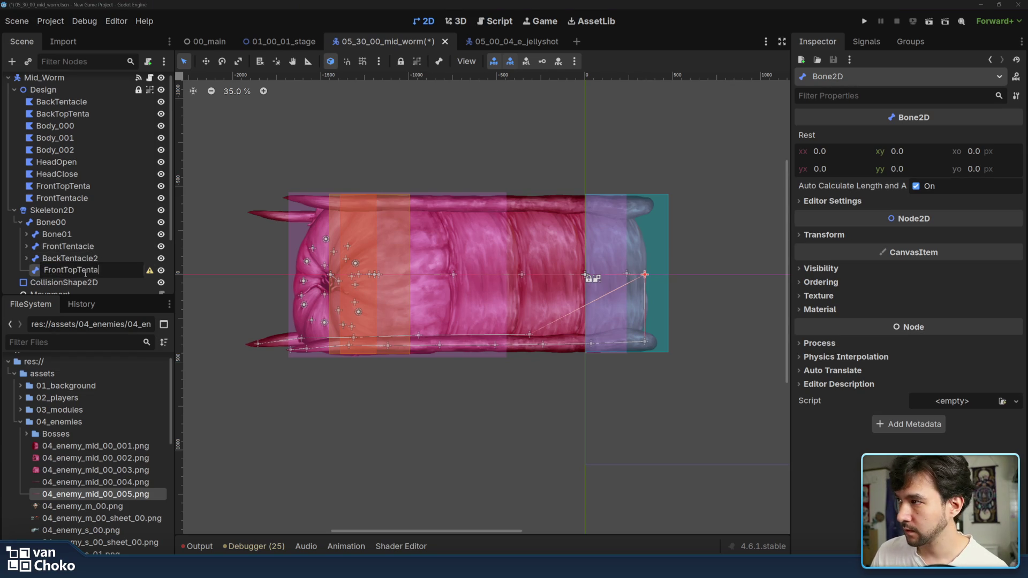
{"action": "key", "text": "Return"}
{"action": "left_click_drag", "start_coordinate": [86, 270], "coordinate": [86, 244]}
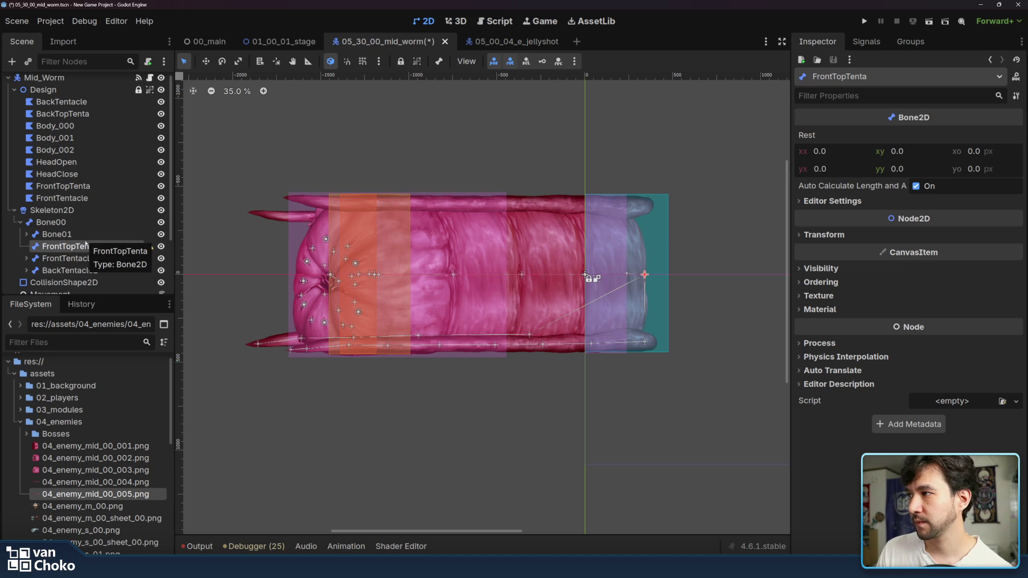
{"action": "double_click", "coordinate": [75, 246]}
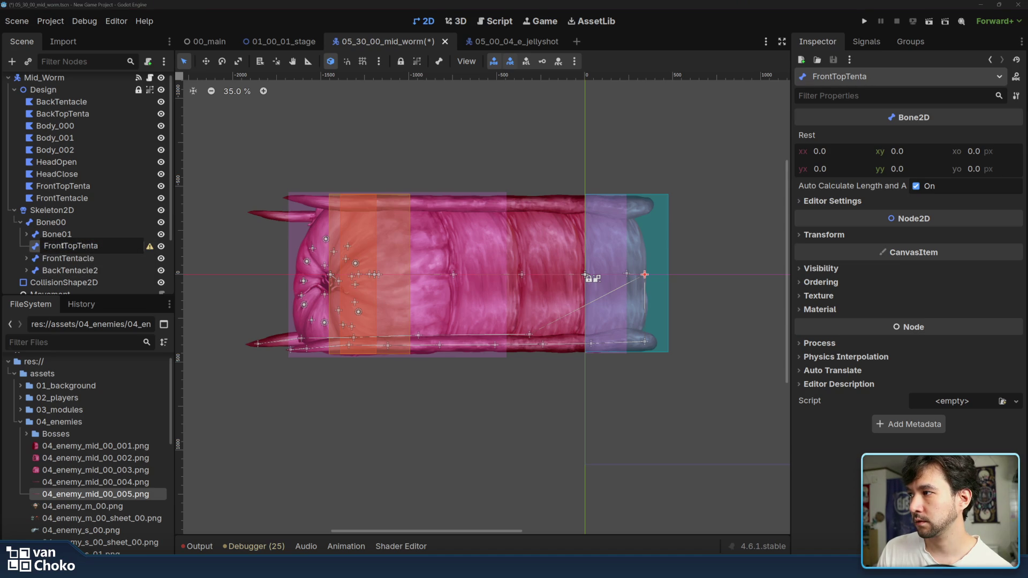
{"action": "left_click_drag", "start_coordinate": [63, 245], "coordinate": [18, 241]}
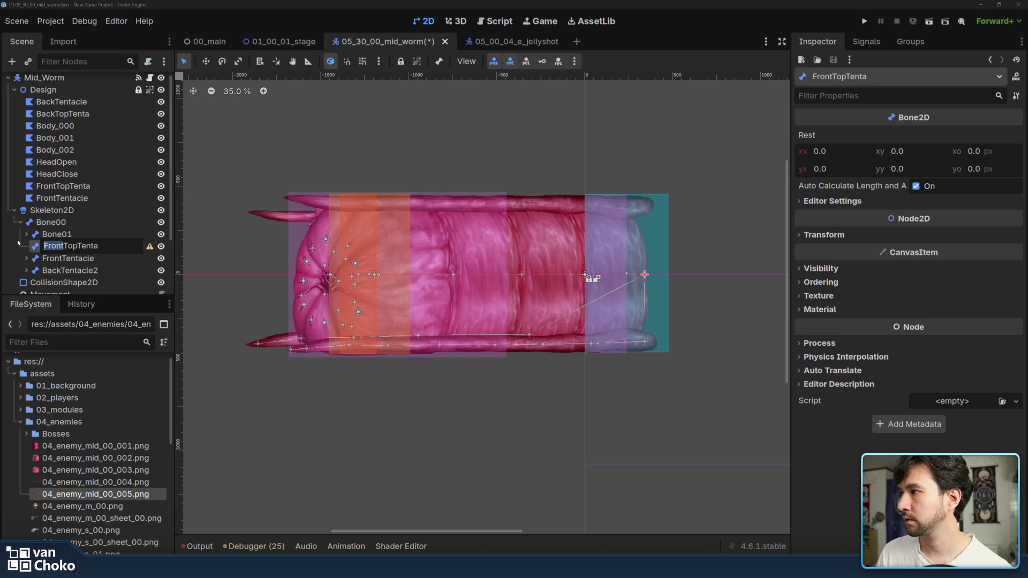
{"action": "key", "text": "Return"}
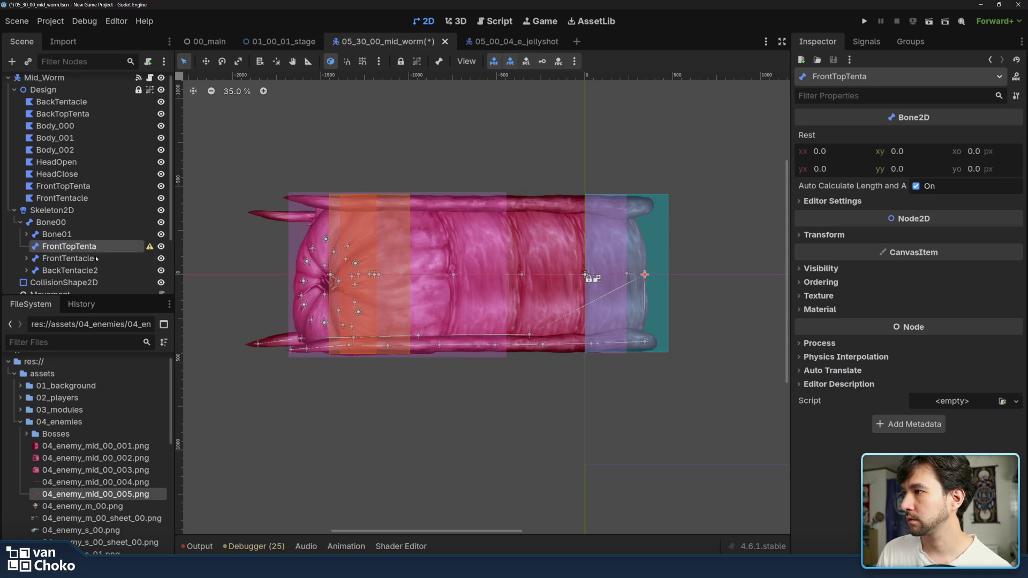
{"action": "left_click_drag", "start_coordinate": [97, 245], "coordinate": [97, 266]}
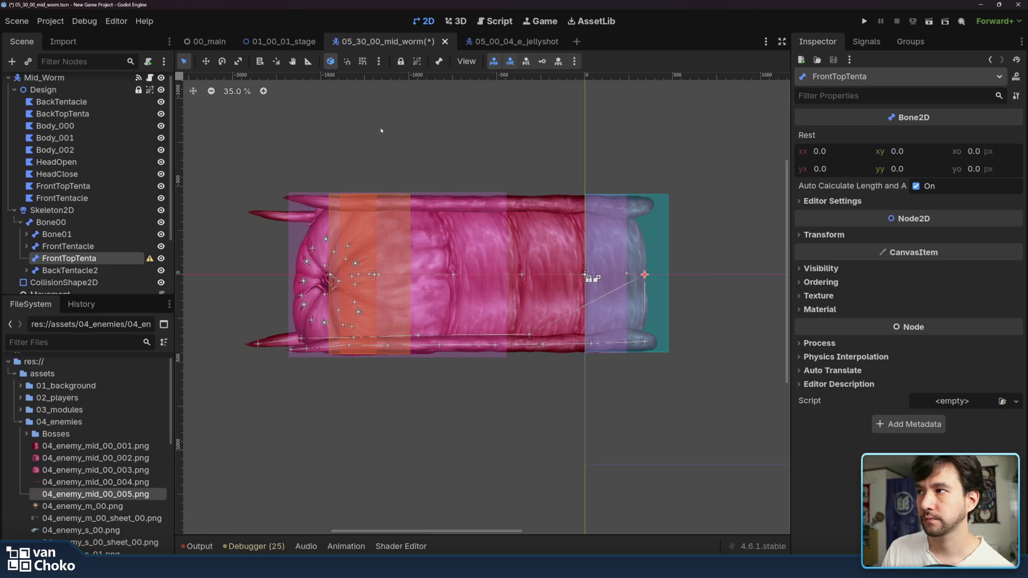
Step: Move the FrontTopTenta bone up to the top tentacle and add a child bone
{"action": "left_click", "coordinate": [206, 62]}
{"action": "mouse_move", "coordinate": [653, 274]}
{"action": "left_mouse_down"}
{"action": "mouse_move", "coordinate": [639, 208]}
{"action": "mouse_move", "coordinate": [620, 206]}
{"action": "mouse_move", "coordinate": [629, 206]}
{"action": "left_mouse_up"}
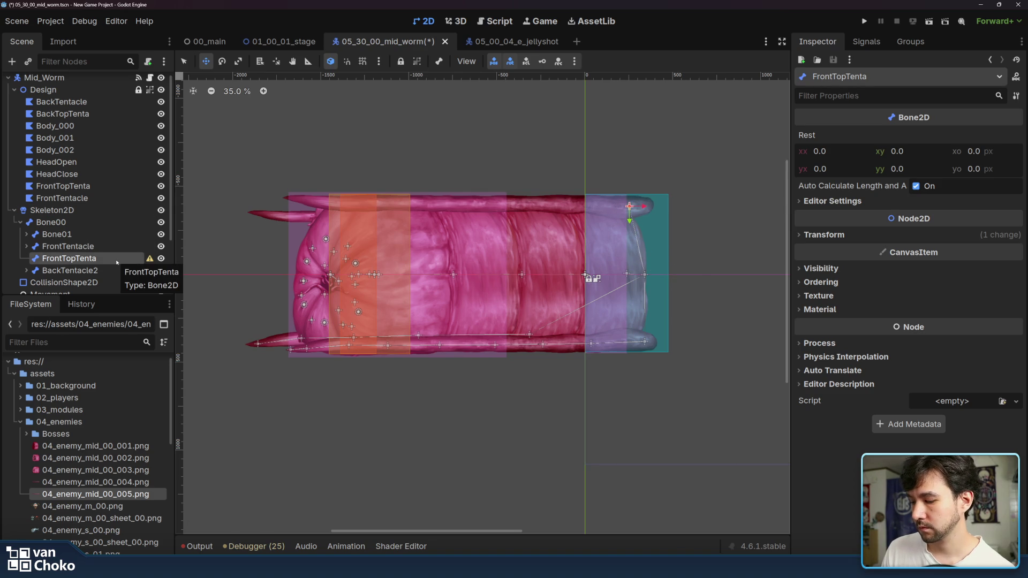
{"action": "key", "text": "ctrl+d"}
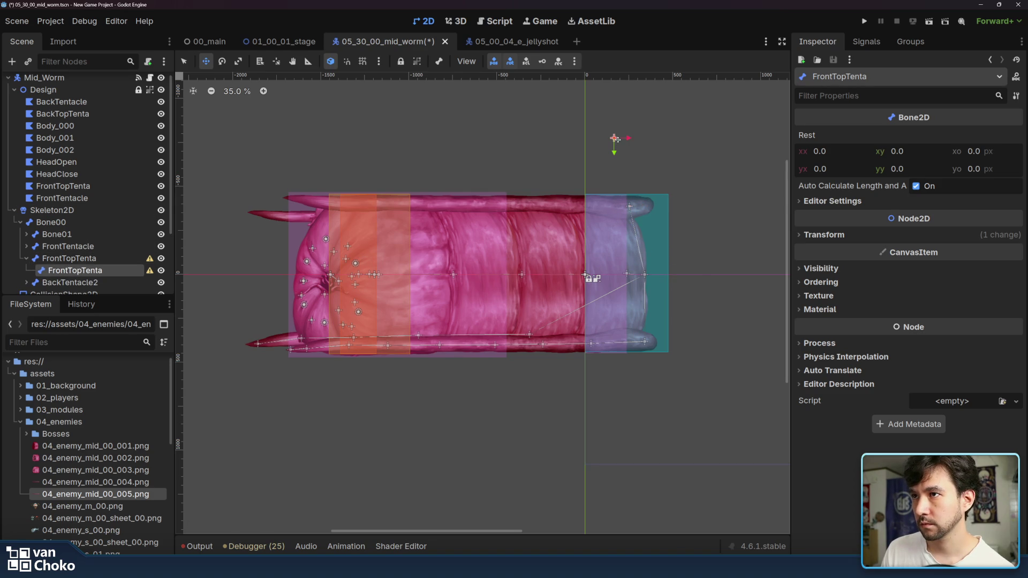
Step: Lay child bones along the top tentacle toward its tip, then collapse the FrontTopTenta chain
{"action": "scroll", "coordinate": [97, 234], "scroll_direction": "down", "scroll_amount": 3}
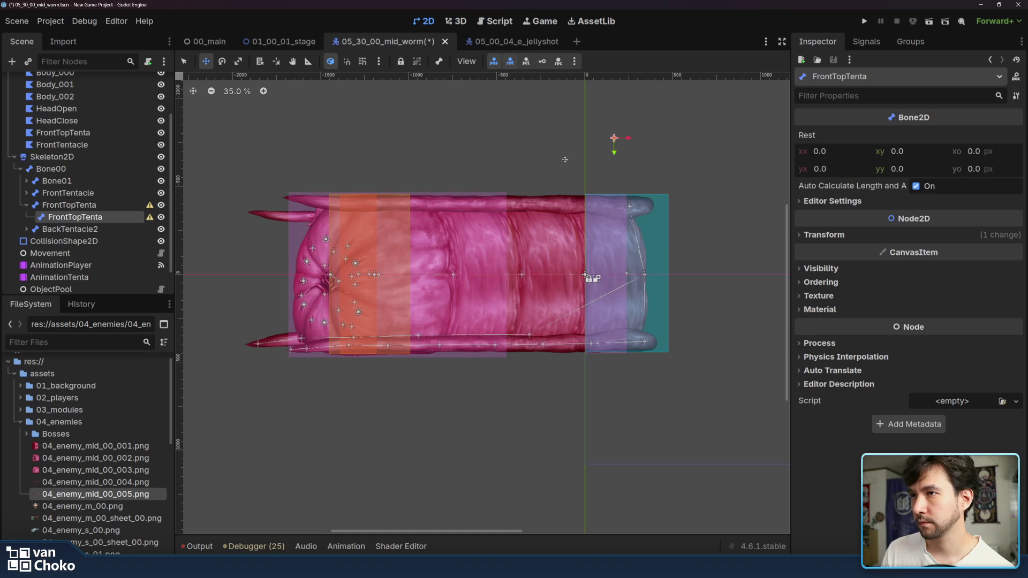
{"action": "mouse_move", "coordinate": [614, 138]}
{"action": "left_mouse_down"}
{"action": "mouse_move", "coordinate": [585, 204]}
{"action": "mouse_move", "coordinate": [288, 198]}
{"action": "left_mouse_up"}
{"action": "key", "text": "ctrl+d"}
{"action": "key", "text": "ctrl+d"}
{"action": "key", "text": "ctrl+d"}
{"action": "key", "text": "ctrl+d"}
{"action": "key", "text": "ctrl+d"}
{"action": "key", "text": "ctrl+d"}
{"action": "key", "text": "ctrl+d"}
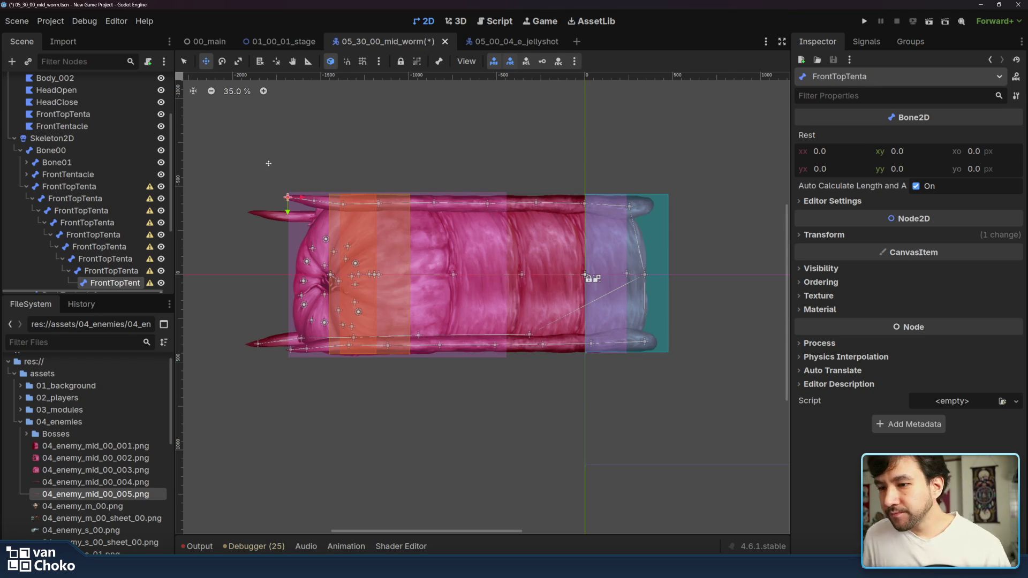
{"action": "scroll", "coordinate": [107, 208], "scroll_direction": "down", "scroll_amount": 3}
{"action": "scroll", "coordinate": [107, 209], "scroll_direction": "up", "scroll_amount": 4}
{"action": "left_click", "coordinate": [111, 212]}
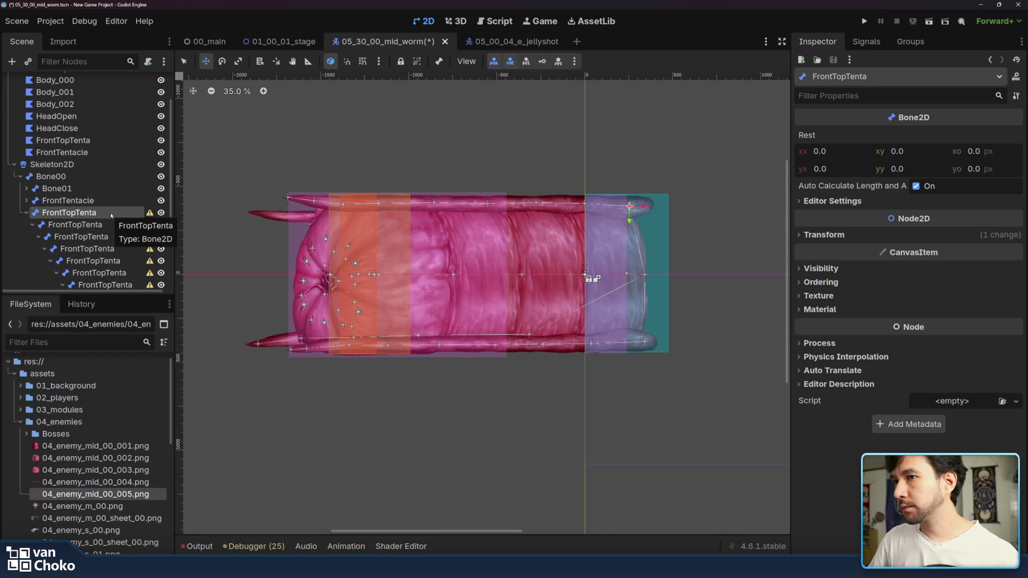
{"action": "left_click", "coordinate": [27, 213]}
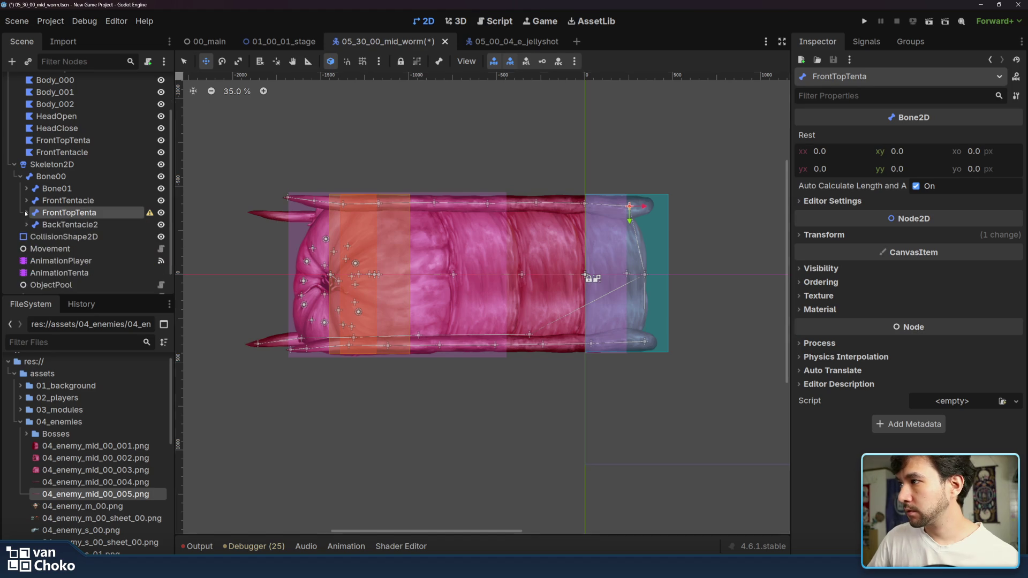
{"action": "left_click", "coordinate": [80, 225]}
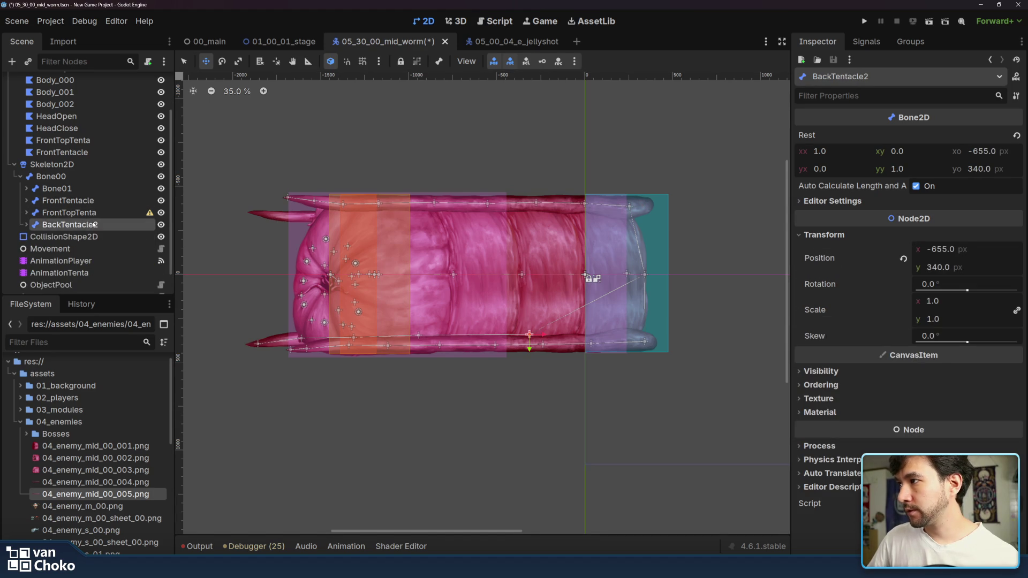
Step: Add a Bone2D under Bone00, move it to the worm's upper back, and select AnimationPlayer
{"action": "double_click", "coordinate": [106, 224]}
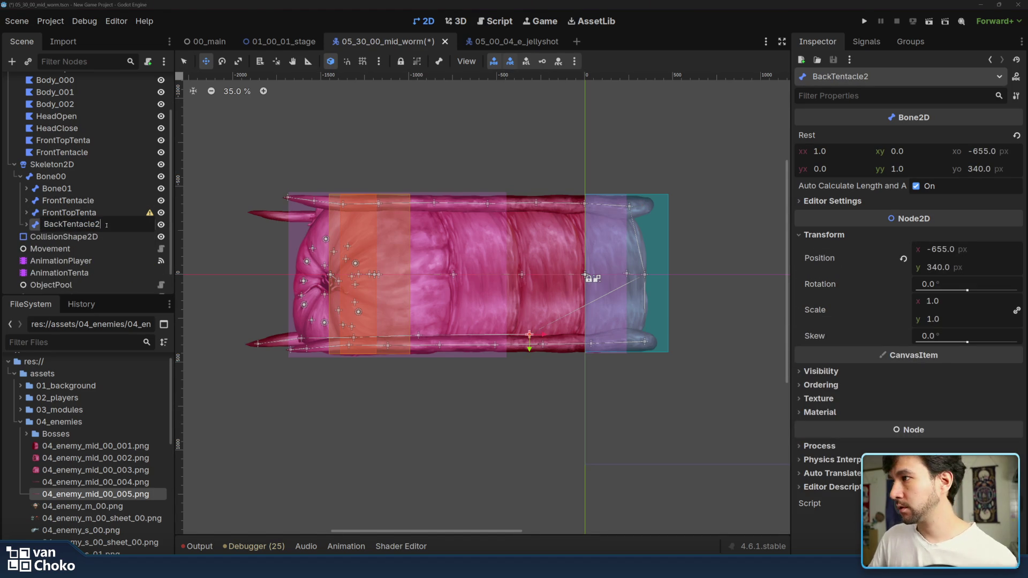
{"action": "left_click", "coordinate": [91, 175]}
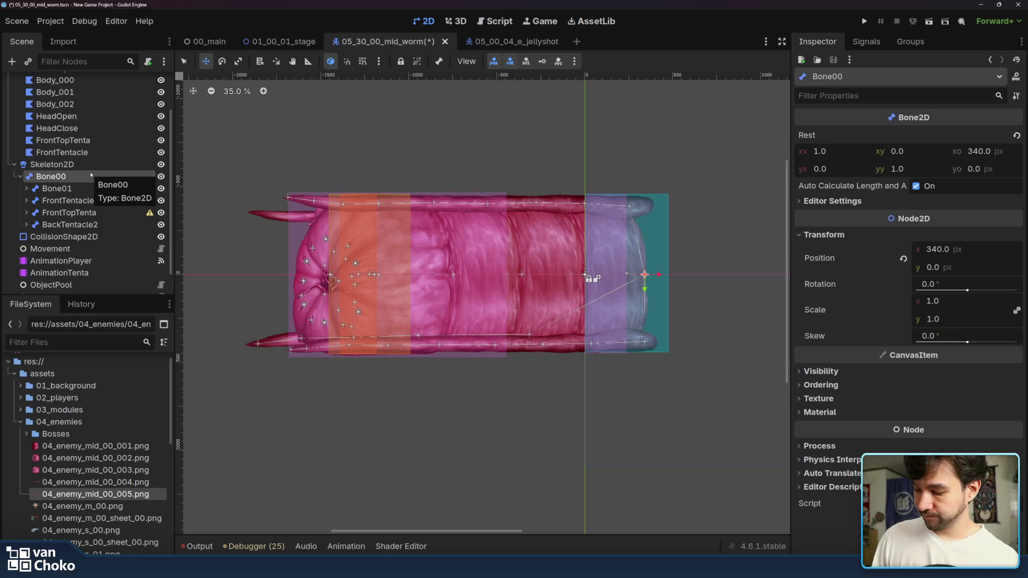
{"action": "key", "text": "ctrl+a"}
{"action": "type", "text": "bone"}
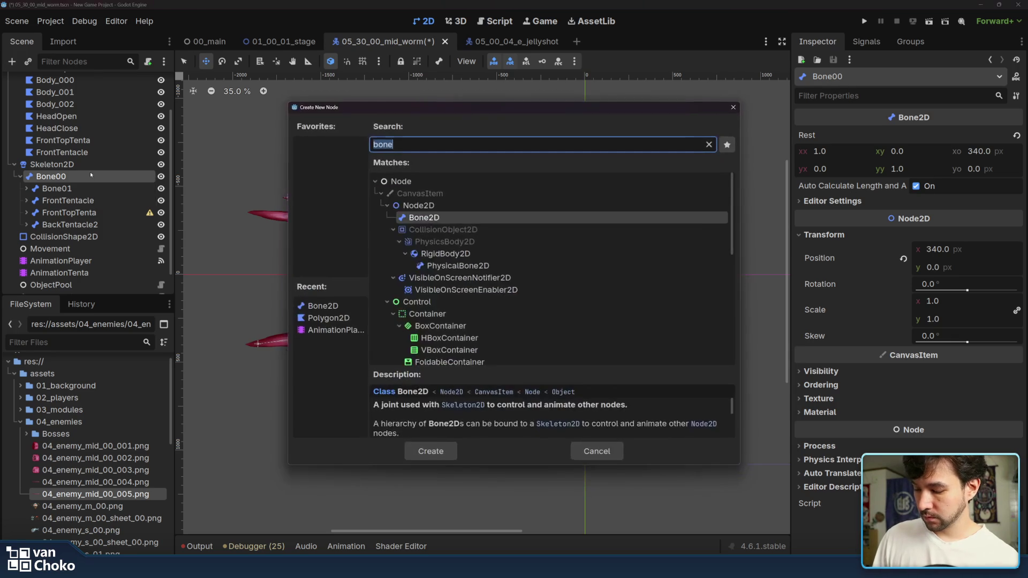
{"action": "key", "text": "Return"}
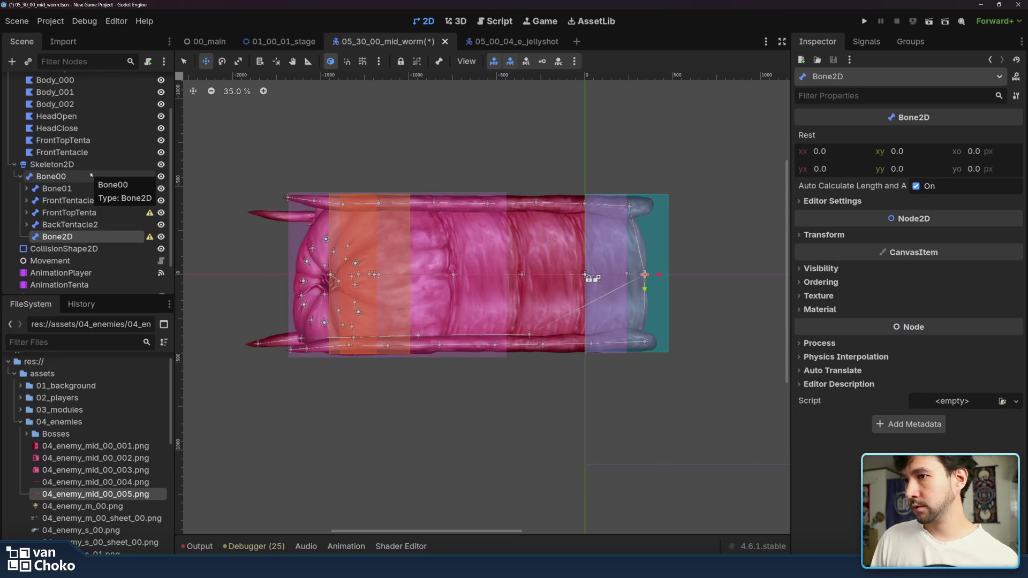
{"action": "left_click_drag", "start_coordinate": [650, 277], "coordinate": [529, 217]}
{"action": "left_click", "coordinate": [67, 273]}
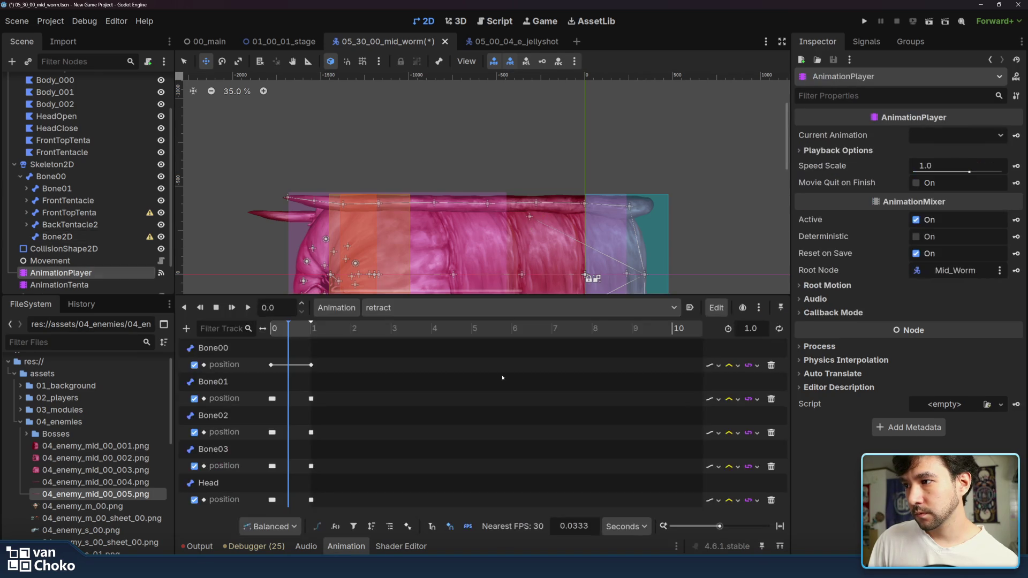
Step: Preview retract at 1.0 s, then switch through idle to open_mouth at 0.4 s
{"action": "left_click", "coordinate": [247, 308]}
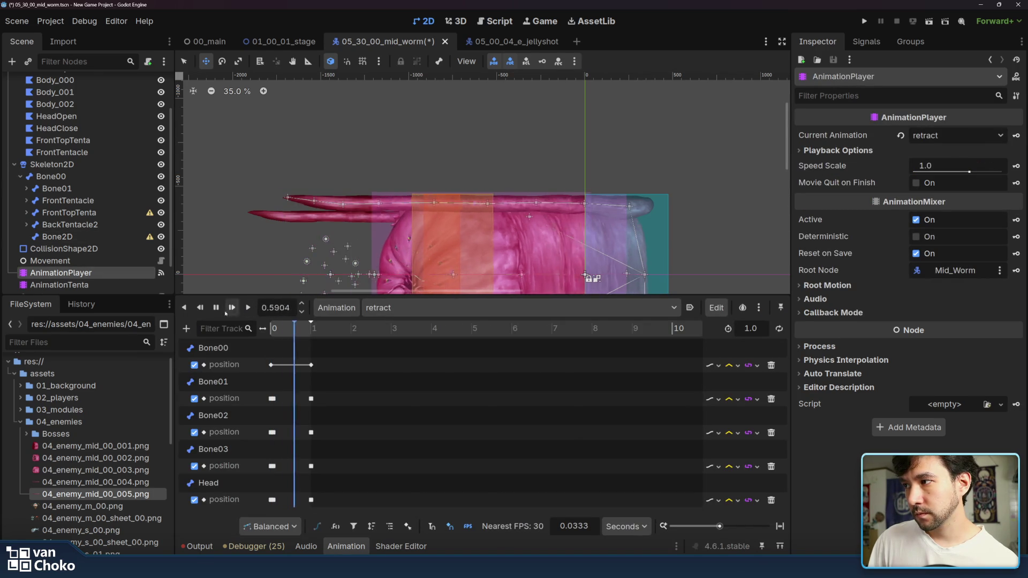
{"action": "left_click_drag", "start_coordinate": [276, 325], "coordinate": [313, 329]}
{"action": "left_click", "coordinate": [413, 307]}
{"action": "left_click", "coordinate": [407, 376]}
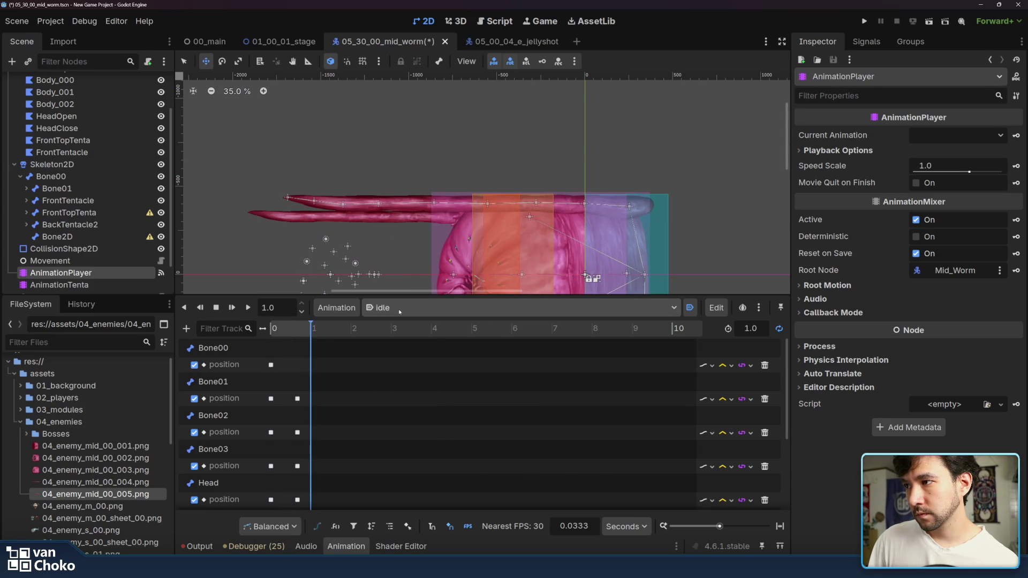
{"action": "left_click", "coordinate": [415, 308]}
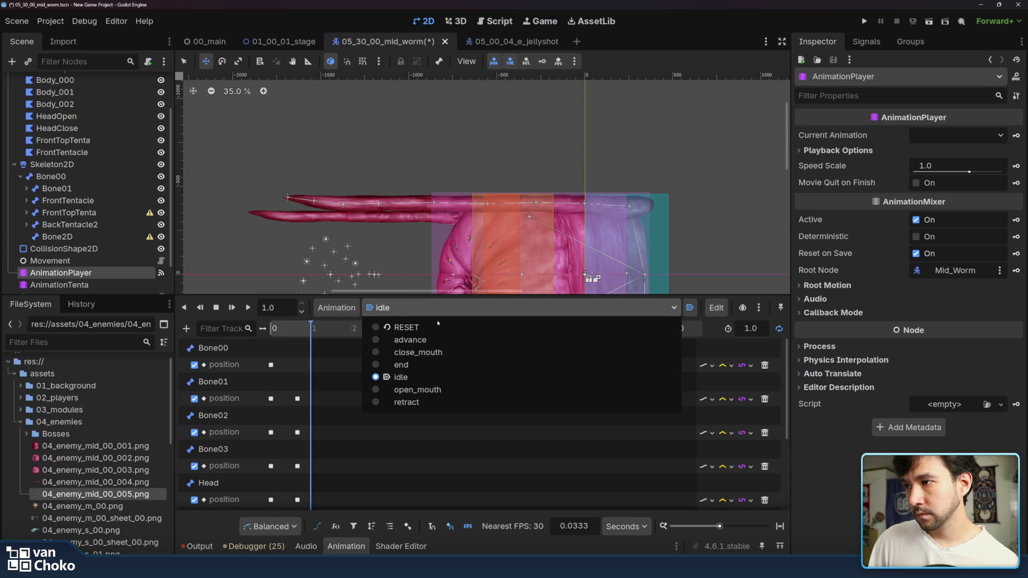
{"action": "left_click", "coordinate": [418, 390]}
{"action": "left_click_drag", "start_coordinate": [281, 329], "coordinate": [290, 332]}
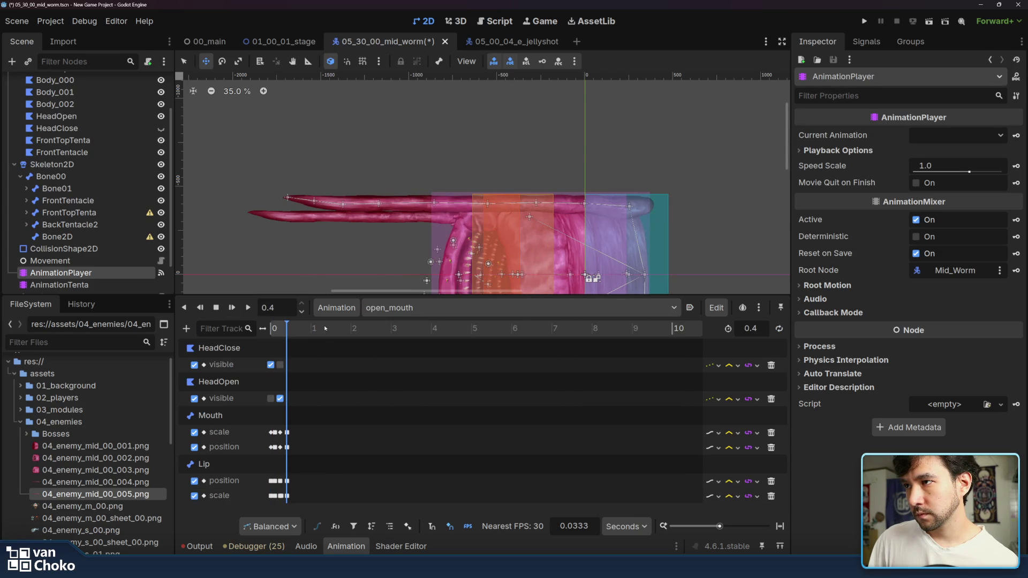
Step: Keep open_mouth loaded and start renaming the Bone2D bone
{"action": "scroll", "coordinate": [432, 156], "scroll_direction": "down", "scroll_amount": 3}
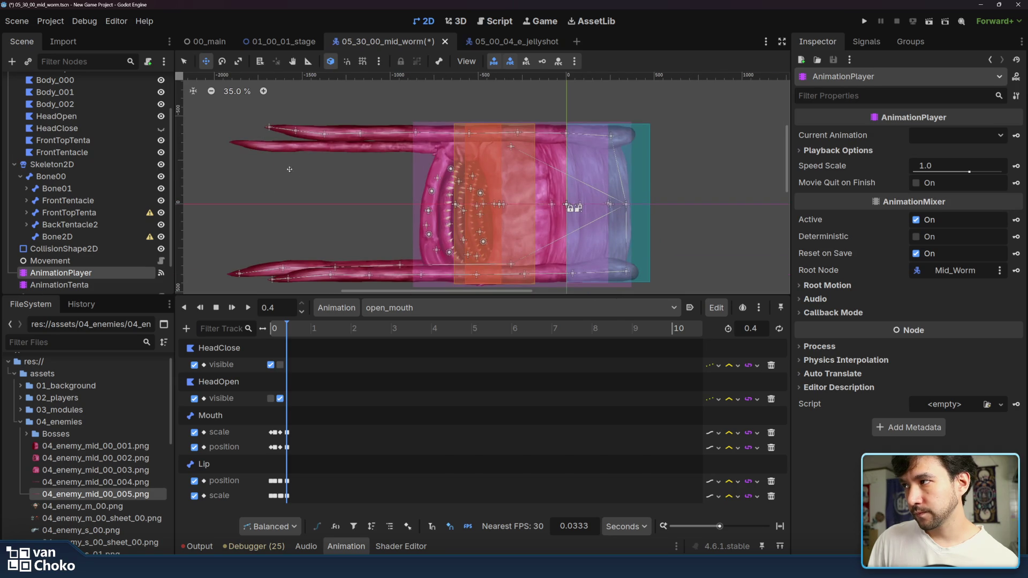
{"action": "left_click", "coordinate": [429, 308]}
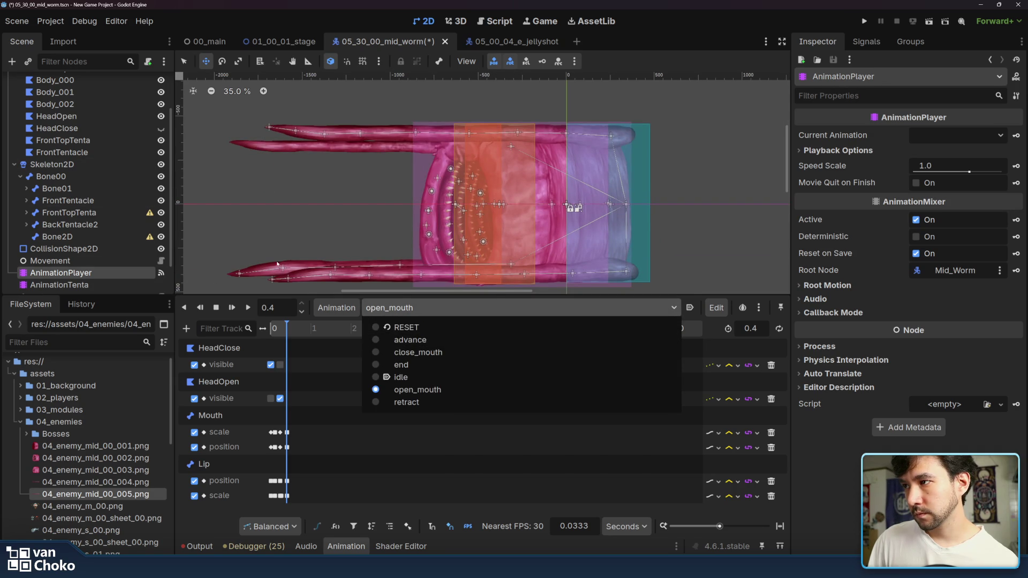
{"action": "left_click", "coordinate": [330, 210]}
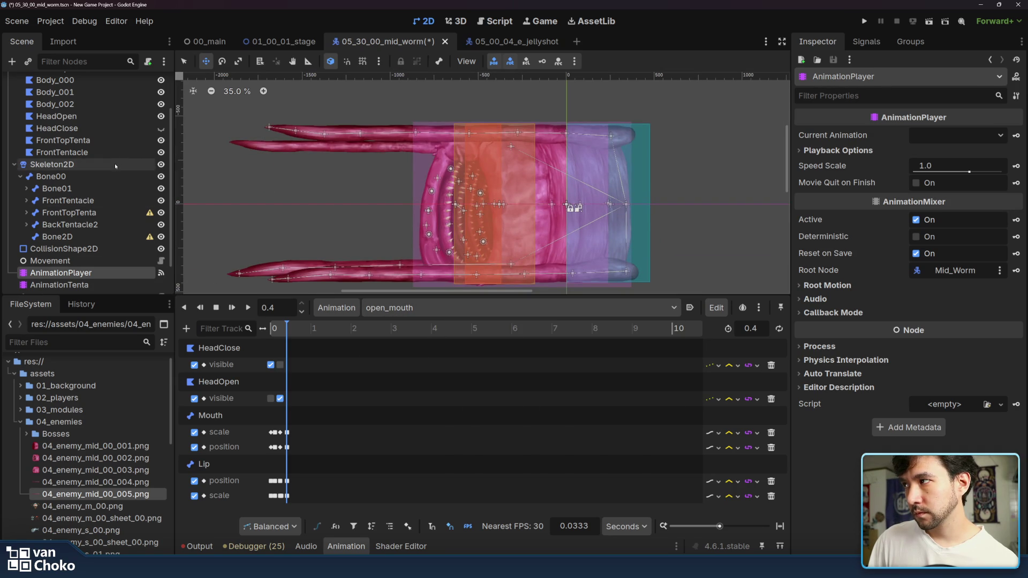
{"action": "double_click", "coordinate": [114, 237]}
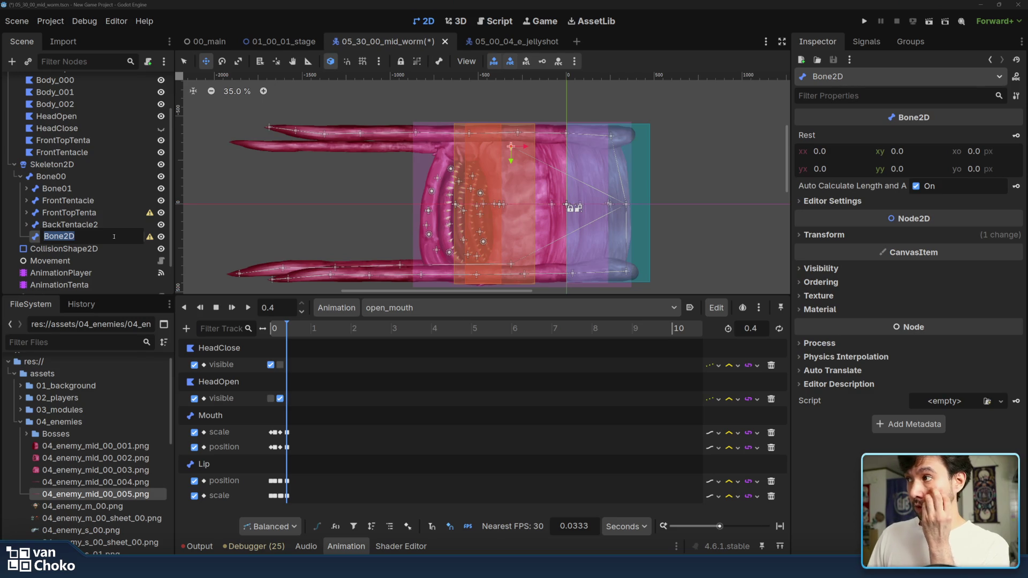
Step: Rename the bone BackTopTenta and add a first child bone on the upper tentacle
{"action": "type", "text": "B"}
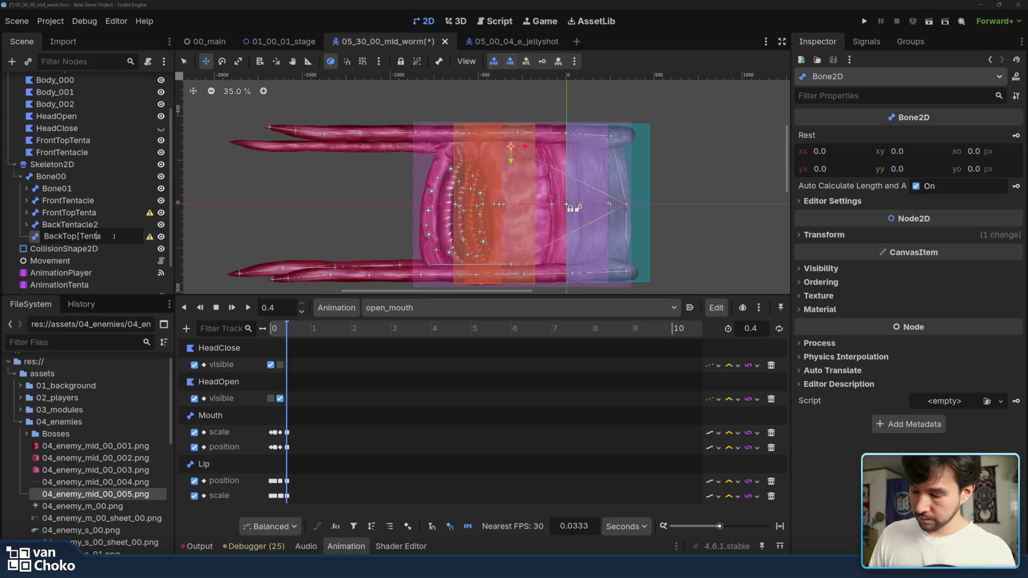
{"action": "key", "text": "BackSpace"}
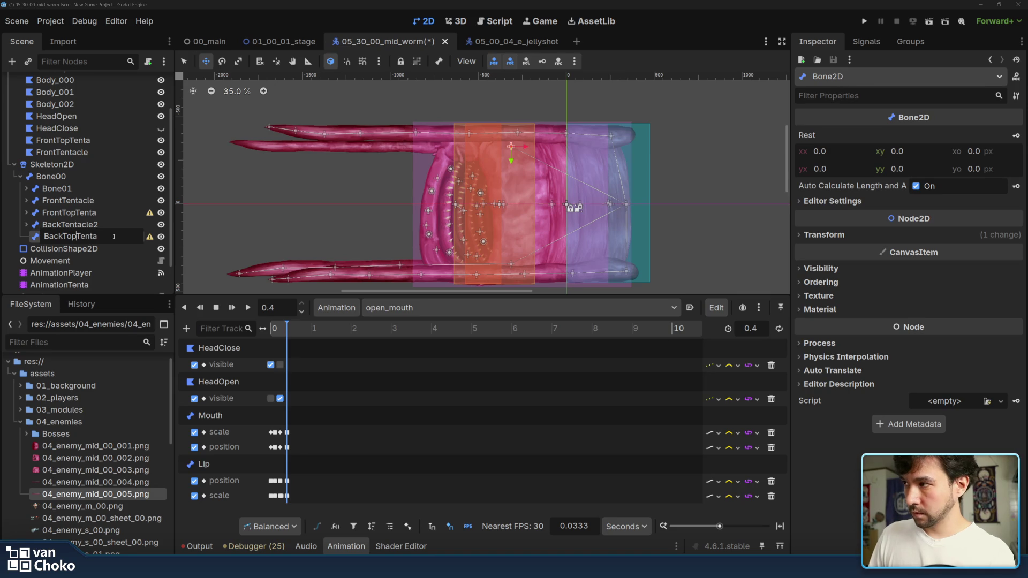
{"action": "key", "text": "Return"}
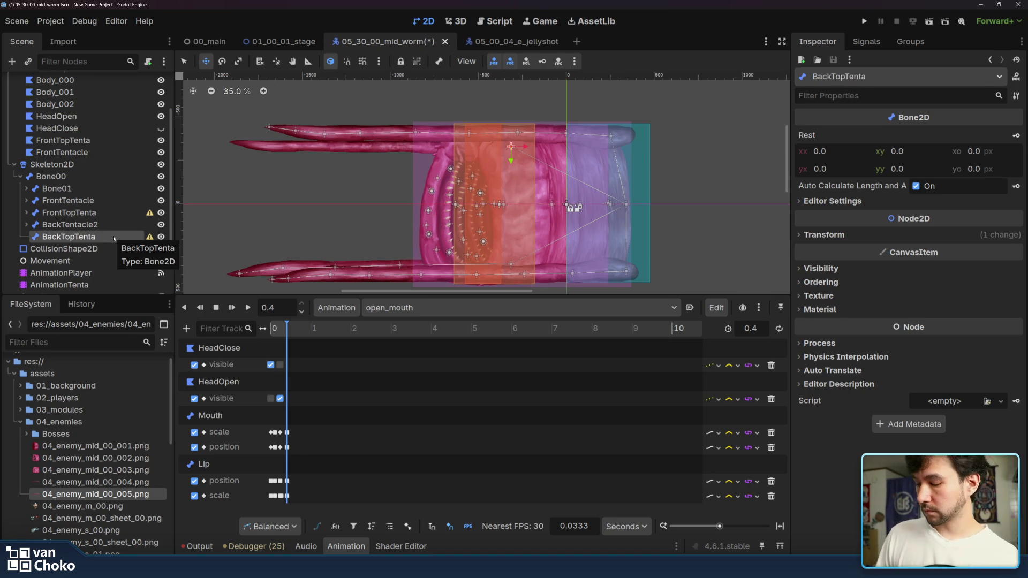
{"action": "key", "text": "ctrl+v"}
{"action": "mouse_move", "coordinate": [397, 105]}
{"action": "left_mouse_down"}
{"action": "mouse_move", "coordinate": [421, 102]}
{"action": "mouse_move", "coordinate": [431, 147]}
{"action": "left_mouse_up"}
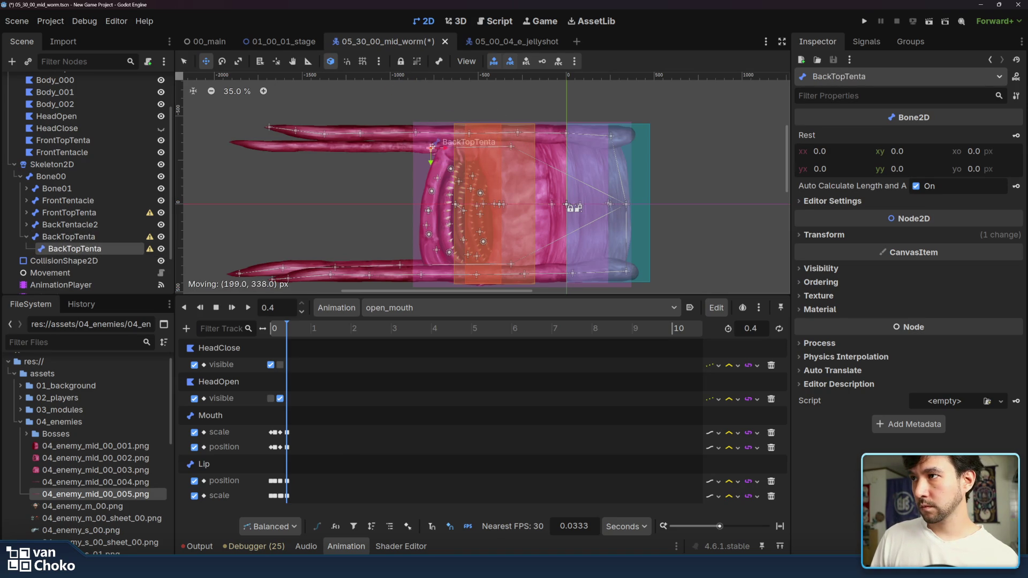
Step: Add another child bone and position its joint along the upper tentacle
{"action": "key", "text": "ctrl+v"}
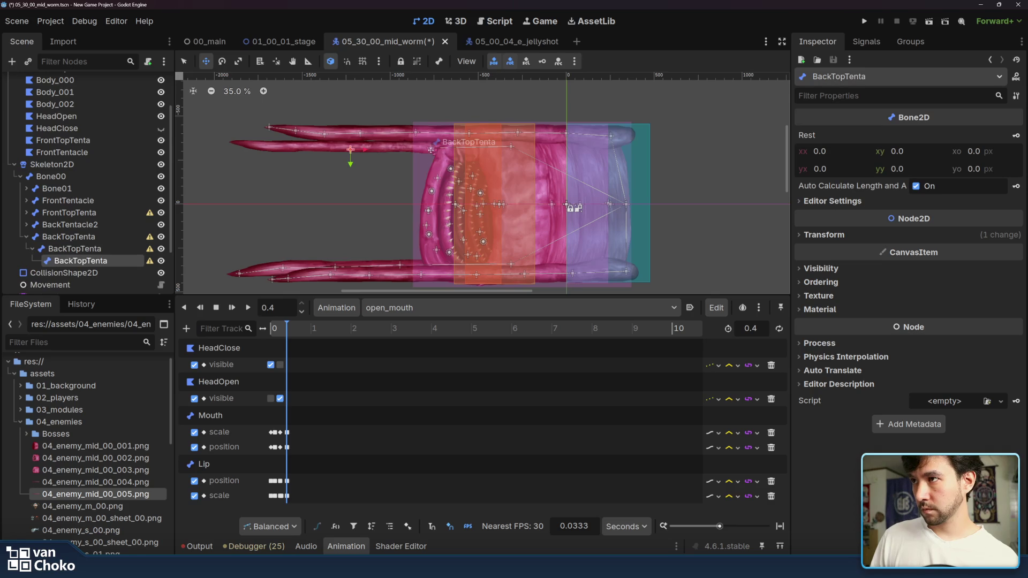
{"action": "left_click_drag", "start_coordinate": [347, 149], "coordinate": [351, 146]}
{"action": "left_click_drag", "start_coordinate": [428, 148], "coordinate": [409, 145]}
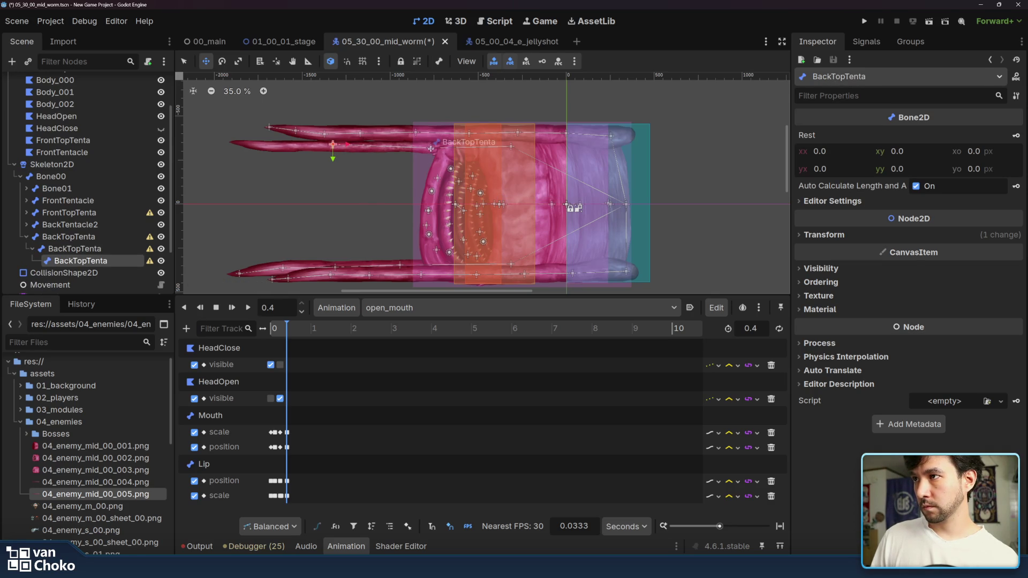
{"action": "mouse_move", "coordinate": [333, 145]}
{"action": "left_mouse_down"}
{"action": "mouse_move", "coordinate": [366, 148]}
{"action": "mouse_move", "coordinate": [336, 146]}
{"action": "left_mouse_up"}
Step: Adjust the middle and child bone joints and add one more bone toward the tip
{"action": "left_click", "coordinate": [75, 248]}
{"action": "left_click_drag", "start_coordinate": [434, 153], "coordinate": [412, 152]}
{"action": "left_click", "coordinate": [101, 260]}
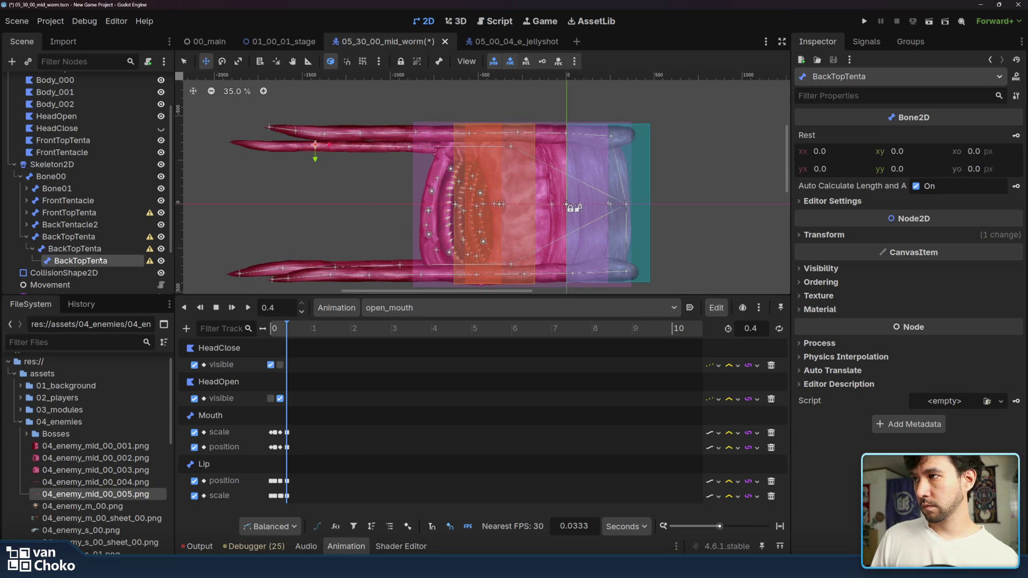
{"action": "left_click_drag", "start_coordinate": [316, 145], "coordinate": [341, 149]}
{"action": "mouse_move", "coordinate": [274, 150]}
{"action": "left_mouse_down"}
{"action": "mouse_move", "coordinate": [288, 143]}
{"action": "mouse_move", "coordinate": [236, 145]}
{"action": "mouse_move", "coordinate": [342, 145]}
{"action": "mouse_move", "coordinate": [294, 146]}
{"action": "left_mouse_up"}
Step: Fine-tune the parent and tip joints so the four-bone BackTopTenta chain follows the tentacle
{"action": "left_click", "coordinate": [110, 271]}
{"action": "left_click", "coordinate": [341, 149]}
{"action": "left_click", "coordinate": [288, 142]}
{"action": "left_click", "coordinate": [241, 143]}
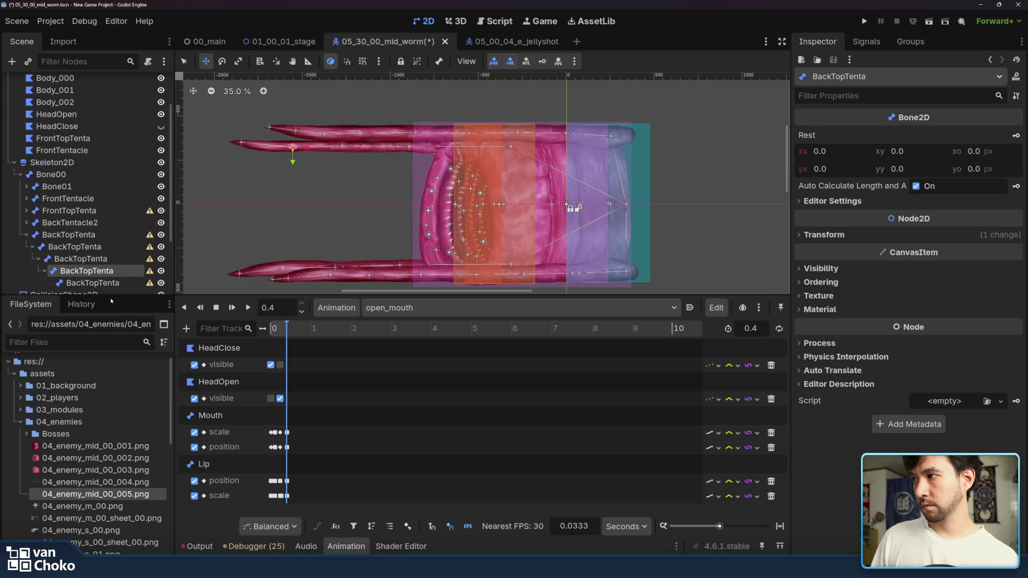
{"action": "left_click_drag", "start_coordinate": [241, 143], "coordinate": [241, 142]}
{"action": "scroll", "coordinate": [675, 156], "scroll_direction": "down", "scroll_amount": 4}
{"action": "scroll", "coordinate": [680, 153], "scroll_direction": "up", "scroll_amount": 5}
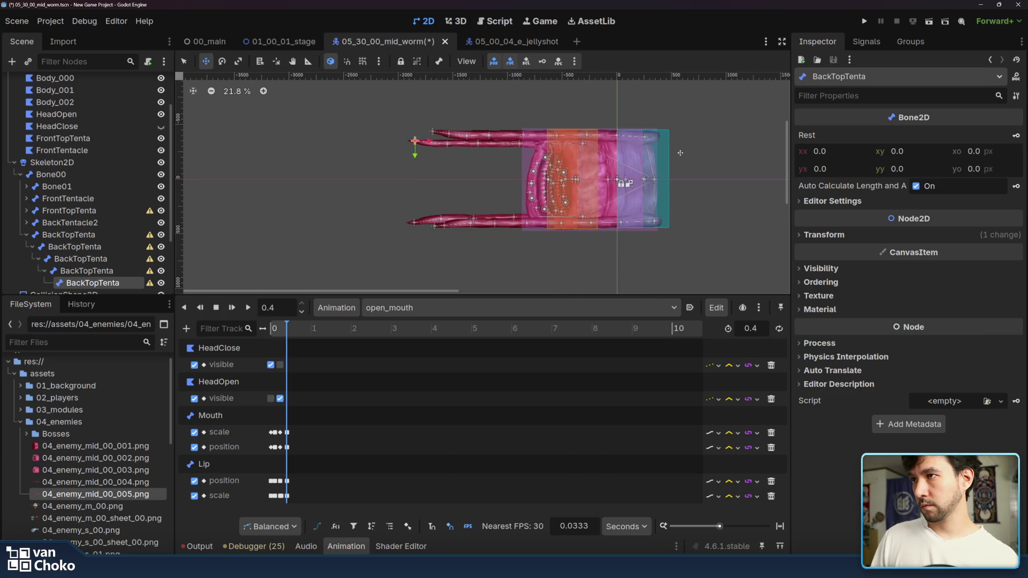
Step: Reset the Skeleton2D bones to their rest pose
{"action": "left_click", "coordinate": [68, 235]}
{"action": "left_click", "coordinate": [52, 162]}
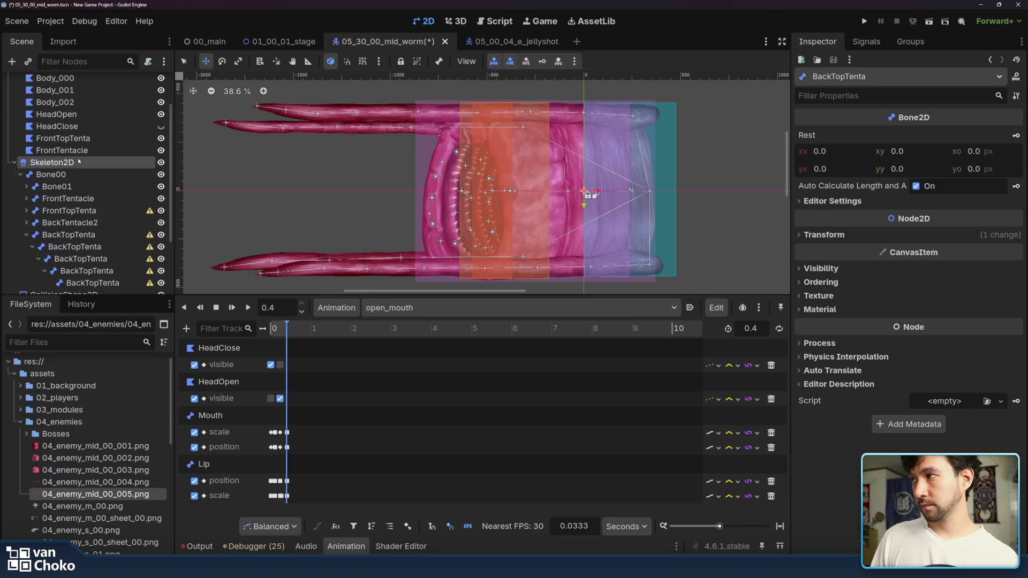
{"action": "left_click", "coordinate": [632, 61]}
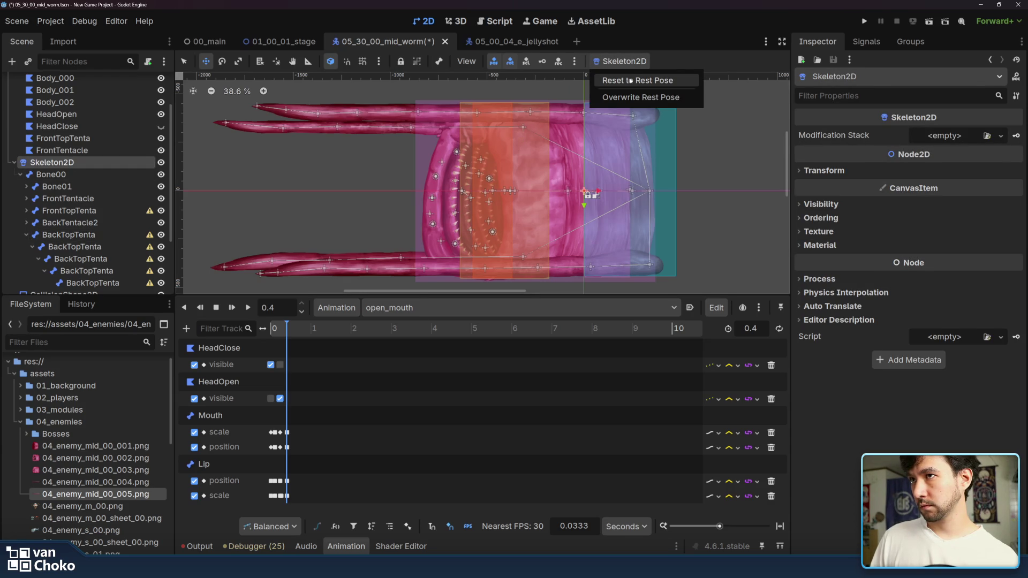
{"action": "left_click", "coordinate": [631, 80]}
{"action": "left_click", "coordinate": [632, 62]}
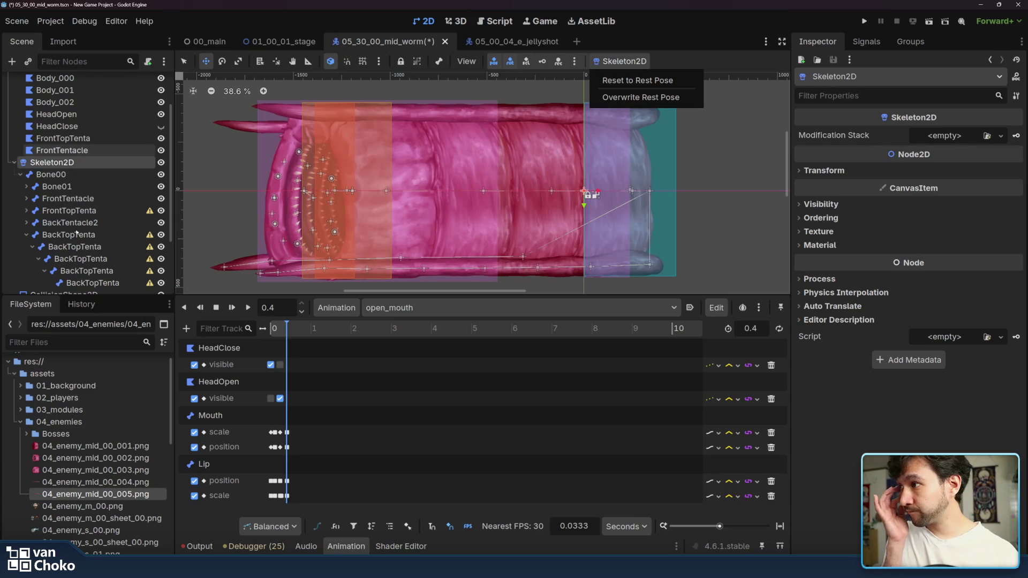
Step: Select FrontTopTenta and expand its chain of child bones
{"action": "left_click", "coordinate": [77, 233]}
{"action": "left_click", "coordinate": [69, 210]}
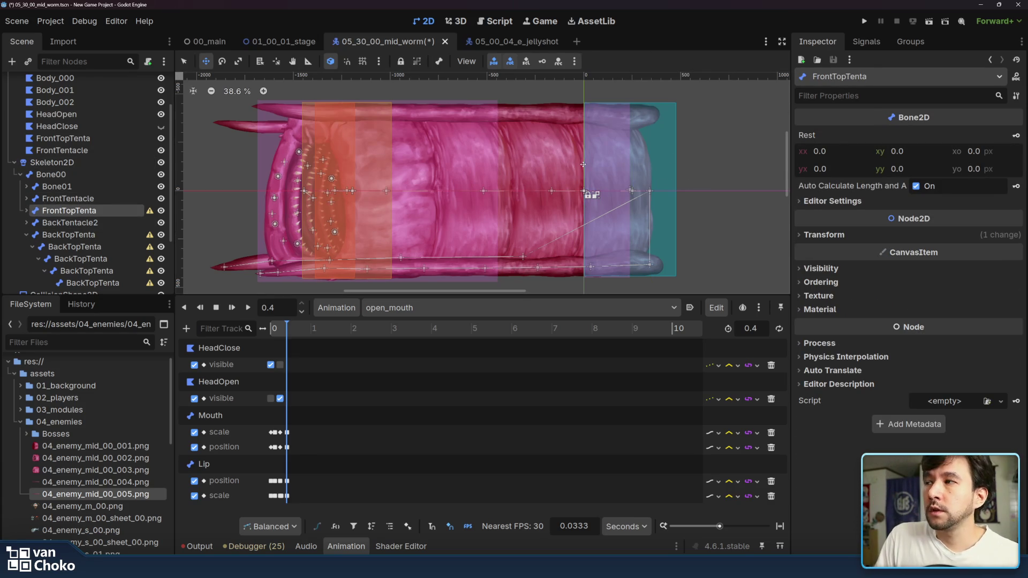
{"action": "scroll", "coordinate": [588, 196], "scroll_direction": "down", "scroll_amount": 3}
{"action": "scroll", "coordinate": [589, 195], "scroll_direction": "up", "scroll_amount": 3}
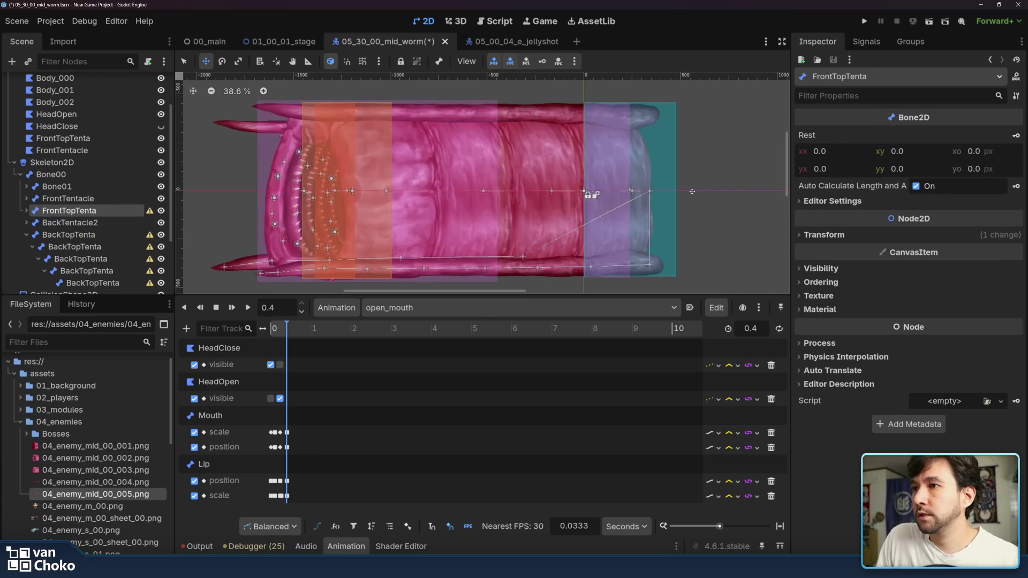
{"action": "left_click_drag", "start_coordinate": [692, 192], "coordinate": [692, 169]}
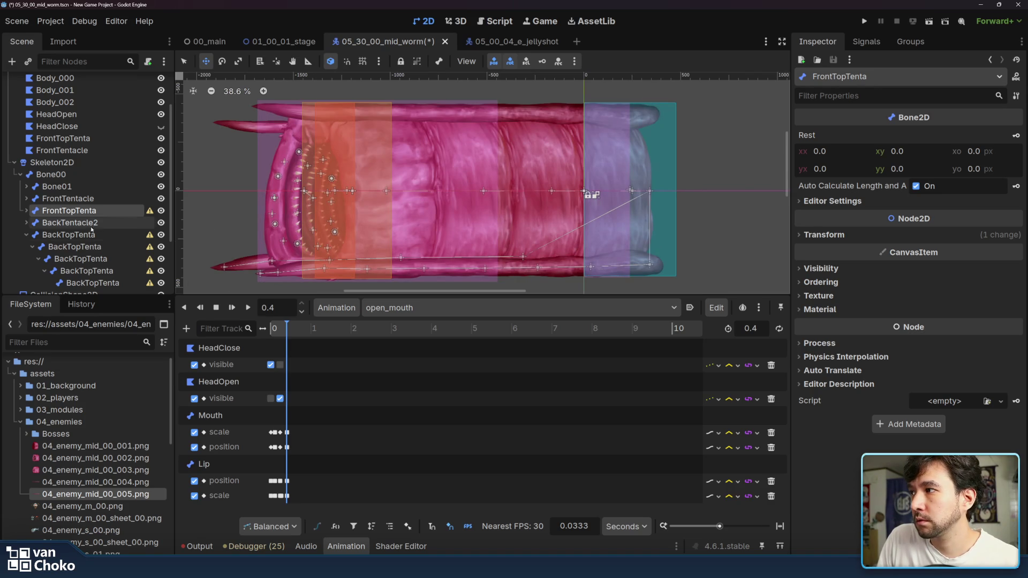
{"action": "left_click", "coordinate": [26, 211]}
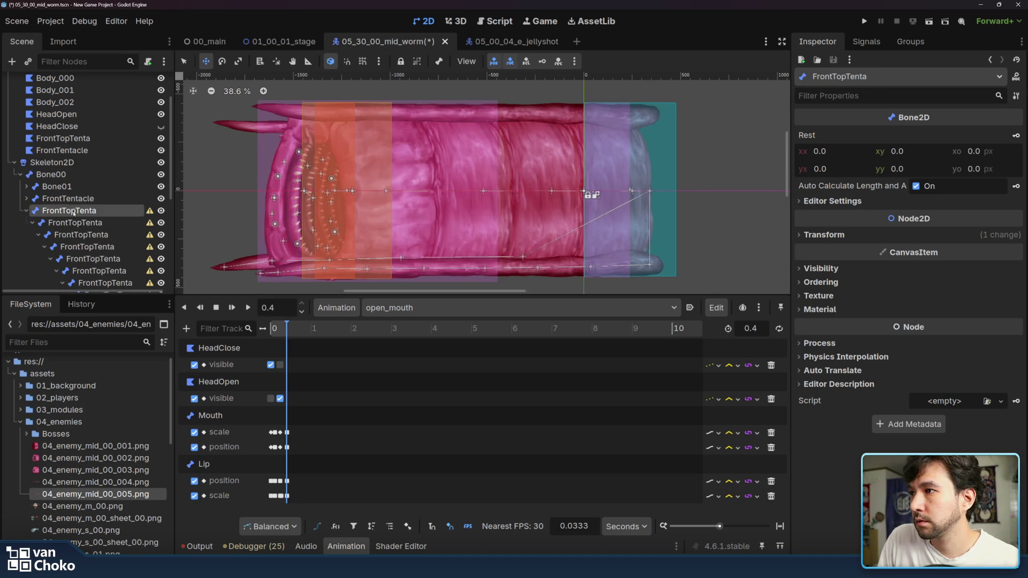
Step: Inspect the eight-bone FrontTopTenta chain along the top front tentacle, then select Skeleton2D
{"action": "scroll", "coordinate": [294, 193], "scroll_direction": "down", "scroll_amount": 6}
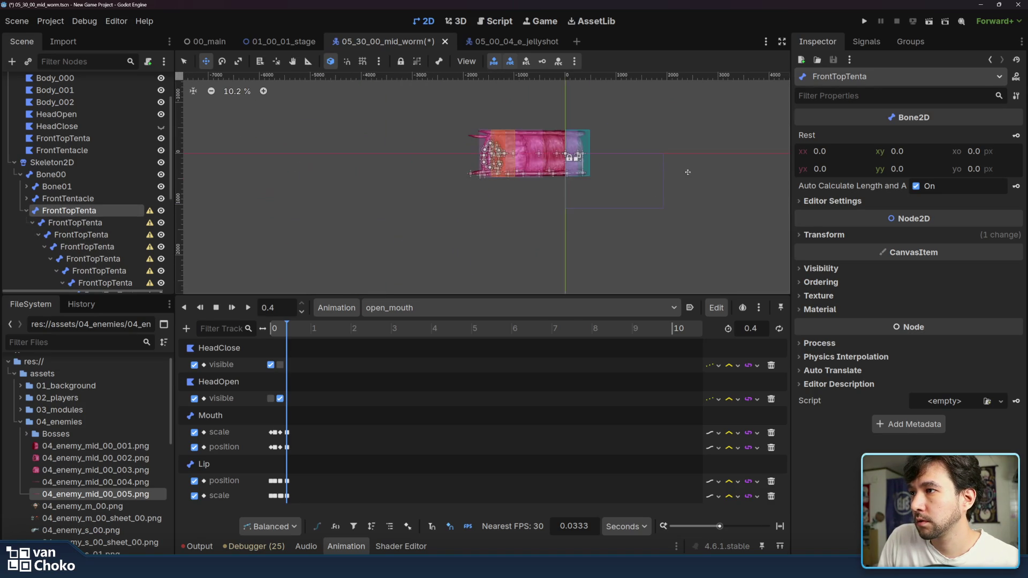
{"action": "scroll", "coordinate": [547, 146], "scroll_direction": "up", "scroll_amount": 10}
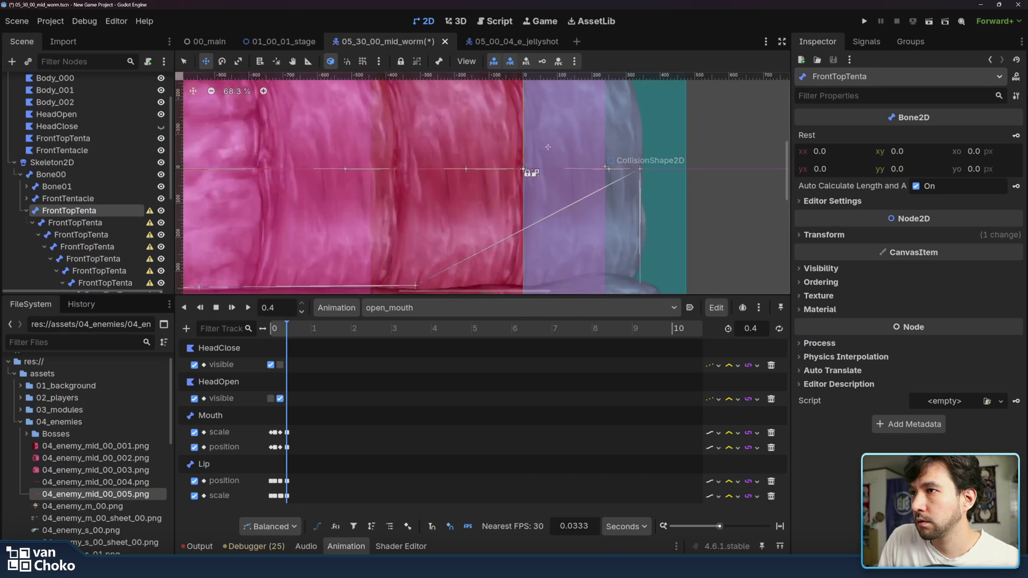
{"action": "left_click_drag", "start_coordinate": [519, 172], "coordinate": [559, 136]}
{"action": "left_click_drag", "start_coordinate": [506, 176], "coordinate": [506, 177]}
{"action": "scroll", "coordinate": [114, 210], "scroll_direction": "down", "scroll_amount": 5}
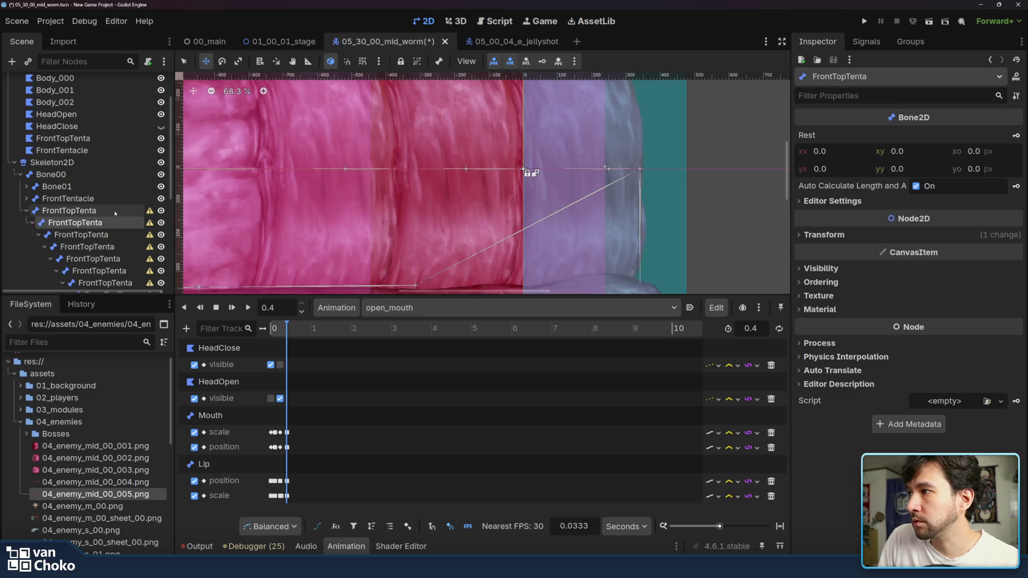
{"action": "scroll", "coordinate": [114, 211], "scroll_direction": "up", "scroll_amount": 5}
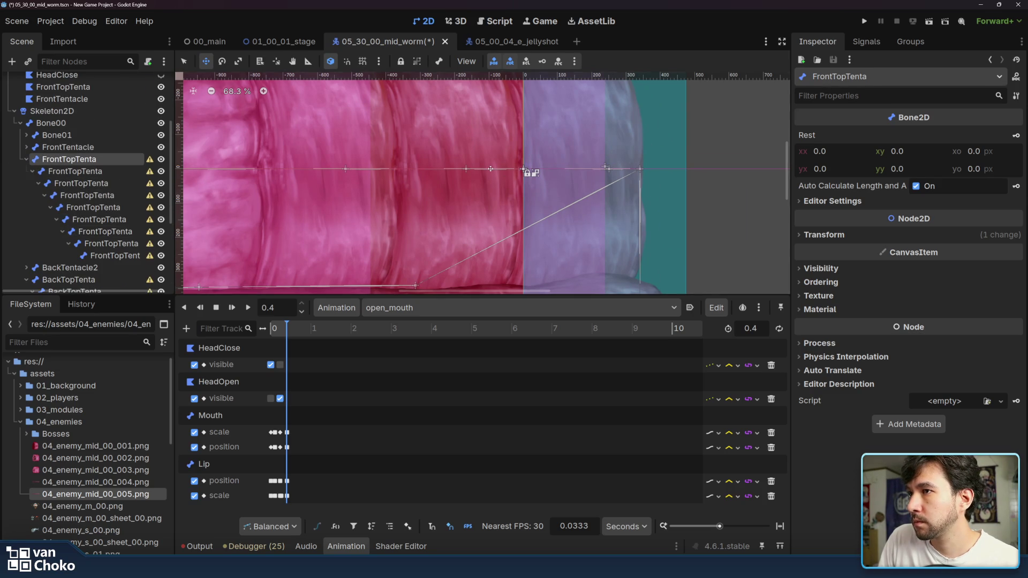
{"action": "scroll", "coordinate": [490, 169], "scroll_direction": "down", "scroll_amount": 3}
{"action": "scroll", "coordinate": [490, 169], "scroll_direction": "down", "scroll_amount": 3}
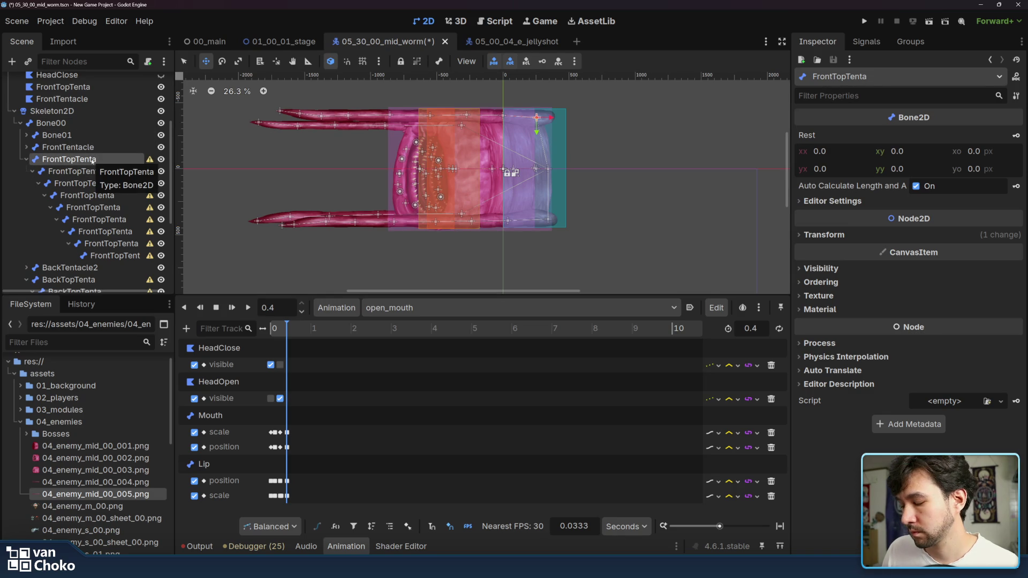
{"action": "left_click", "coordinate": [84, 112]}
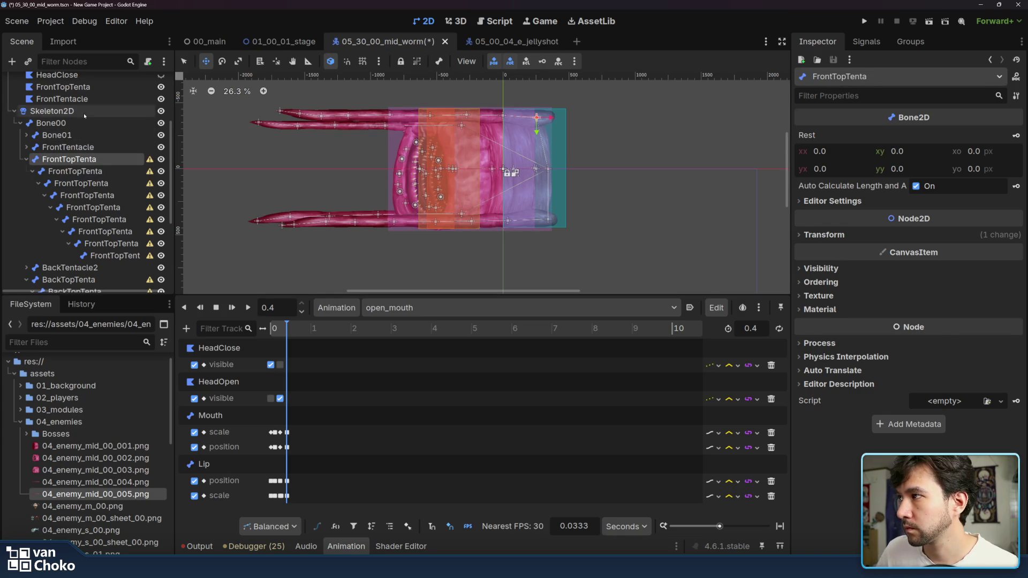
Step: Snap the skeleton's bones back to their rest pose and switch to Select mode
{"action": "left_click", "coordinate": [604, 62]}
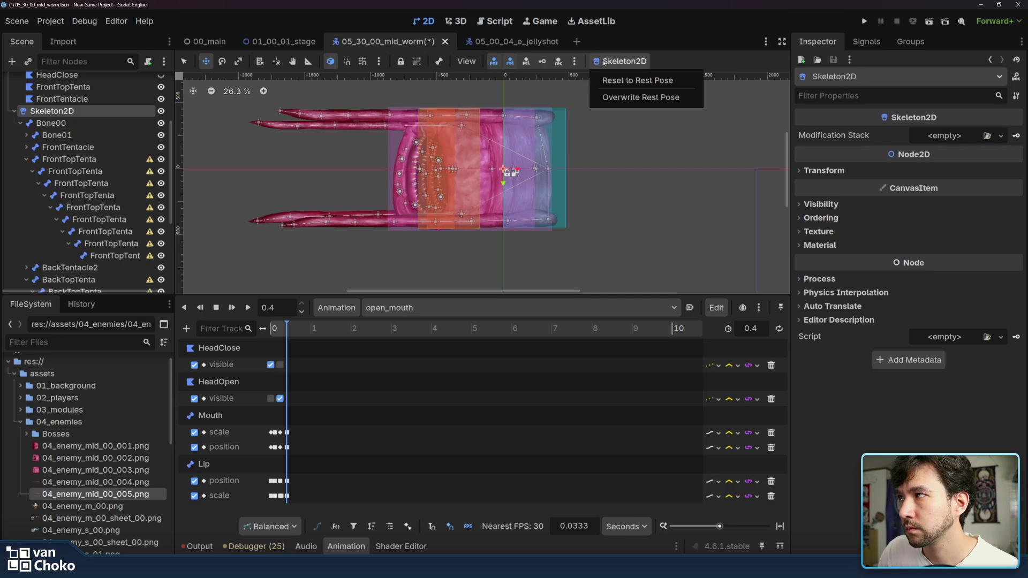
{"action": "left_click", "coordinate": [609, 80]}
{"action": "left_click", "coordinate": [184, 61]}
Step: Reset the first FrontTopTenta bone's scale to 1 in the Inspector's Transform section
{"action": "left_click", "coordinate": [128, 160]}
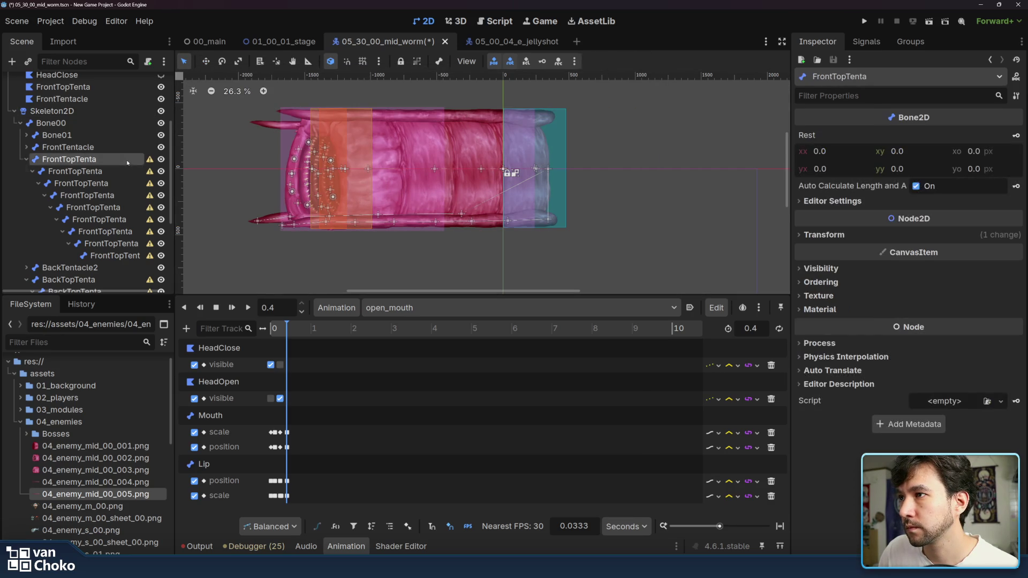
{"action": "left_click", "coordinate": [134, 153]}
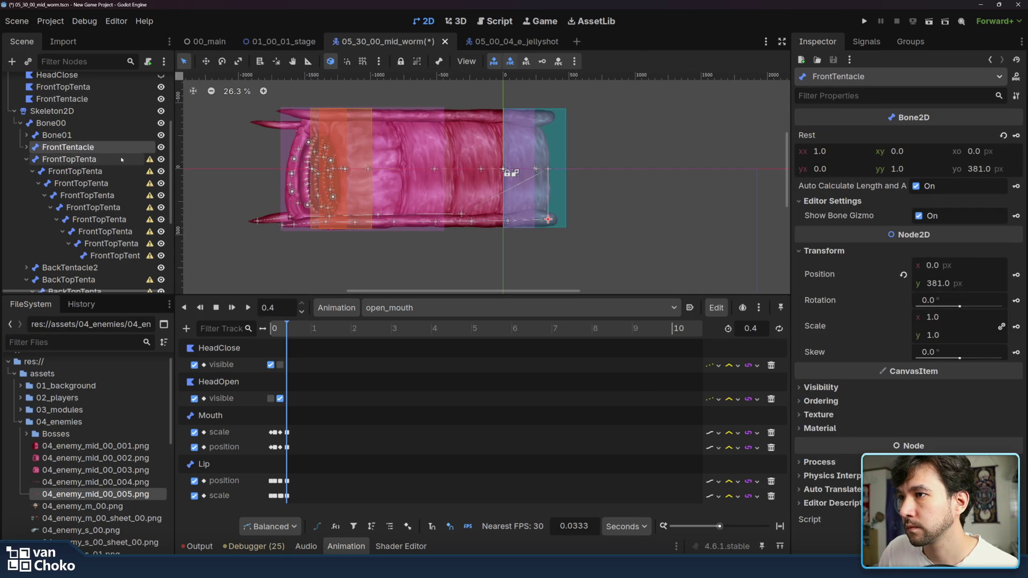
{"action": "left_click", "coordinate": [122, 159]}
{"action": "scroll", "coordinate": [467, 161], "scroll_direction": "down", "scroll_amount": 4}
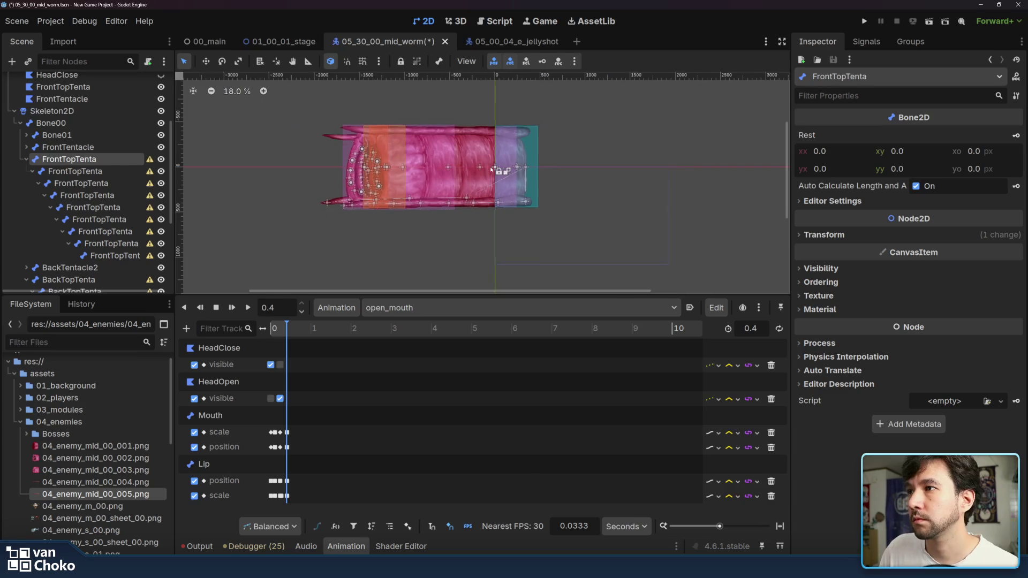
{"action": "scroll", "coordinate": [473, 125], "scroll_direction": "down", "scroll_amount": 1}
{"action": "scroll", "coordinate": [472, 125], "scroll_direction": "up", "scroll_amount": 3}
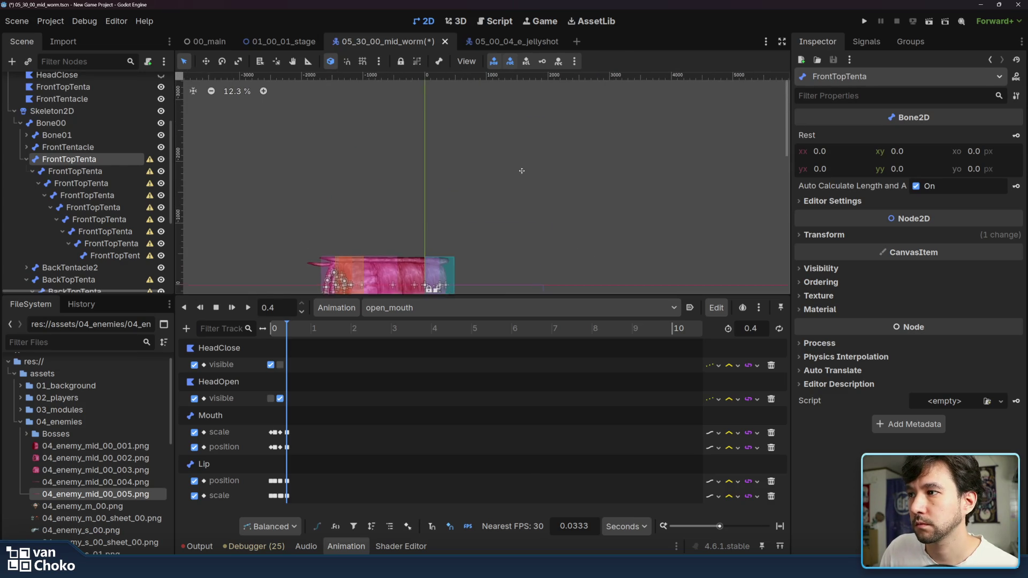
{"action": "scroll", "coordinate": [522, 221], "scroll_direction": "down", "scroll_amount": 2}
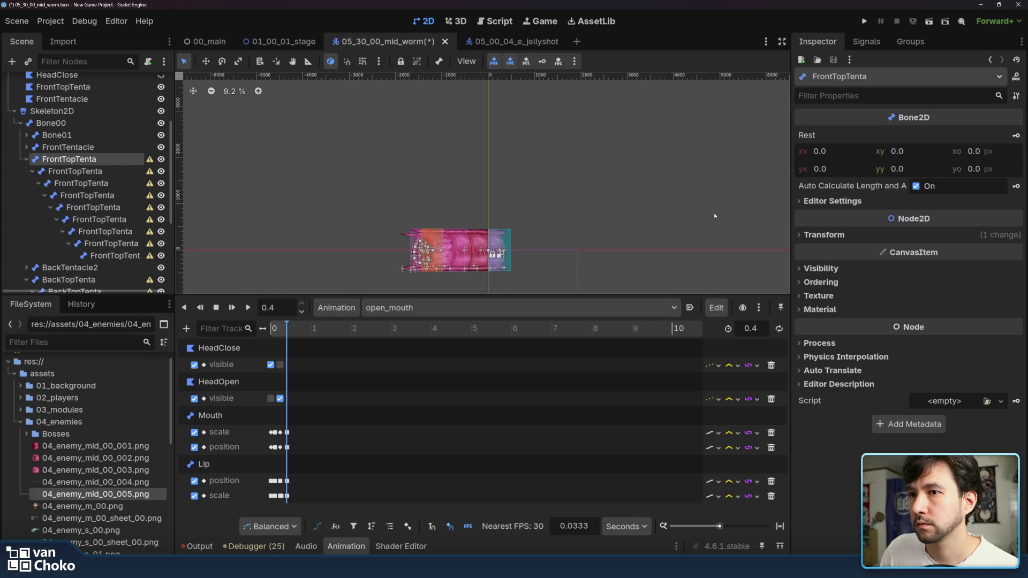
{"action": "left_click", "coordinate": [824, 234]}
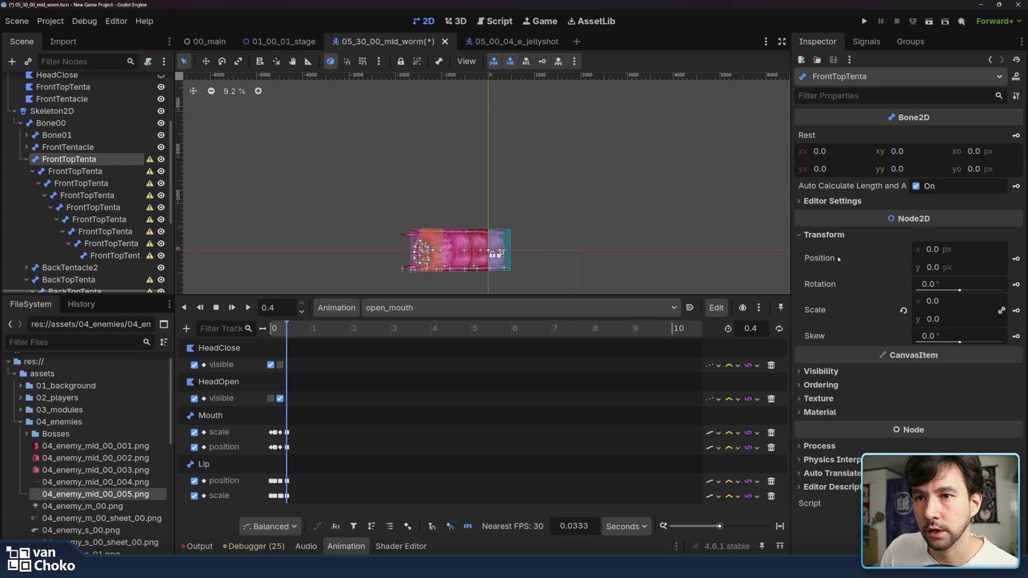
{"action": "left_click", "coordinate": [903, 311]}
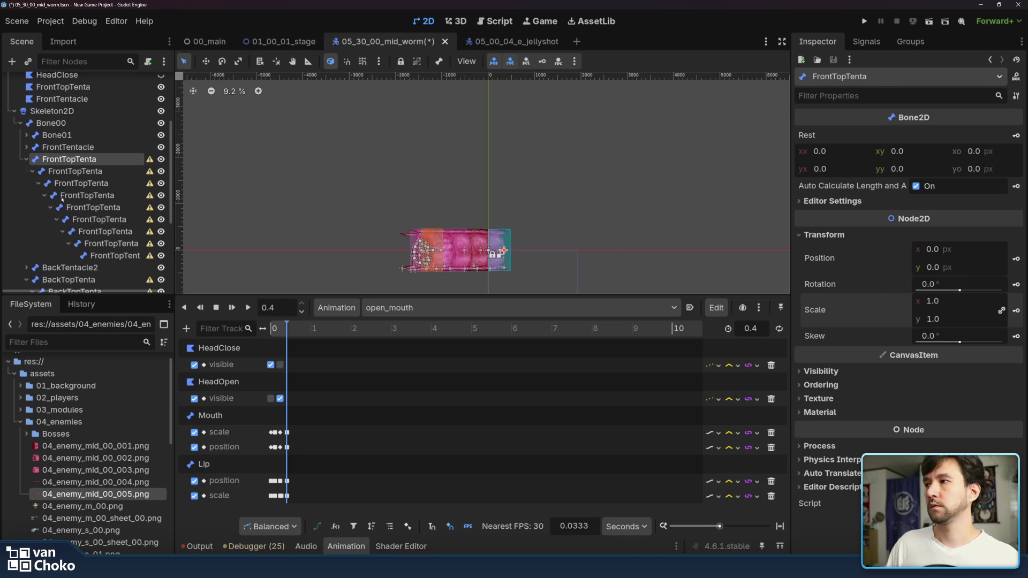
Step: Select the whole FrontTopTenta bone chain and revert all their scales to 1, 1
{"action": "left_click", "coordinate": [75, 171]}
{"action": "left_click", "coordinate": [115, 255], "text": "shift"}
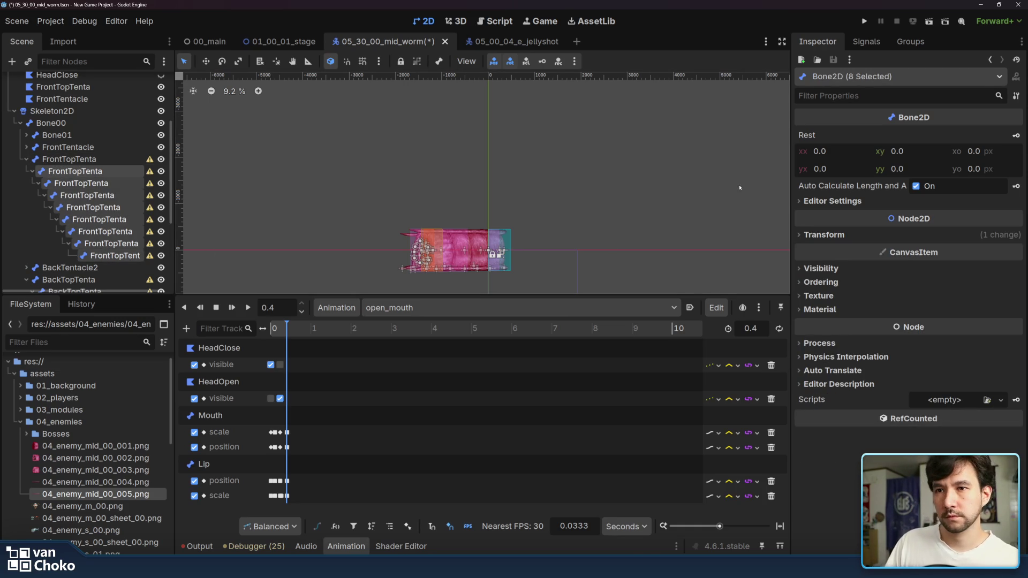
{"action": "left_click", "coordinate": [842, 237]}
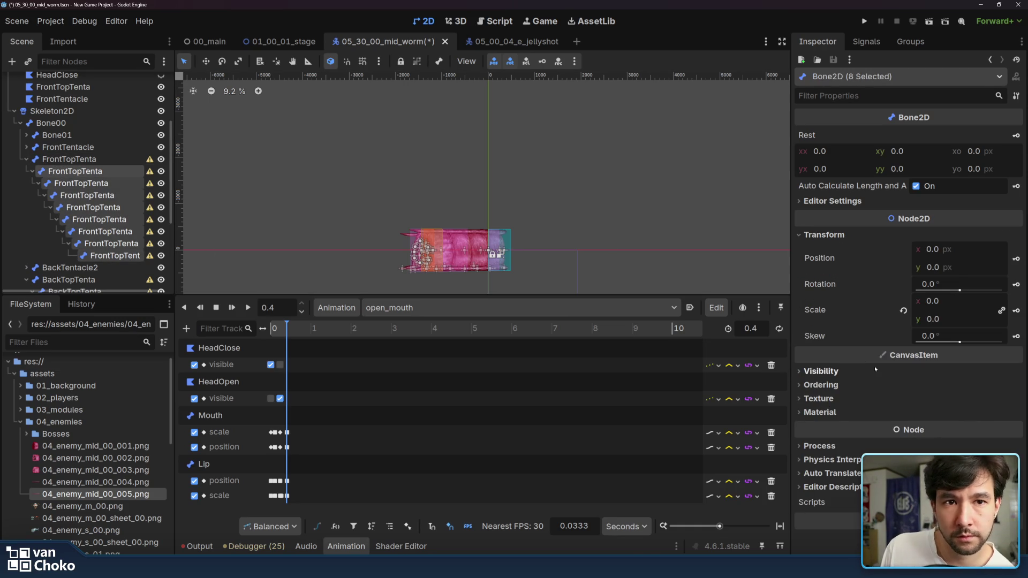
{"action": "left_click", "coordinate": [902, 310]}
{"action": "scroll", "coordinate": [574, 243], "scroll_direction": "up", "scroll_amount": 4}
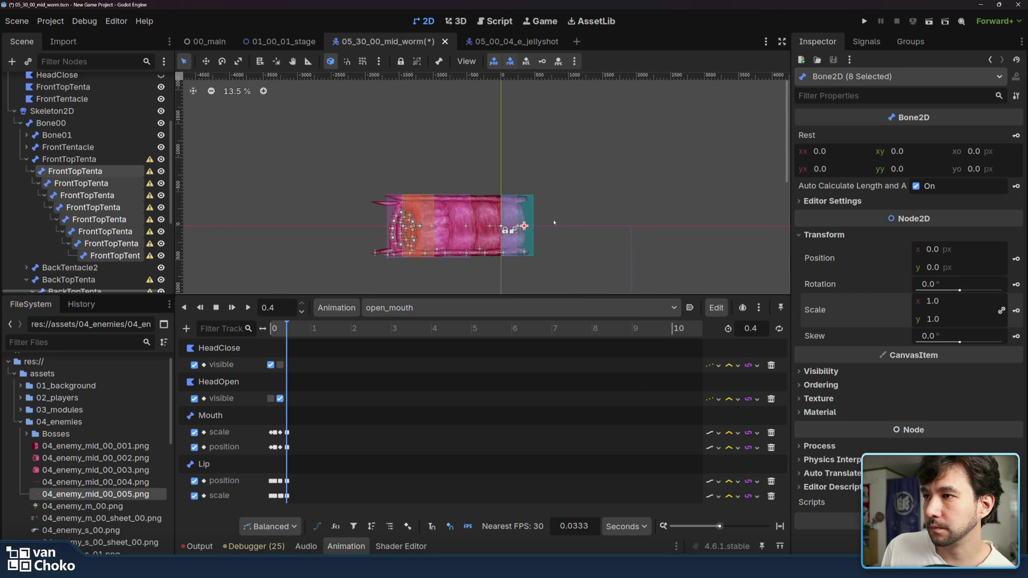
{"action": "scroll", "coordinate": [85, 204], "scroll_direction": "down", "scroll_amount": 4}
Step: Shift-select all five BackTopTenta bones in the Scene tree
{"action": "left_click", "coordinate": [75, 189]}
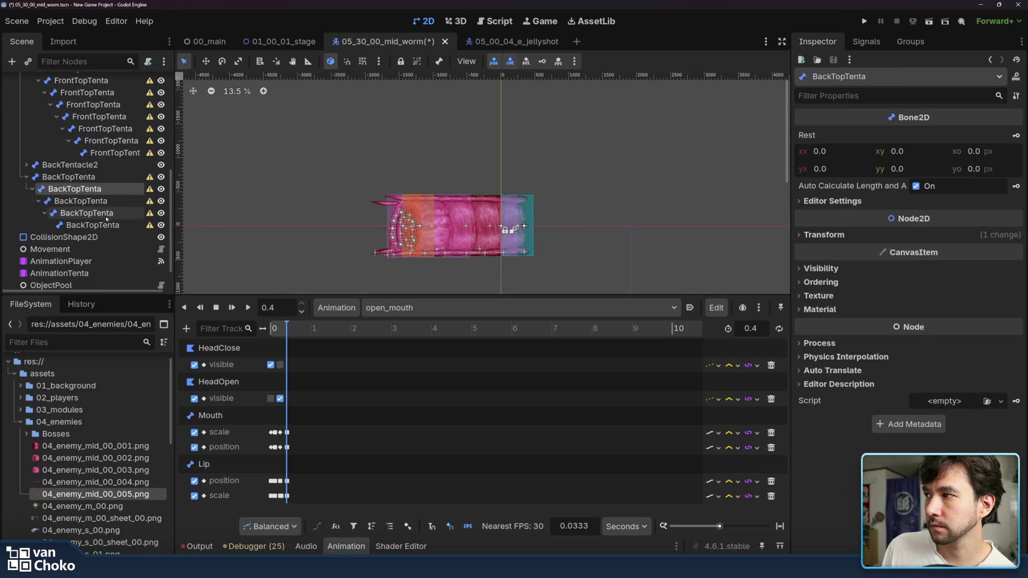
{"action": "left_click", "coordinate": [68, 177]}
{"action": "left_click", "coordinate": [93, 225], "text": "shift"}
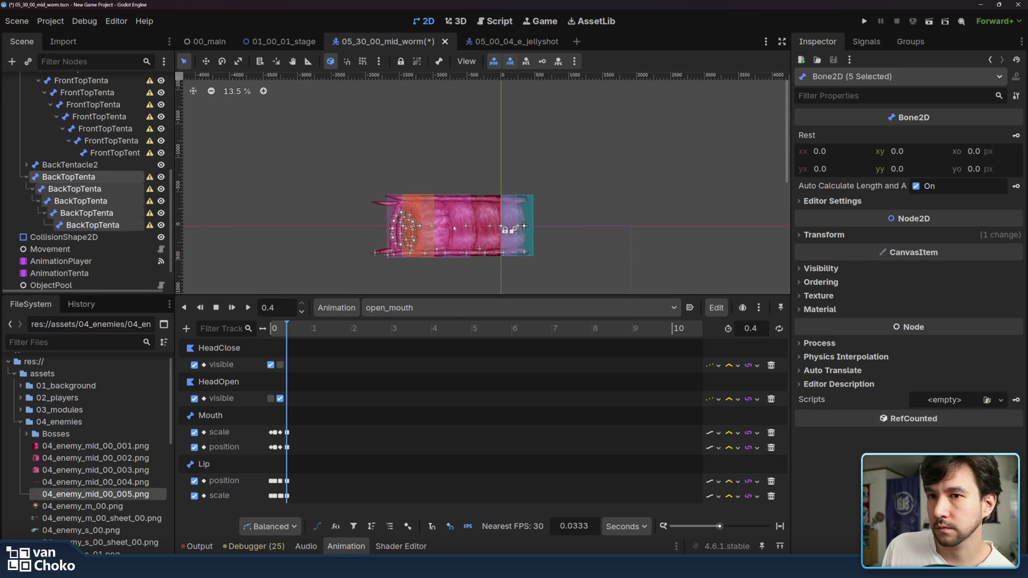
Step: Revert the five BackTopTenta bones' scale to 1 in the Transform section
{"action": "left_click", "coordinate": [811, 235]}
{"action": "left_click", "coordinate": [903, 311]}
{"action": "scroll", "coordinate": [471, 227], "scroll_direction": "up", "scroll_amount": 5}
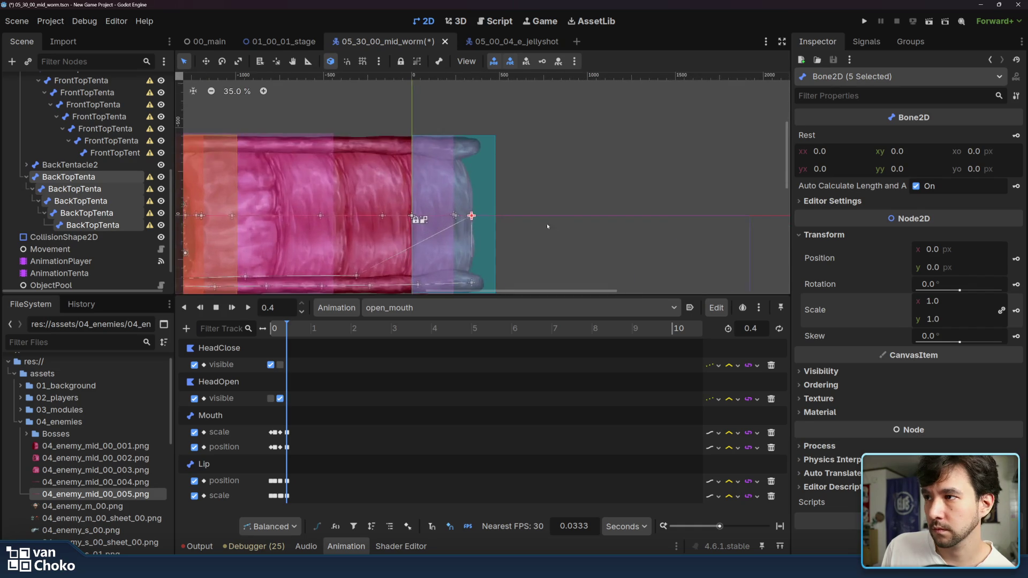
Step: Move the first FrontTopTenta bones up onto the front top tentacle, out toward its tip
{"action": "left_click", "coordinate": [495, 187]}
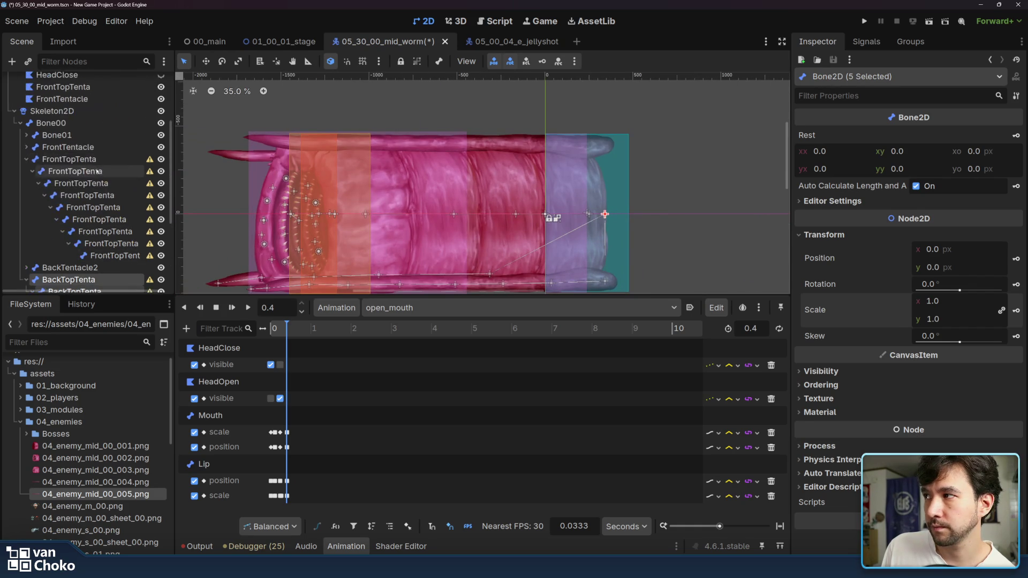
{"action": "left_click", "coordinate": [205, 61]}
{"action": "left_click_drag", "start_coordinate": [605, 213], "coordinate": [592, 145]}
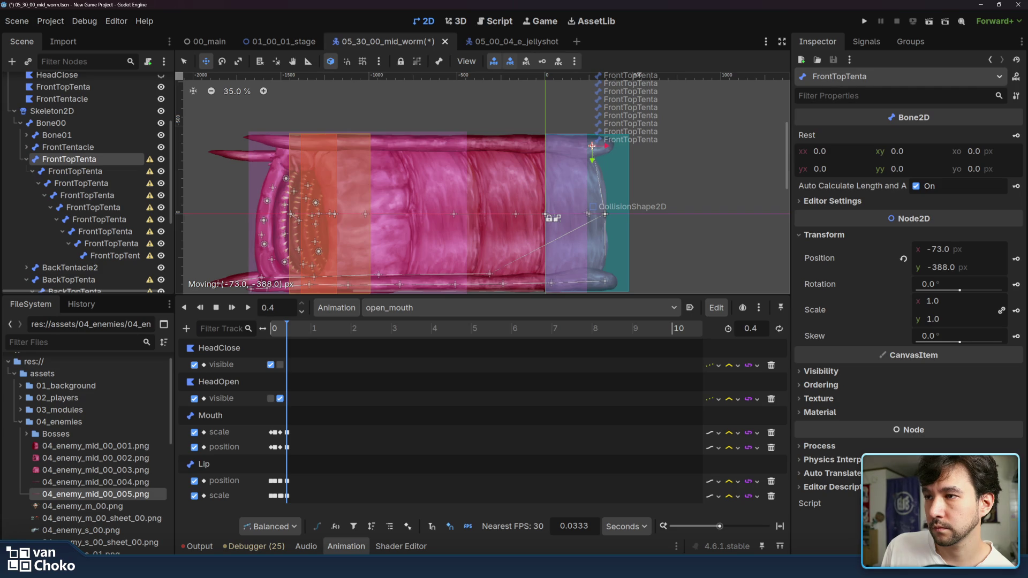
{"action": "left_click", "coordinate": [601, 153]}
{"action": "mouse_move", "coordinate": [595, 146]}
{"action": "left_mouse_down"}
{"action": "mouse_move", "coordinate": [335, 151]}
{"action": "mouse_move", "coordinate": [351, 141]}
{"action": "mouse_move", "coordinate": [251, 138]}
{"action": "left_mouse_up"}
Step: Position the remaining FrontTopTenta bones one by one along the tentacle
{"action": "left_click", "coordinate": [88, 183]}
{"action": "left_click", "coordinate": [124, 195]}
{"action": "left_click", "coordinate": [93, 208]}
{"action": "left_click", "coordinate": [110, 219]}
{"action": "left_click", "coordinate": [105, 231]}
{"action": "left_click", "coordinate": [314, 144]}
{"action": "left_click", "coordinate": [280, 141]}
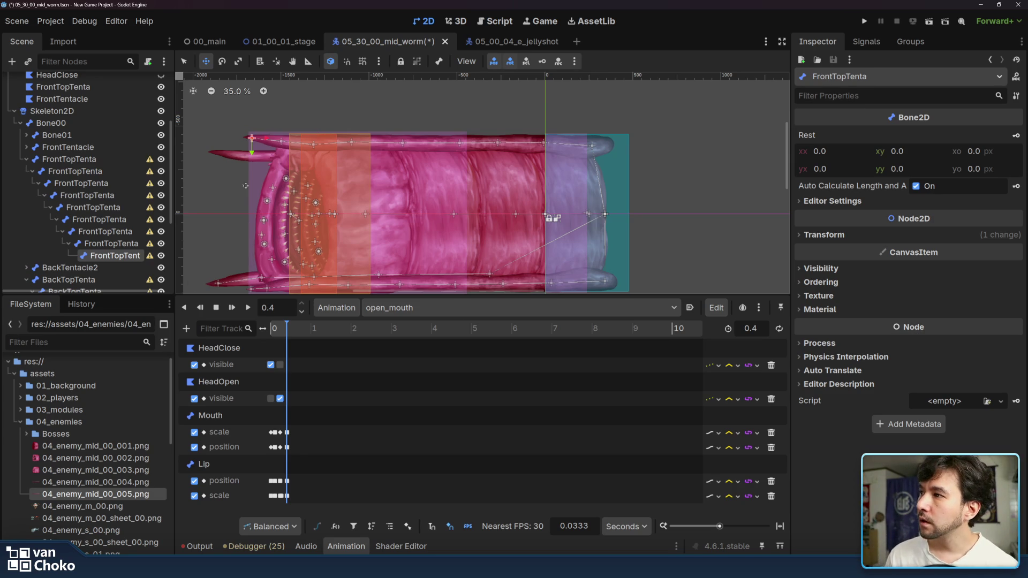
{"action": "scroll", "coordinate": [104, 178], "scroll_direction": "down", "scroll_amount": 3}
Step: Drag the BackTopTenta bones onto the back top tentacle, one after another
{"action": "left_click", "coordinate": [104, 176]}
{"action": "mouse_move", "coordinate": [605, 214]}
{"action": "left_mouse_down"}
{"action": "mouse_move", "coordinate": [553, 156]}
{"action": "mouse_move", "coordinate": [264, 157]}
{"action": "left_mouse_up"}
{"action": "left_click", "coordinate": [75, 189]}
{"action": "left_click", "coordinate": [118, 202]}
{"action": "left_click", "coordinate": [118, 213]}
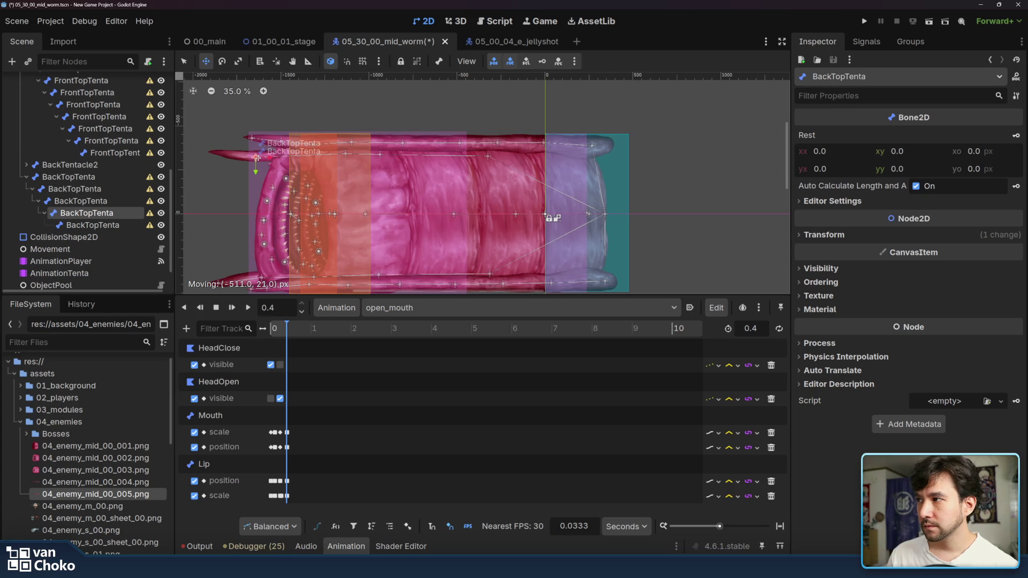
Step: Fine-tune the last BackTopTenta bone joints so the chain reaches the back tentacle's tip
{"action": "left_click", "coordinate": [104, 200]}
{"action": "left_click_drag", "start_coordinate": [346, 155], "coordinate": [314, 155]}
{"action": "left_click", "coordinate": [307, 160]}
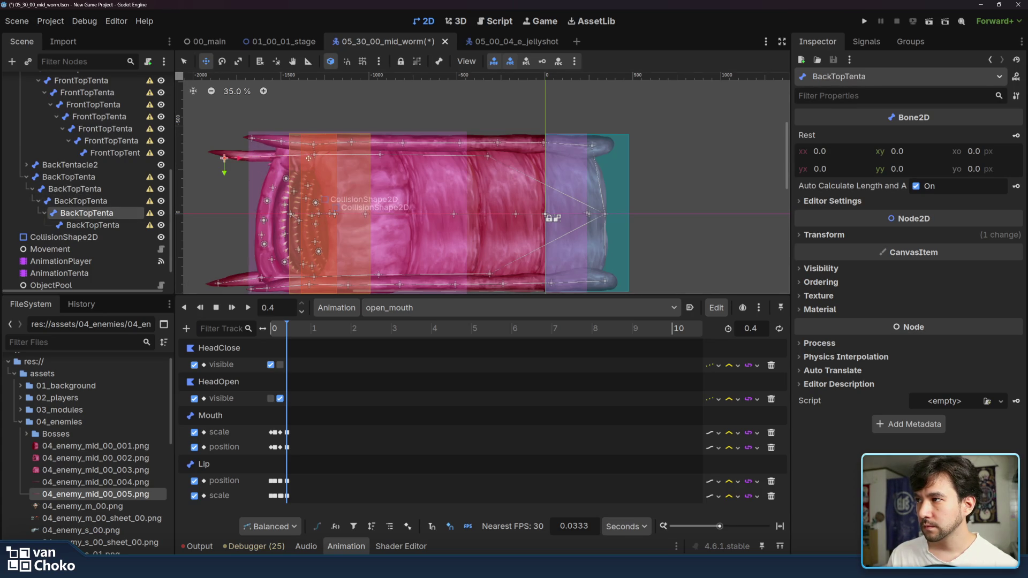
{"action": "mouse_move", "coordinate": [237, 159]}
{"action": "left_mouse_down"}
{"action": "mouse_move", "coordinate": [271, 157]}
{"action": "mouse_move", "coordinate": [216, 154]}
{"action": "left_mouse_up"}
{"action": "left_click", "coordinate": [92, 225]}
Step: Select Skeleton2D and overwrite its rest pose with the current bone layout
{"action": "scroll", "coordinate": [89, 187], "scroll_direction": "up", "scroll_amount": 10}
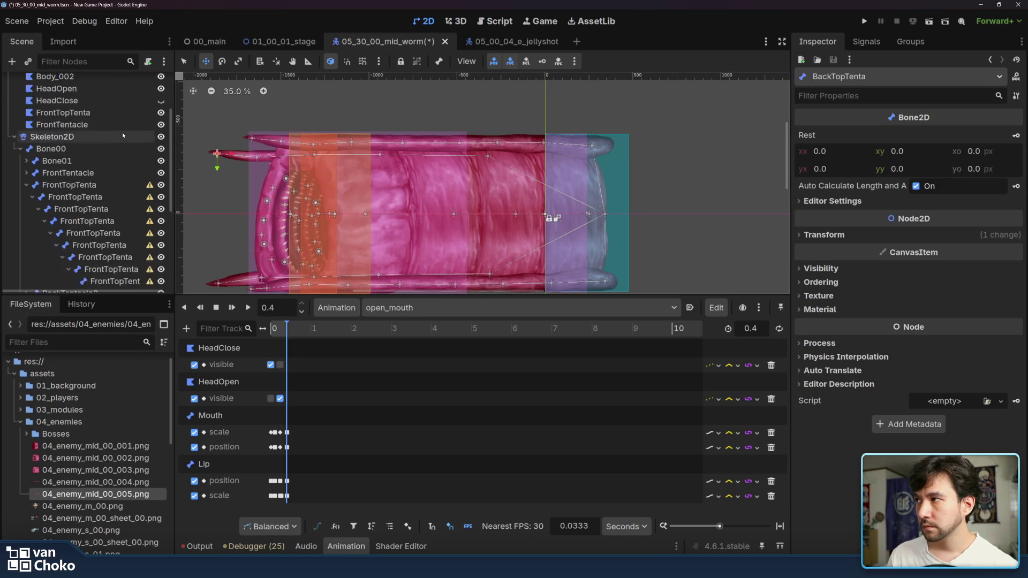
{"action": "left_click", "coordinate": [89, 215]}
{"action": "left_click", "coordinate": [621, 61]}
{"action": "left_click", "coordinate": [645, 99]}
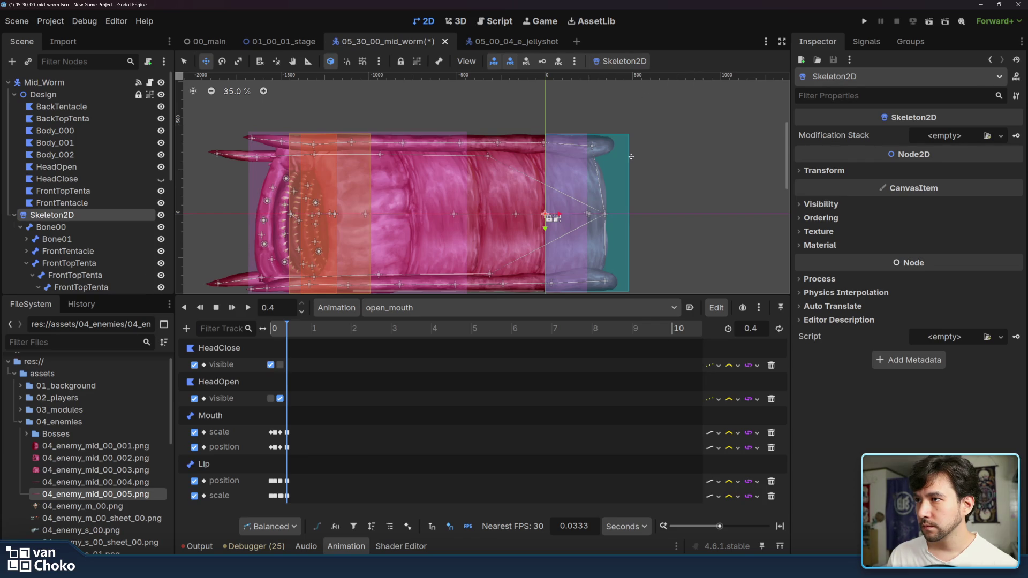
Step: Select the FrontTopTenta polygon and switch the Polygon editor to its Bones view
{"action": "left_click", "coordinate": [526, 100]}
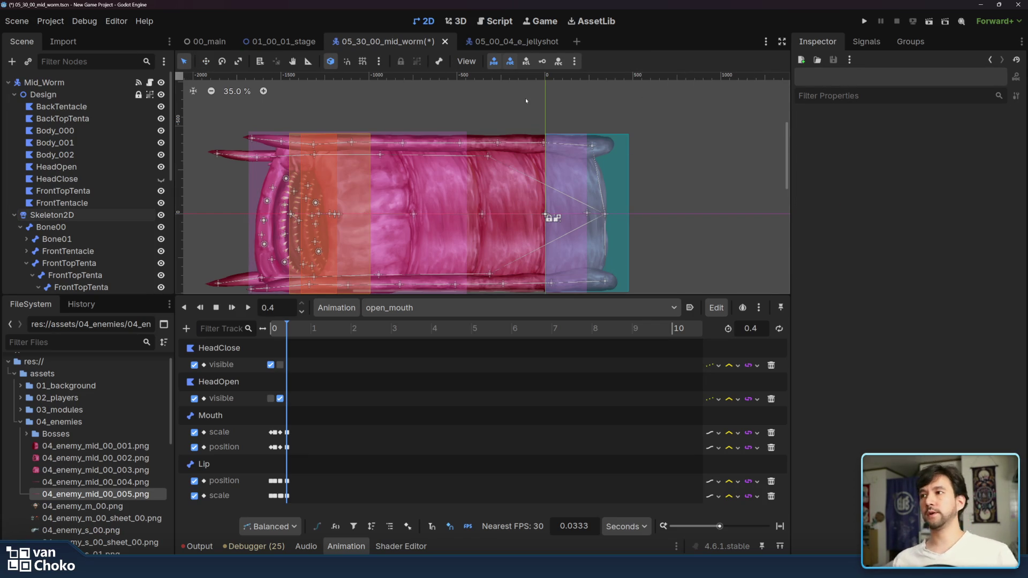
{"action": "scroll", "coordinate": [511, 146], "scroll_direction": "down", "scroll_amount": 1}
{"action": "scroll", "coordinate": [510, 146], "scroll_direction": "up", "scroll_amount": 2}
{"action": "scroll", "coordinate": [513, 137], "scroll_direction": "up", "scroll_amount": 2}
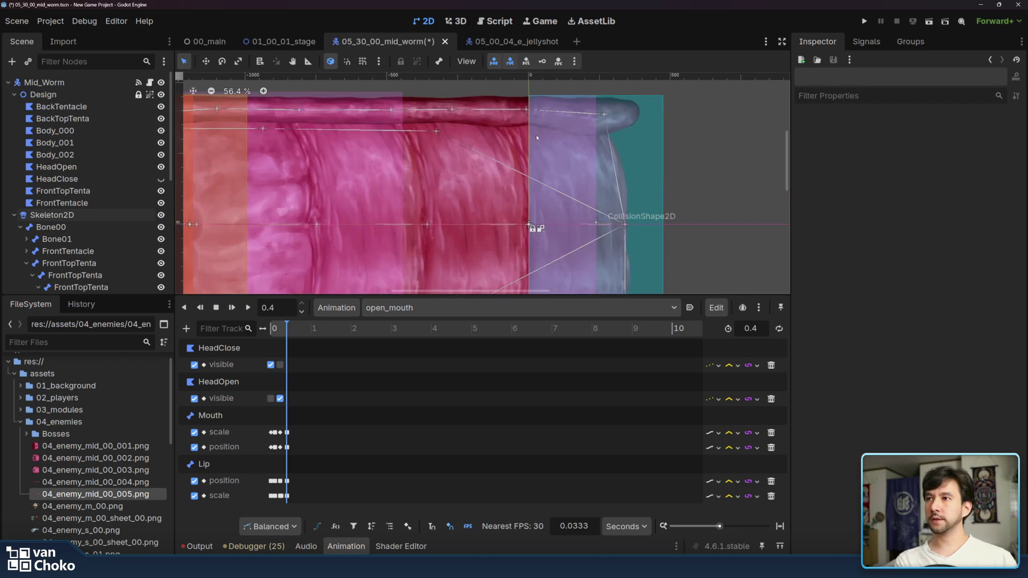
{"action": "left_click", "coordinate": [108, 192]}
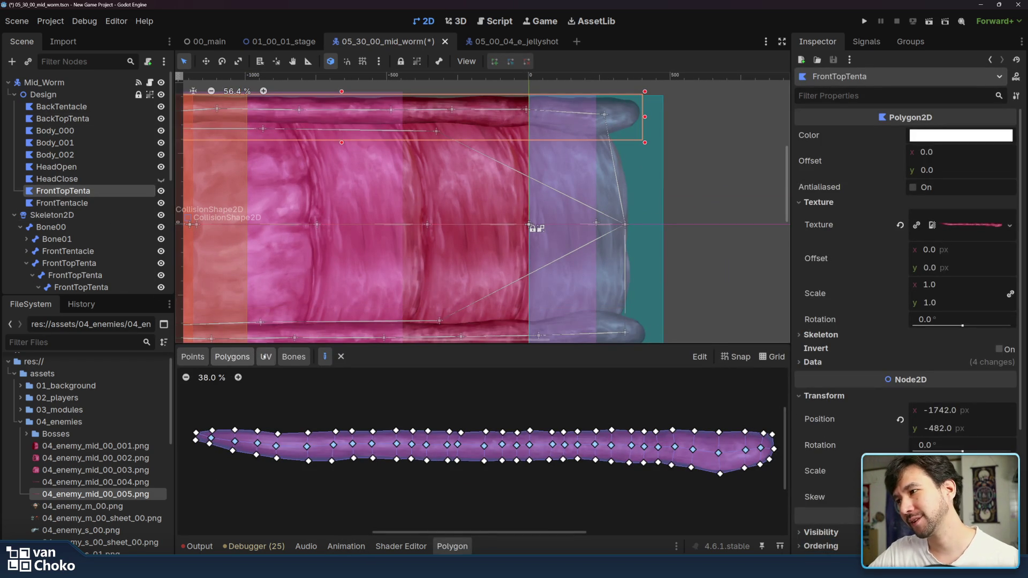
{"action": "left_click", "coordinate": [293, 356]}
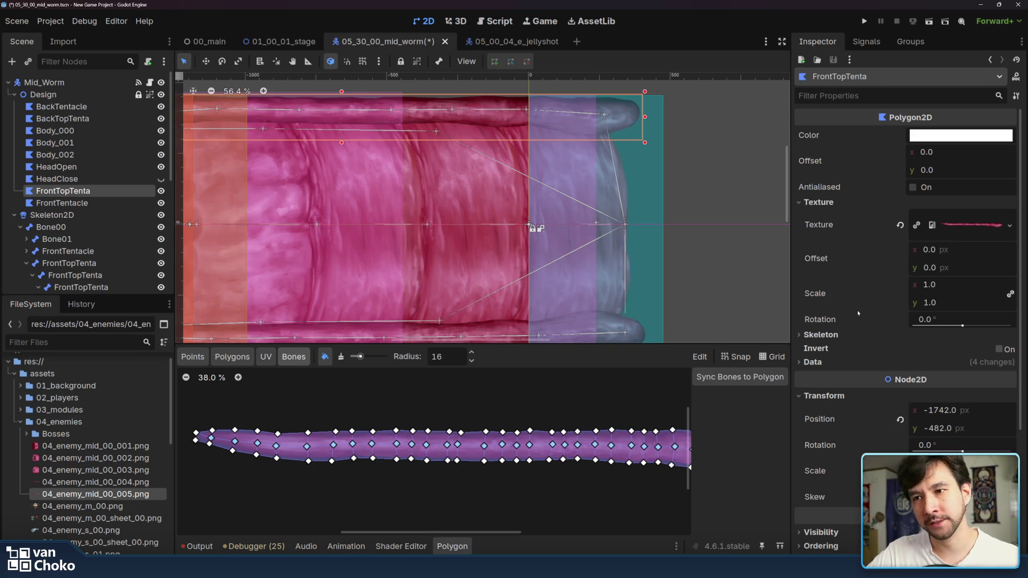
Step: Assign Skeleton2D as the polygon's skeleton, sync its bones, and paint at the right end
{"action": "left_click", "coordinate": [852, 335]}
{"action": "left_click", "coordinate": [959, 349]}
{"action": "left_click", "coordinate": [484, 181]}
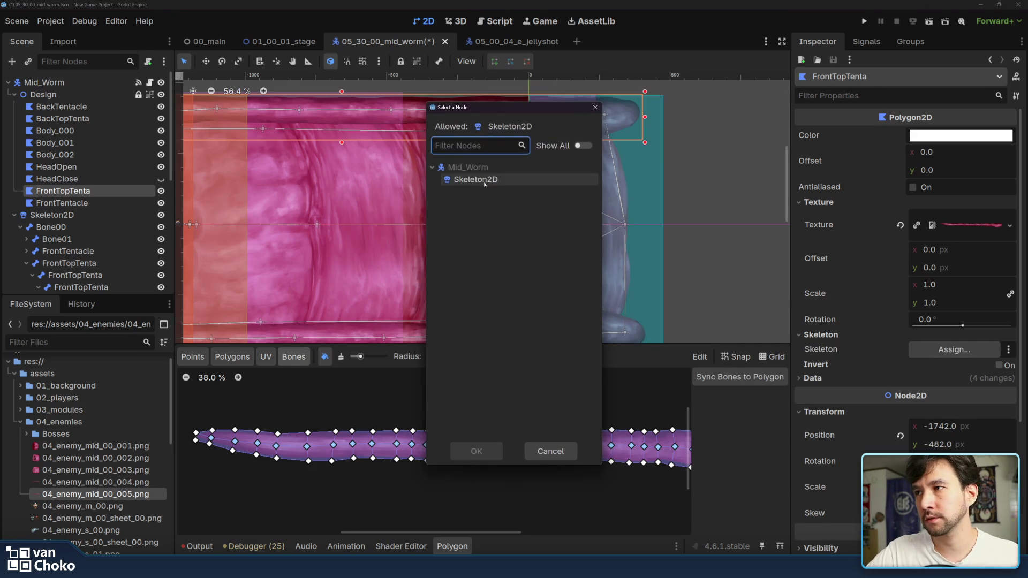
{"action": "double_click", "coordinate": [484, 182]}
{"action": "left_click", "coordinate": [740, 377]}
{"action": "left_click_drag", "start_coordinate": [544, 409], "coordinate": [443, 382]}
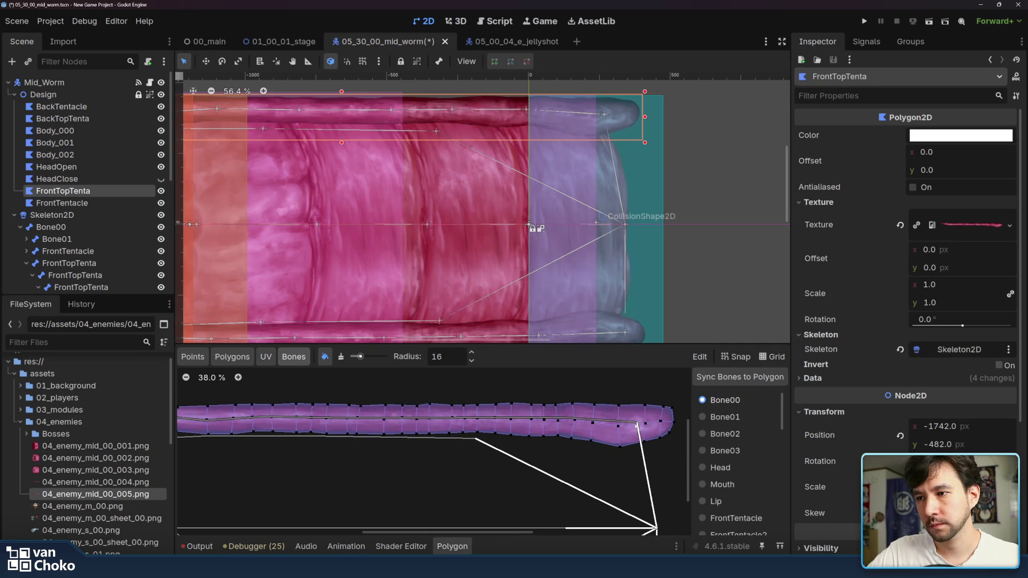
{"action": "left_click", "coordinate": [673, 421]}
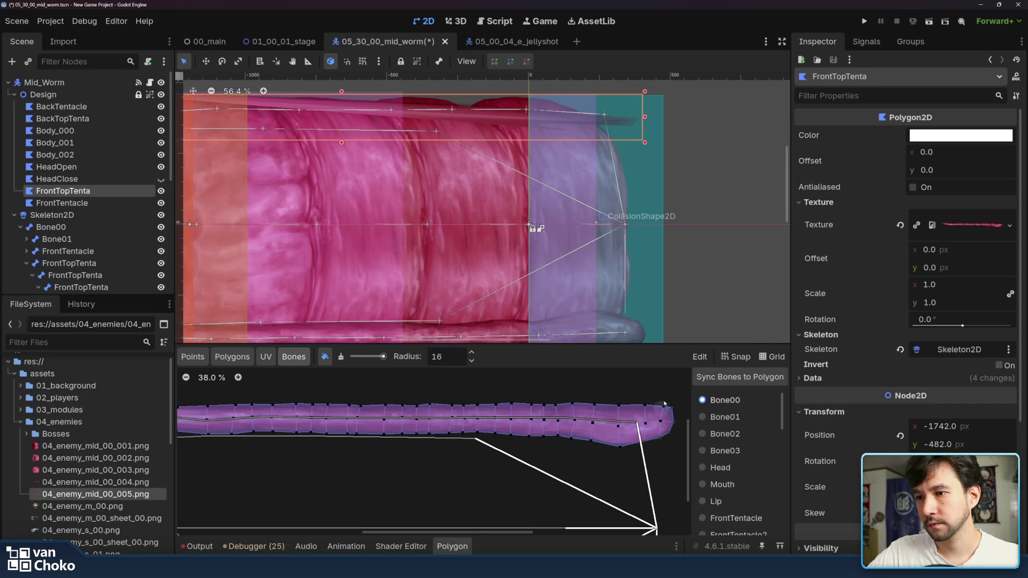
Step: Paint bone weight onto the polygon's tip vertices
{"action": "left_click_drag", "start_coordinate": [667, 436], "coordinate": [663, 401]}
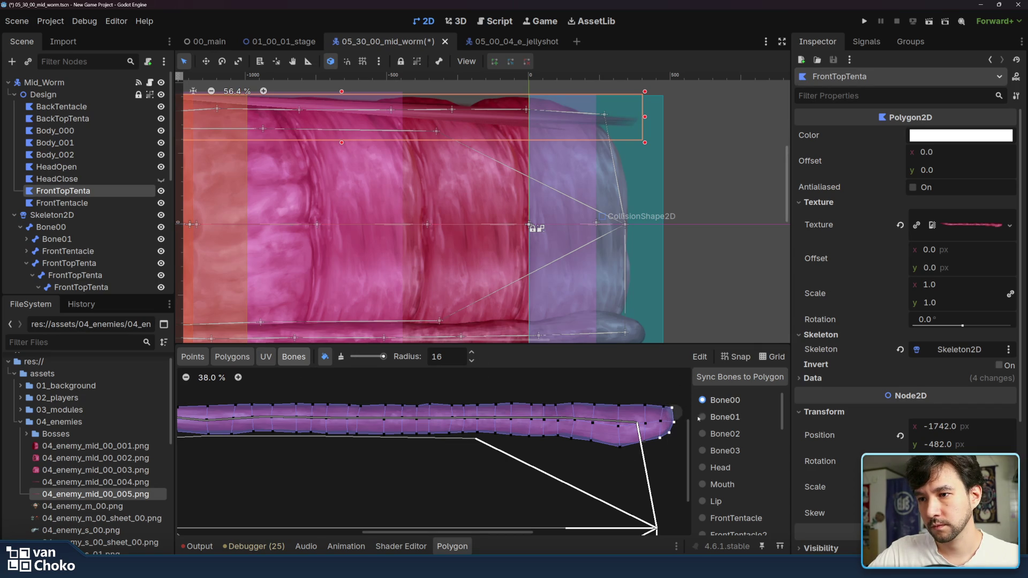
{"action": "left_click_drag", "start_coordinate": [669, 423], "coordinate": [664, 421]}
{"action": "scroll", "coordinate": [728, 426], "scroll_direction": "down", "scroll_amount": 5}
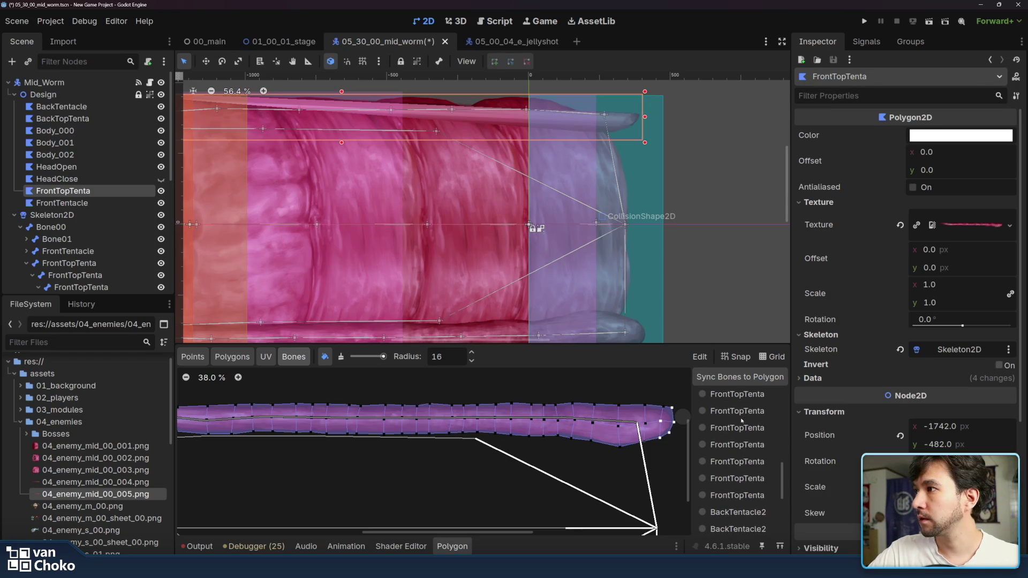
{"action": "scroll", "coordinate": [741, 421], "scroll_direction": "up", "scroll_amount": 2}
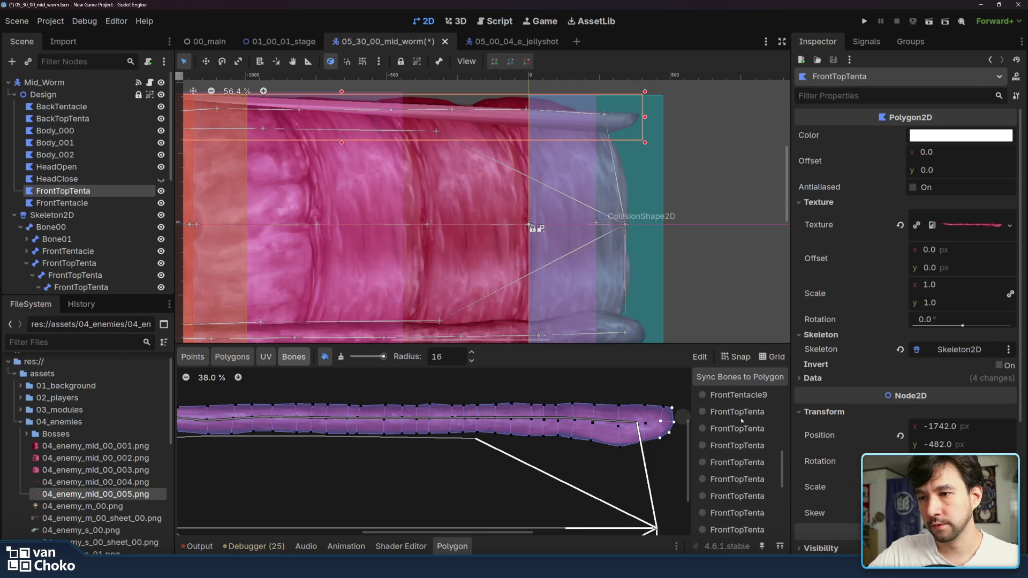
Step: Pick a FrontTopTenta bone and paint its weight over the tentacle tip vertices
{"action": "left_click", "coordinate": [741, 415]}
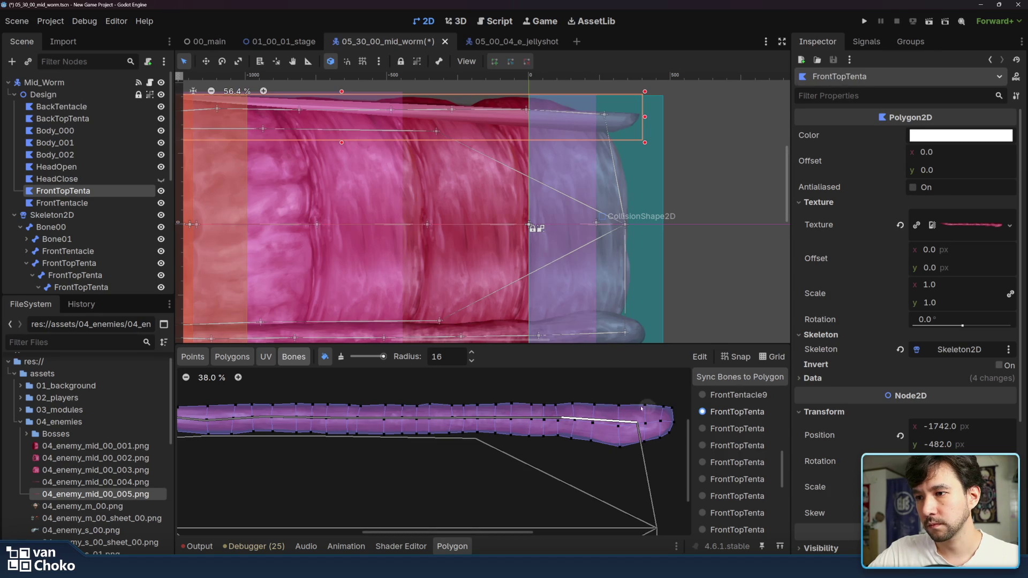
{"action": "mouse_move", "coordinate": [639, 406]}
{"action": "left_mouse_down"}
{"action": "mouse_move", "coordinate": [613, 406]}
{"action": "mouse_move", "coordinate": [676, 426]}
{"action": "mouse_move", "coordinate": [629, 446]}
{"action": "mouse_move", "coordinate": [667, 435]}
{"action": "mouse_move", "coordinate": [607, 405]}
{"action": "left_mouse_up"}
{"action": "scroll", "coordinate": [482, 428], "scroll_direction": "left", "scroll_amount": 1}
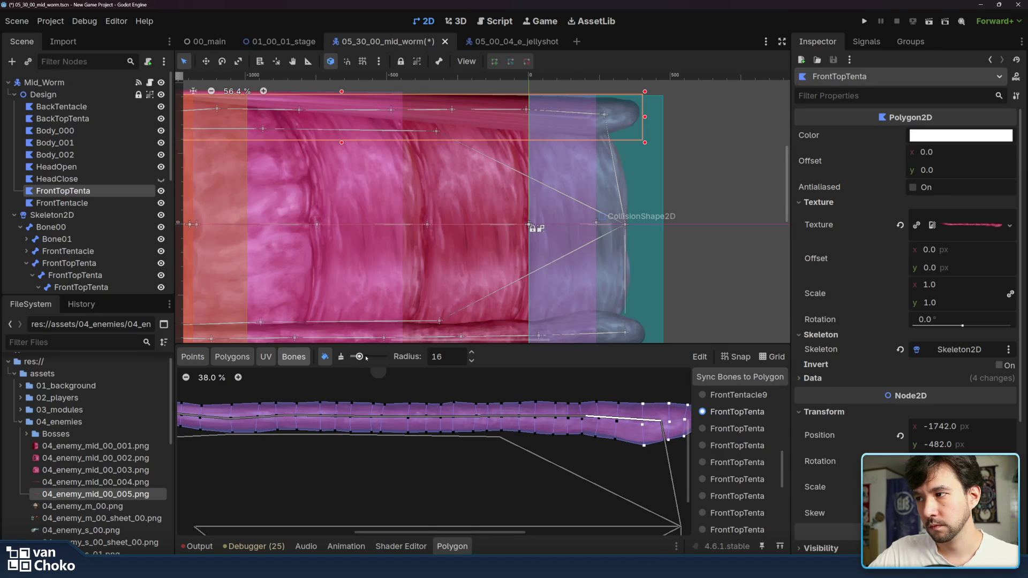
{"action": "left_click_drag", "start_coordinate": [620, 397], "coordinate": [614, 459]}
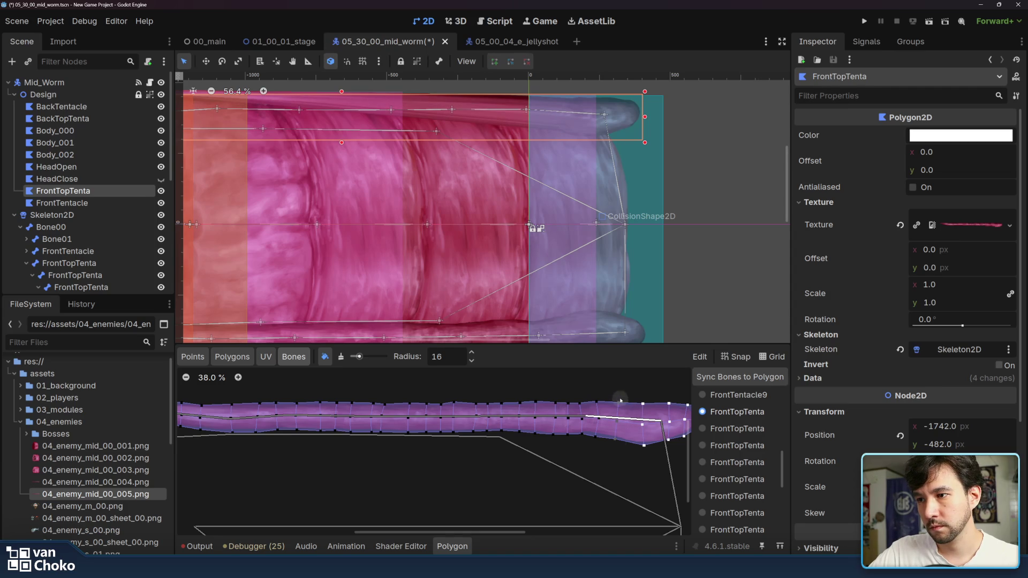
{"action": "mouse_move", "coordinate": [592, 392]}
{"action": "left_mouse_down"}
{"action": "mouse_move", "coordinate": [594, 454]}
{"action": "mouse_move", "coordinate": [575, 425]}
{"action": "mouse_move", "coordinate": [582, 449]}
{"action": "left_mouse_up"}
{"action": "left_click", "coordinate": [568, 401]}
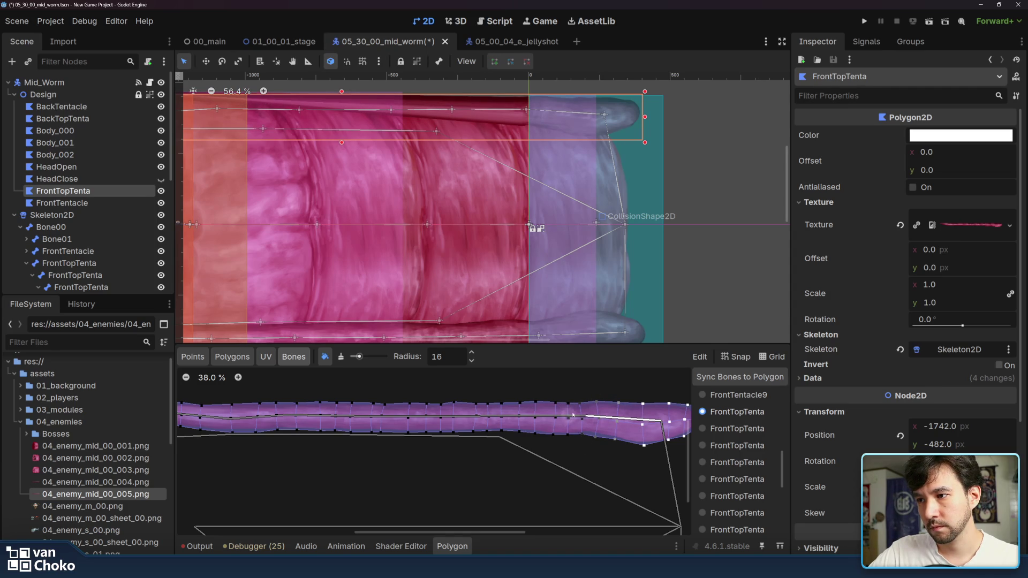
Step: Paint the second FrontTopTenta bone's weight across the adjoining tentacle vertex bands, extending leftward
{"action": "left_click", "coordinate": [752, 429]}
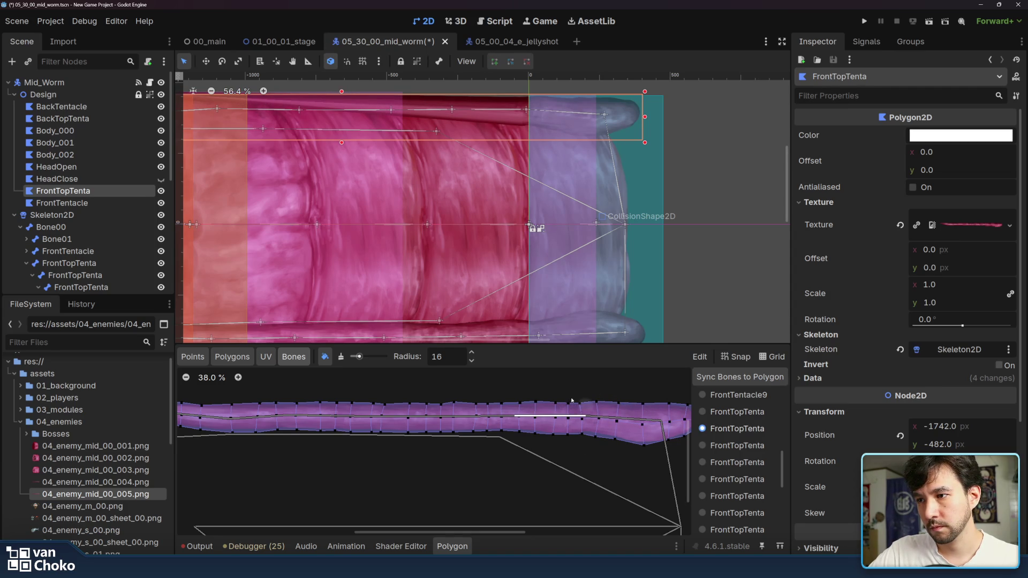
{"action": "left_click", "coordinate": [564, 397]}
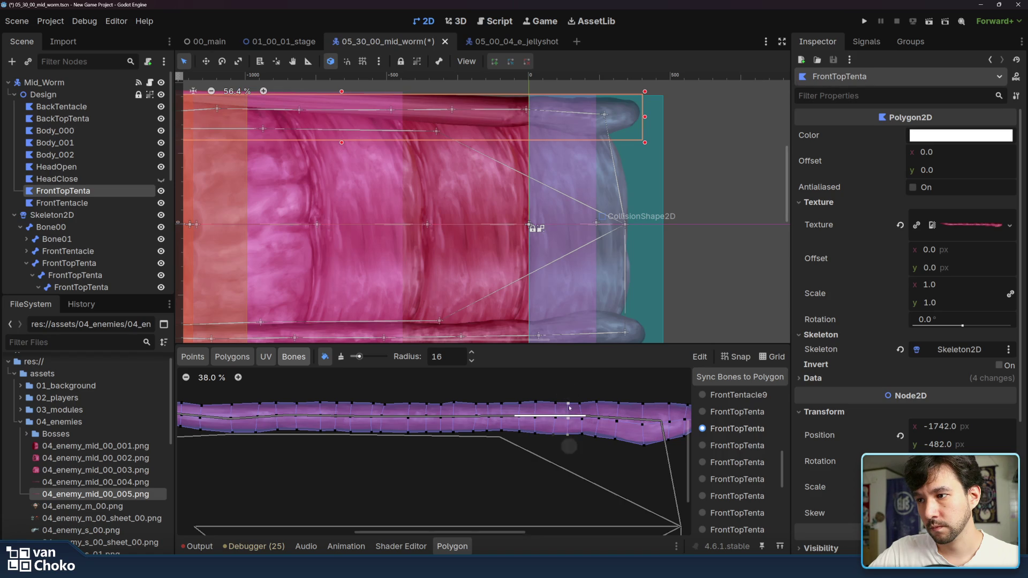
{"action": "left_click", "coordinate": [552, 430]}
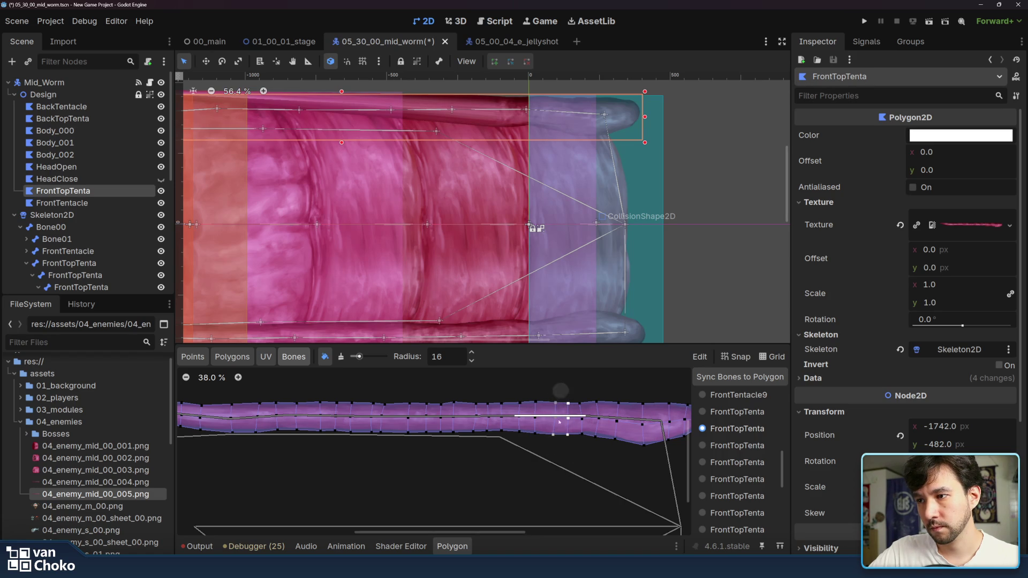
{"action": "left_click", "coordinate": [539, 399]}
{"action": "mouse_move", "coordinate": [539, 399]}
{"action": "left_mouse_down"}
{"action": "mouse_move", "coordinate": [531, 390]}
{"action": "mouse_move", "coordinate": [530, 446]}
{"action": "mouse_move", "coordinate": [533, 427]}
{"action": "left_mouse_up"}
{"action": "mouse_move", "coordinate": [589, 395]}
{"action": "left_mouse_down"}
{"action": "mouse_move", "coordinate": [579, 403]}
{"action": "mouse_move", "coordinate": [578, 392]}
{"action": "mouse_move", "coordinate": [581, 433]}
{"action": "mouse_move", "coordinate": [597, 393]}
{"action": "mouse_move", "coordinate": [617, 467]}
{"action": "mouse_move", "coordinate": [620, 425]}
{"action": "left_mouse_up"}
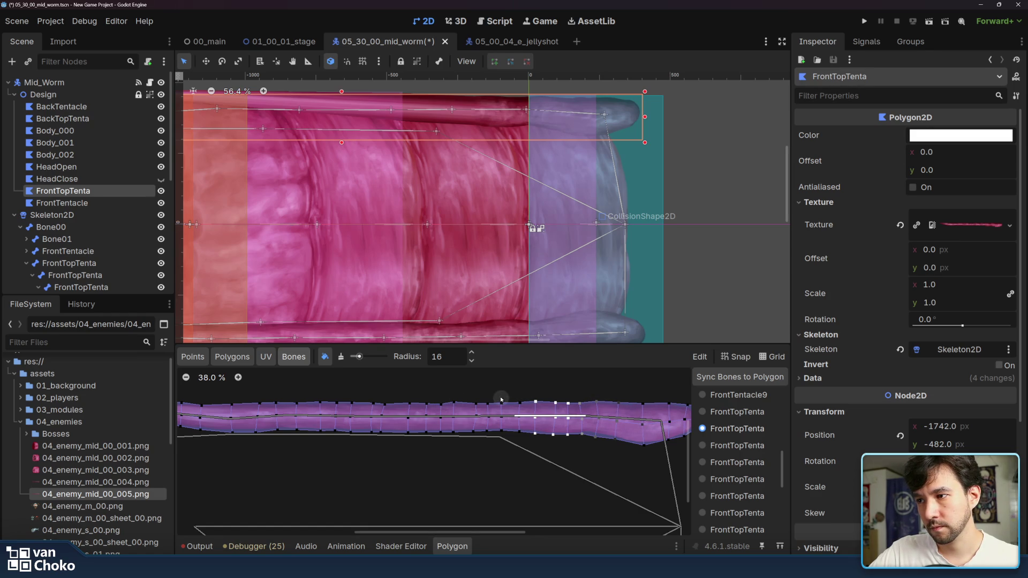
{"action": "mouse_move", "coordinate": [516, 437]}
{"action": "left_mouse_down"}
{"action": "mouse_move", "coordinate": [519, 403]}
{"action": "mouse_move", "coordinate": [501, 399]}
{"action": "mouse_move", "coordinate": [502, 419]}
{"action": "mouse_move", "coordinate": [495, 390]}
{"action": "mouse_move", "coordinate": [486, 436]}
{"action": "left_mouse_up"}
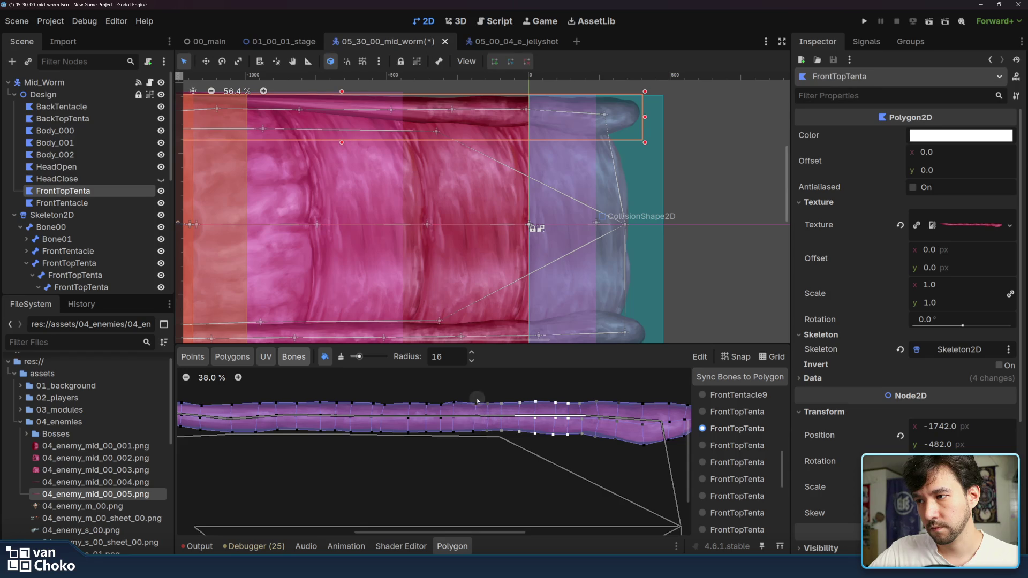
{"action": "left_click", "coordinate": [712, 445]}
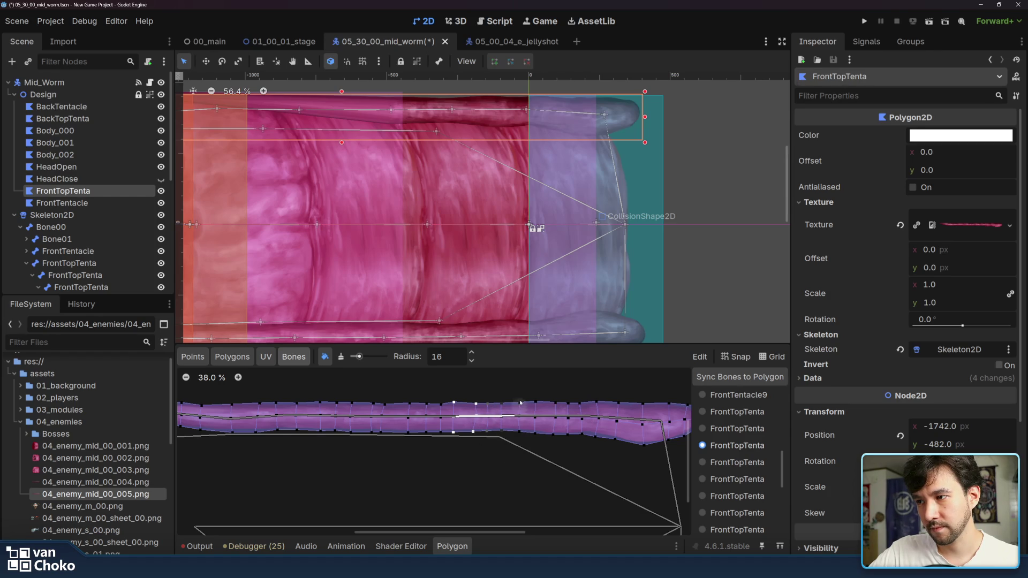
Step: Paint the fourth and fifth FrontTopTenta bones' weights onto successive tentacle bands
{"action": "left_click_drag", "start_coordinate": [434, 396], "coordinate": [438, 450]}
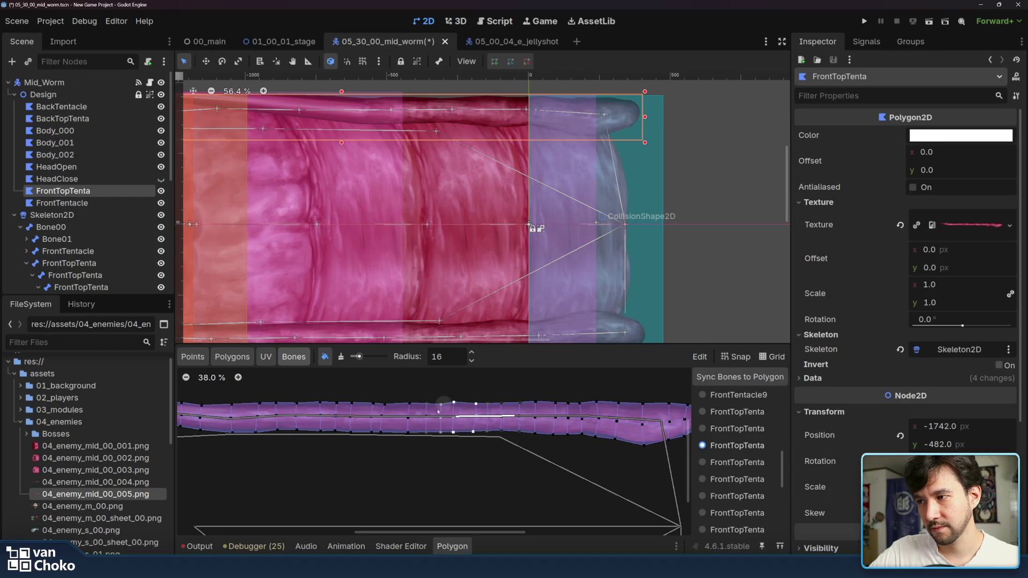
{"action": "mouse_move", "coordinate": [411, 431]}
{"action": "left_mouse_down"}
{"action": "mouse_move", "coordinate": [411, 397]}
{"action": "mouse_move", "coordinate": [386, 423]}
{"action": "left_mouse_up"}
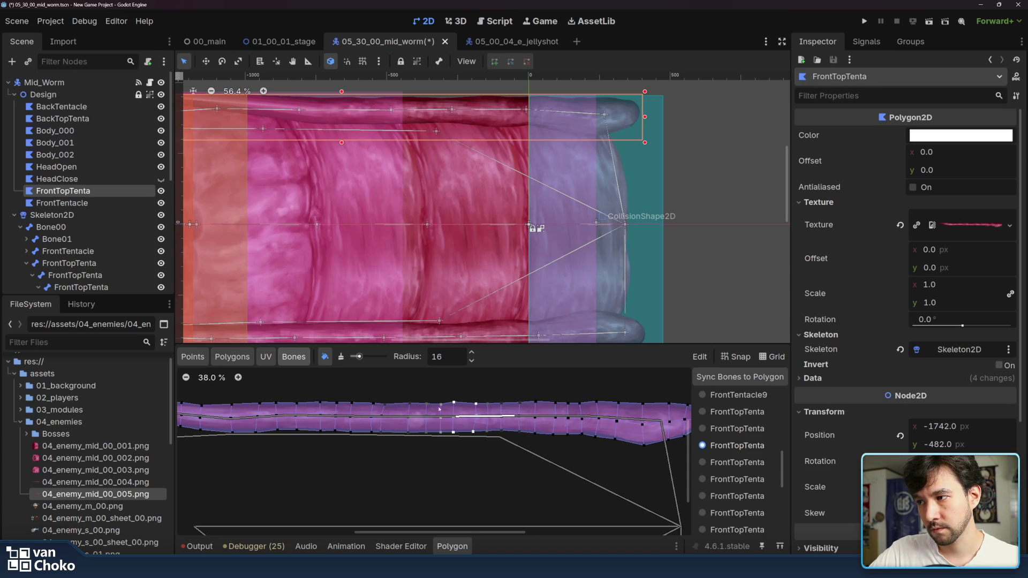
{"action": "left_click", "coordinate": [754, 463]}
{"action": "mouse_move", "coordinate": [374, 393]}
{"action": "left_mouse_down"}
{"action": "mouse_move", "coordinate": [372, 434]}
{"action": "mouse_move", "coordinate": [412, 449]}
{"action": "mouse_move", "coordinate": [426, 395]}
{"action": "mouse_move", "coordinate": [420, 413]}
{"action": "mouse_move", "coordinate": [440, 420]}
{"action": "mouse_move", "coordinate": [438, 407]}
{"action": "left_mouse_up"}
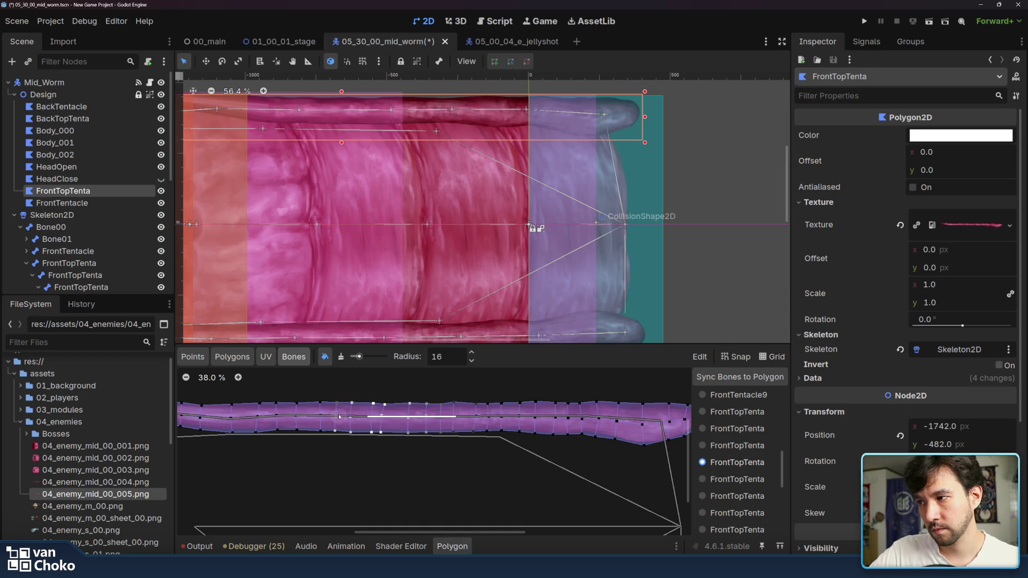
{"action": "left_click_drag", "start_coordinate": [328, 402], "coordinate": [319, 402]}
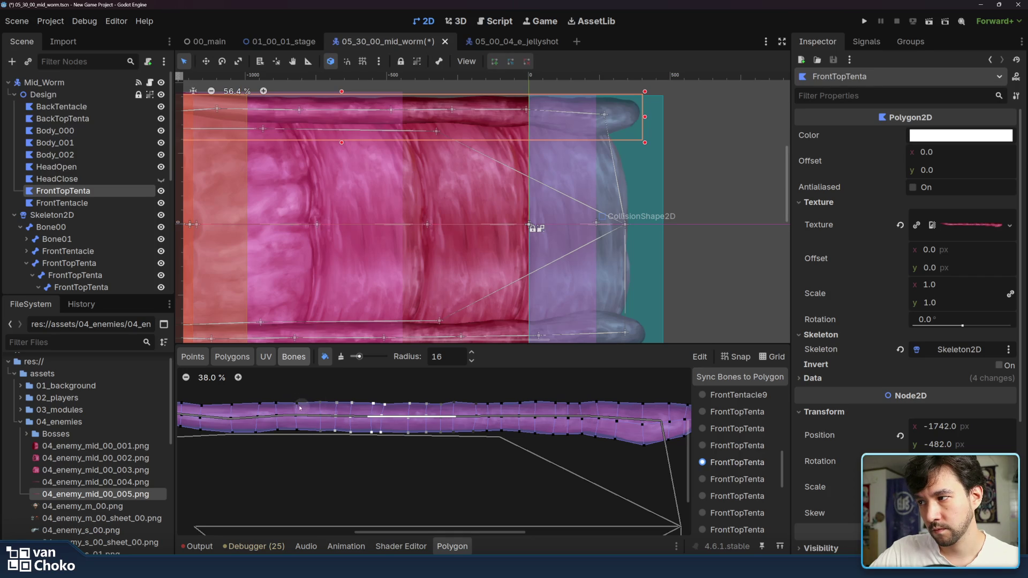
Step: Paint the sixth FrontTopTenta bone's weights further left along the tentacle
{"action": "left_click", "coordinate": [737, 479]}
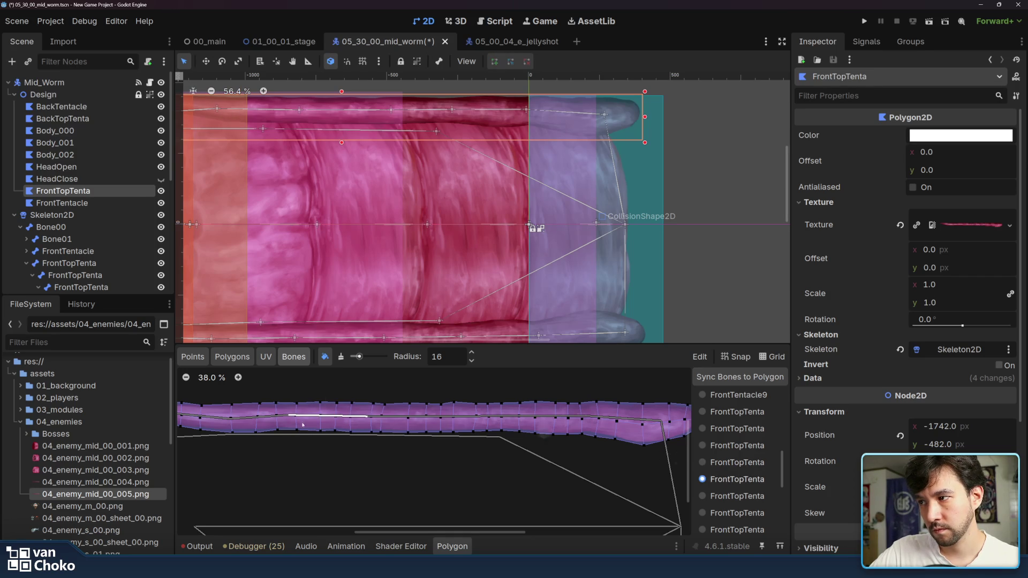
{"action": "scroll", "coordinate": [463, 430], "scroll_direction": "left", "scroll_amount": 5}
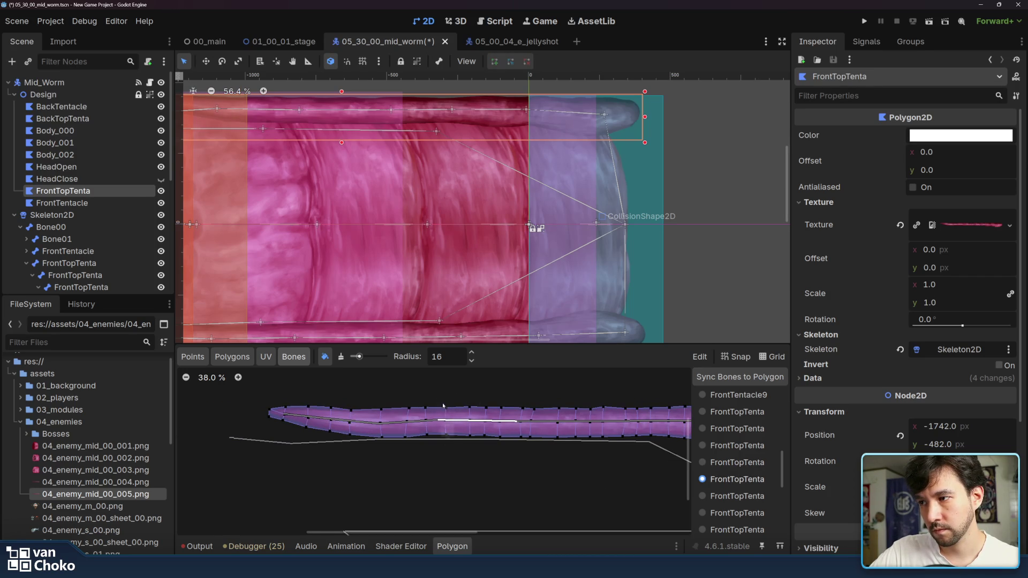
{"action": "mouse_move", "coordinate": [448, 432]}
{"action": "left_mouse_down"}
{"action": "mouse_move", "coordinate": [445, 440]}
{"action": "mouse_move", "coordinate": [470, 407]}
{"action": "mouse_move", "coordinate": [468, 428]}
{"action": "mouse_move", "coordinate": [470, 399]}
{"action": "mouse_move", "coordinate": [489, 401]}
{"action": "mouse_move", "coordinate": [501, 446]}
{"action": "mouse_move", "coordinate": [520, 402]}
{"action": "mouse_move", "coordinate": [533, 400]}
{"action": "mouse_move", "coordinate": [538, 439]}
{"action": "left_mouse_up"}
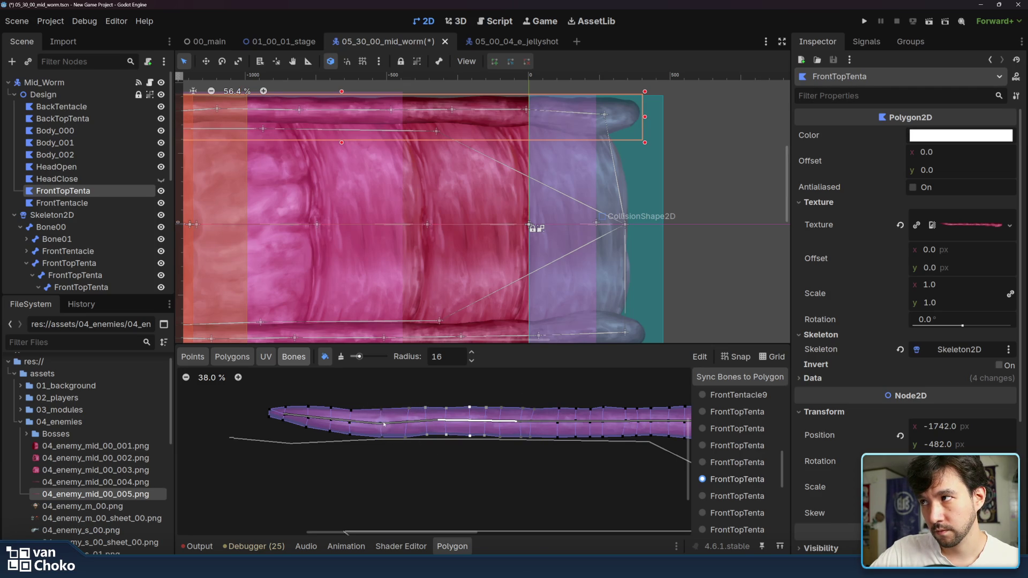
{"action": "scroll", "coordinate": [498, 291], "scroll_direction": "left", "scroll_amount": 5}
{"action": "left_click", "coordinate": [744, 491]}
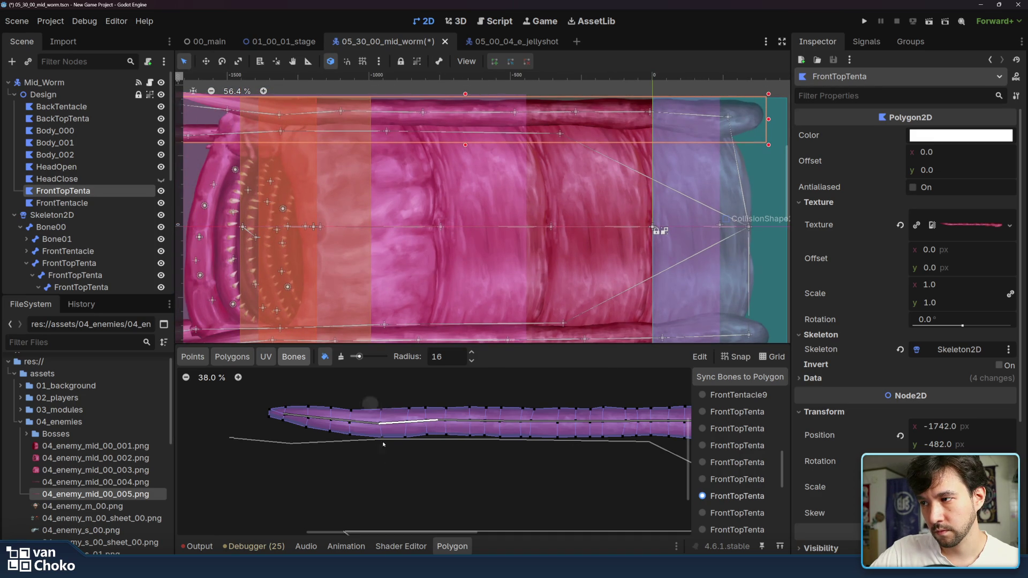
Step: Paint weights for the seventh FrontTopTenta bone and the next bone near the tip
{"action": "mouse_move", "coordinate": [384, 444]}
{"action": "left_mouse_down"}
{"action": "mouse_move", "coordinate": [405, 407]}
{"action": "mouse_move", "coordinate": [403, 441]}
{"action": "mouse_move", "coordinate": [412, 412]}
{"action": "mouse_move", "coordinate": [406, 431]}
{"action": "mouse_move", "coordinate": [427, 431]}
{"action": "mouse_move", "coordinate": [426, 398]}
{"action": "mouse_move", "coordinate": [445, 444]}
{"action": "mouse_move", "coordinate": [456, 429]}
{"action": "left_mouse_up"}
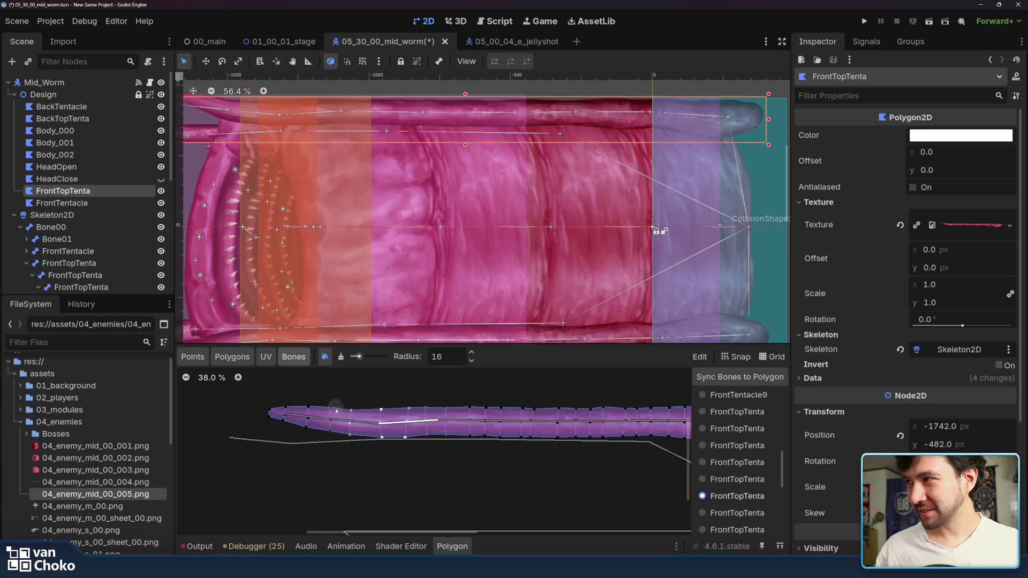
{"action": "scroll", "coordinate": [384, 399], "scroll_direction": "left", "scroll_amount": 2}
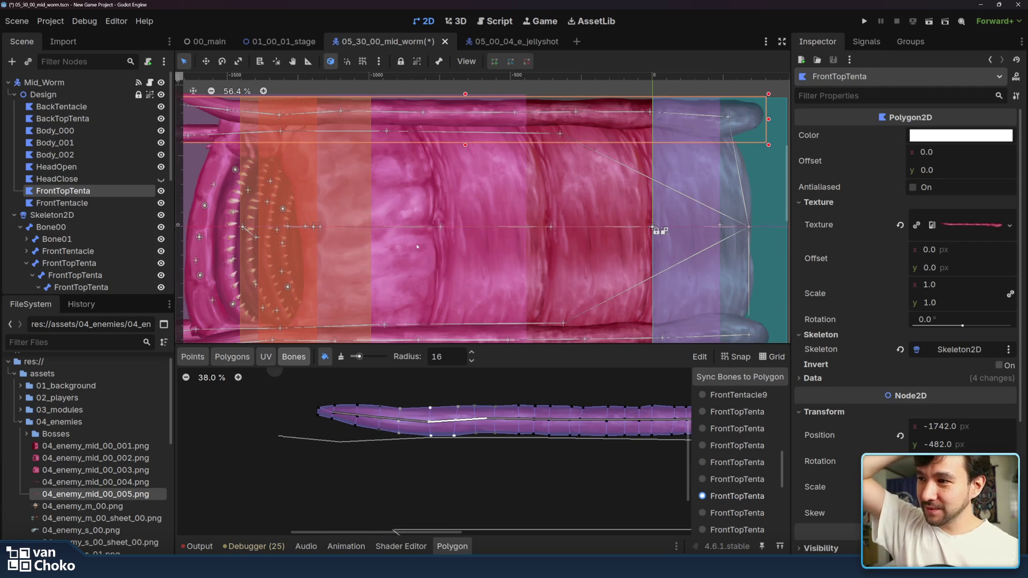
{"action": "scroll", "coordinate": [481, 208], "scroll_direction": "left", "scroll_amount": 5}
{"action": "left_click", "coordinate": [737, 513]}
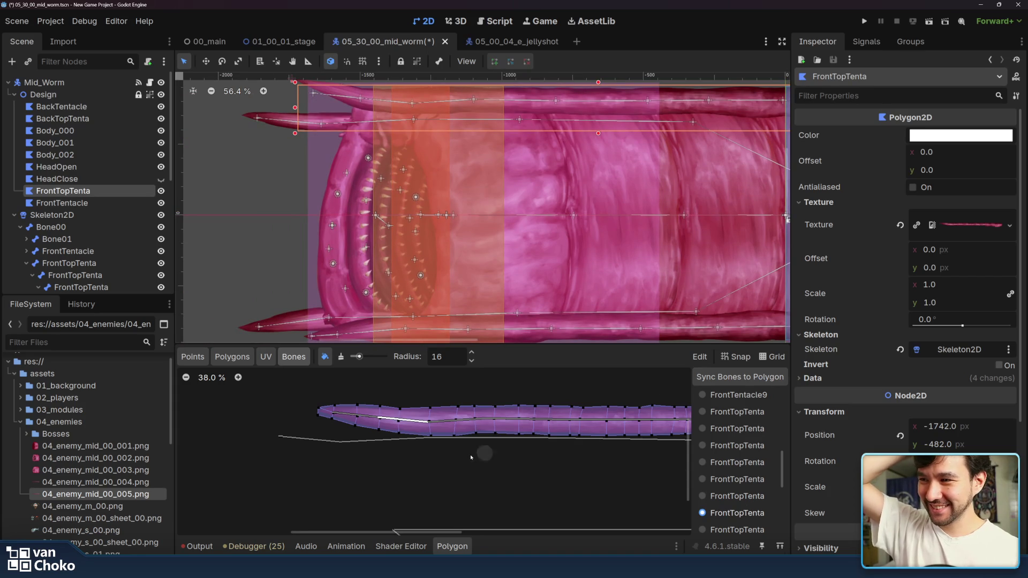
{"action": "left_click_drag", "start_coordinate": [374, 446], "coordinate": [401, 423]}
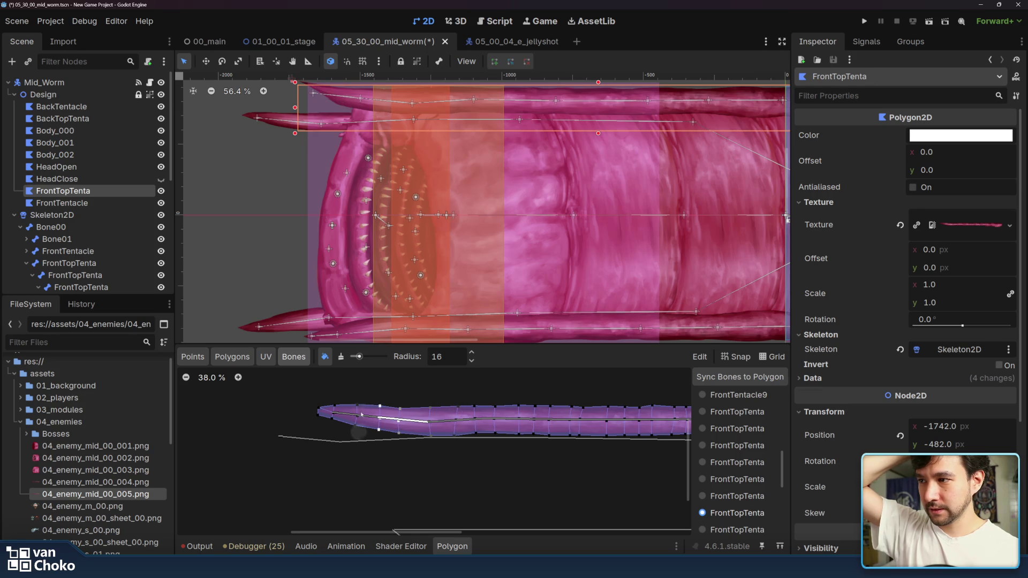
{"action": "left_click_drag", "start_coordinate": [371, 382], "coordinate": [388, 394]}
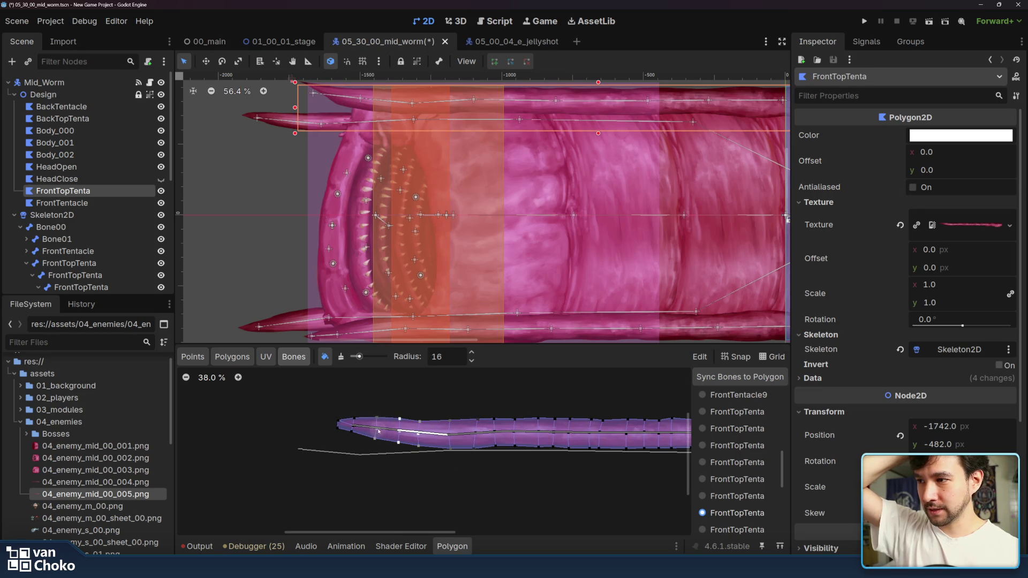
Step: Paint the final FrontTopTenta bone's weights onto the tentacle tip vertices
{"action": "left_click", "coordinate": [748, 529]}
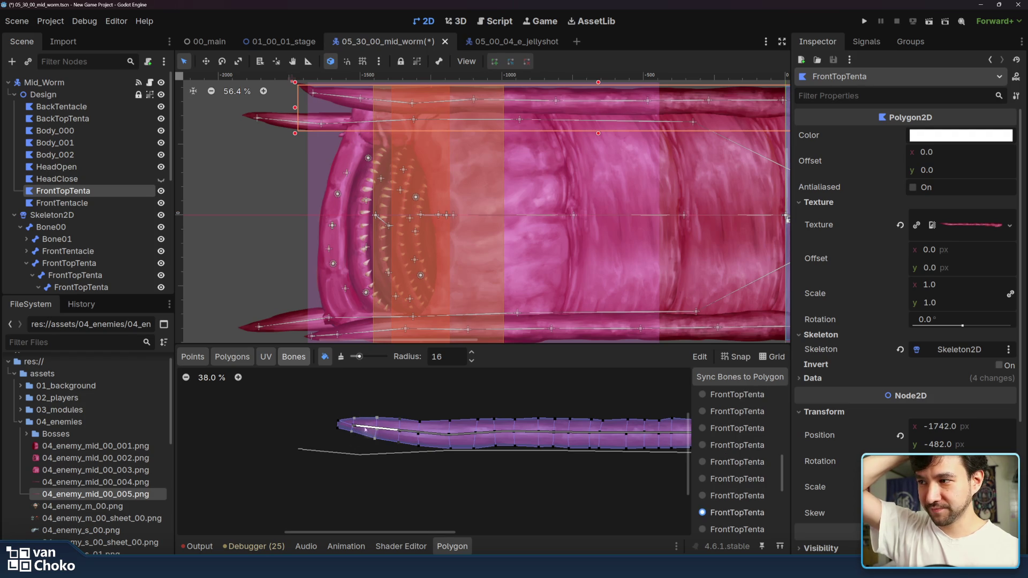
{"action": "left_click", "coordinate": [693, 529]}
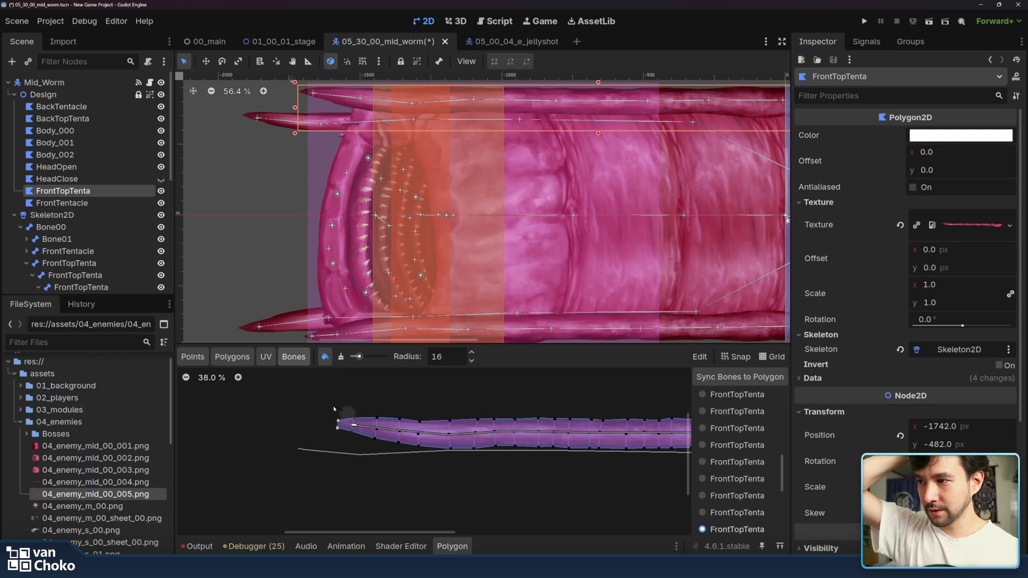
{"action": "mouse_move", "coordinate": [353, 422]}
{"action": "left_mouse_down"}
{"action": "mouse_move", "coordinate": [384, 414]}
{"action": "mouse_move", "coordinate": [391, 431]}
{"action": "mouse_move", "coordinate": [404, 416]}
{"action": "mouse_move", "coordinate": [403, 432]}
{"action": "left_mouse_up"}
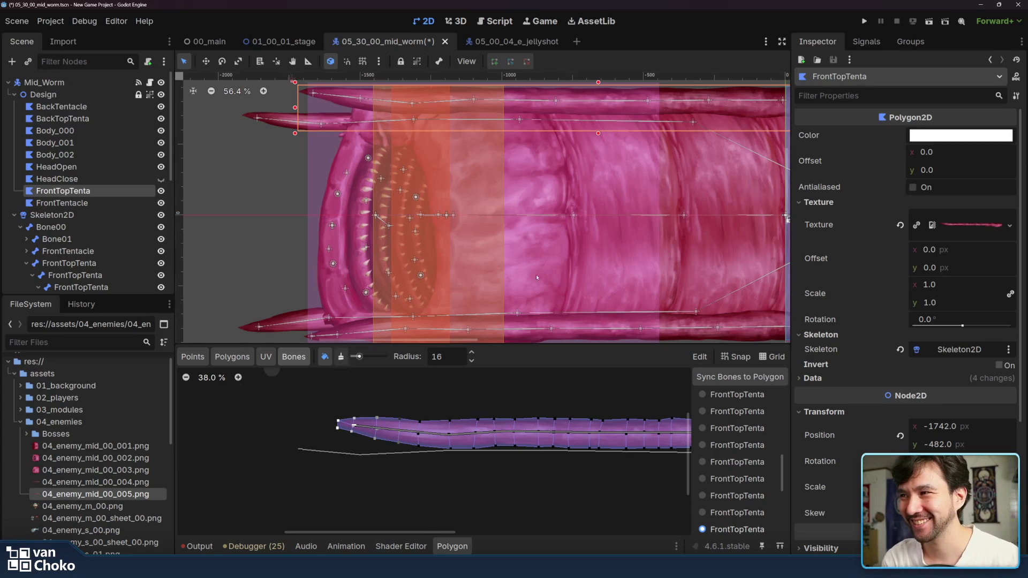
{"action": "scroll", "coordinate": [430, 237], "scroll_direction": "down", "scroll_amount": 5}
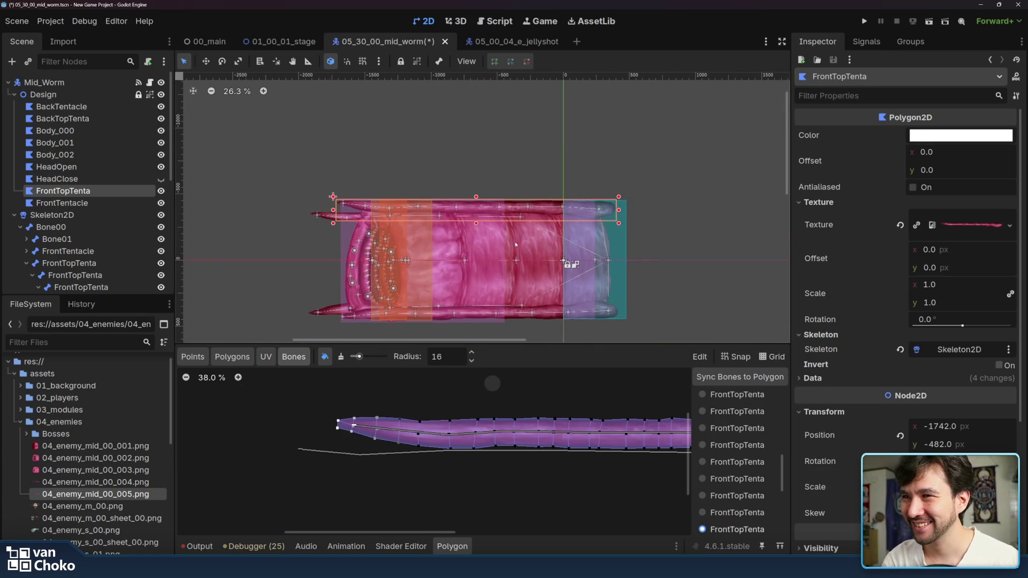
Step: Check the BackTentacle2 bone's weights, then select the BackTopTenta and BackTentacle polygons
{"action": "scroll", "coordinate": [747, 475], "scroll_direction": "down", "scroll_amount": 2}
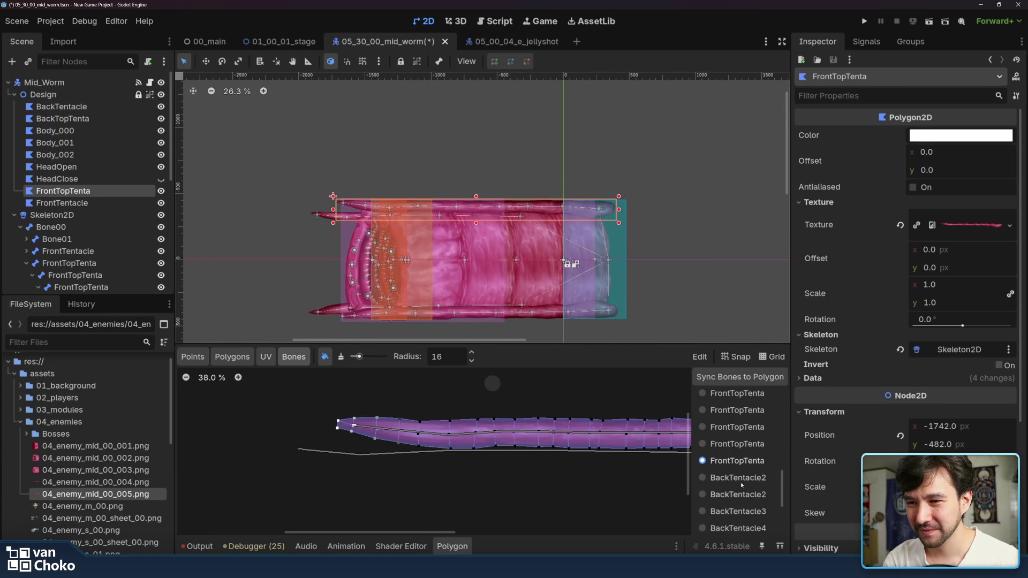
{"action": "left_click", "coordinate": [740, 496]}
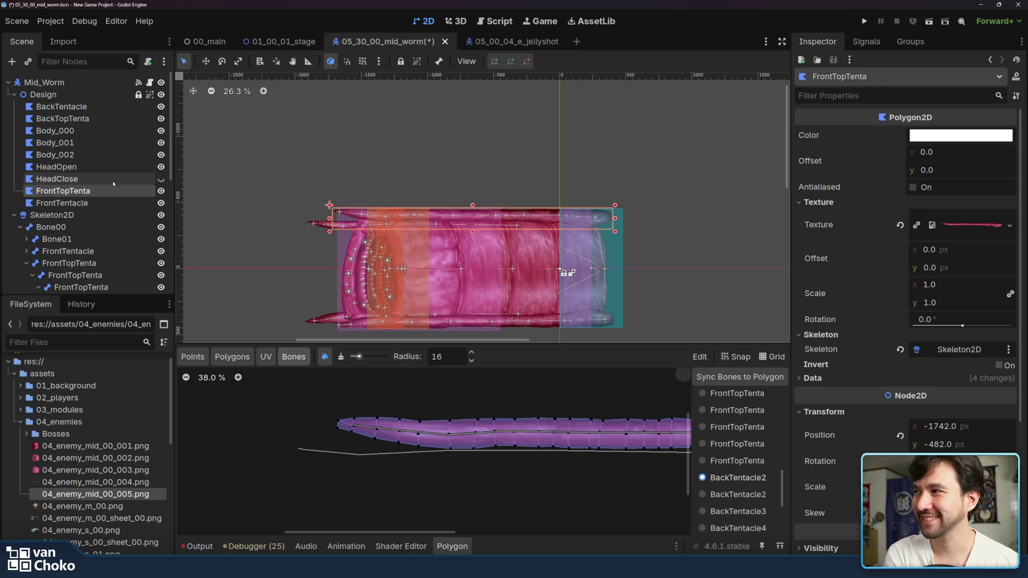
{"action": "left_click", "coordinate": [70, 155]}
{"action": "left_click", "coordinate": [108, 118]}
{"action": "left_click", "coordinate": [104, 106]}
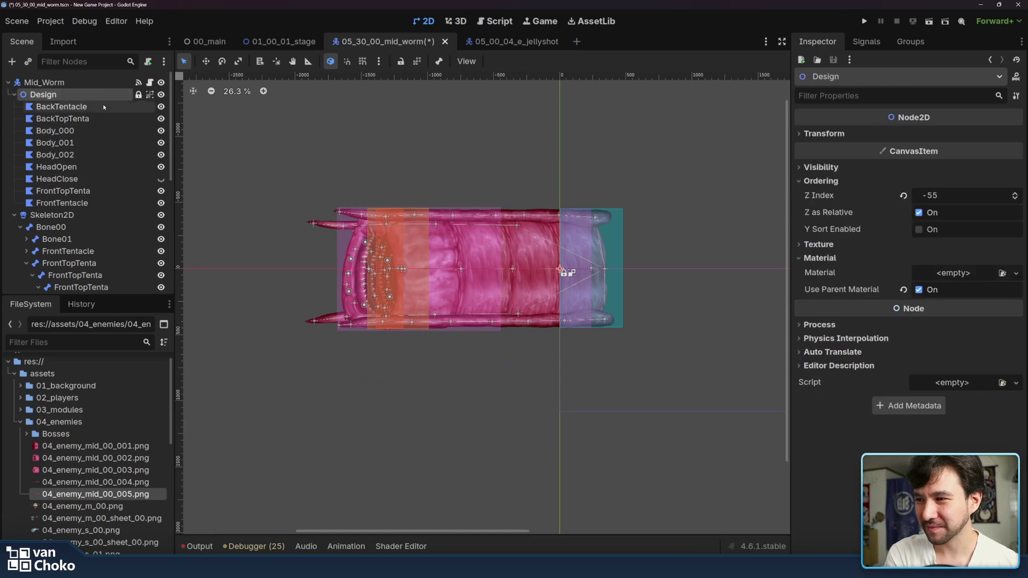
Step: Reselect the BackTopTenta polygon, then the BackTentacle polygon
{"action": "left_click", "coordinate": [103, 120]}
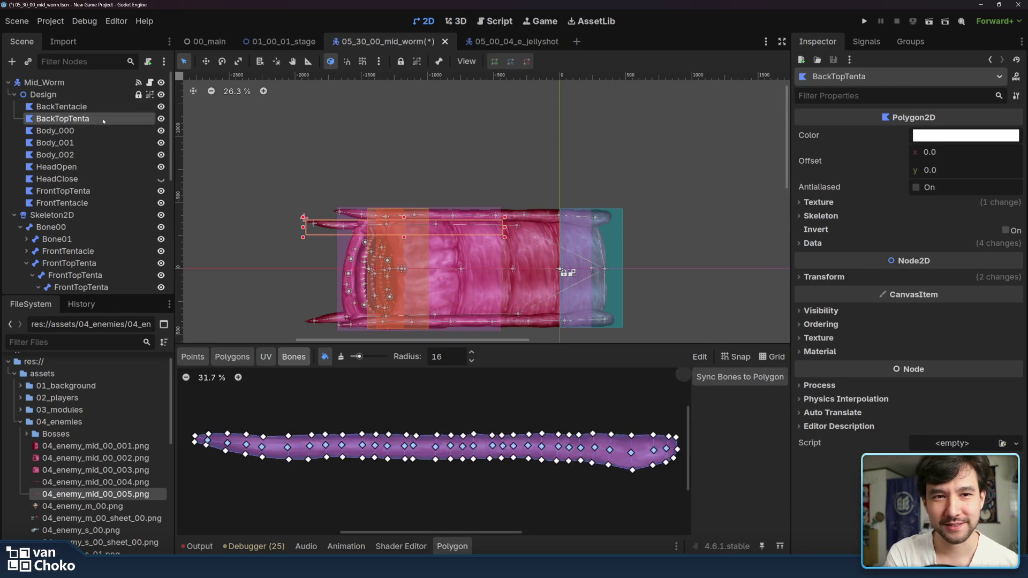
{"action": "scroll", "coordinate": [425, 191], "scroll_direction": "up", "scroll_amount": 5}
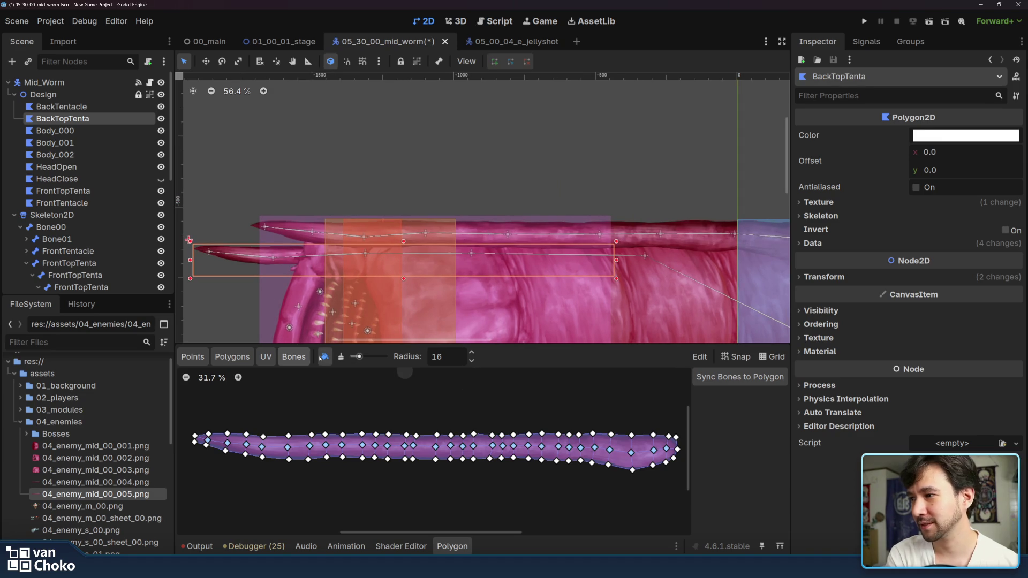
{"action": "left_click", "coordinate": [102, 106]}
{"action": "scroll", "coordinate": [104, 167], "scroll_direction": "down", "scroll_amount": 5}
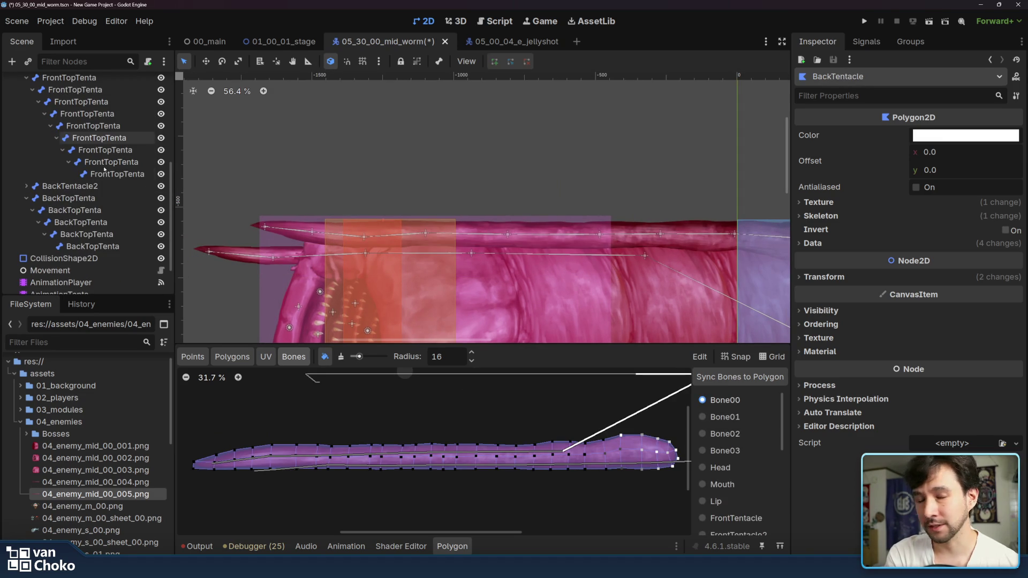
Step: Test-drag the last FrontTopTenta bone and its parent, cancelling each move with Escape
{"action": "left_click", "coordinate": [106, 173]}
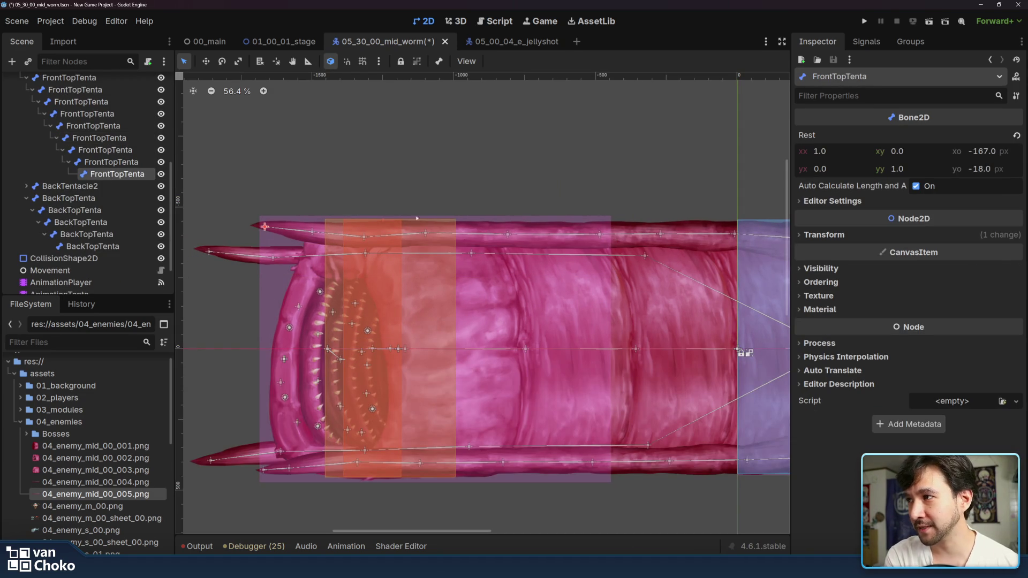
{"action": "mouse_move", "coordinate": [264, 226]}
{"action": "left_mouse_down"}
{"action": "mouse_move", "coordinate": [312, 255]}
{"action": "mouse_move", "coordinate": [312, 229]}
{"action": "mouse_move", "coordinate": [308, 247]}
{"action": "mouse_move", "coordinate": [362, 233]}
{"action": "mouse_move", "coordinate": [361, 201]}
{"action": "mouse_move", "coordinate": [362, 244]}
{"action": "mouse_move", "coordinate": [423, 261]}
{"action": "mouse_move", "coordinate": [420, 234]}
{"action": "left_mouse_up"}
{"action": "key", "text": "Escape"}
{"action": "left_click", "coordinate": [191, 63]}
{"action": "key", "text": "Escape"}
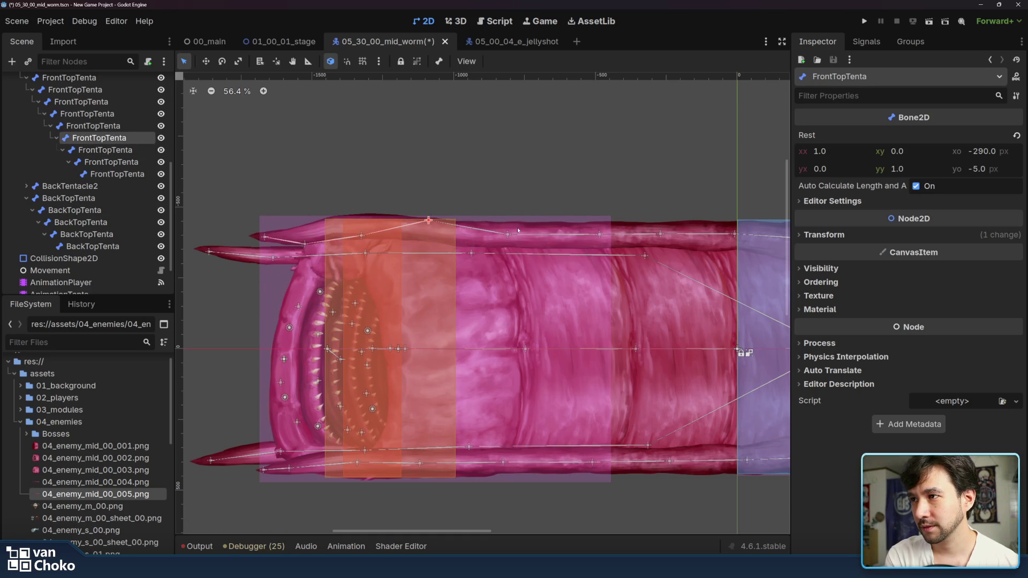
Step: Bend the top tentacle down to test its weights, then straighten it back to rest
{"action": "left_click_drag", "start_coordinate": [512, 235], "coordinate": [516, 288]}
{"action": "left_click_drag", "start_coordinate": [600, 236], "coordinate": [598, 275]}
{"action": "left_click_drag", "start_coordinate": [661, 256], "coordinate": [661, 258]}
{"action": "mouse_move", "coordinate": [732, 249]}
{"action": "left_mouse_down"}
{"action": "mouse_move", "coordinate": [621, 273]}
{"action": "mouse_move", "coordinate": [627, 303]}
{"action": "mouse_move", "coordinate": [623, 256]}
{"action": "left_mouse_up"}
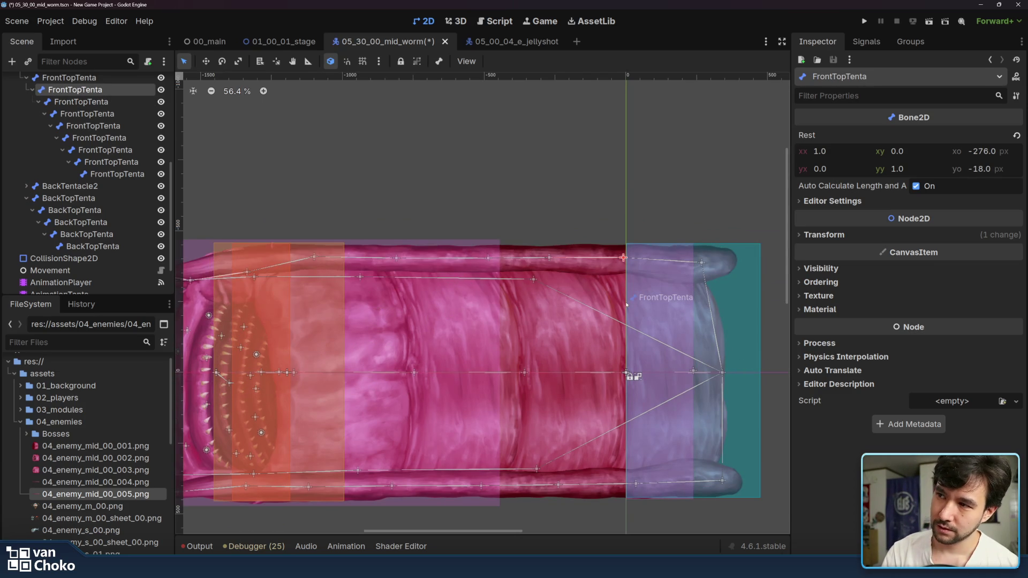
{"action": "left_click_drag", "start_coordinate": [591, 291], "coordinate": [673, 288]}
Step: Pan and zoom the canvas to frame the whole worm at 42.4%
{"action": "scroll", "coordinate": [674, 288], "scroll_direction": "left", "scroll_amount": 4}
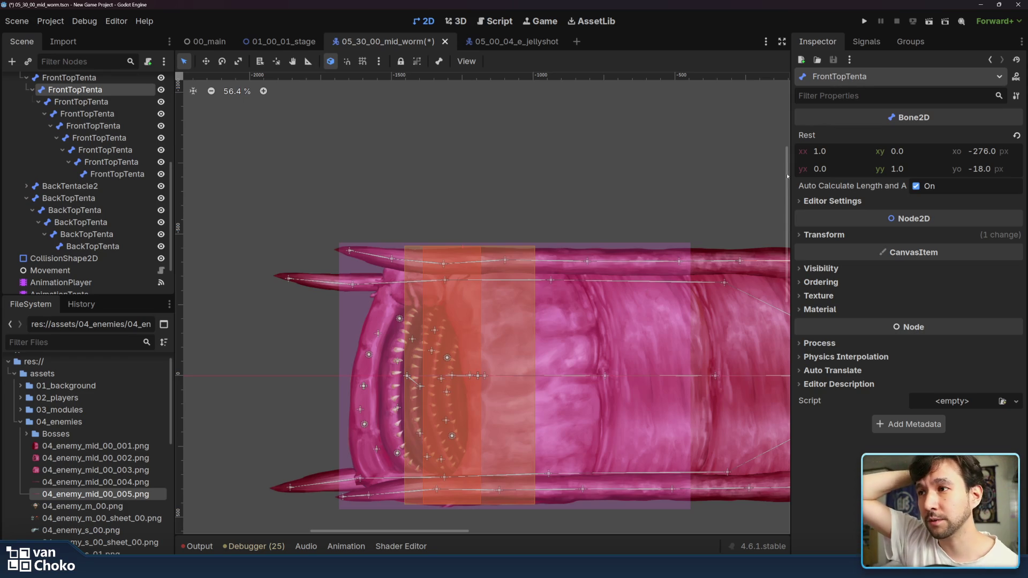
{"action": "scroll", "coordinate": [730, 190], "scroll_direction": "down", "scroll_amount": 3}
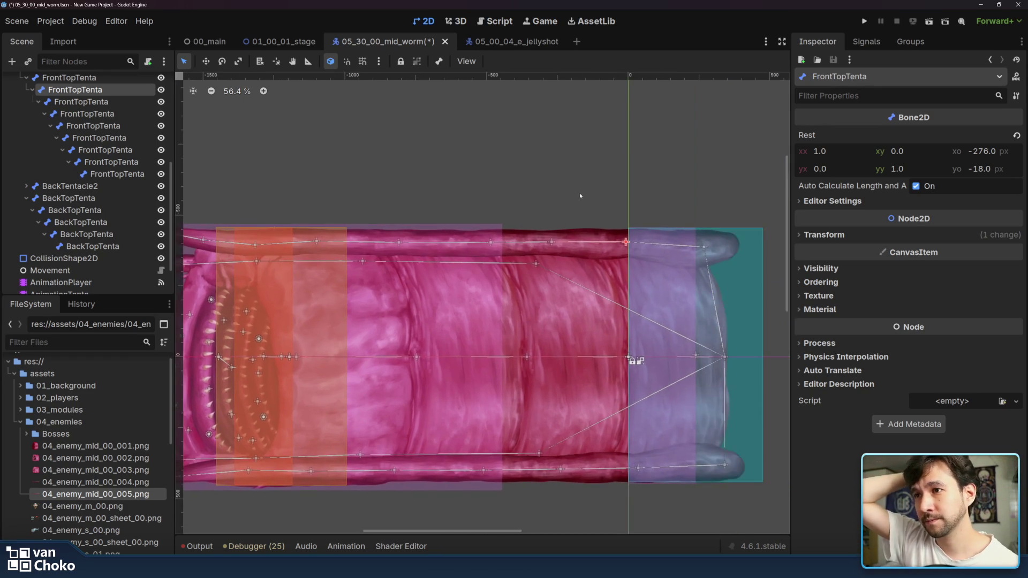
{"action": "left_click_drag", "start_coordinate": [619, 187], "coordinate": [536, 172]}
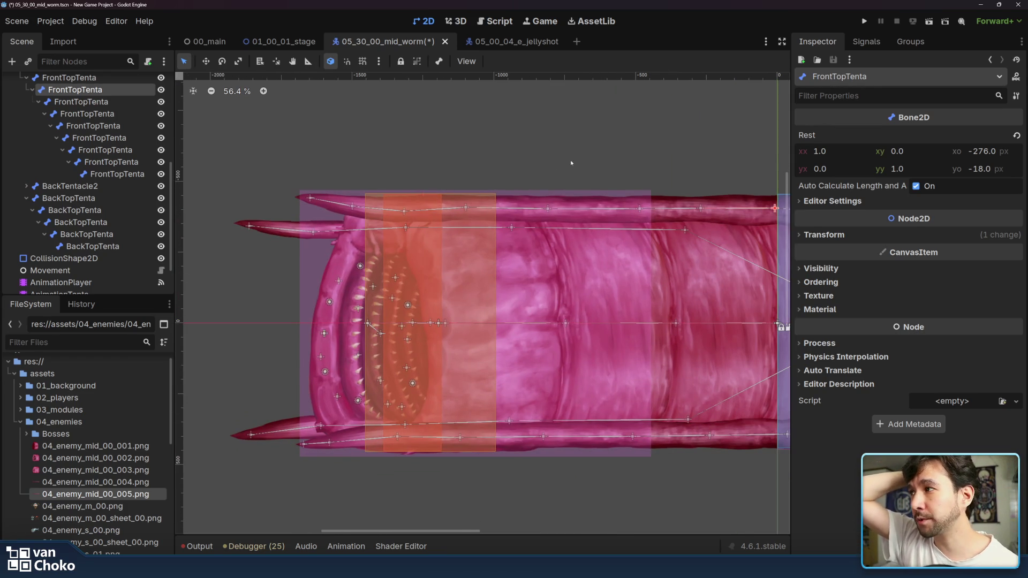
{"action": "scroll", "coordinate": [431, 214], "scroll_direction": "down", "scroll_amount": 5}
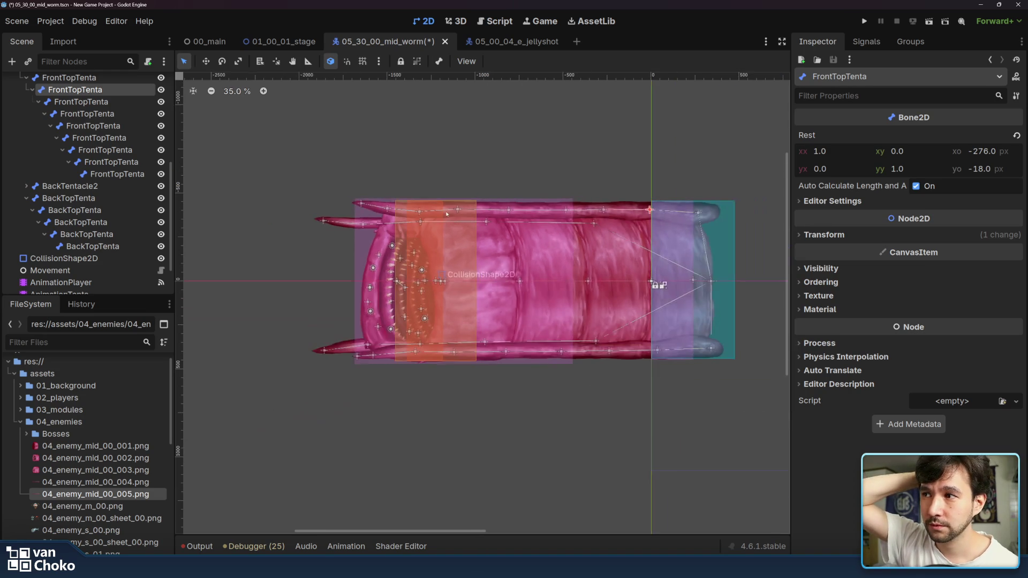
{"action": "scroll", "coordinate": [478, 211], "scroll_direction": "up", "scroll_amount": 2}
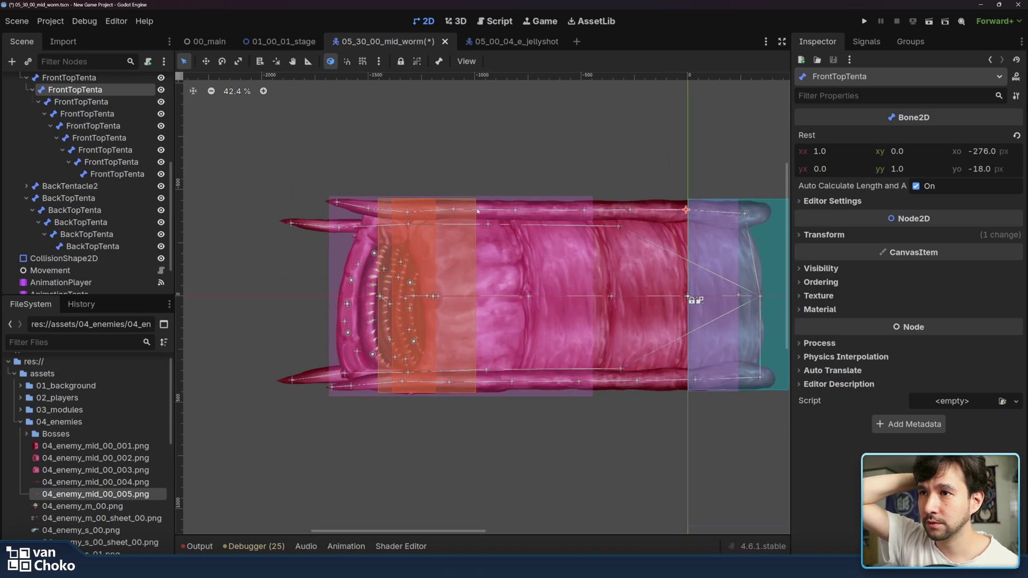
{"action": "left_click_drag", "start_coordinate": [539, 190], "coordinate": [439, 242]}
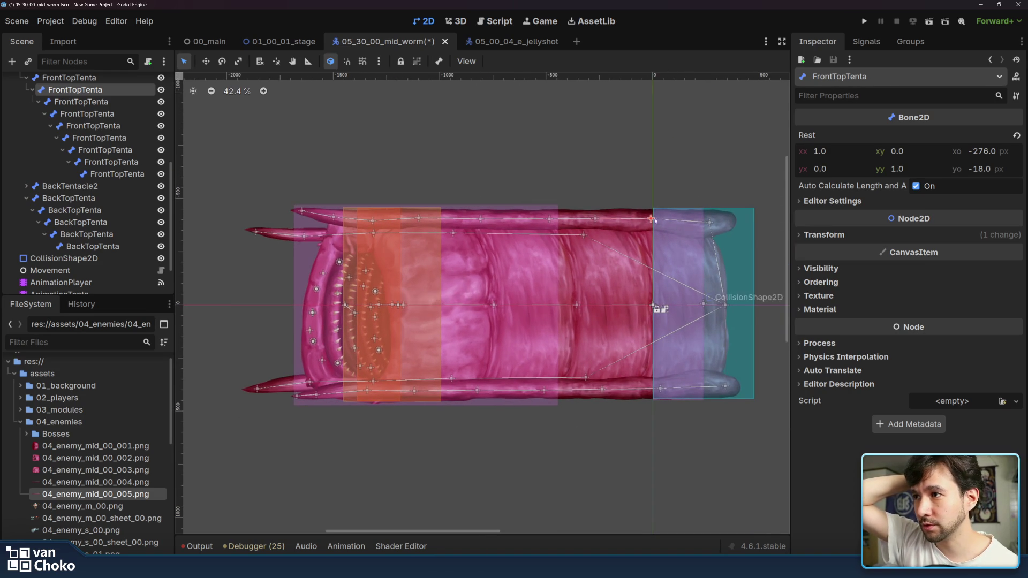
{"action": "left_click", "coordinate": [115, 77]}
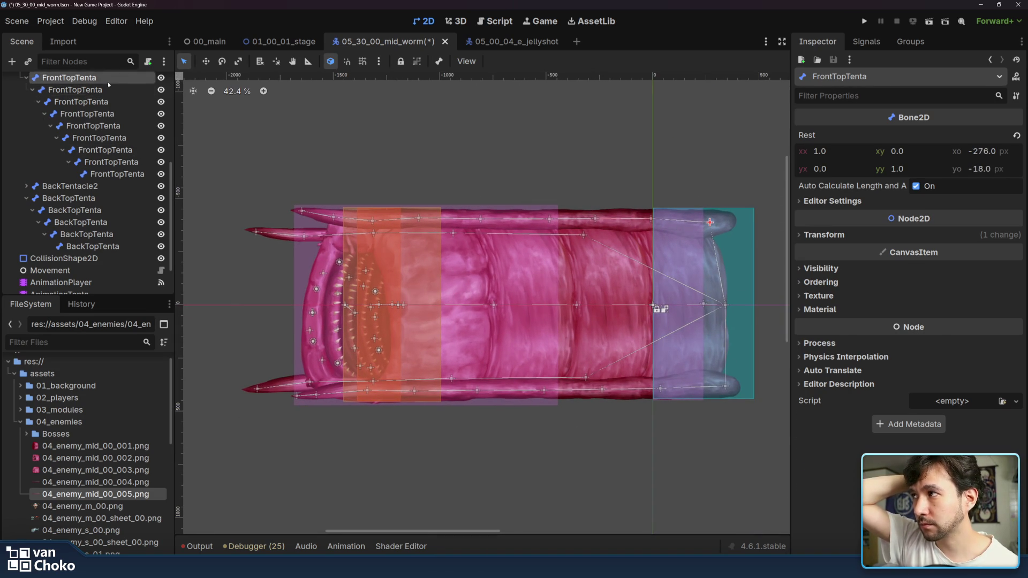
Step: Collapse the FrontTopTenta bone chain and select the BackTopTenta polygon
{"action": "left_click", "coordinate": [106, 145]}
{"action": "left_click", "coordinate": [27, 157]}
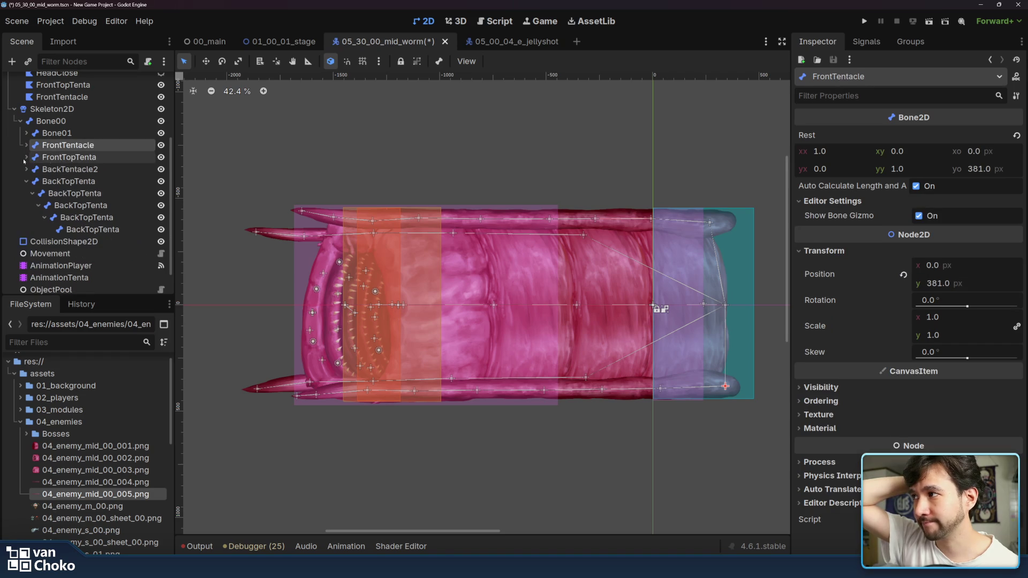
{"action": "left_click", "coordinate": [75, 181]}
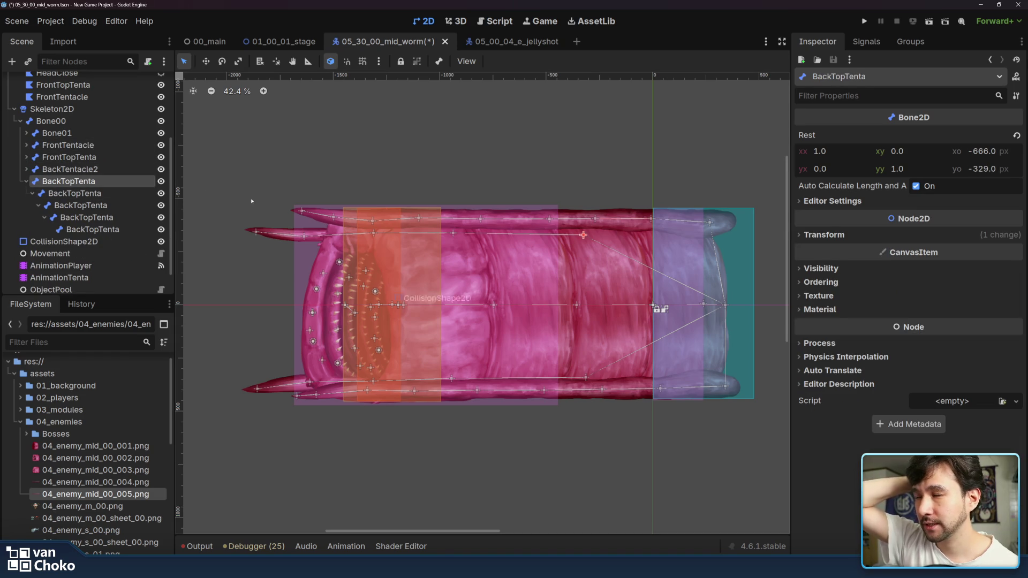
{"action": "scroll", "coordinate": [108, 107], "scroll_direction": "up", "scroll_amount": 5}
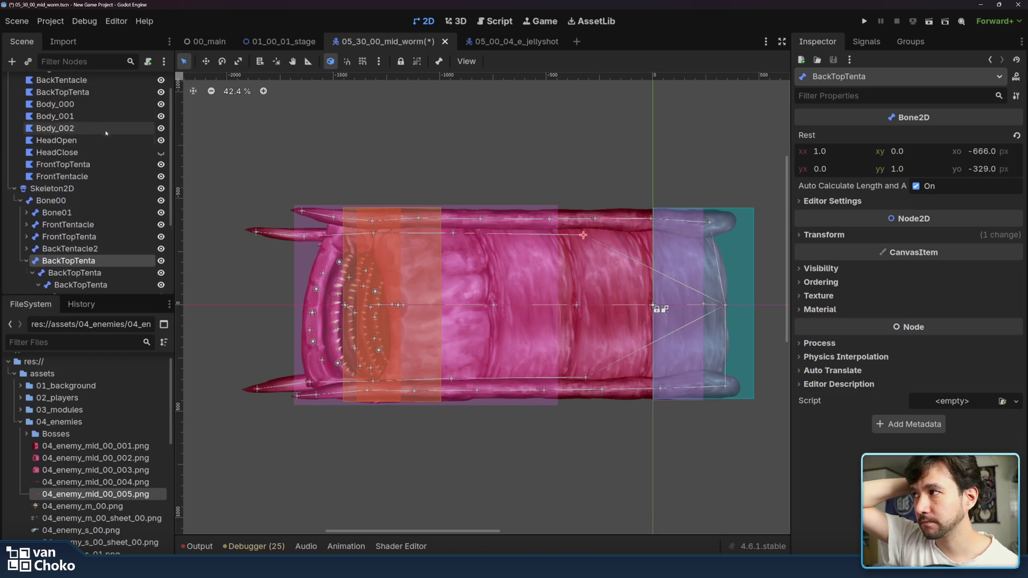
{"action": "left_click", "coordinate": [109, 107]}
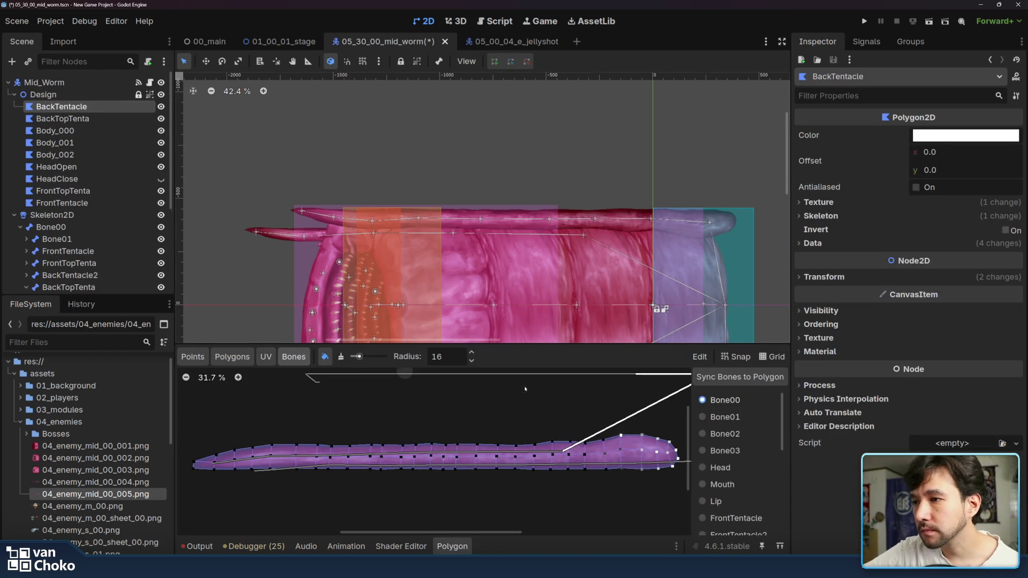
{"action": "scroll", "coordinate": [578, 404], "scroll_direction": "right", "scroll_amount": 2}
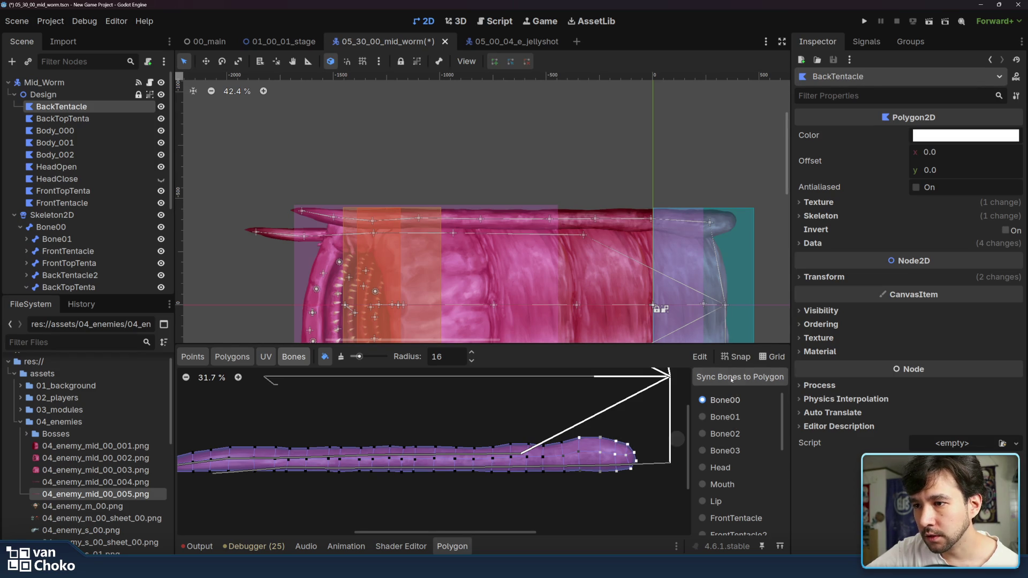
{"action": "key", "text": "Down"}
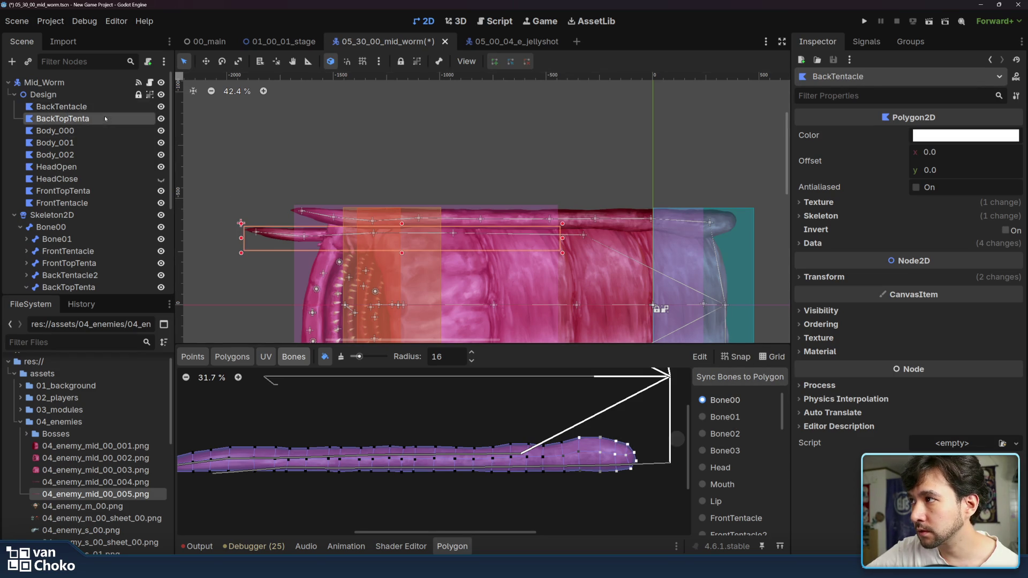
Step: Assign Skeleton2D as the BackTopTenta polygon's skeleton and sync its bones into the polygon
{"action": "left_click", "coordinate": [731, 377]}
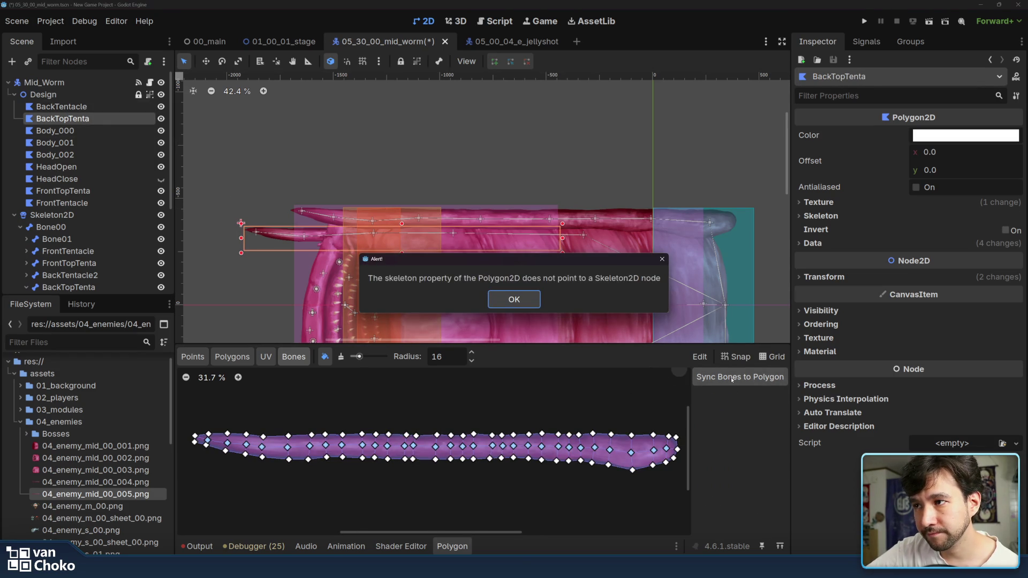
{"action": "left_click", "coordinate": [514, 299]}
{"action": "left_click", "coordinate": [880, 216]}
{"action": "left_click", "coordinate": [952, 231]}
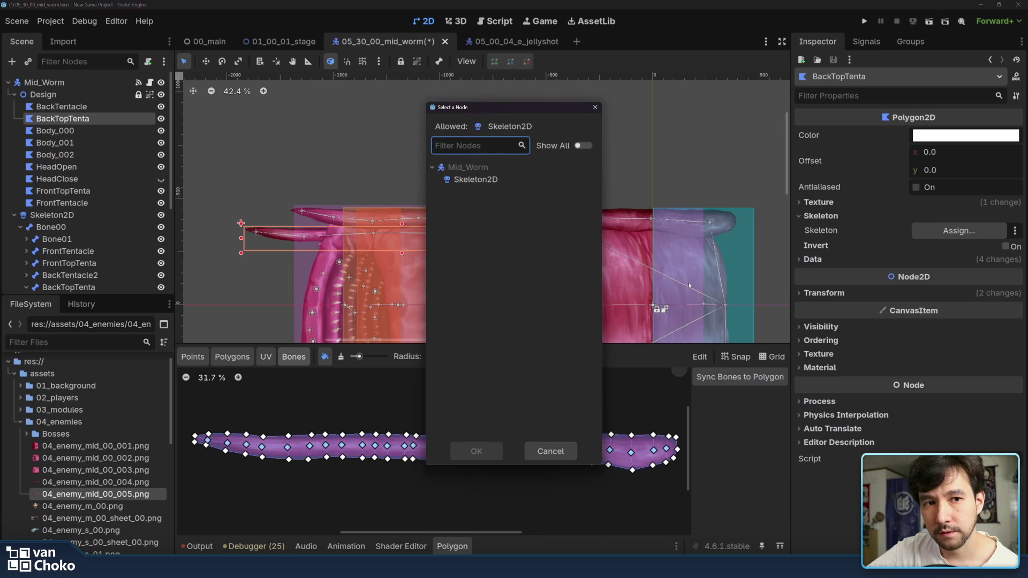
{"action": "left_click", "coordinate": [540, 182]}
{"action": "left_click", "coordinate": [476, 451]}
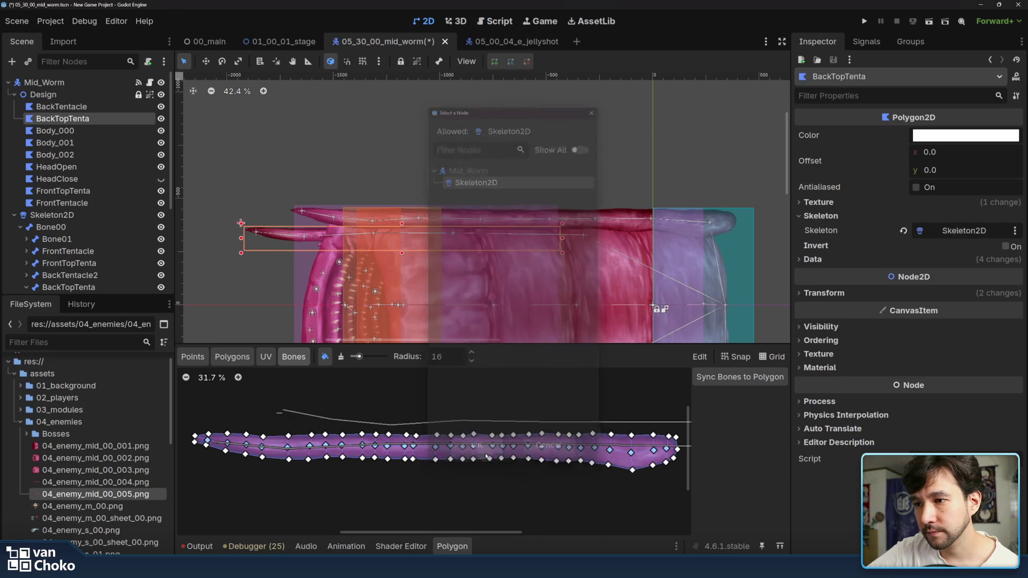
{"action": "left_click", "coordinate": [740, 378]}
Step: Paint Bone00 weight on the tentacle's right tip and the first BackTopTenta bone's weight along the tail
{"action": "left_click_drag", "start_coordinate": [682, 433], "coordinate": [620, 426]}
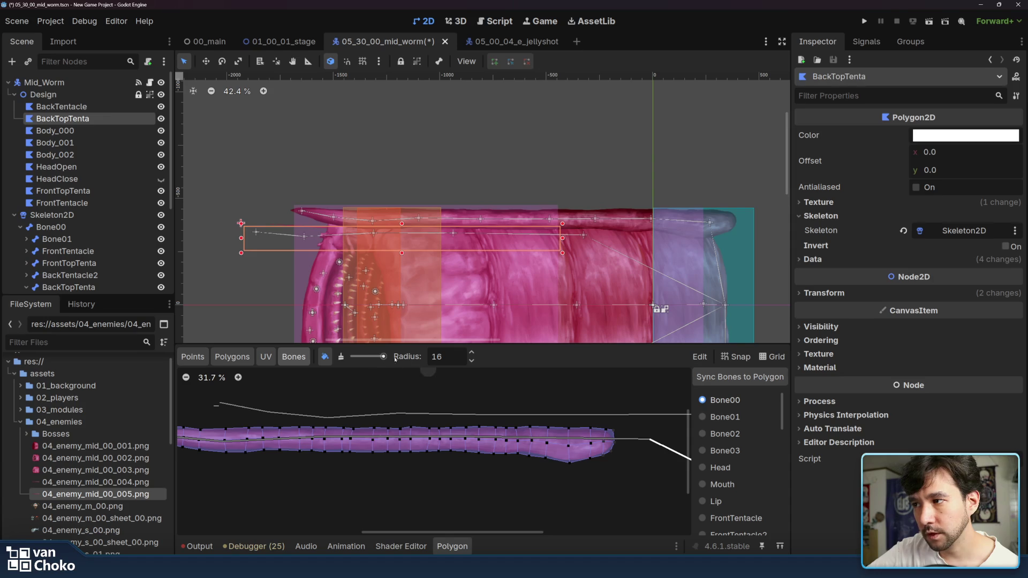
{"action": "mouse_move", "coordinate": [606, 464]}
{"action": "left_mouse_down"}
{"action": "mouse_move", "coordinate": [623, 429]}
{"action": "mouse_move", "coordinate": [588, 481]}
{"action": "mouse_move", "coordinate": [573, 400]}
{"action": "left_mouse_up"}
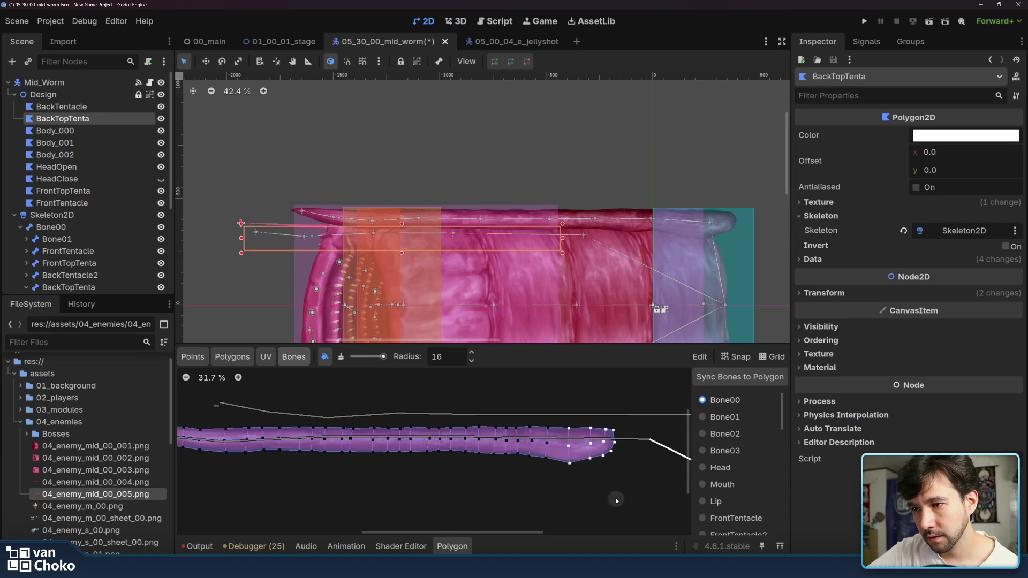
{"action": "scroll", "coordinate": [741, 471], "scroll_direction": "down", "scroll_amount": 3}
{"action": "left_click", "coordinate": [741, 468]}
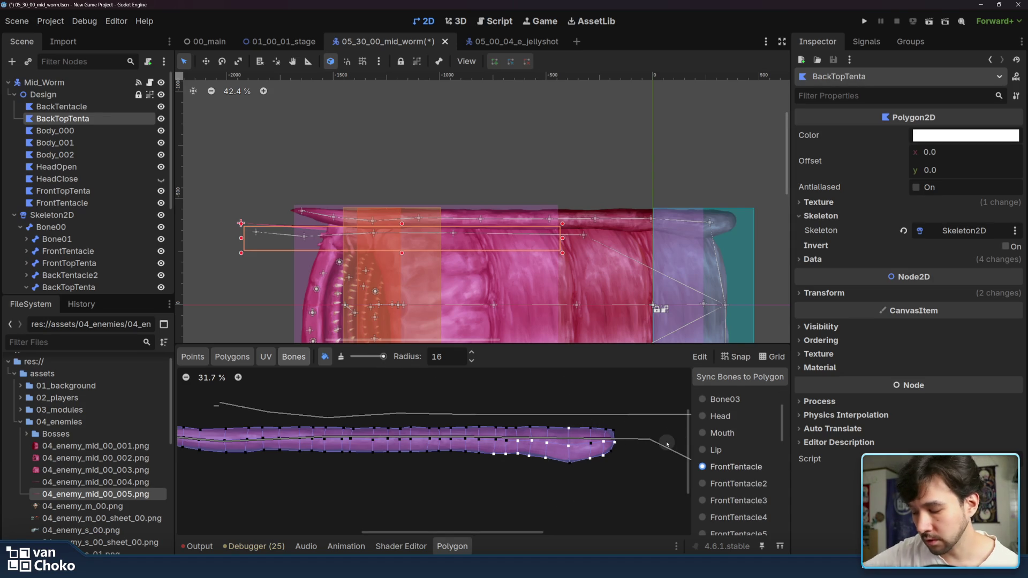
{"action": "scroll", "coordinate": [737, 453], "scroll_direction": "down", "scroll_amount": 5}
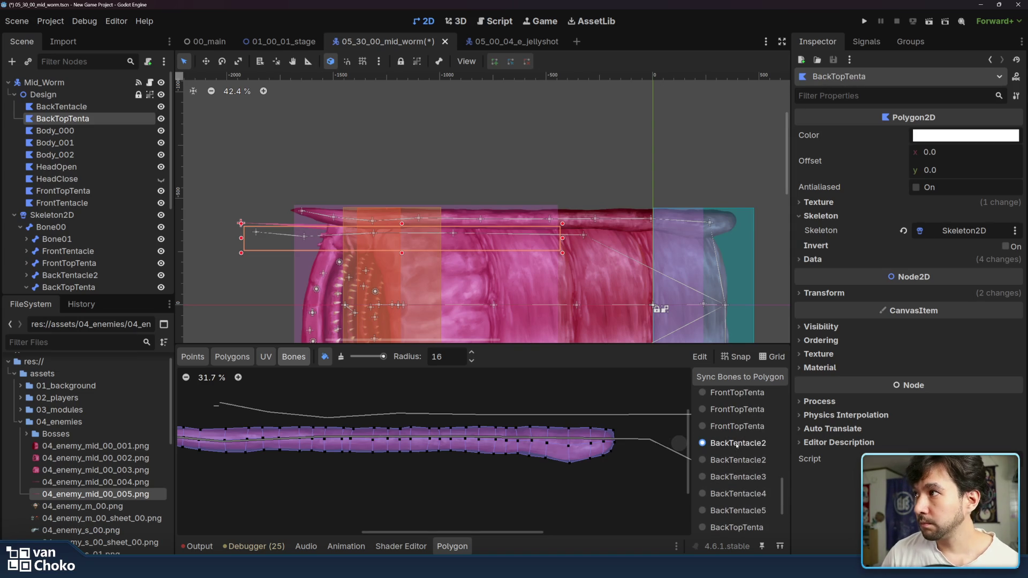
{"action": "scroll", "coordinate": [736, 446], "scroll_direction": "down", "scroll_amount": 4}
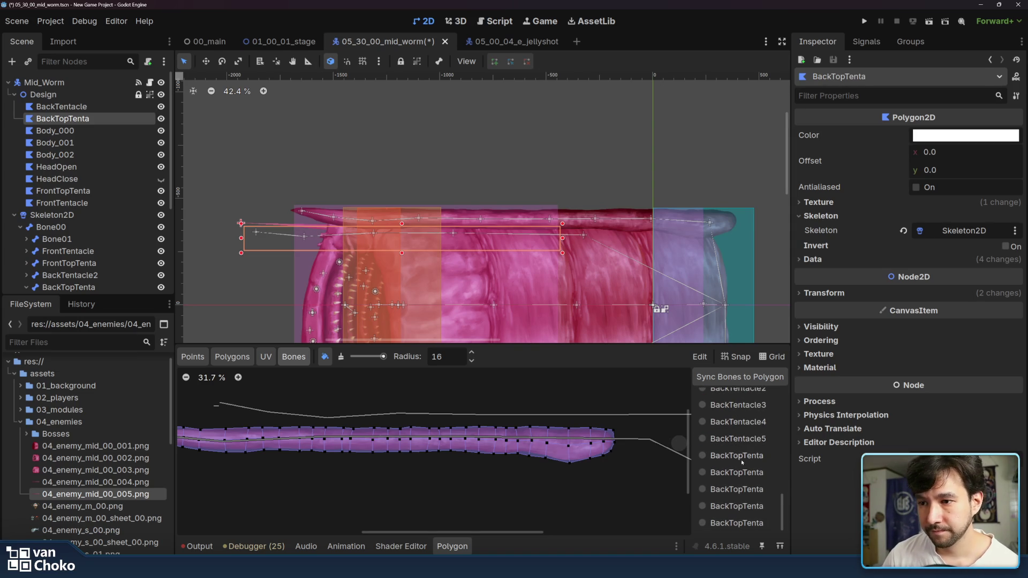
{"action": "left_click", "coordinate": [740, 458]}
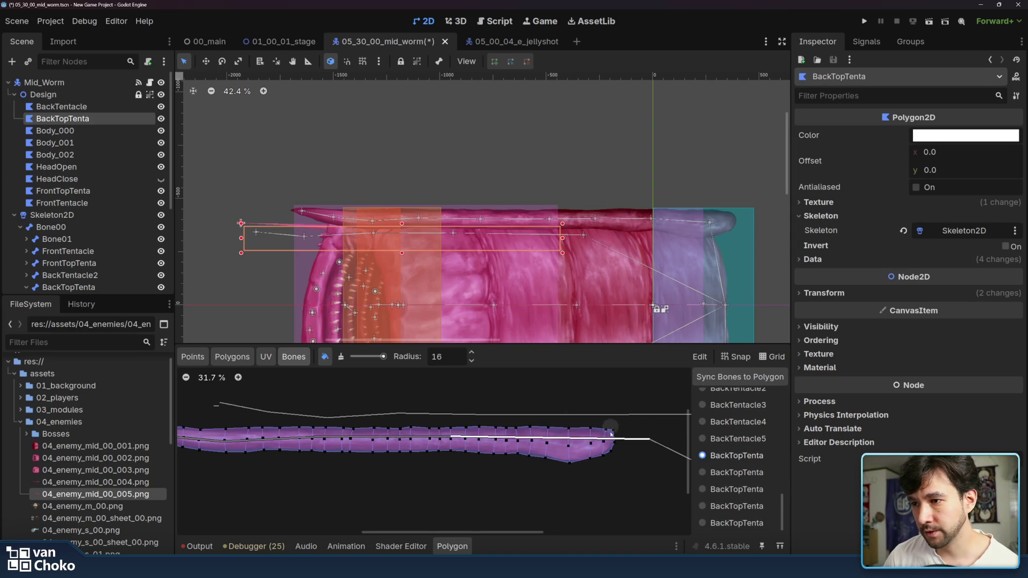
{"action": "mouse_move", "coordinate": [609, 465]}
{"action": "left_mouse_down"}
{"action": "mouse_move", "coordinate": [561, 450]}
{"action": "mouse_move", "coordinate": [541, 464]}
{"action": "mouse_move", "coordinate": [512, 435]}
{"action": "mouse_move", "coordinate": [521, 452]}
{"action": "mouse_move", "coordinate": [494, 446]}
{"action": "mouse_move", "coordinate": [546, 428]}
{"action": "mouse_move", "coordinate": [498, 426]}
{"action": "mouse_move", "coordinate": [476, 453]}
{"action": "mouse_move", "coordinate": [539, 407]}
{"action": "left_mouse_up"}
Step: Paint the second and third BackTopTenta bones' weights on the next tentacle sections
{"action": "left_click", "coordinate": [702, 472]}
{"action": "mouse_move", "coordinate": [423, 431]}
{"action": "left_mouse_down"}
{"action": "mouse_move", "coordinate": [432, 429]}
{"action": "mouse_move", "coordinate": [424, 452]}
{"action": "mouse_move", "coordinate": [456, 433]}
{"action": "mouse_move", "coordinate": [485, 464]}
{"action": "left_mouse_up"}
{"action": "mouse_move", "coordinate": [493, 421]}
{"action": "left_mouse_down"}
{"action": "mouse_move", "coordinate": [401, 445]}
{"action": "mouse_move", "coordinate": [402, 428]}
{"action": "mouse_move", "coordinate": [373, 464]}
{"action": "left_mouse_up"}
{"action": "left_click", "coordinate": [734, 489]}
{"action": "left_click", "coordinate": [319, 427]}
{"action": "mouse_move", "coordinate": [298, 433]}
{"action": "left_mouse_down"}
{"action": "mouse_move", "coordinate": [383, 440]}
{"action": "mouse_move", "coordinate": [299, 455]}
{"action": "mouse_move", "coordinate": [274, 448]}
{"action": "left_mouse_up"}
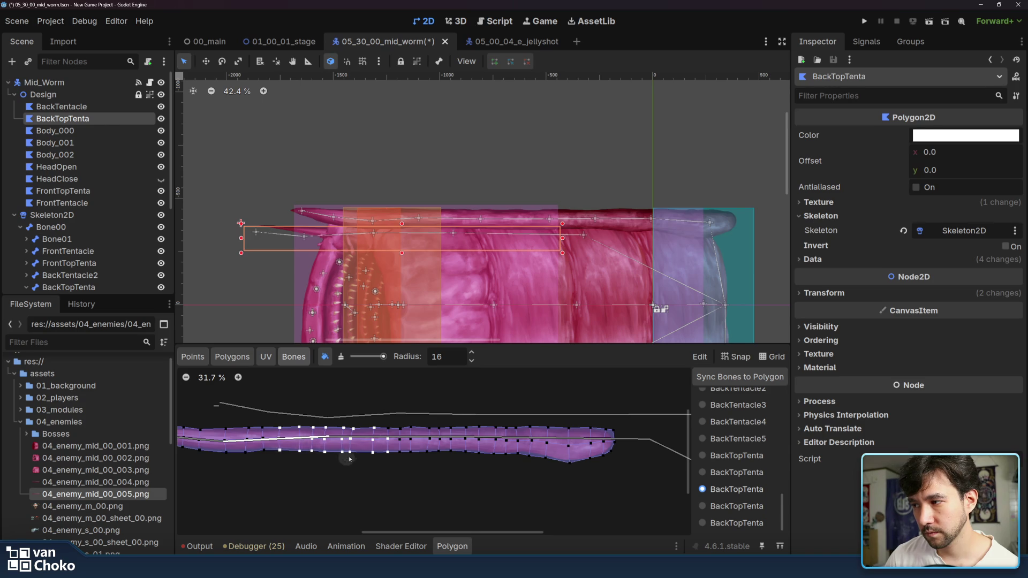
{"action": "scroll", "coordinate": [346, 459], "scroll_direction": "left", "scroll_amount": 3}
{"action": "left_click", "coordinate": [717, 507]}
Step: Paint the fourth and last BackTopTenta bones' weights out to the tentacle's left end
{"action": "mouse_move", "coordinate": [398, 429]}
{"action": "left_mouse_down"}
{"action": "mouse_move", "coordinate": [420, 447]}
{"action": "mouse_move", "coordinate": [408, 444]}
{"action": "left_mouse_up"}
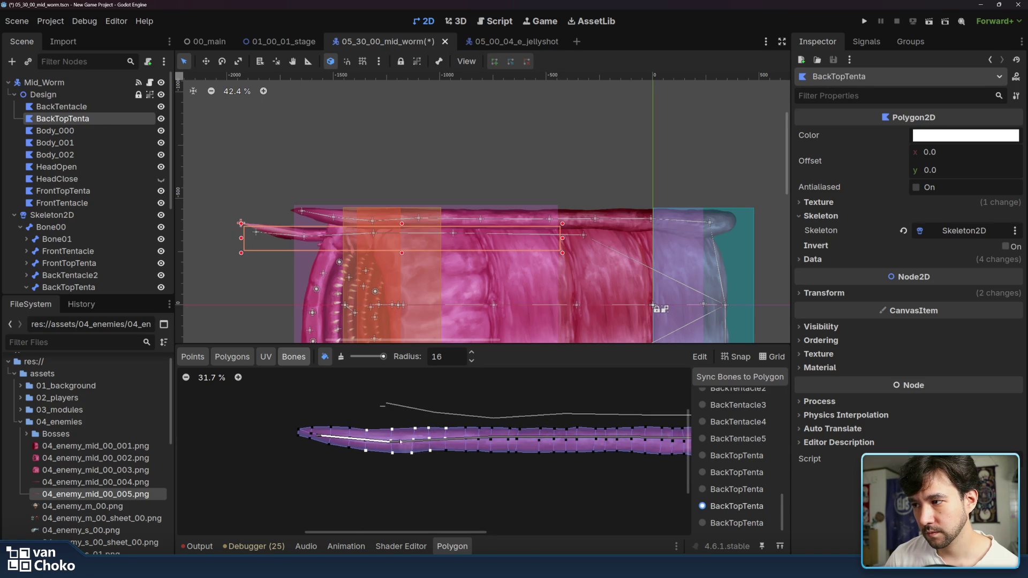
{"action": "left_click", "coordinate": [717, 523]}
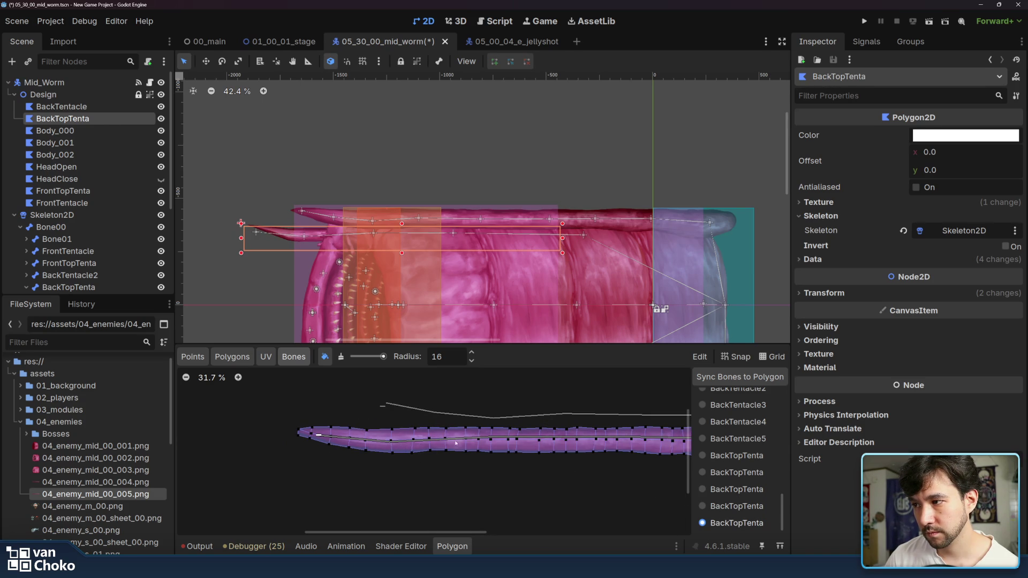
{"action": "mouse_move", "coordinate": [298, 424]}
{"action": "left_mouse_down"}
{"action": "mouse_move", "coordinate": [356, 450]}
{"action": "mouse_move", "coordinate": [350, 428]}
{"action": "mouse_move", "coordinate": [332, 425]}
{"action": "left_mouse_up"}
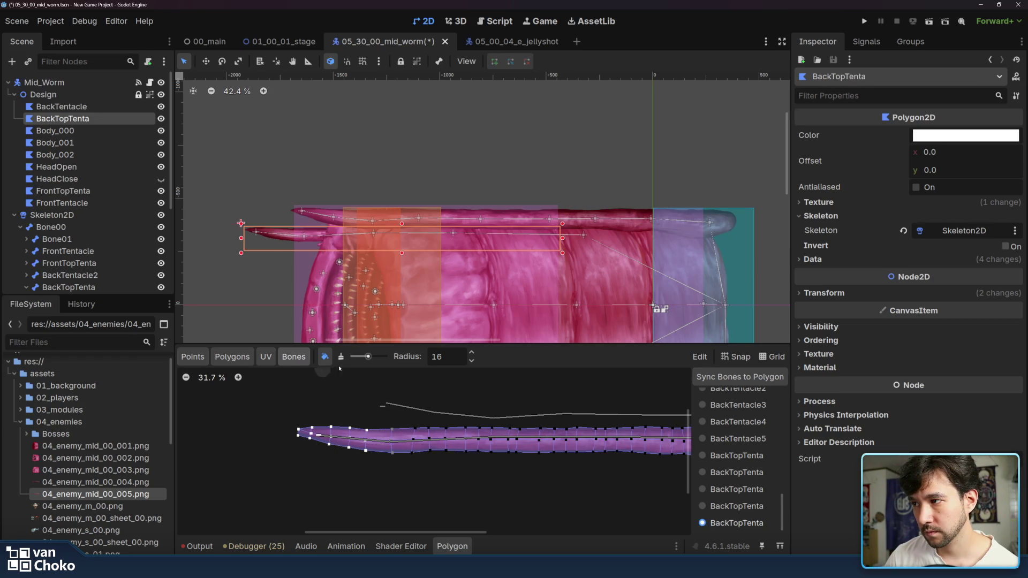
Step: Lower the weight brush strength and review the later BackTopTenta bones' painted weights
{"action": "left_click", "coordinate": [341, 356]}
{"action": "left_click", "coordinate": [362, 357]}
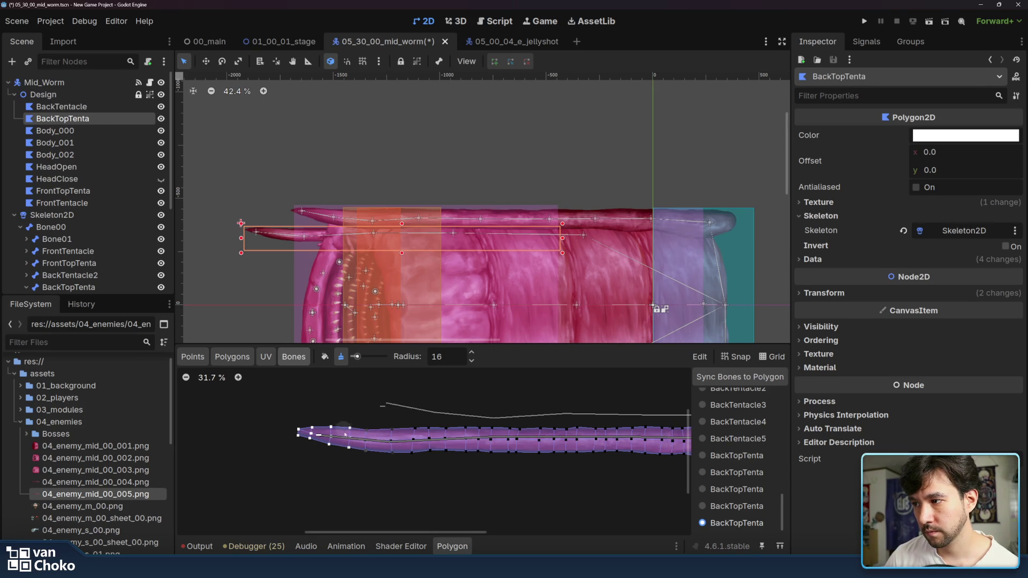
{"action": "left_click", "coordinate": [756, 505]}
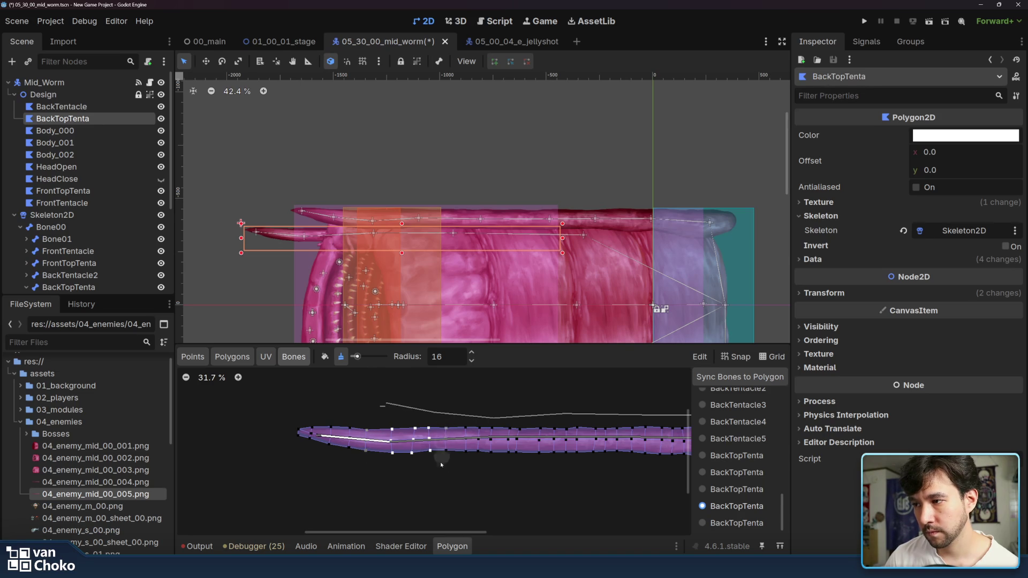
{"action": "left_click", "coordinate": [325, 357]}
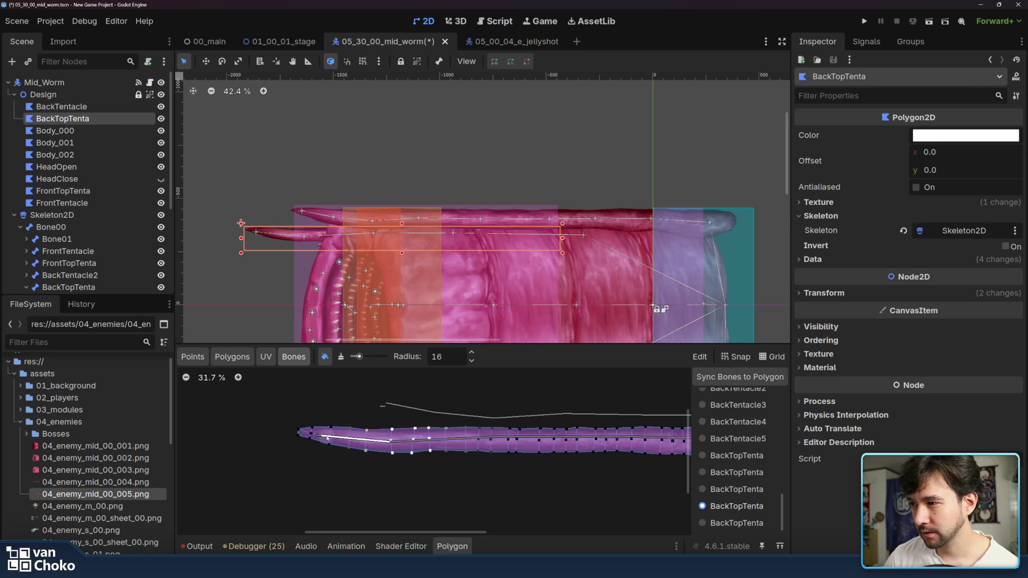
{"action": "left_click", "coordinate": [759, 527]}
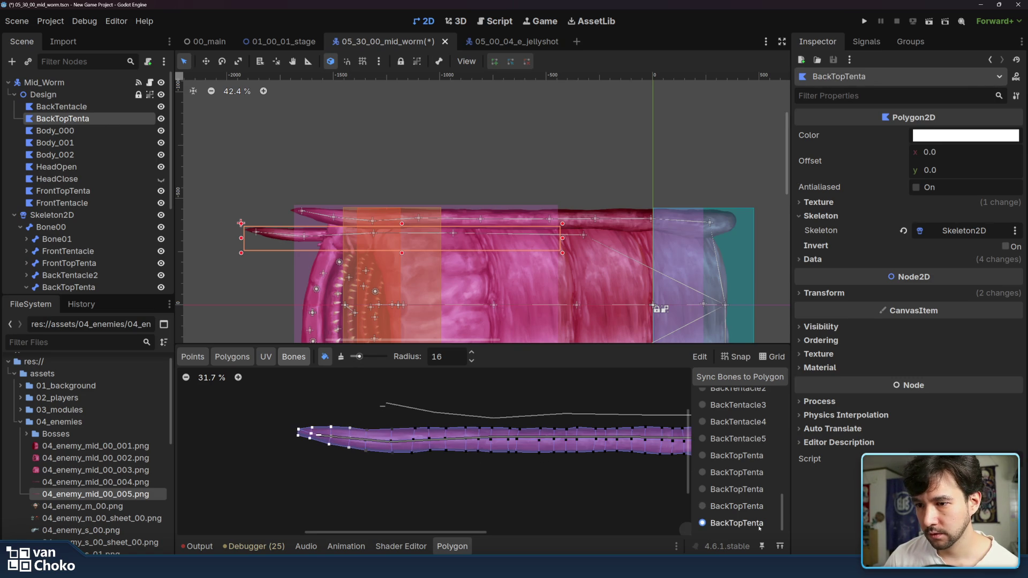
{"action": "left_click", "coordinate": [737, 488]}
{"action": "scroll", "coordinate": [466, 441], "scroll_direction": "right", "scroll_amount": 2}
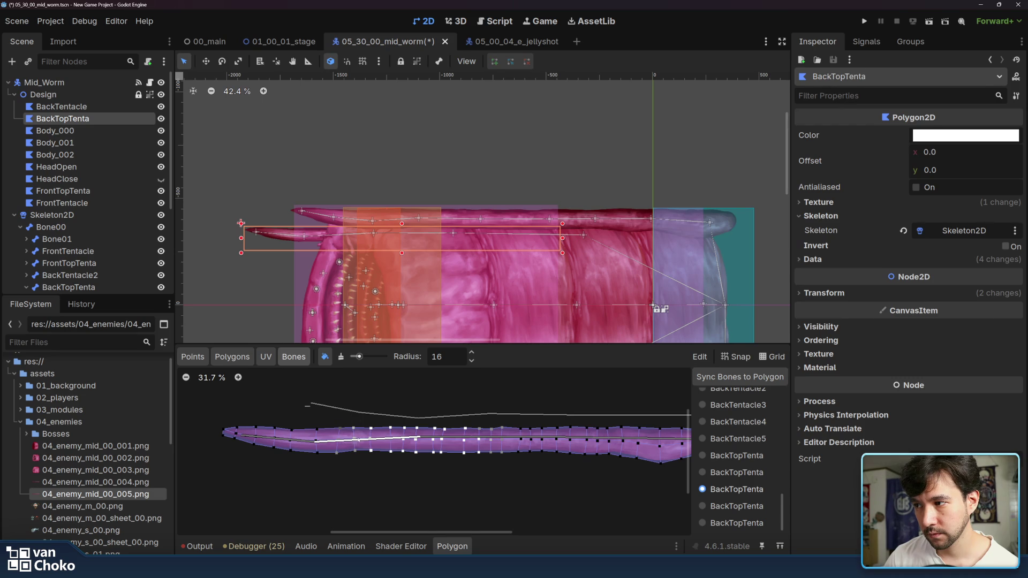
Step: Erase stray weight from the second BackTopTenta bone and paint a little onto nearby vertices
{"action": "left_click", "coordinate": [341, 356]}
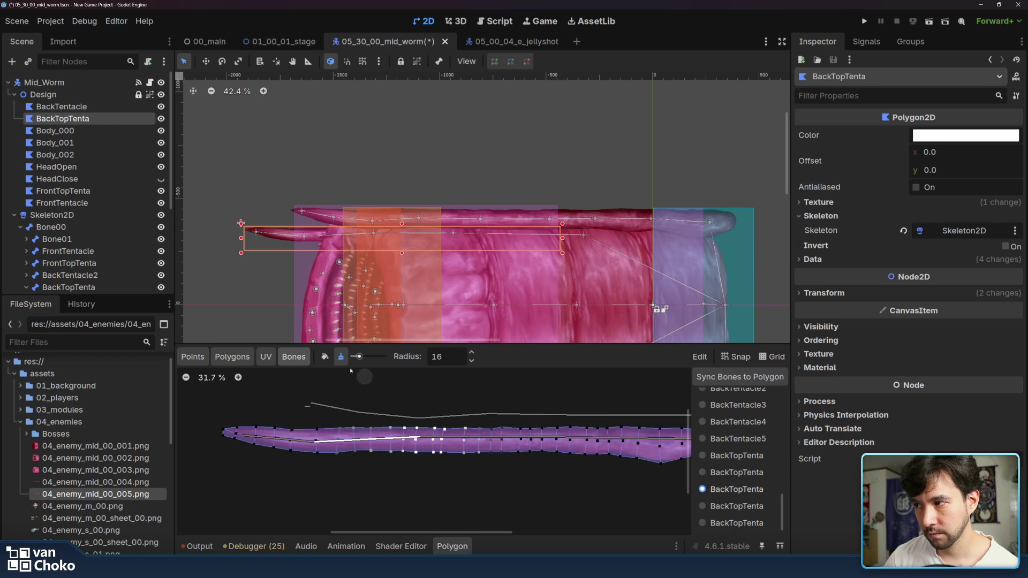
{"action": "left_click", "coordinate": [324, 356]}
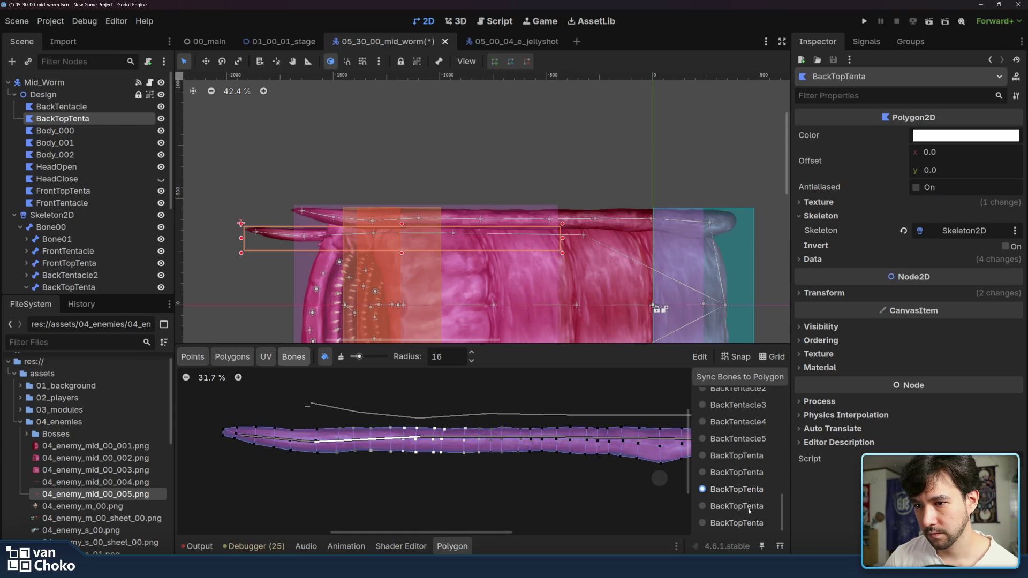
{"action": "left_click", "coordinate": [744, 473]}
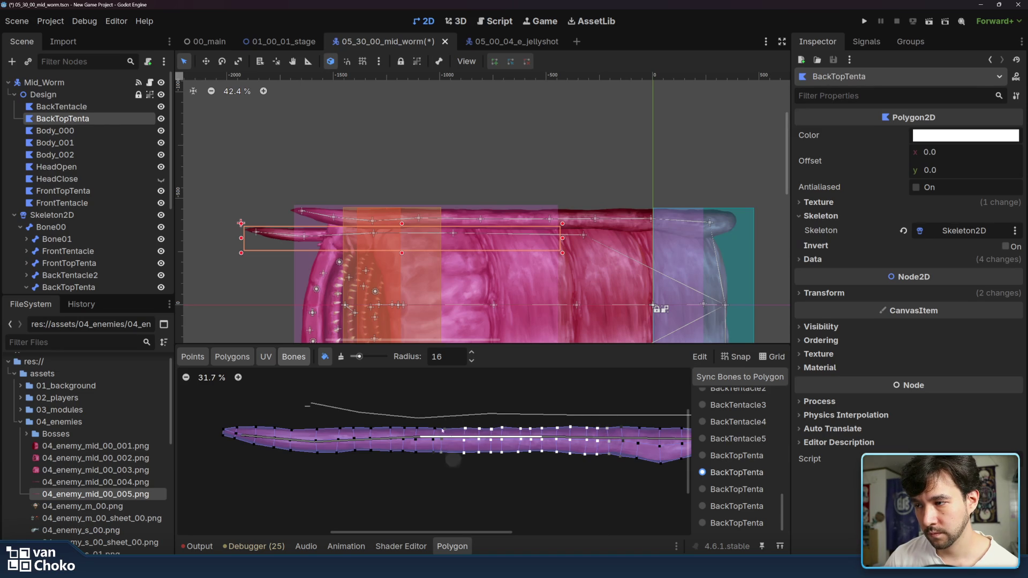
{"action": "left_click", "coordinate": [341, 356]}
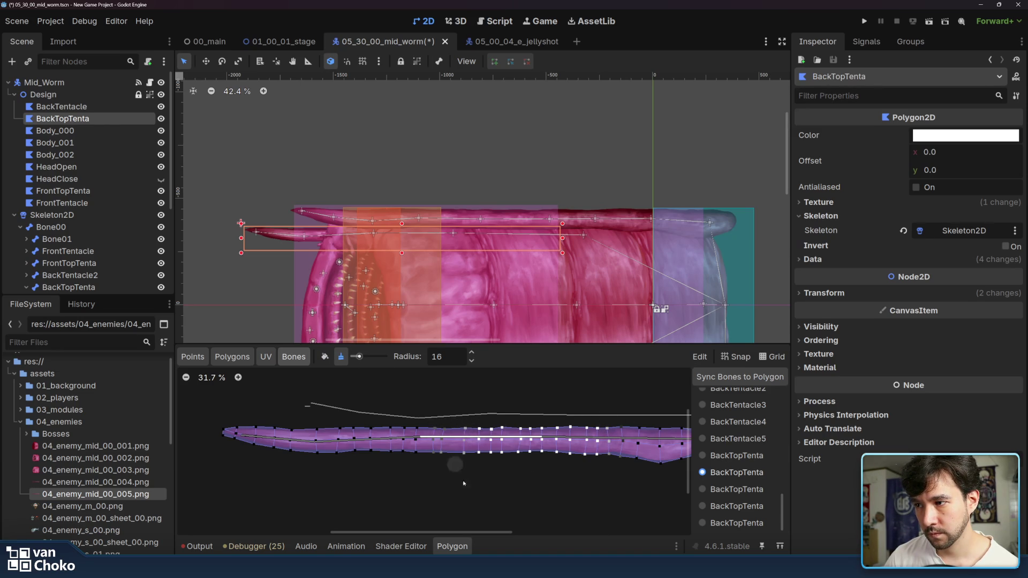
{"action": "left_click_drag", "start_coordinate": [606, 449], "coordinate": [587, 428]}
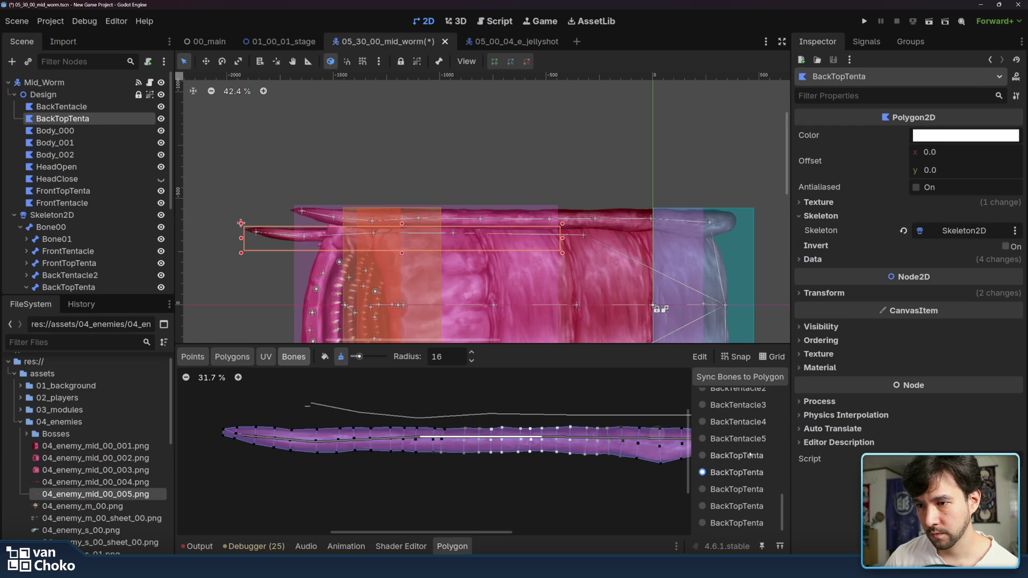
{"action": "scroll", "coordinate": [581, 422], "scroll_direction": "right", "scroll_amount": 3}
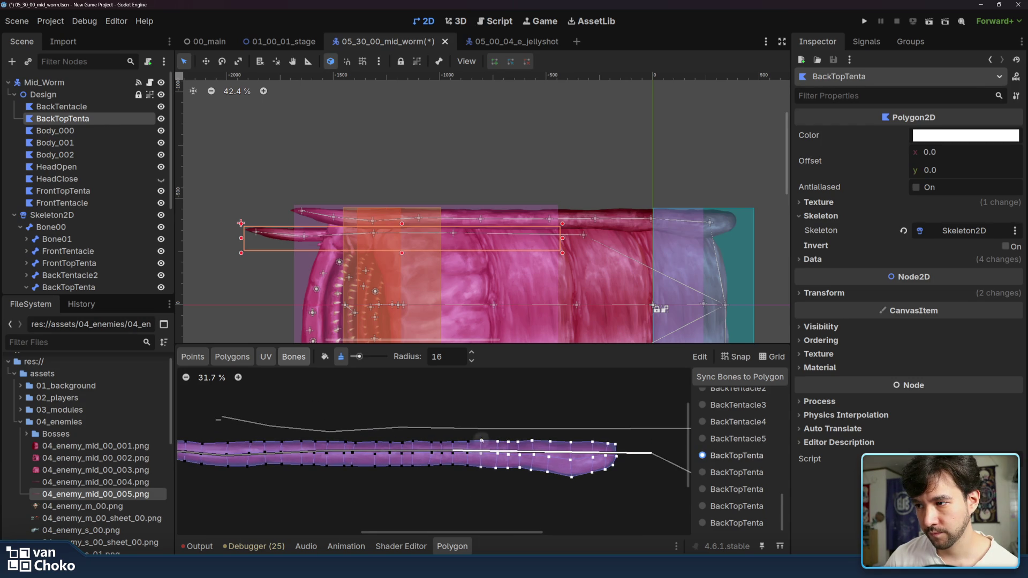
{"action": "left_click", "coordinate": [324, 357]}
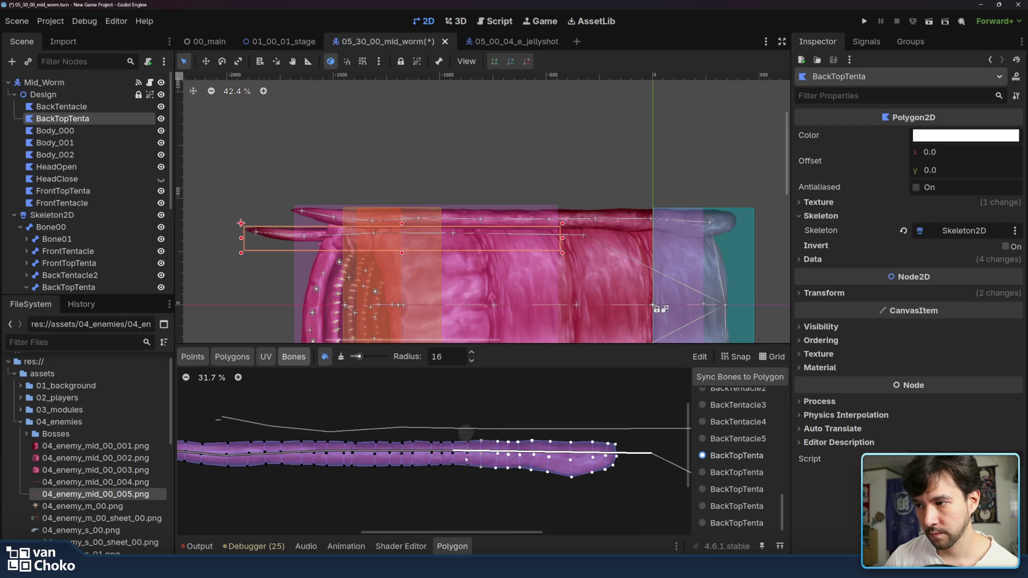
{"action": "mouse_move", "coordinate": [447, 436]}
{"action": "left_mouse_down"}
{"action": "mouse_move", "coordinate": [441, 428]}
{"action": "mouse_move", "coordinate": [426, 444]}
{"action": "mouse_move", "coordinate": [425, 469]}
{"action": "mouse_move", "coordinate": [425, 438]}
{"action": "left_mouse_up"}
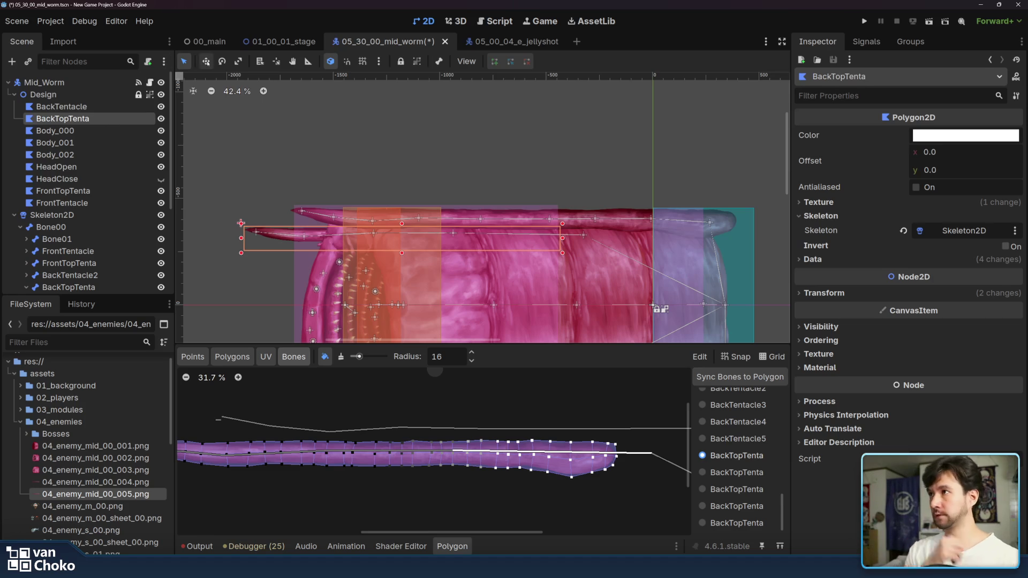
Step: Bend the front and back top tentacle bones in the viewport to test the weights
{"action": "left_click", "coordinate": [652, 218]}
{"action": "mouse_move", "coordinate": [652, 219]}
{"action": "left_mouse_down"}
{"action": "mouse_move", "coordinate": [659, 278]}
{"action": "mouse_move", "coordinate": [666, 182]}
{"action": "mouse_move", "coordinate": [679, 182]}
{"action": "mouse_move", "coordinate": [605, 153]}
{"action": "left_mouse_up"}
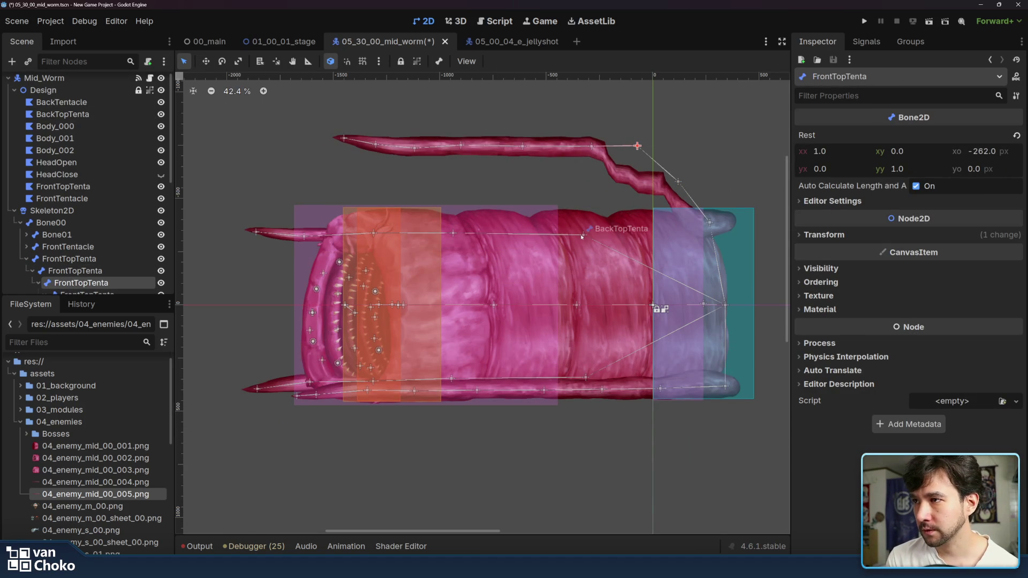
{"action": "left_click_drag", "start_coordinate": [457, 236], "coordinate": [460, 180]}
{"action": "mouse_move", "coordinate": [379, 182]}
{"action": "left_mouse_down"}
{"action": "mouse_move", "coordinate": [364, 160]}
{"action": "mouse_move", "coordinate": [348, 171]}
{"action": "mouse_move", "coordinate": [387, 180]}
{"action": "left_mouse_up"}
{"action": "left_click", "coordinate": [316, 190]}
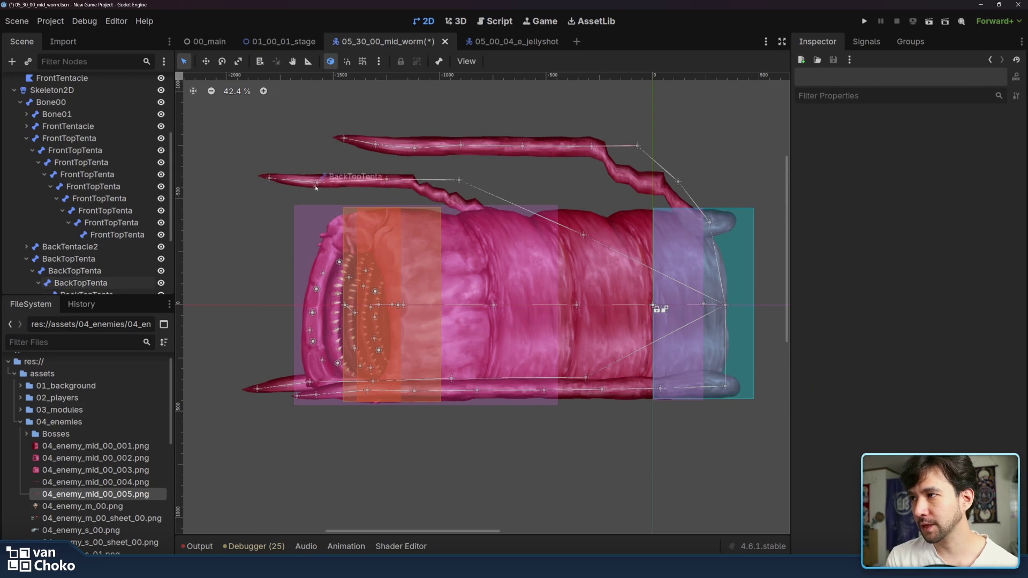
{"action": "mouse_move", "coordinate": [317, 183]}
{"action": "left_mouse_down"}
{"action": "mouse_move", "coordinate": [282, 207]}
{"action": "mouse_move", "coordinate": [289, 173]}
{"action": "left_mouse_up"}
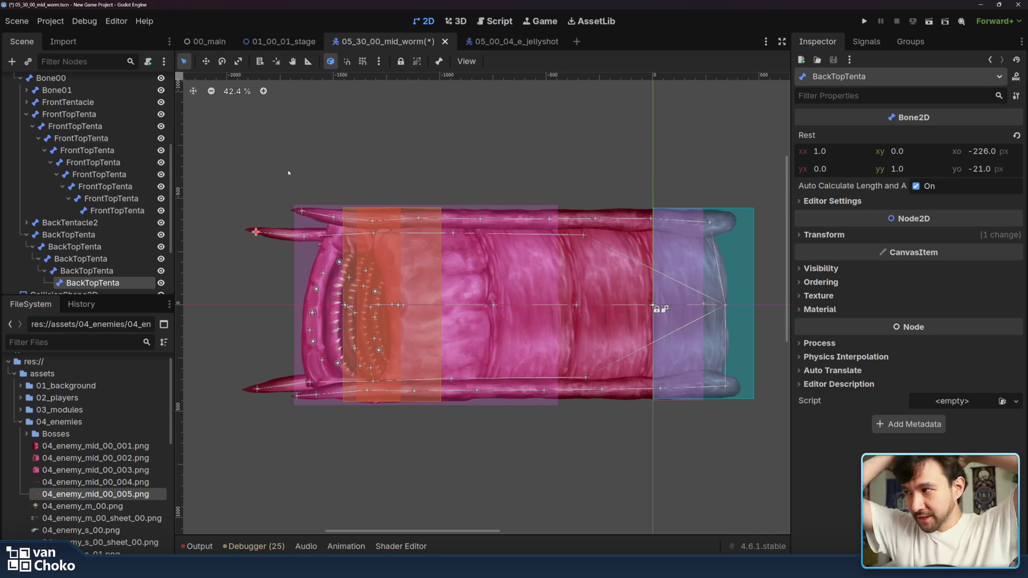
Step: Collapse the FrontTopTenta and BackTopTenta branches and open AnimationTenta's idle animation
{"action": "left_click", "coordinate": [26, 114]}
{"action": "left_click", "coordinate": [26, 150]}
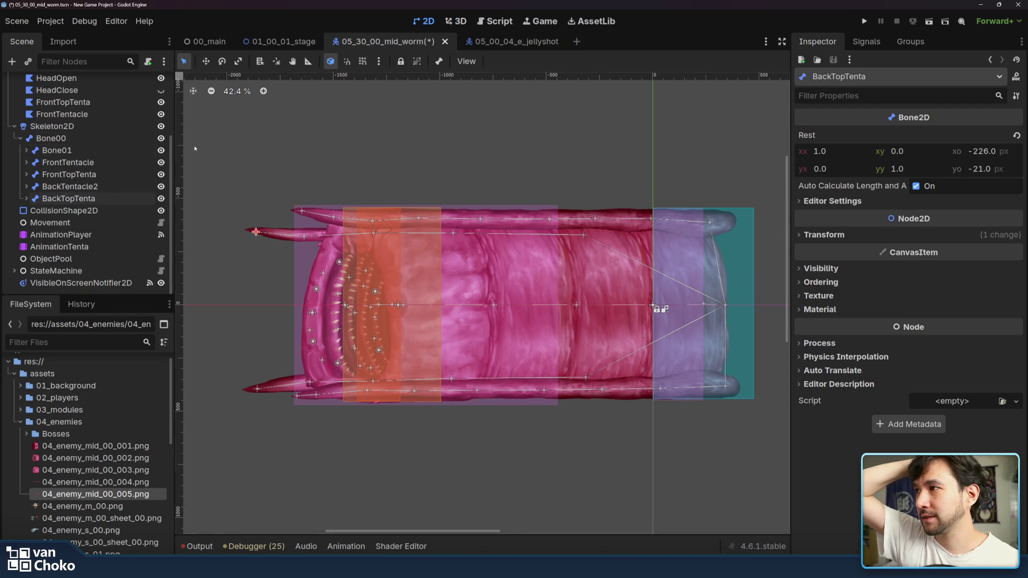
{"action": "left_click", "coordinate": [46, 138]}
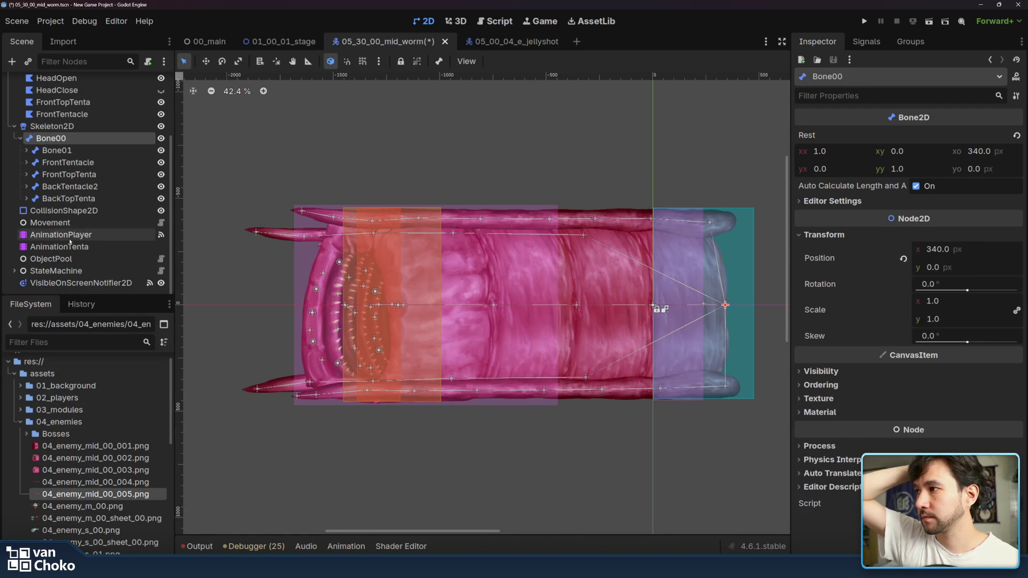
{"action": "left_click", "coordinate": [72, 235]}
{"action": "left_click", "coordinate": [69, 246]}
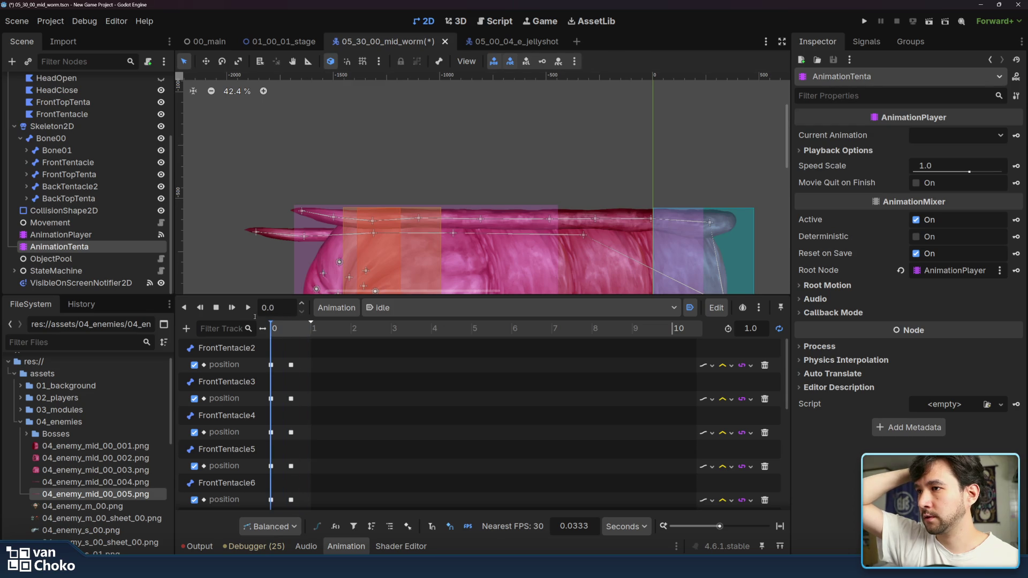
Step: Hide the CollisionShape2D node and select the first FrontTopTenta bone on the worm
{"action": "scroll", "coordinate": [560, 215], "scroll_direction": "down", "scroll_amount": 5}
{"action": "scroll", "coordinate": [563, 218], "scroll_direction": "up", "scroll_amount": 5}
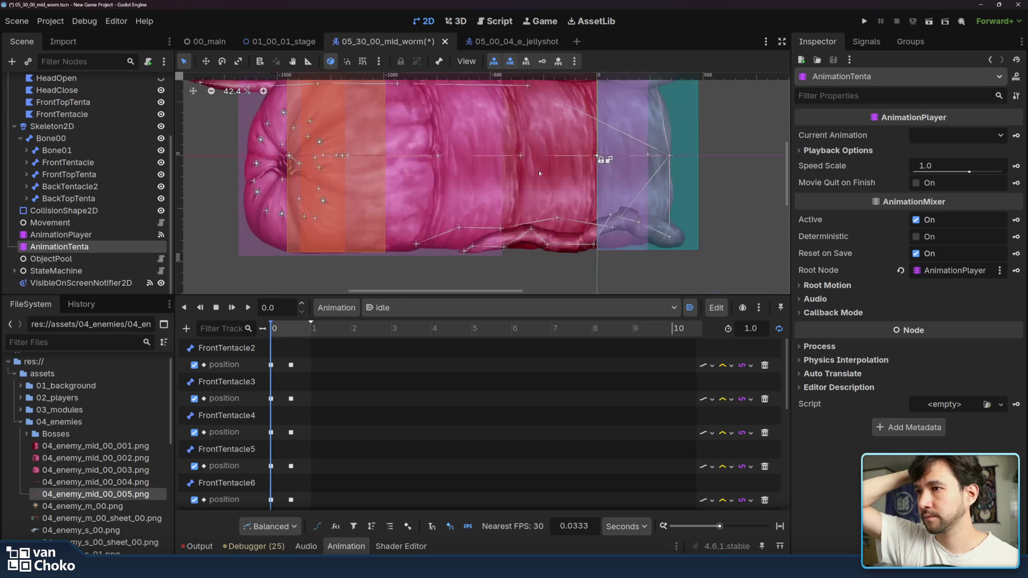
{"action": "left_click_drag", "start_coordinate": [513, 233], "coordinate": [503, 207]}
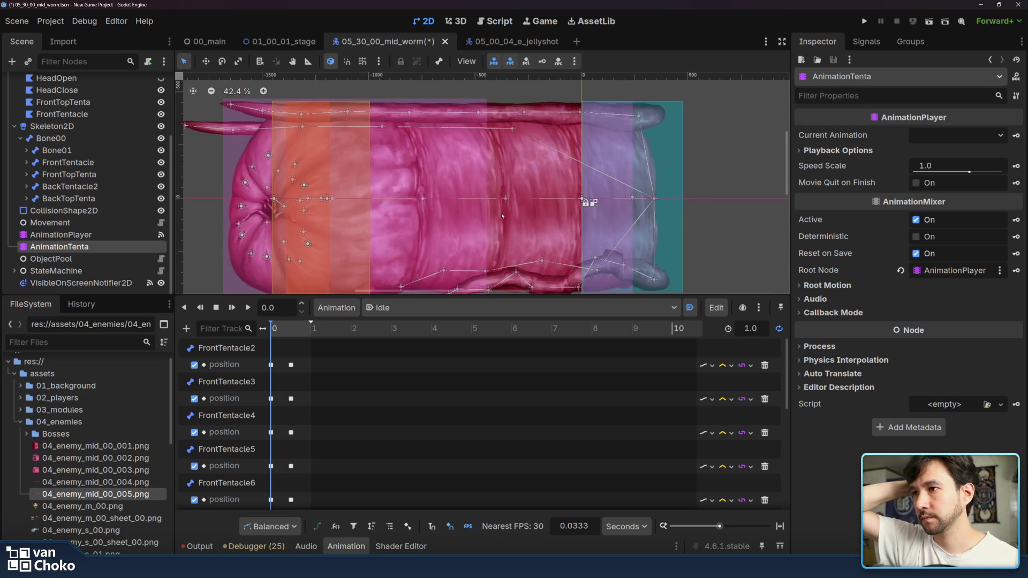
{"action": "left_click", "coordinate": [645, 110]}
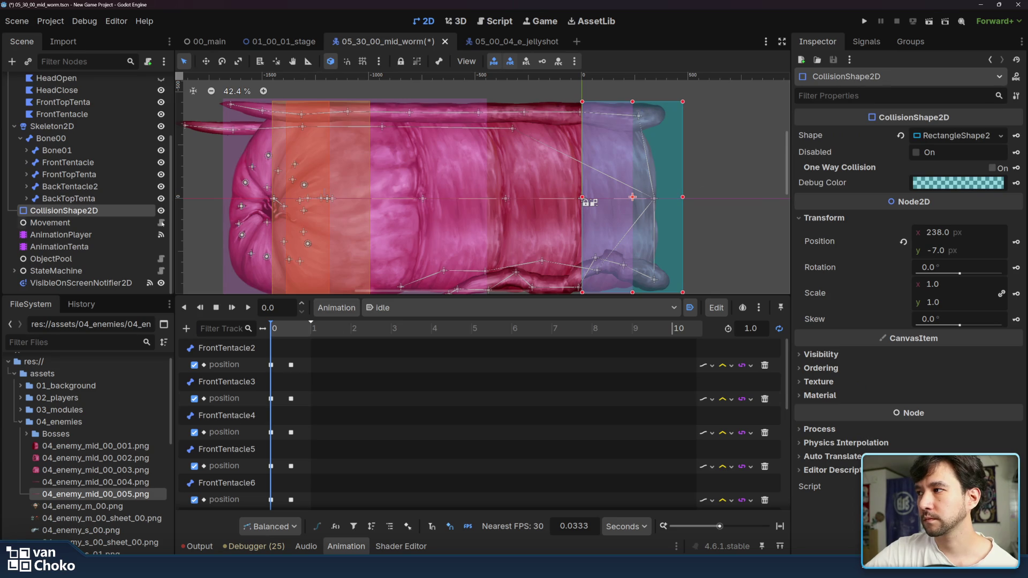
{"action": "left_click", "coordinate": [160, 210]}
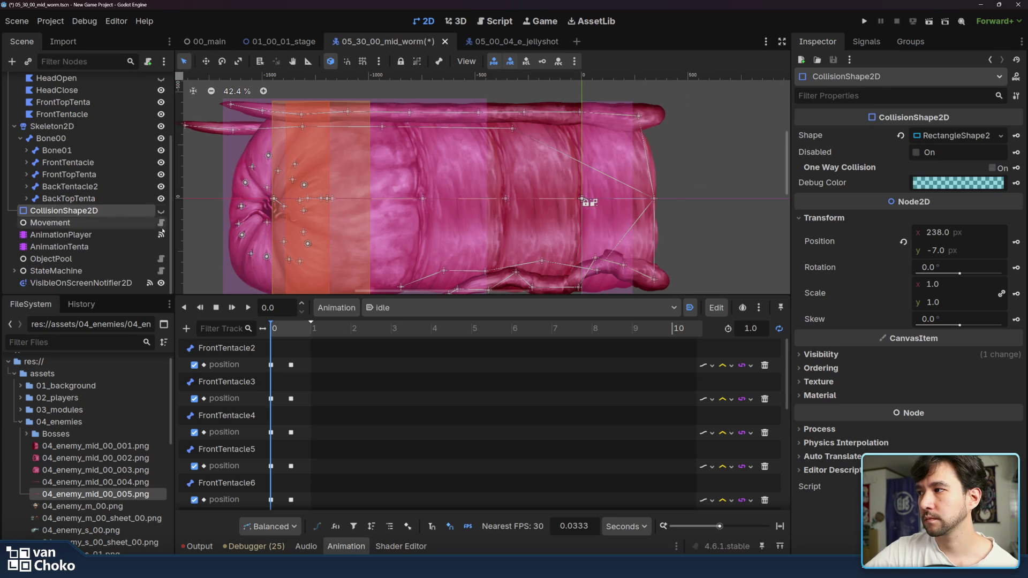
{"action": "left_click", "coordinate": [582, 110]}
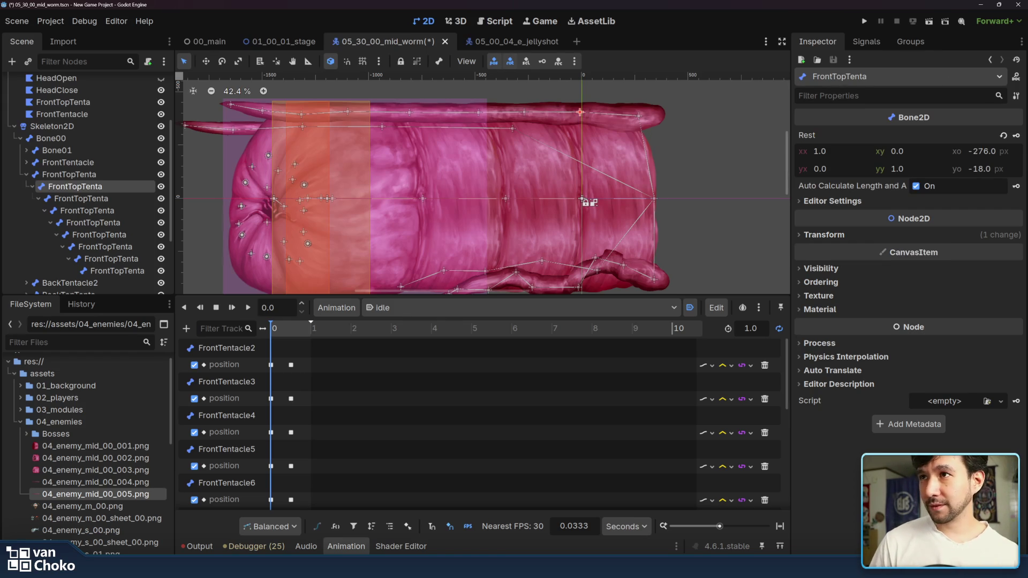
Step: Pose the first four FrontTopTenta bones and key each one's position into the idle animation
{"action": "left_click_drag", "start_coordinate": [579, 112], "coordinate": [614, 131]}
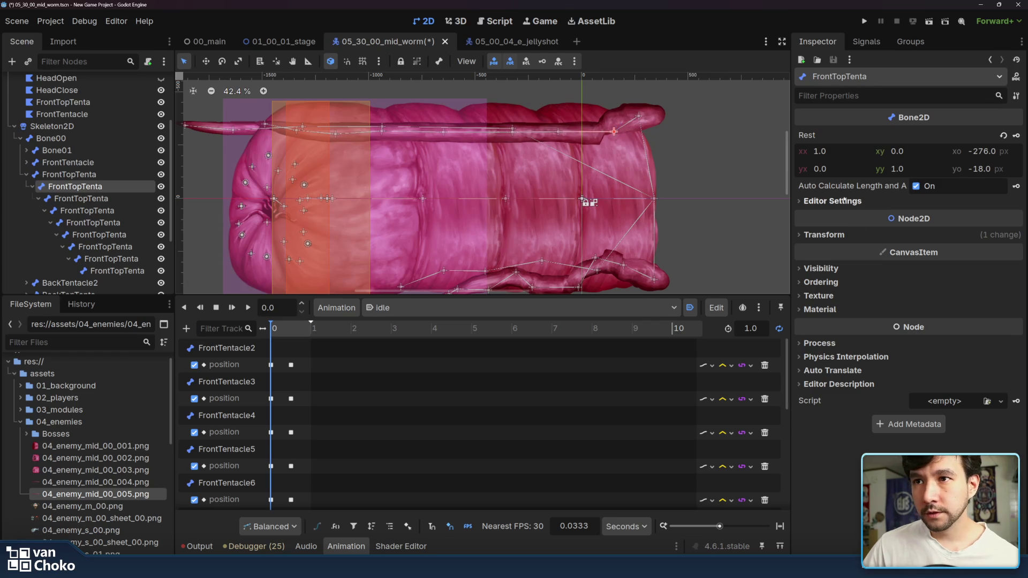
{"action": "left_click", "coordinate": [861, 235]}
{"action": "left_click", "coordinate": [1015, 258]}
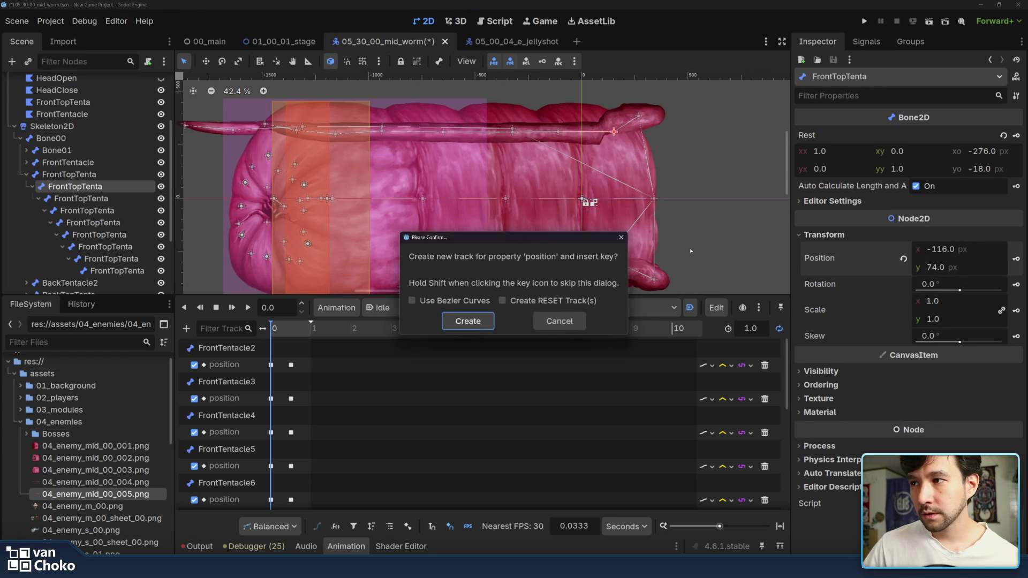
{"action": "left_click", "coordinate": [467, 322]}
{"action": "left_click_drag", "start_coordinate": [550, 134], "coordinate": [584, 125]}
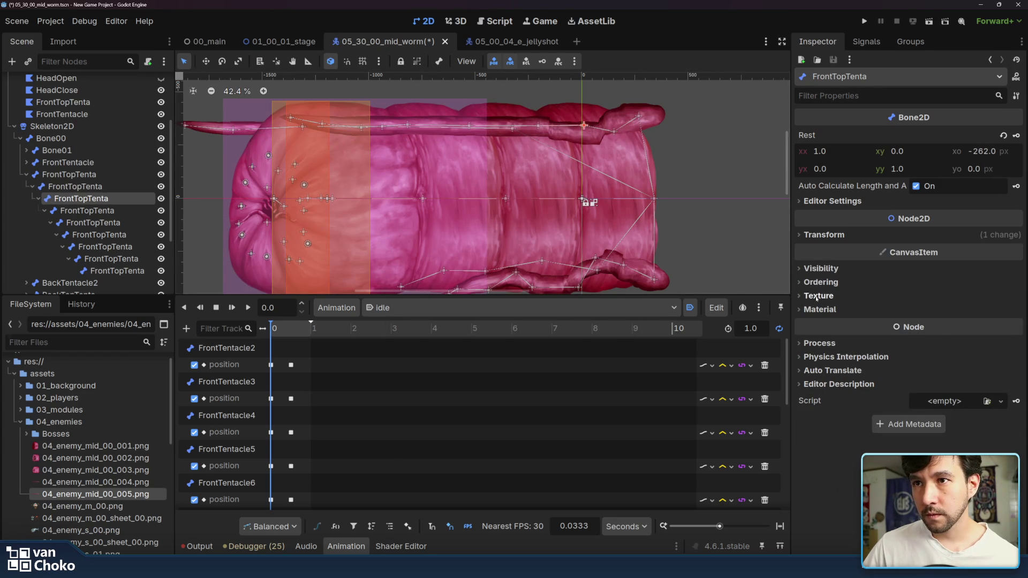
{"action": "left_click", "coordinate": [878, 235]}
{"action": "left_click", "coordinate": [1015, 258]}
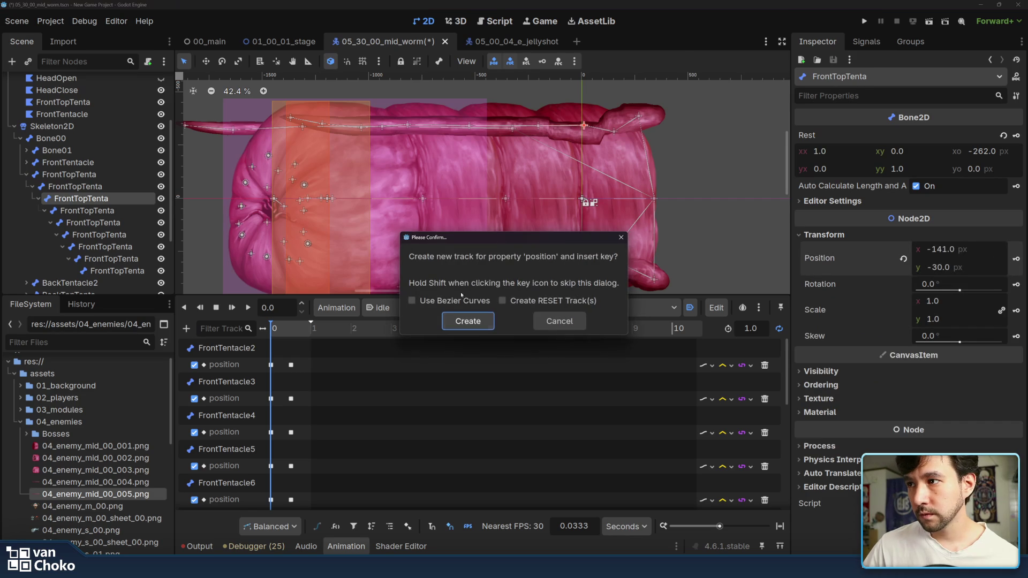
{"action": "left_click", "coordinate": [468, 323]}
{"action": "left_click_drag", "start_coordinate": [538, 126], "coordinate": [557, 115]}
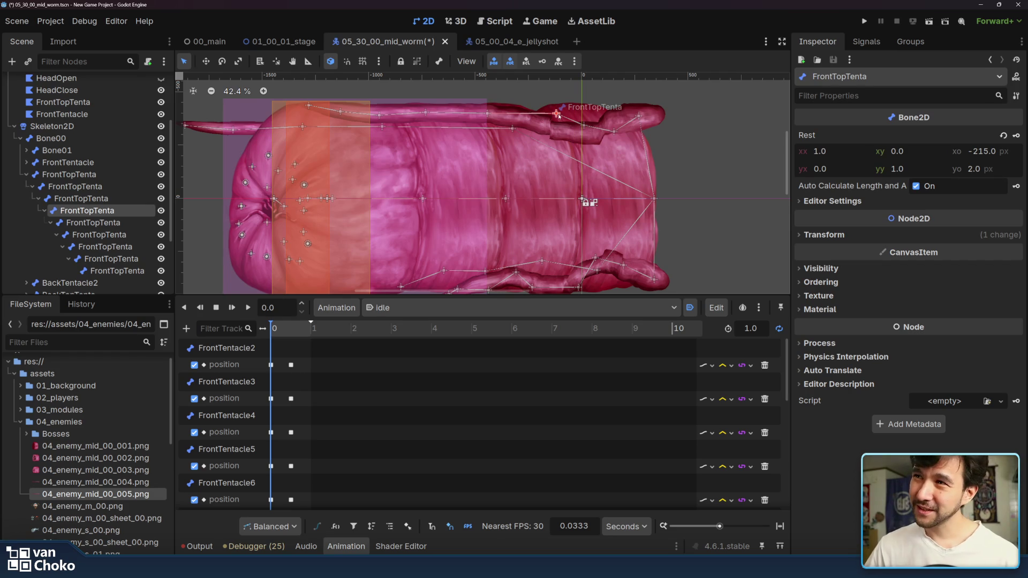
{"action": "left_click", "coordinate": [824, 235]}
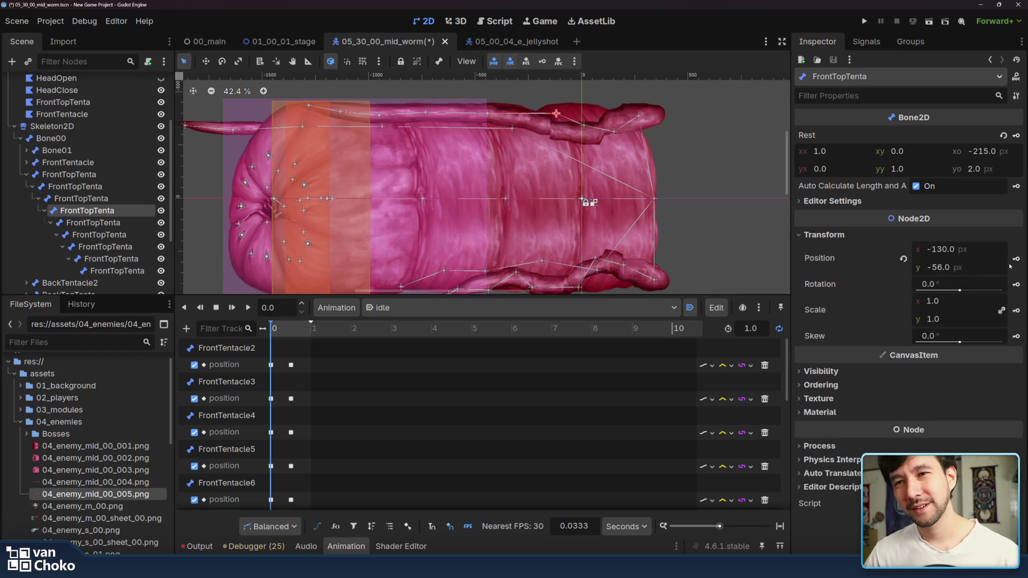
{"action": "left_click", "coordinate": [1015, 258]}
{"action": "left_click", "coordinate": [468, 321]}
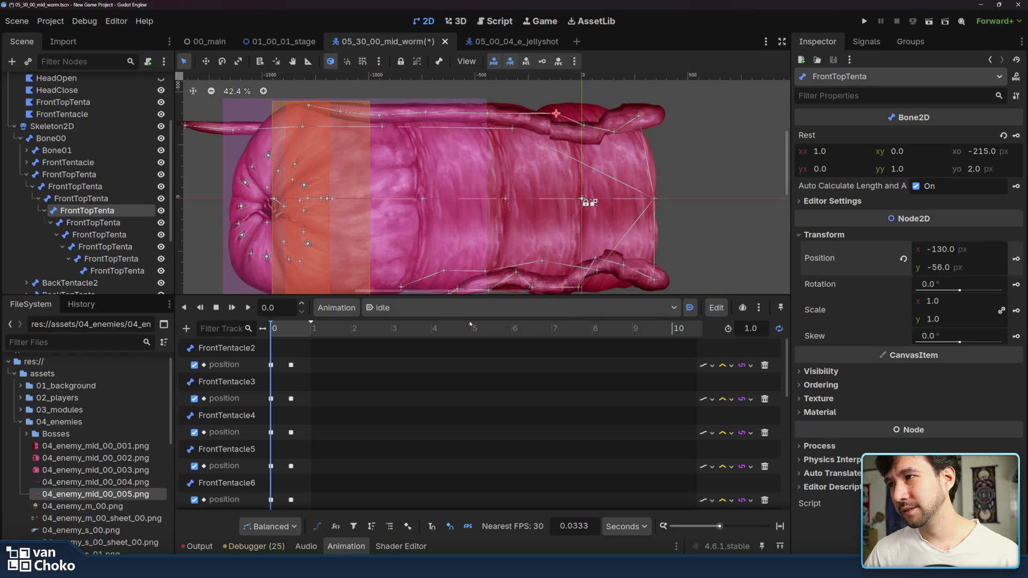
{"action": "left_click", "coordinate": [487, 114]}
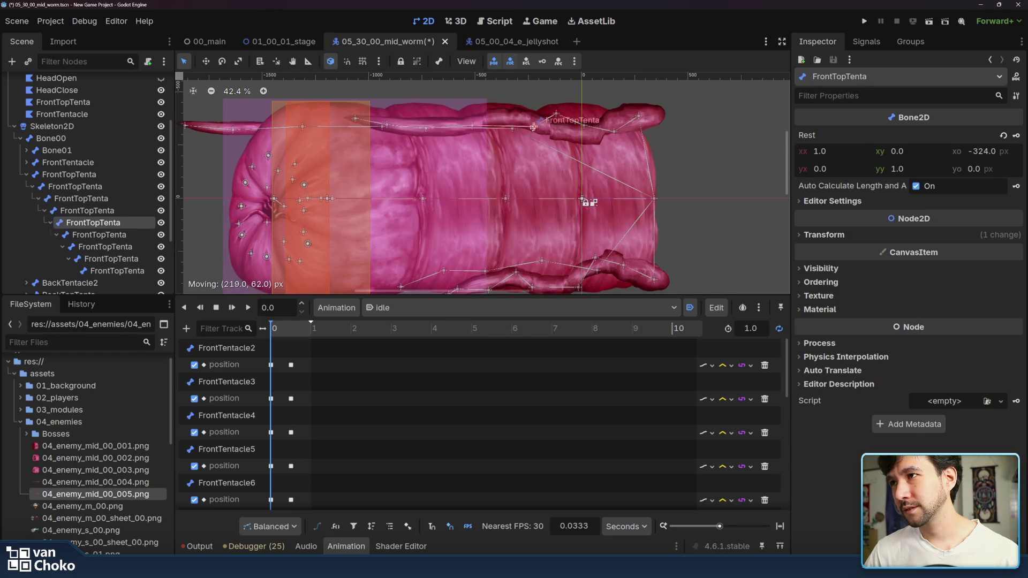
{"action": "left_click", "coordinate": [910, 235]}
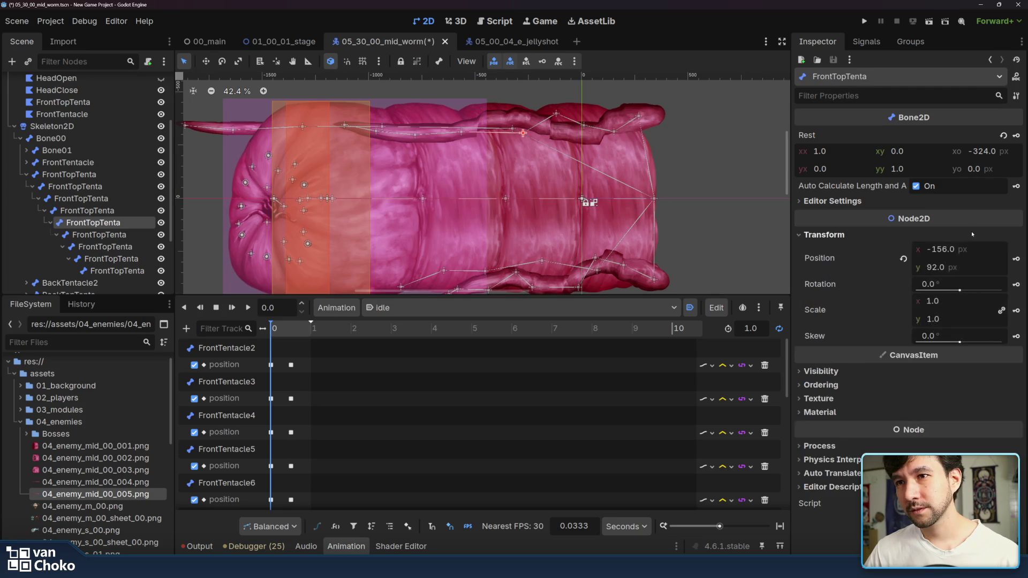
{"action": "left_click", "coordinate": [1015, 259]}
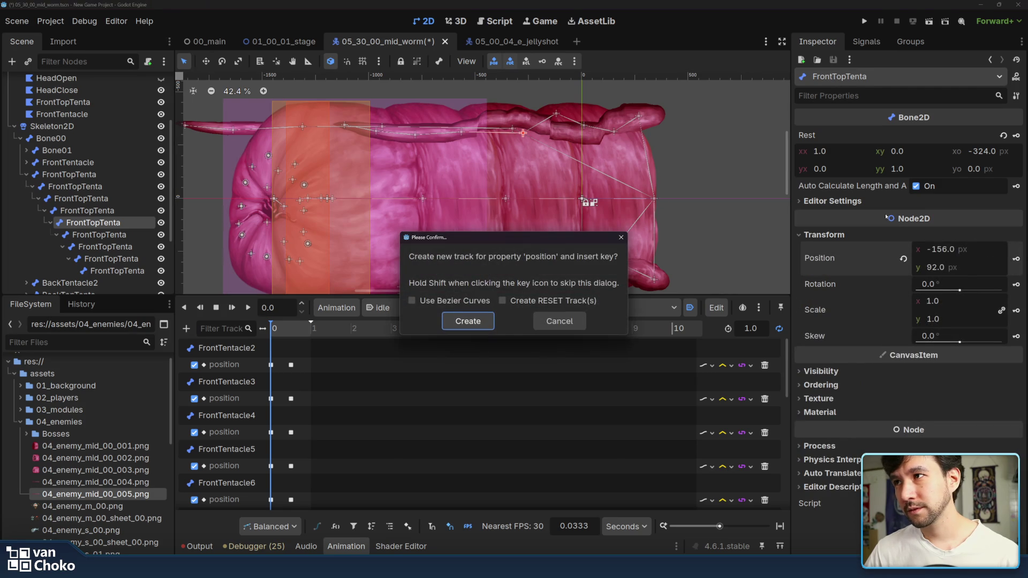
{"action": "left_click", "coordinate": [468, 321]}
Step: Pose the remaining four FrontTopTenta bones and create a keyed position track for each
{"action": "left_click_drag", "start_coordinate": [471, 129], "coordinate": [495, 113]}
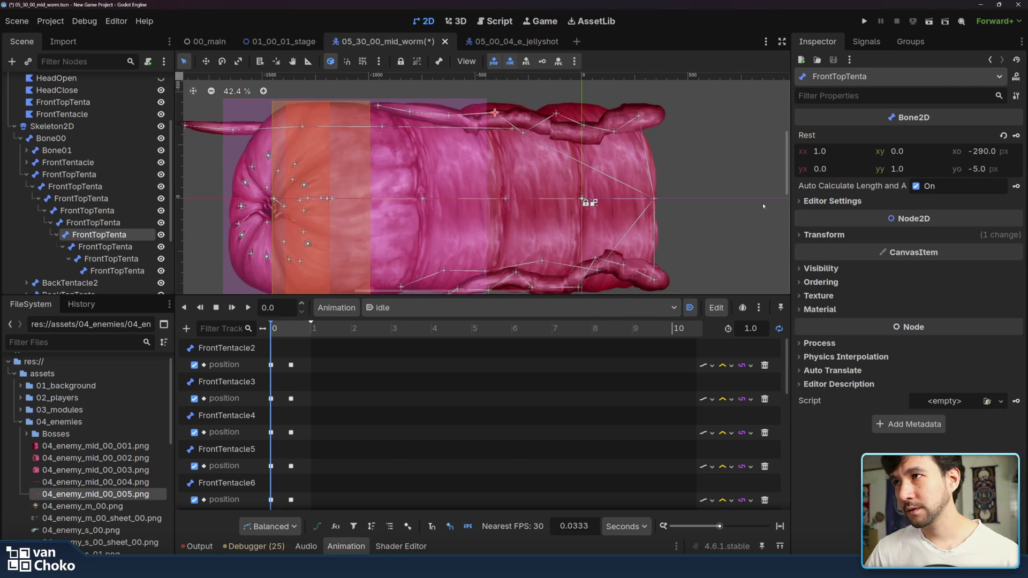
{"action": "left_click", "coordinate": [995, 235]}
{"action": "left_click", "coordinate": [1016, 258]}
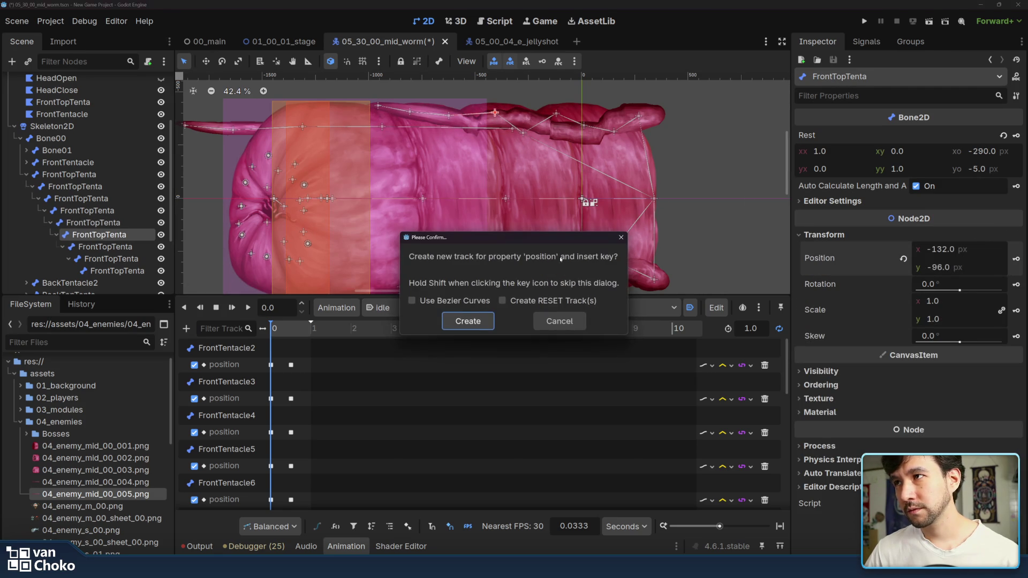
{"action": "left_click", "coordinate": [478, 321]}
{"action": "left_click_drag", "start_coordinate": [449, 115], "coordinate": [452, 128]}
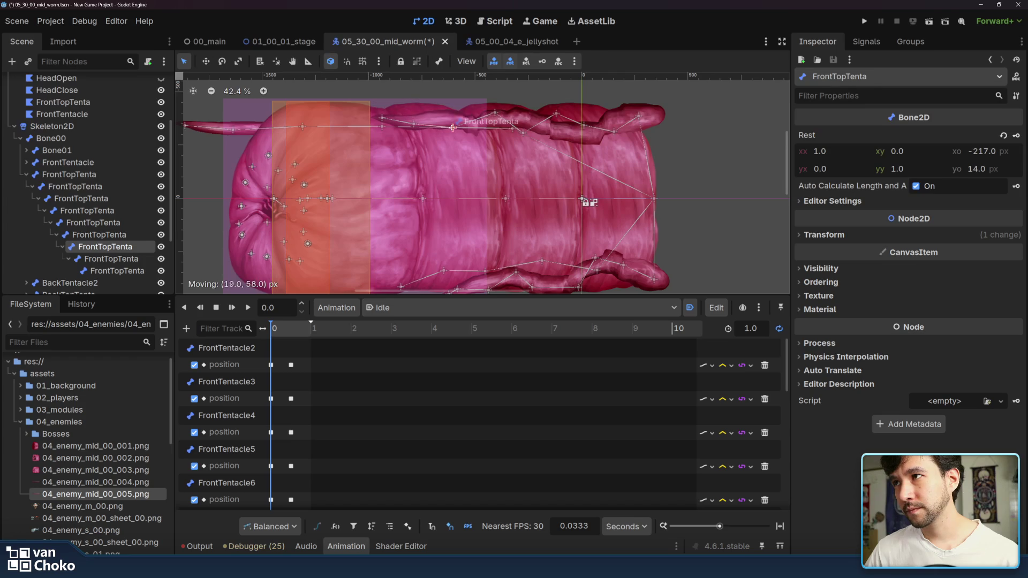
{"action": "left_click", "coordinate": [823, 235]}
{"action": "left_click", "coordinate": [1016, 259]}
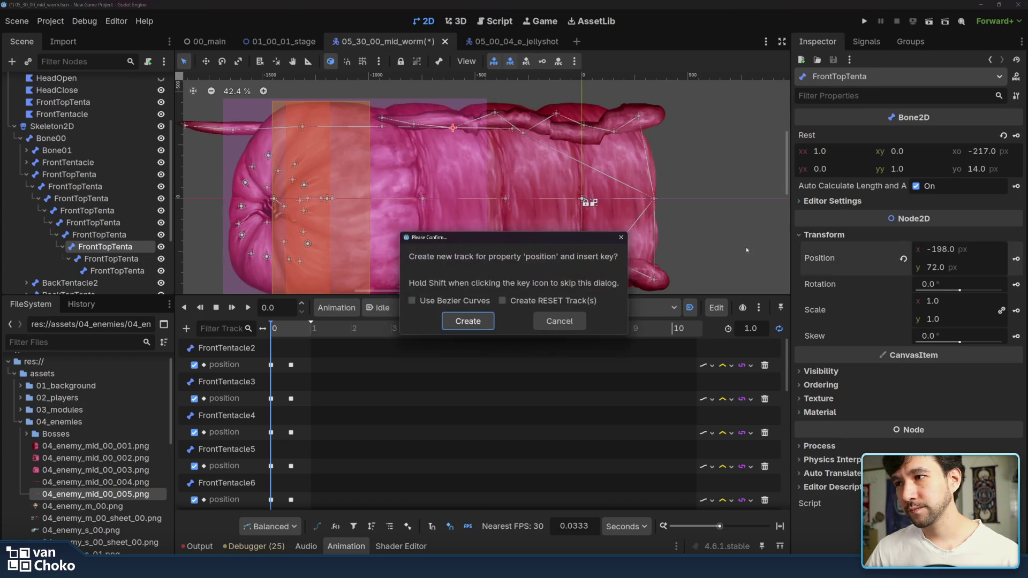
{"action": "left_click", "coordinate": [485, 321]}
{"action": "left_click_drag", "start_coordinate": [413, 124], "coordinate": [423, 114]}
{"action": "left_click", "coordinate": [961, 233]}
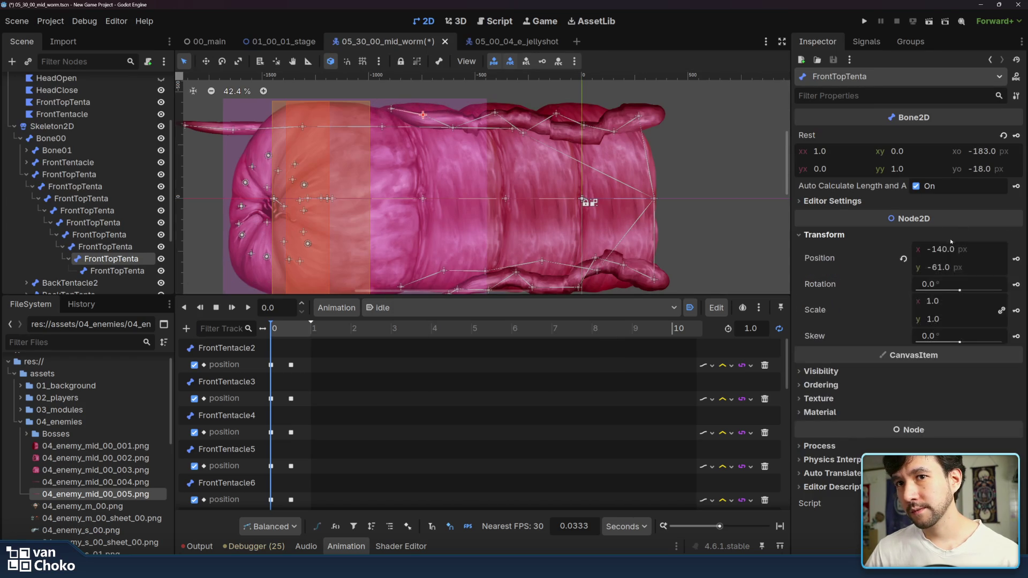
{"action": "left_click", "coordinate": [1015, 259]}
{"action": "left_click", "coordinate": [457, 328]}
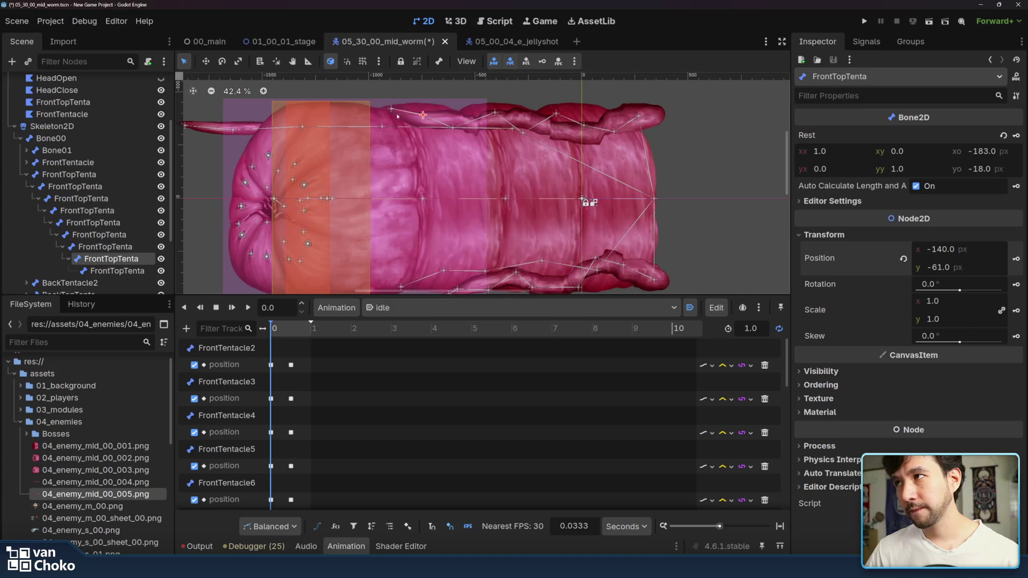
{"action": "left_click_drag", "start_coordinate": [392, 108], "coordinate": [392, 121]}
{"action": "left_click", "coordinate": [953, 235]}
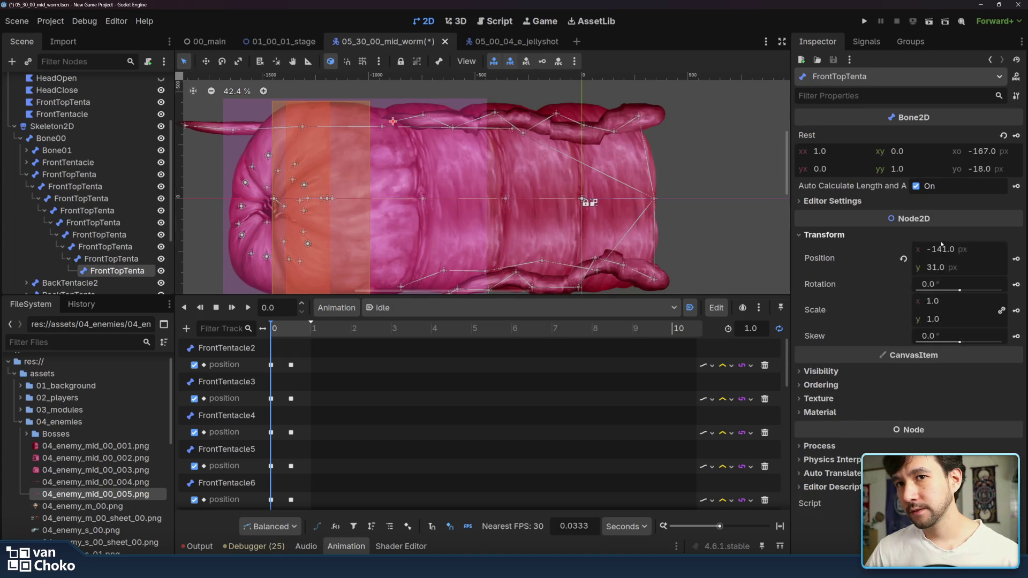
{"action": "left_click", "coordinate": [1016, 258]}
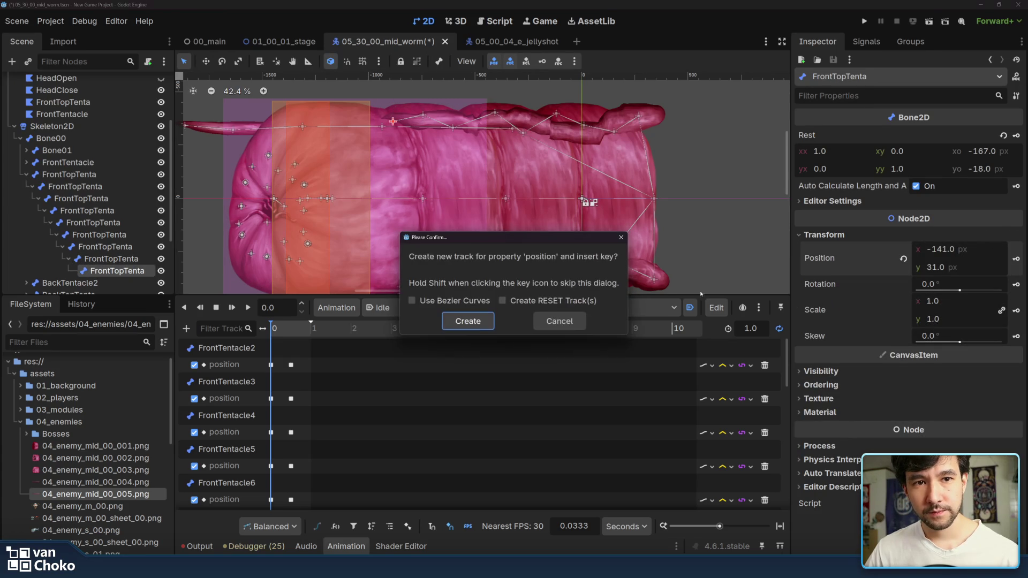
{"action": "left_click", "coordinate": [467, 320]}
{"action": "scroll", "coordinate": [649, 152], "scroll_direction": "down", "scroll_amount": 2}
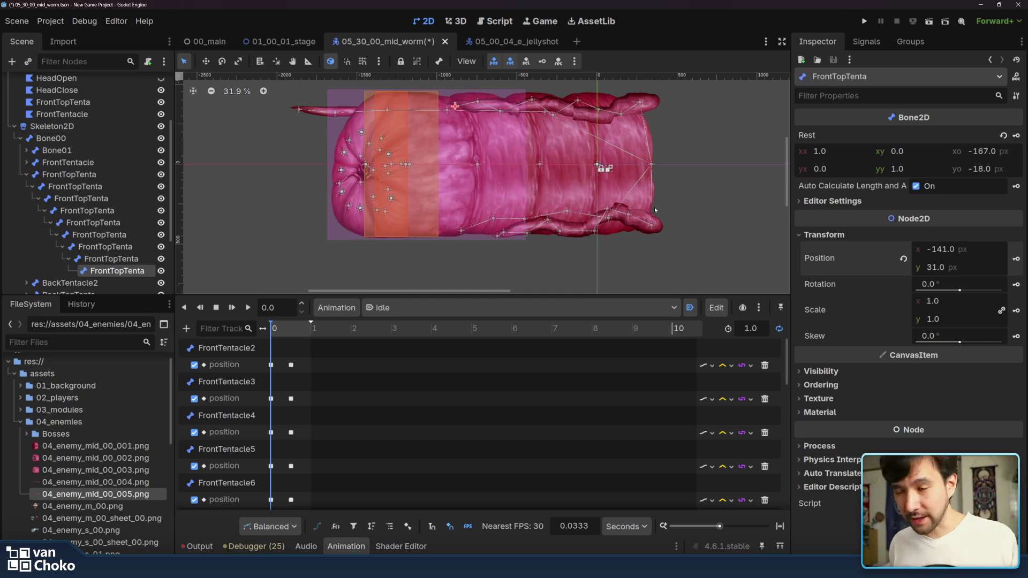
Step: Play the worm AnimationPlayer's close_mouth animation and rewind it to the start
{"action": "scroll", "coordinate": [117, 185], "scroll_direction": "down", "scroll_amount": 4}
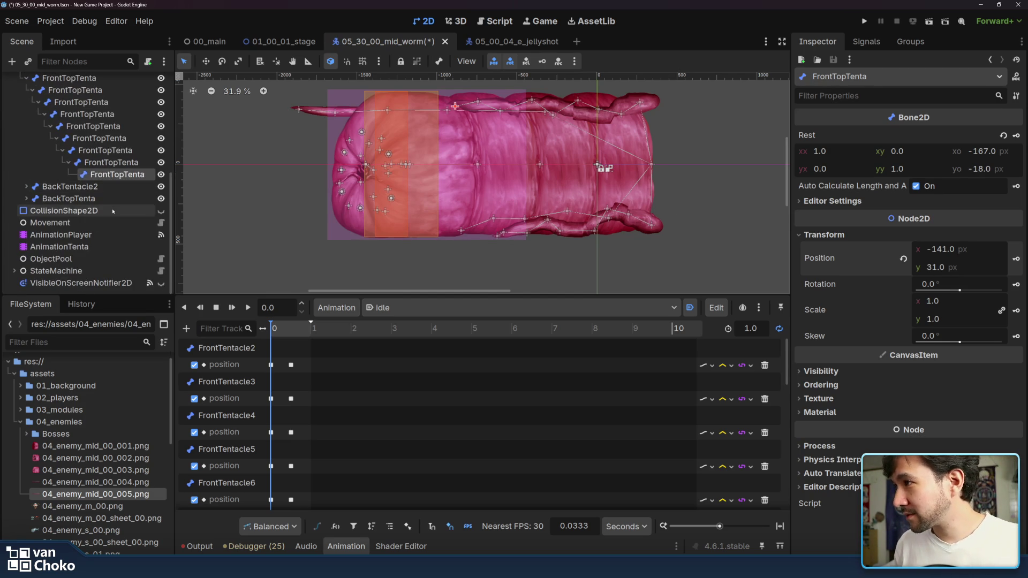
{"action": "left_click", "coordinate": [112, 211]}
{"action": "left_click", "coordinate": [61, 235]}
{"action": "left_click", "coordinate": [428, 308]}
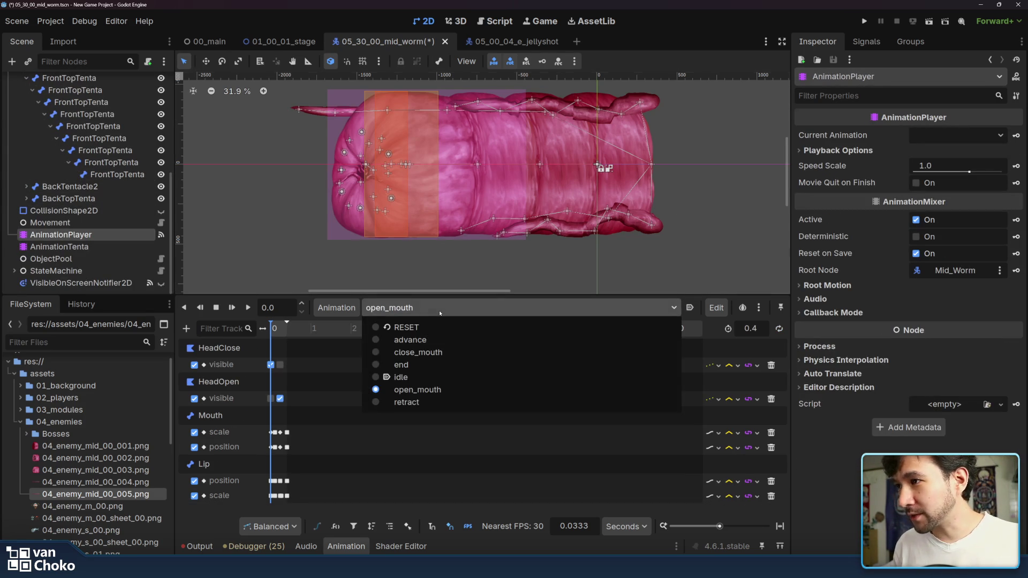
{"action": "left_click", "coordinate": [423, 352]}
{"action": "left_click", "coordinate": [248, 308]}
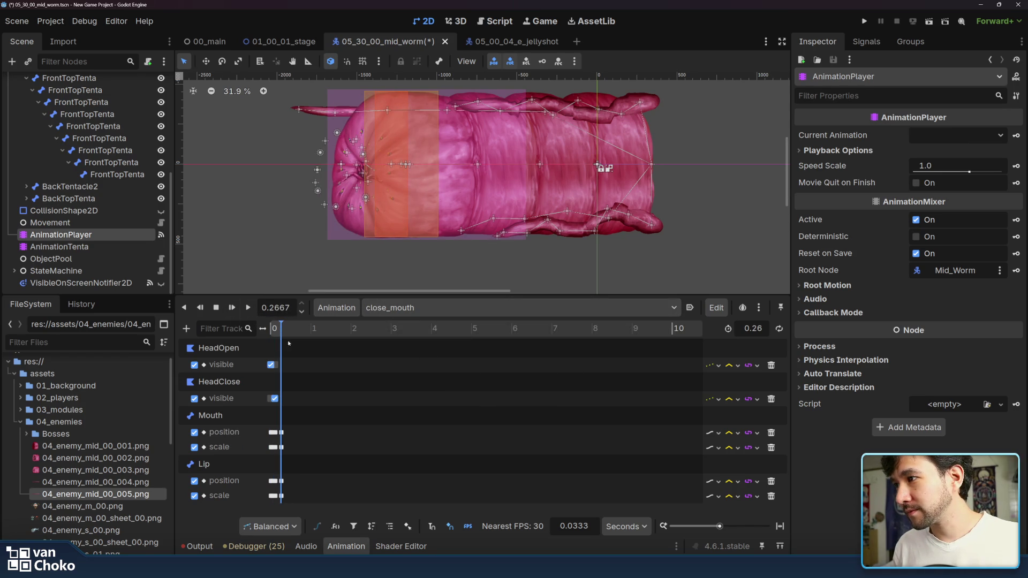
{"action": "left_click_drag", "start_coordinate": [278, 333], "coordinate": [250, 331]}
Step: Return to the AnimationTenta player's idle animation, leaving the animation list unchanged
{"action": "scroll", "coordinate": [550, 197], "scroll_direction": "up", "scroll_amount": 1}
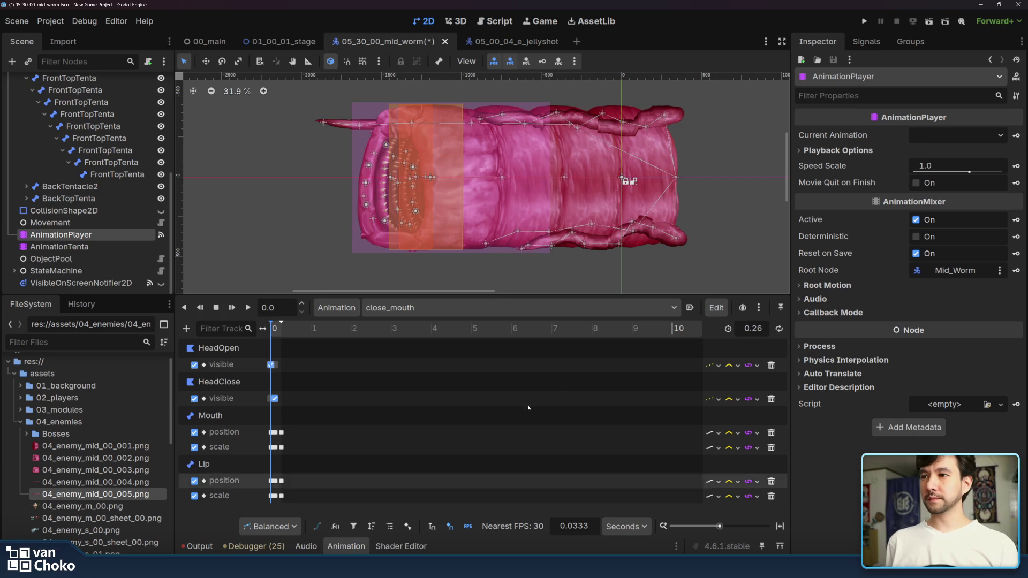
{"action": "left_click", "coordinate": [453, 308]}
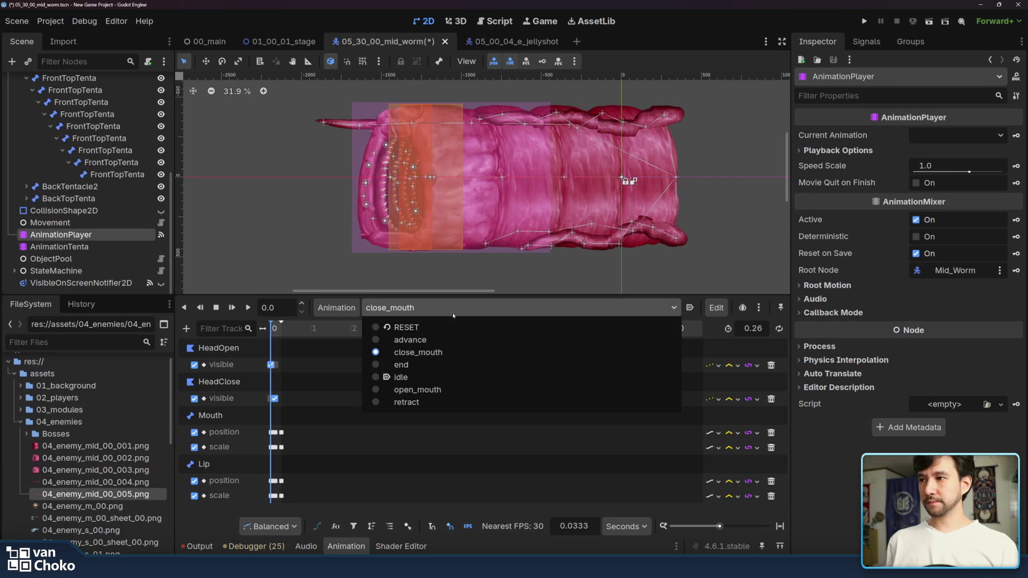
{"action": "key", "text": "Escape"}
{"action": "left_click", "coordinate": [59, 247]}
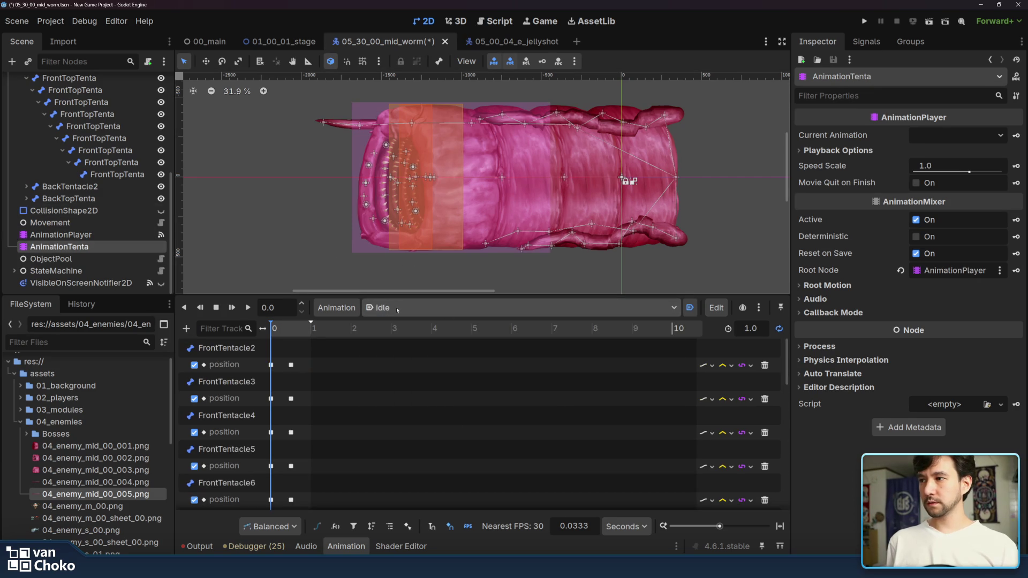
Step: Scrub idle, then drag eight FrontTopTenta bones along the upper edge, the tip ending at (-63, 39) px
{"action": "mouse_move", "coordinate": [293, 328]}
{"action": "left_mouse_down"}
{"action": "mouse_move", "coordinate": [309, 335]}
{"action": "mouse_move", "coordinate": [266, 338]}
{"action": "left_mouse_up"}
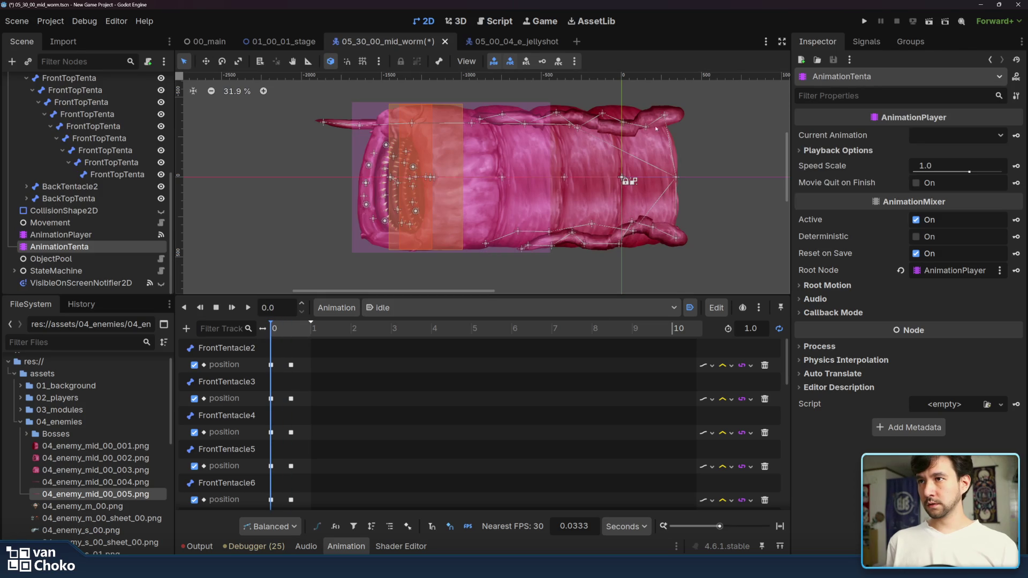
{"action": "left_click_drag", "start_coordinate": [656, 124], "coordinate": [651, 128]}
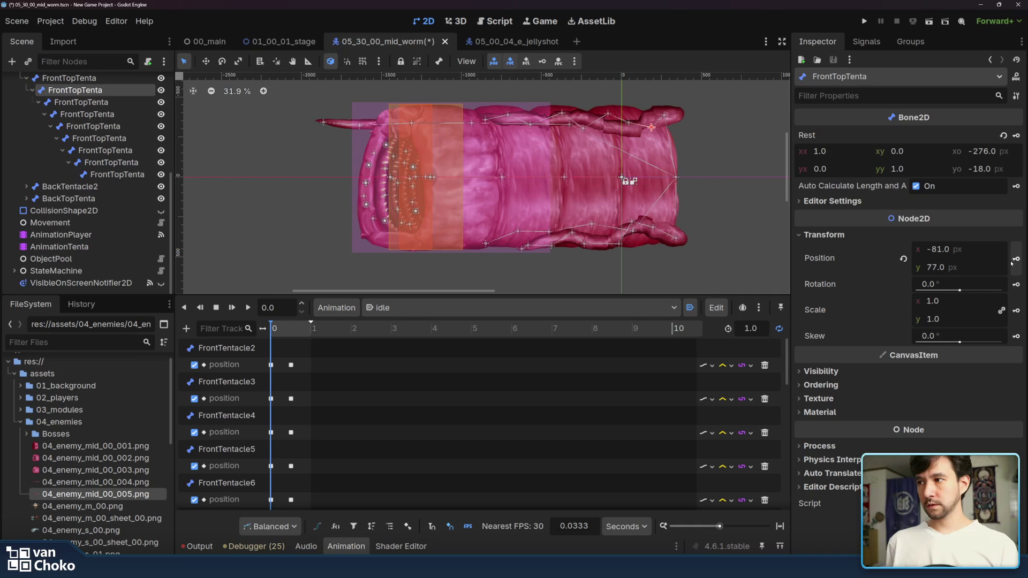
{"action": "left_click_drag", "start_coordinate": [630, 125], "coordinate": [627, 129]}
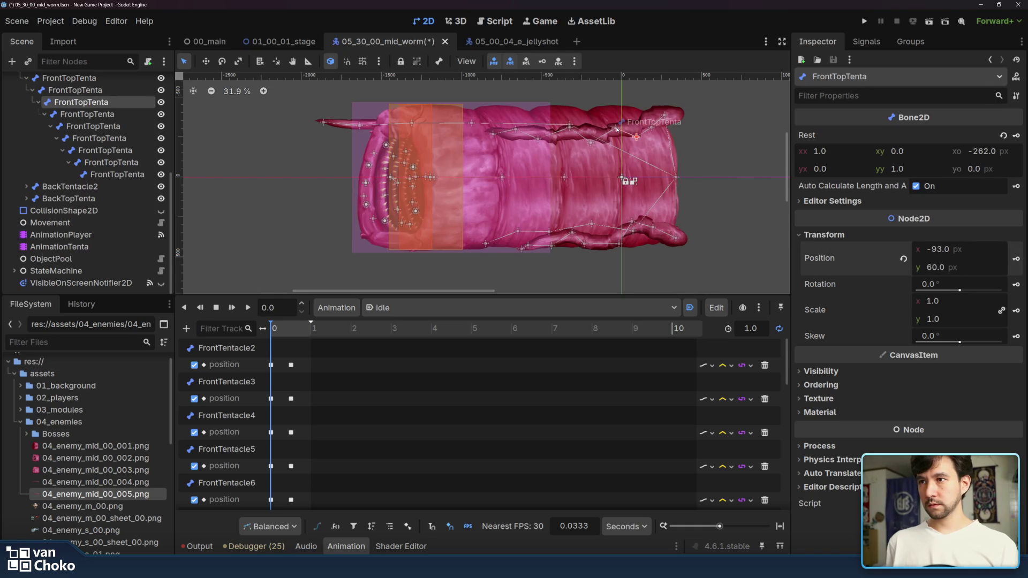
{"action": "left_click_drag", "start_coordinate": [617, 128], "coordinate": [614, 119]}
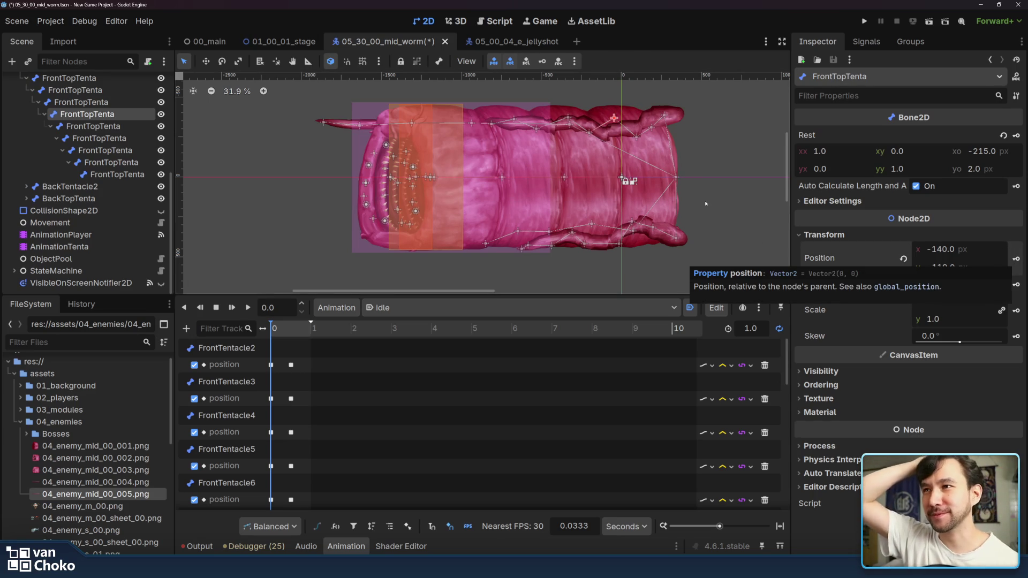
{"action": "left_click_drag", "start_coordinate": [589, 132], "coordinate": [585, 118]}
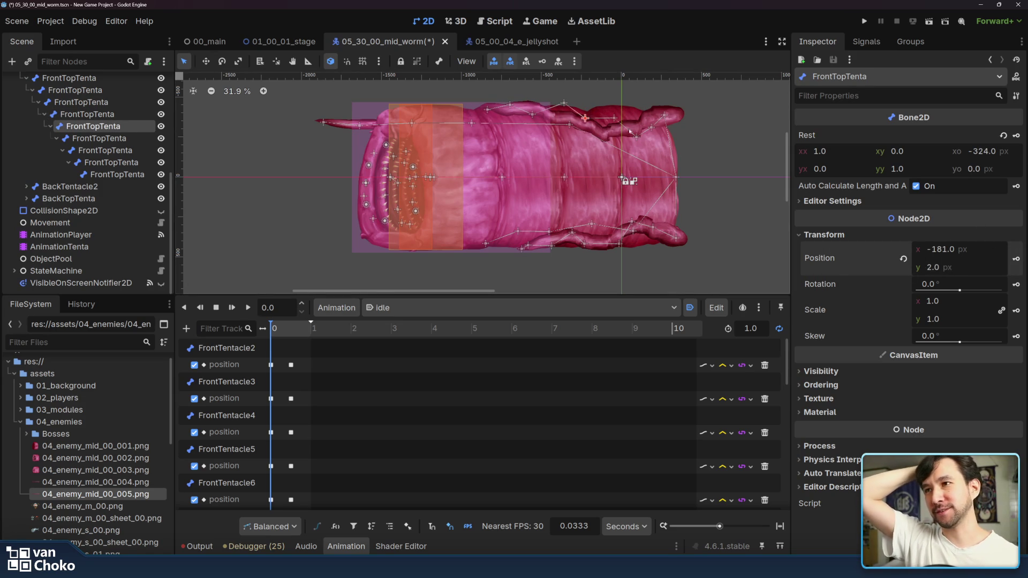
{"action": "left_click_drag", "start_coordinate": [562, 102], "coordinate": [569, 135]}
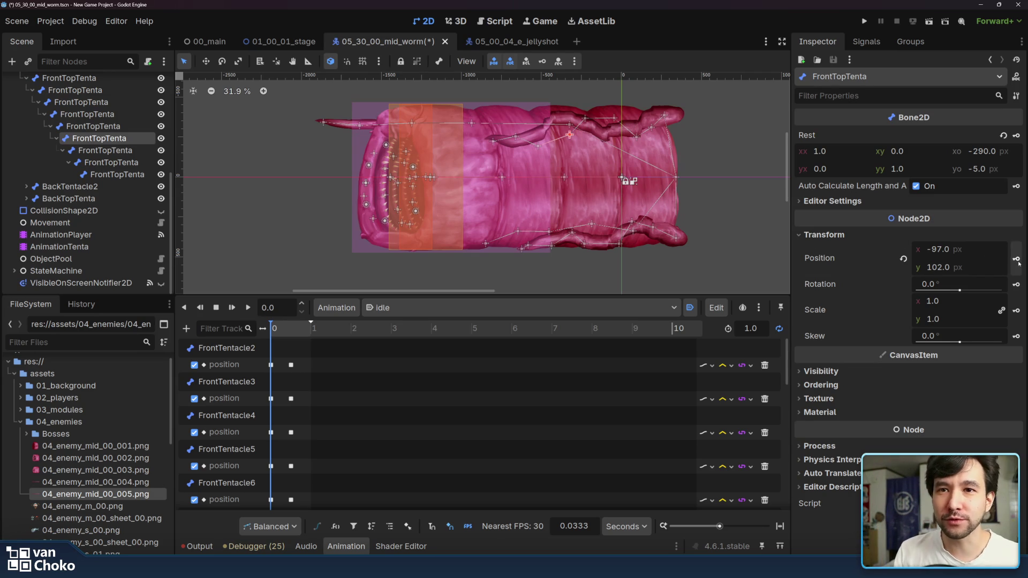
{"action": "left_click_drag", "start_coordinate": [538, 145], "coordinate": [550, 122]}
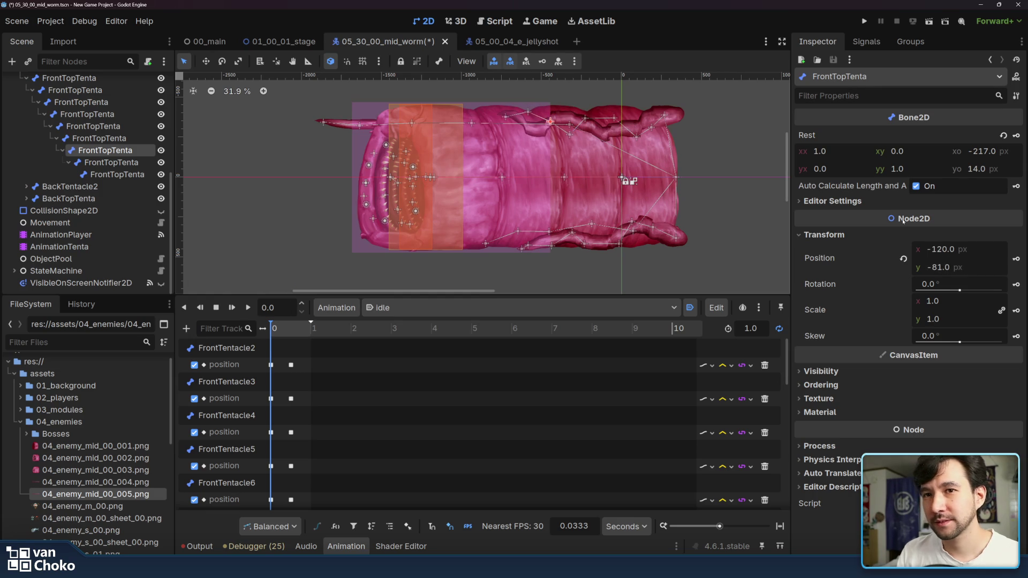
{"action": "left_click_drag", "start_coordinate": [569, 134], "coordinate": [523, 120]}
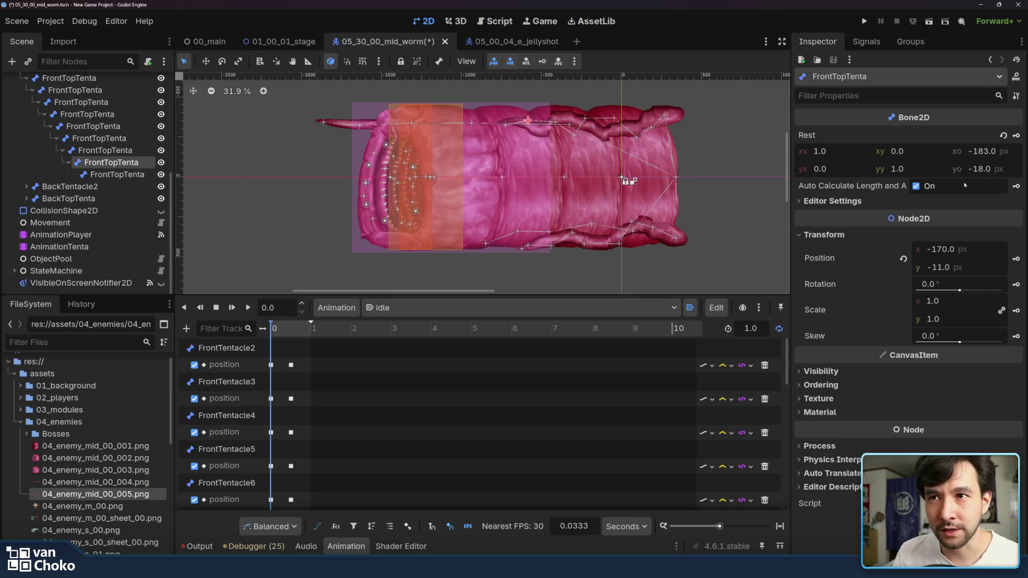
{"action": "left_click_drag", "start_coordinate": [505, 125], "coordinate": [518, 126]}
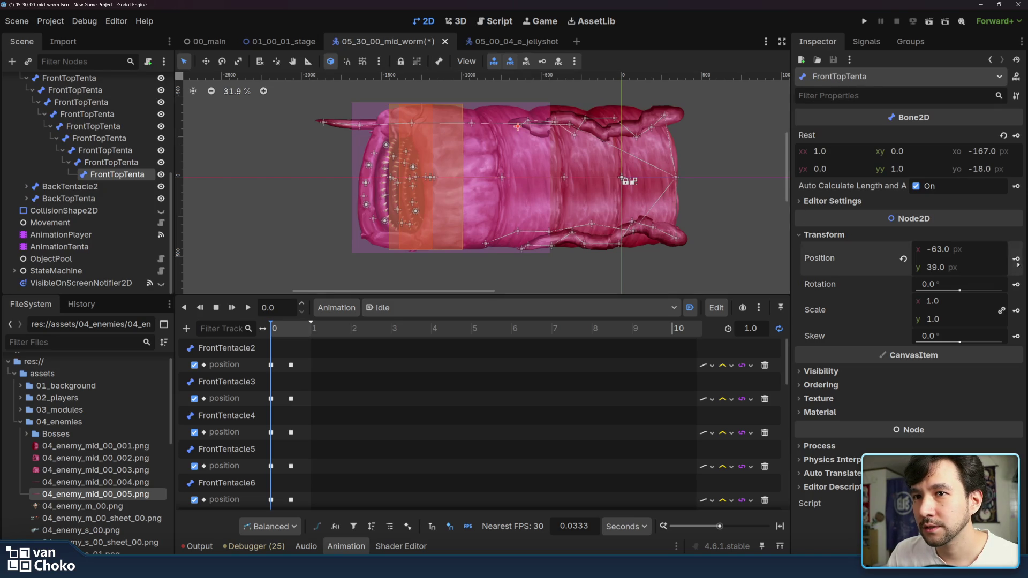
Step: Scrub the idle animation to 0.5 to preview the FrontTopTenta position tracks
{"action": "scroll", "coordinate": [647, 134], "scroll_direction": "up", "scroll_amount": 3}
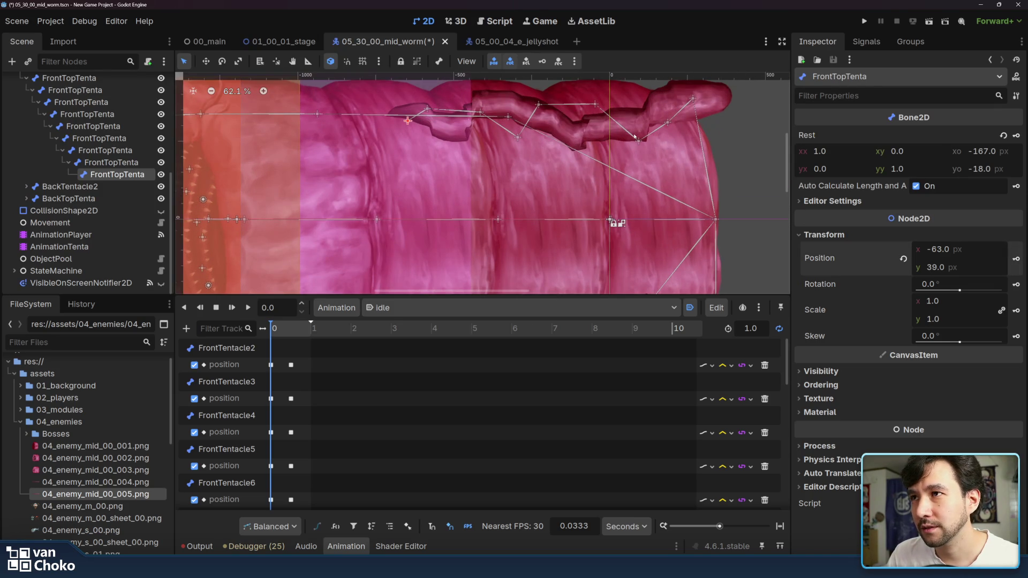
{"action": "scroll", "coordinate": [663, 205], "scroll_direction": "down", "scroll_amount": 3}
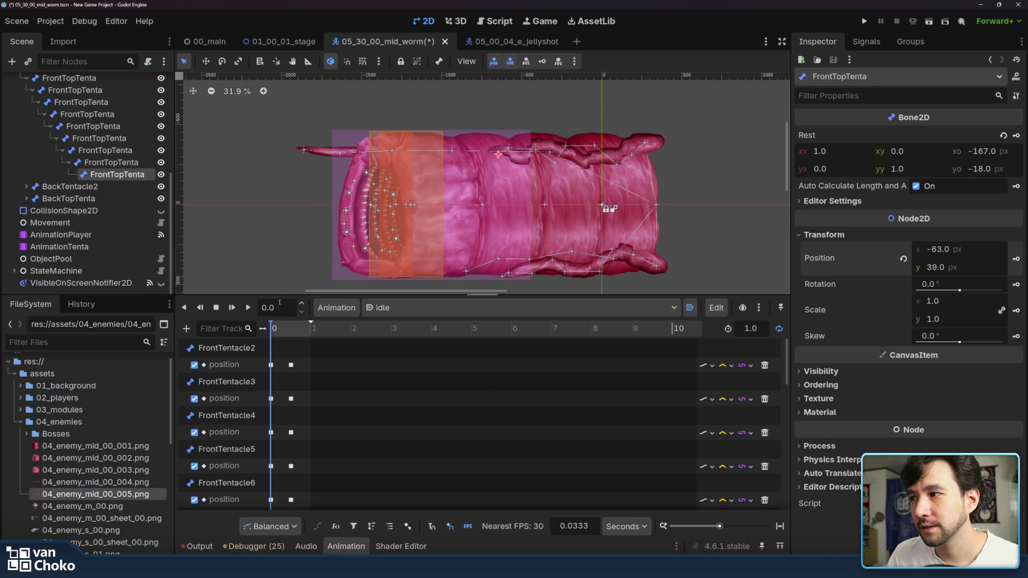
{"action": "scroll", "coordinate": [428, 400], "scroll_direction": "down", "scroll_amount": 10}
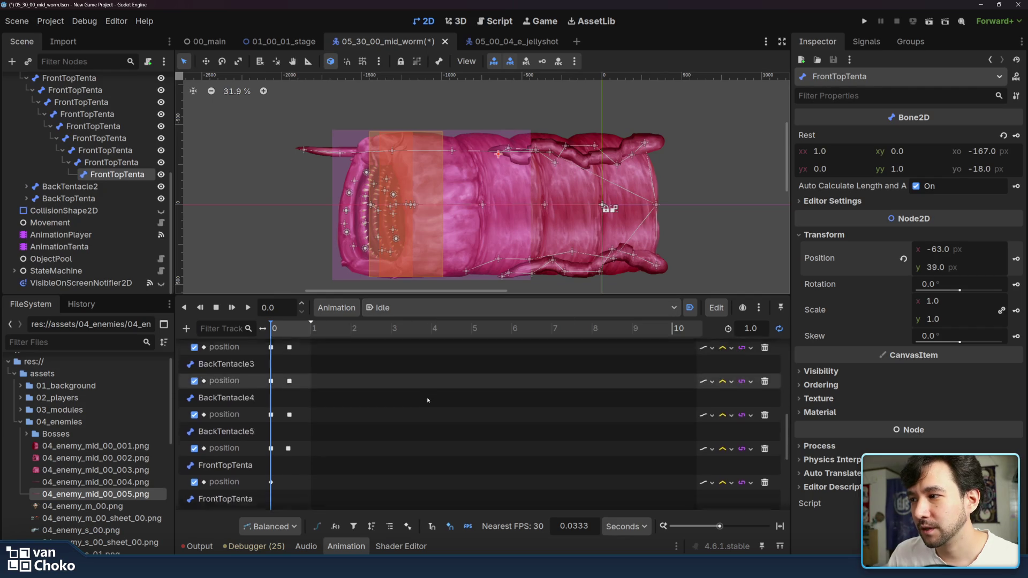
{"action": "left_click_drag", "start_coordinate": [273, 328], "coordinate": [292, 331]}
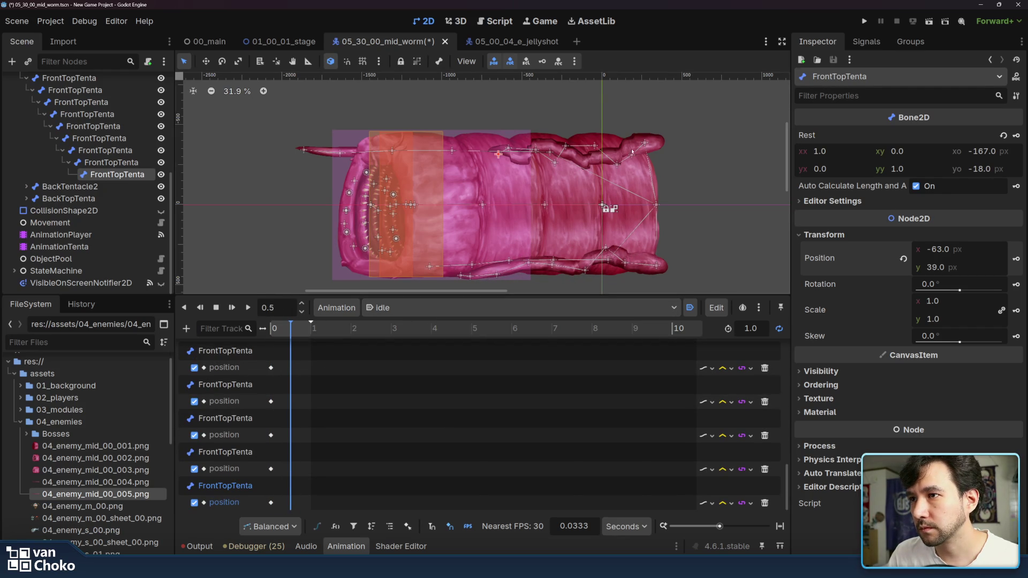
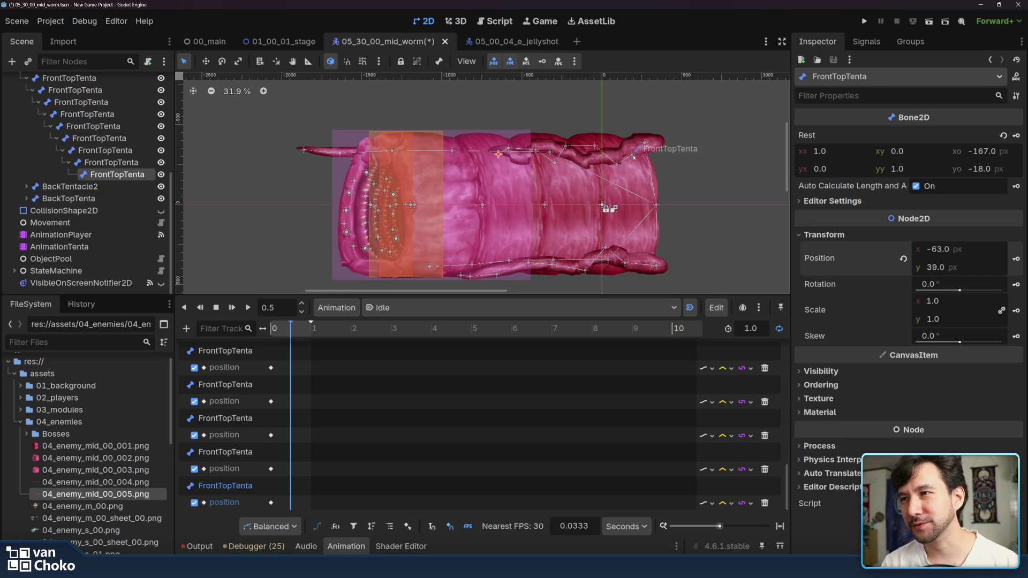
Step: Bend the first FrontTopTenta bones up and left and key their positions at 0.5 s
{"action": "left_click_drag", "start_coordinate": [634, 157], "coordinate": [621, 150]}
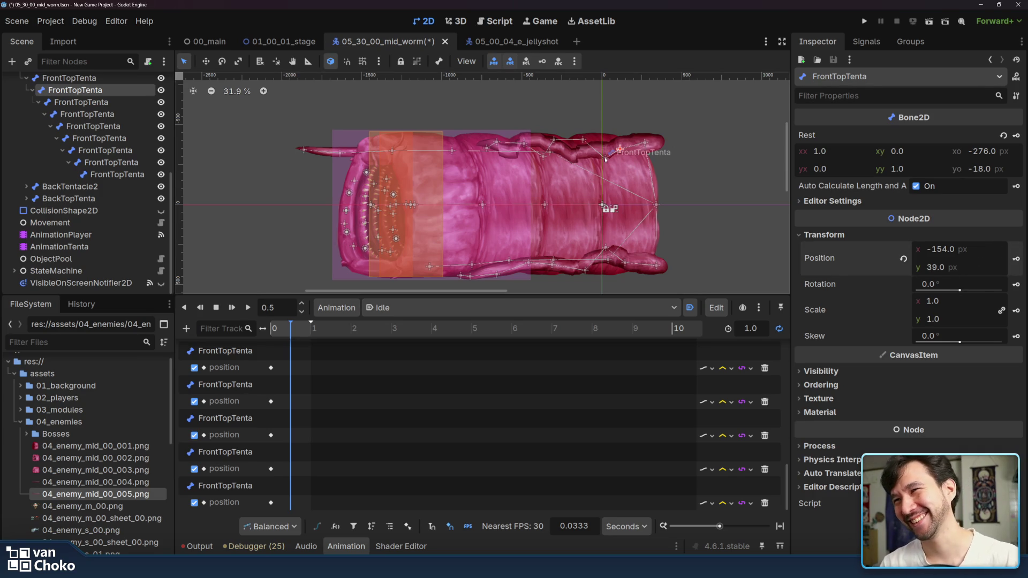
{"action": "mouse_move", "coordinate": [607, 159]}
{"action": "left_mouse_down"}
{"action": "mouse_move", "coordinate": [595, 167]}
{"action": "mouse_move", "coordinate": [576, 144]}
{"action": "left_mouse_up"}
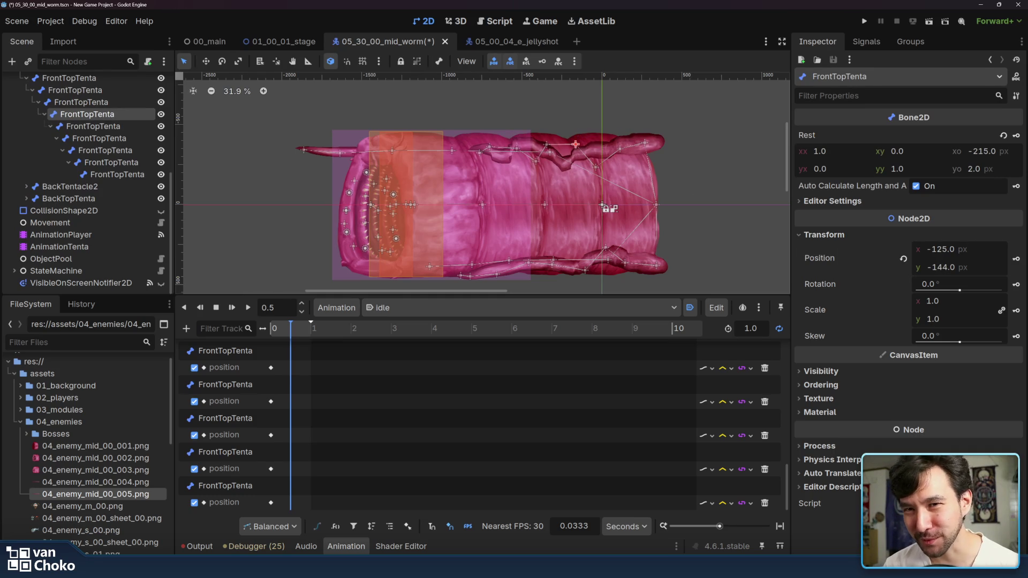
{"action": "left_click_drag", "start_coordinate": [546, 145], "coordinate": [541, 154]}
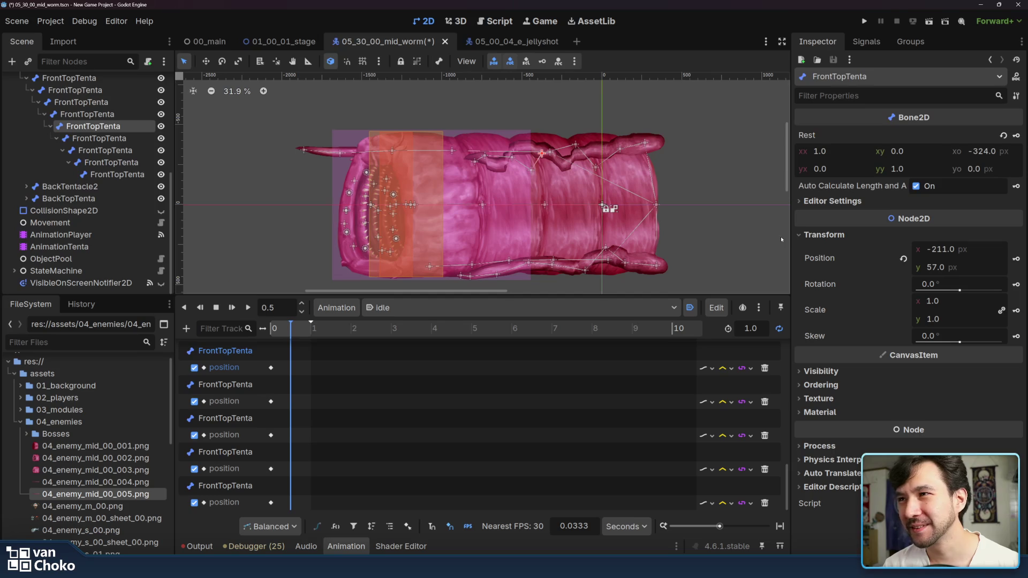
{"action": "left_click", "coordinate": [1015, 259]}
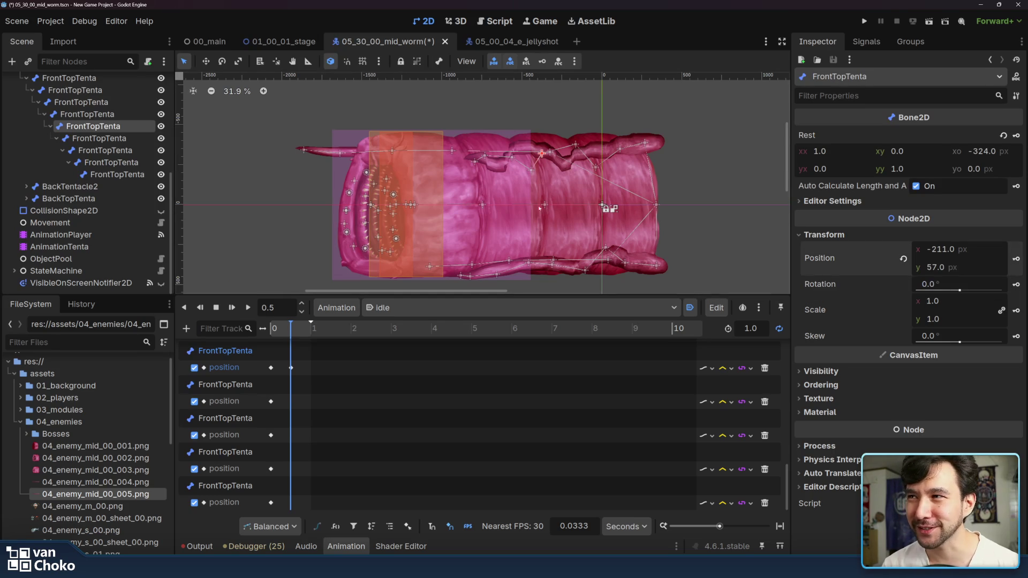
{"action": "left_click_drag", "start_coordinate": [535, 173], "coordinate": [513, 158]}
{"action": "left_click", "coordinate": [1015, 259]}
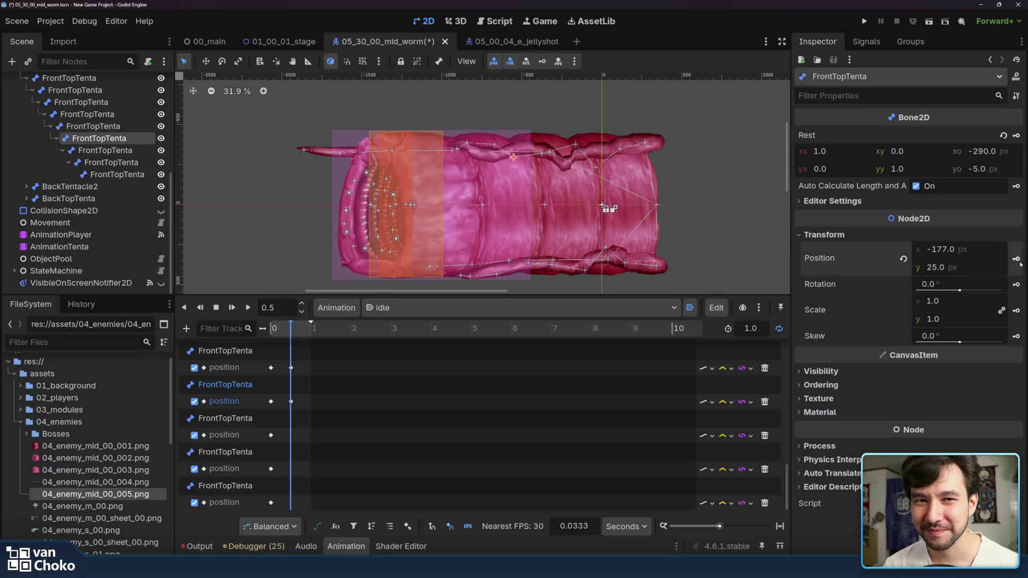
Step: Pose the deeper FrontTopTenta bones, key their positions, and preview the idle animation
{"action": "left_click", "coordinate": [488, 149]}
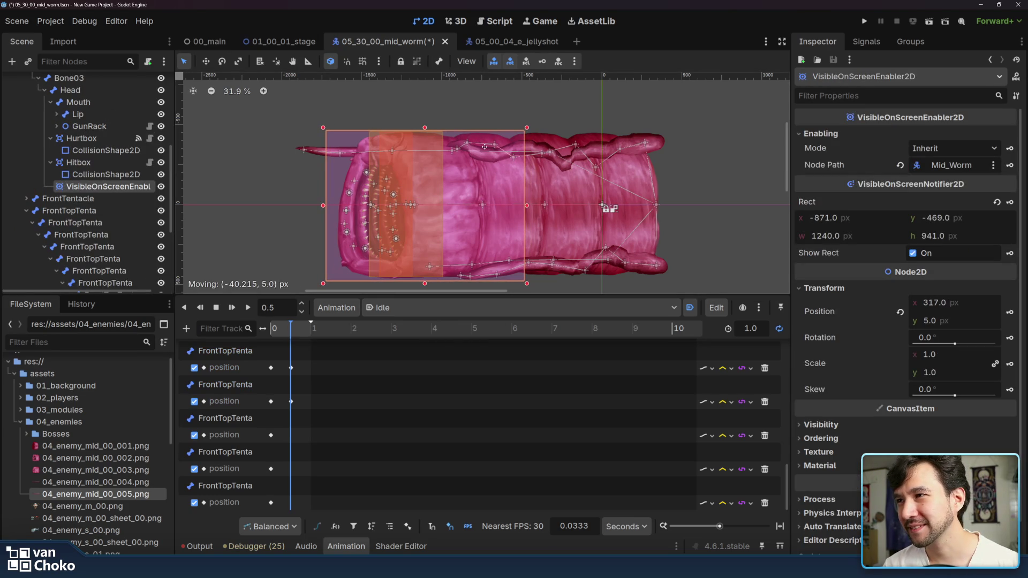
{"action": "left_click_drag", "start_coordinate": [485, 148], "coordinate": [487, 146]}
{"action": "left_click", "coordinate": [1015, 258]}
{"action": "left_click_drag", "start_coordinate": [459, 145], "coordinate": [453, 150]}
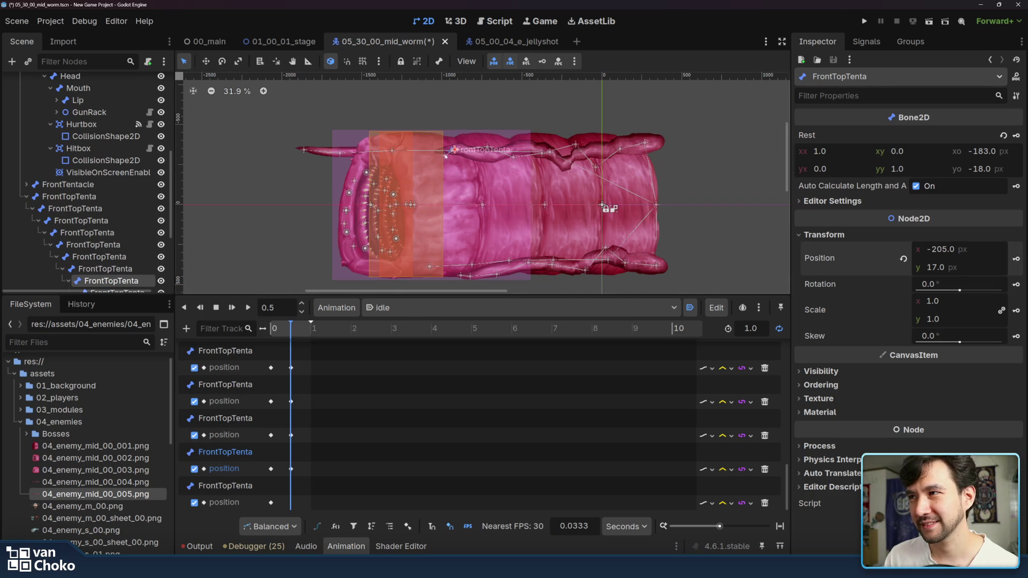
{"action": "left_click_drag", "start_coordinate": [454, 150], "coordinate": [438, 150]}
{"action": "left_click", "coordinate": [1016, 259]}
{"action": "left_click", "coordinate": [248, 308]}
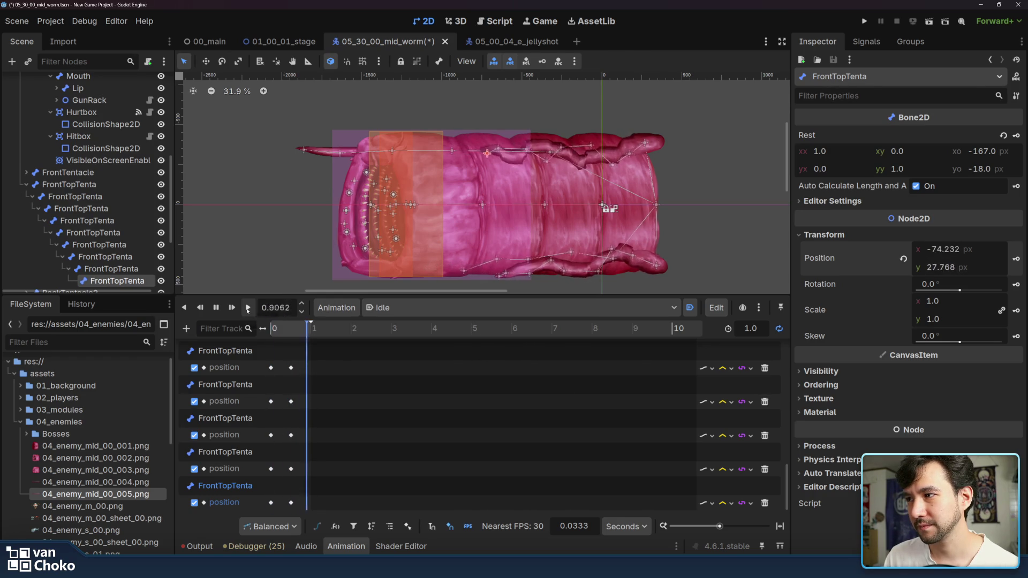
Step: Give all the idle animation's tentacle keyframes Ease In-Out easing
{"action": "key", "text": "s"}
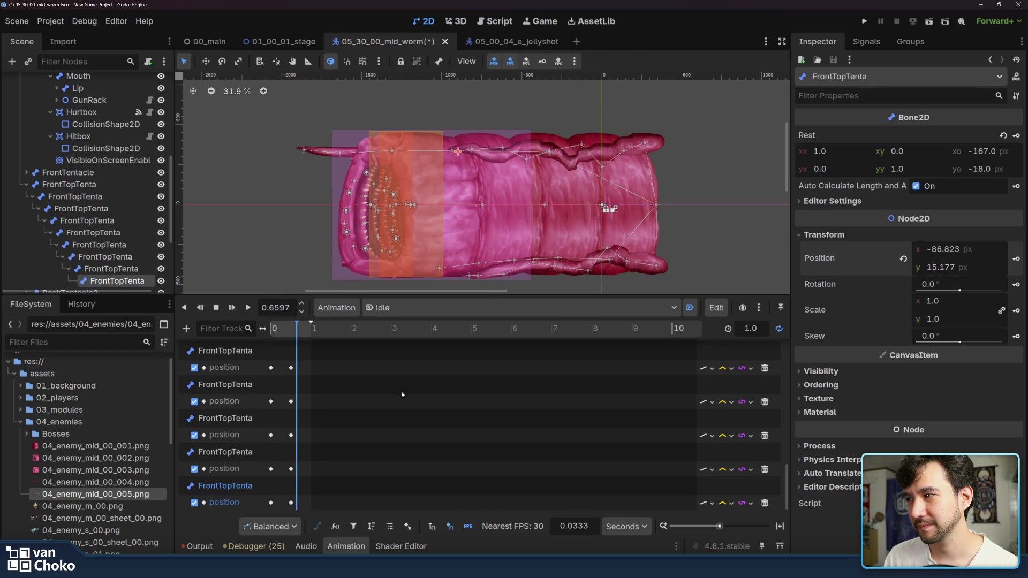
{"action": "scroll", "coordinate": [380, 383], "scroll_direction": "up", "scroll_amount": 2}
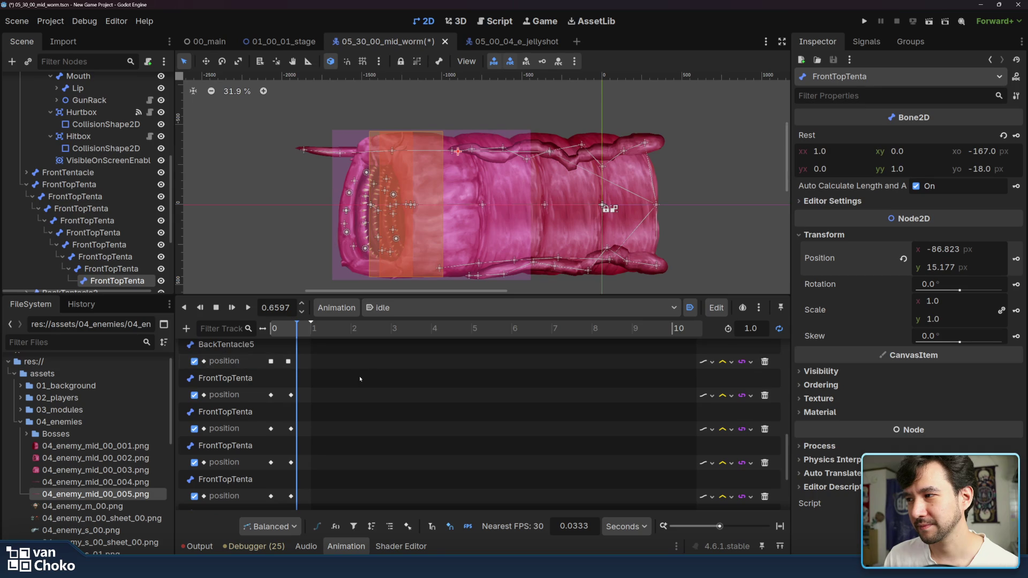
{"action": "left_click_drag", "start_coordinate": [337, 443], "coordinate": [267, 509]}
{"action": "right_click", "coordinate": [940, 178]}
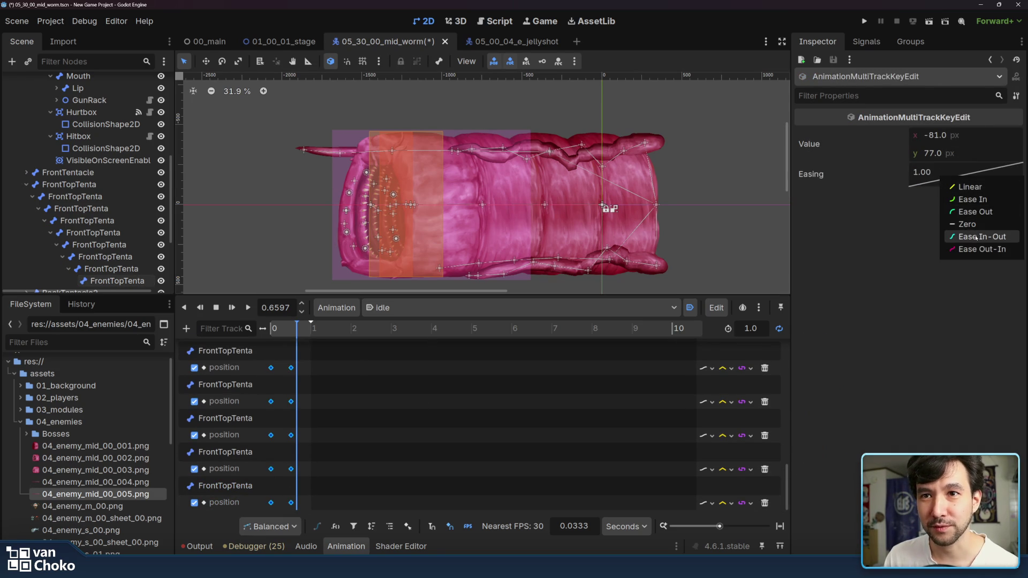
{"action": "left_click", "coordinate": [975, 236]}
Step: Preview the eased idle animation, then switch to the advance animation
{"action": "left_click", "coordinate": [244, 311]}
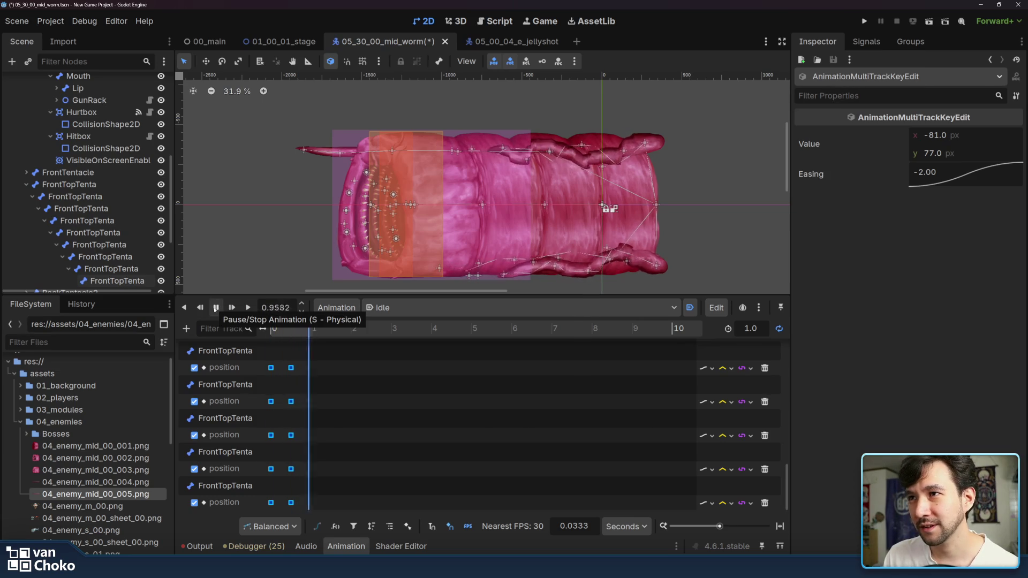
{"action": "left_click", "coordinate": [216, 308]}
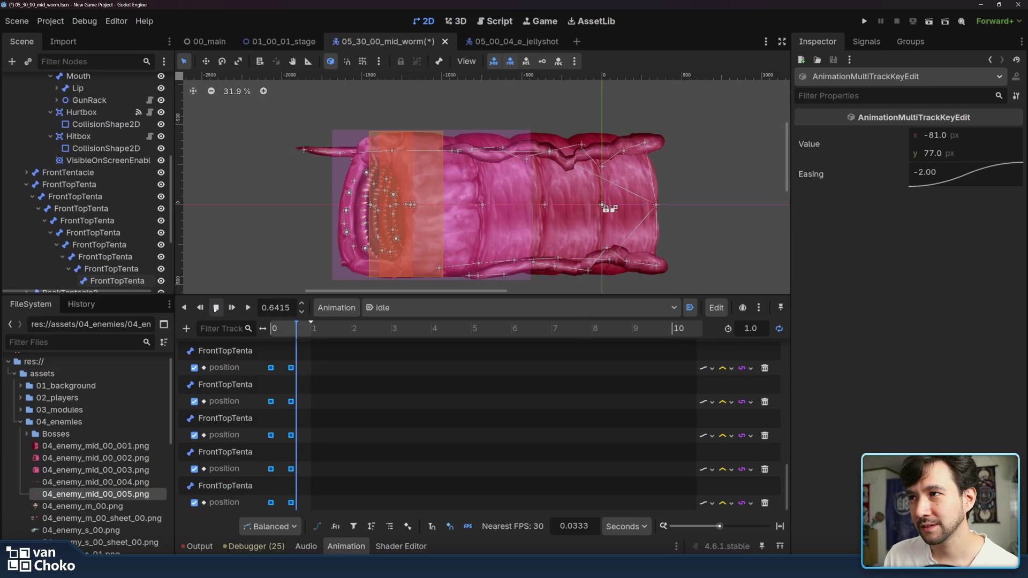
{"action": "left_click", "coordinate": [470, 311]}
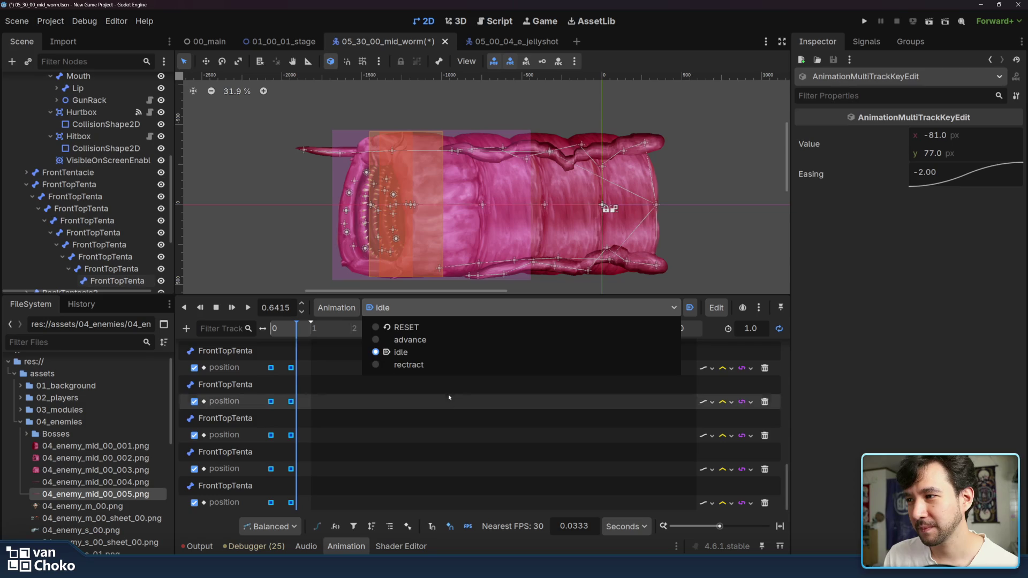
{"action": "left_click", "coordinate": [440, 340]}
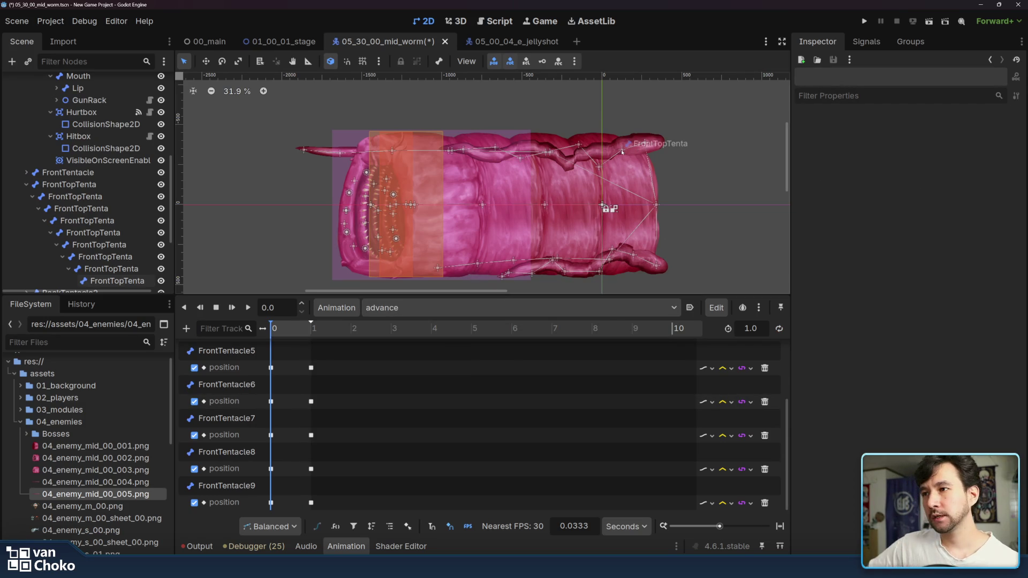
Step: Reopen the advance animation and create 0 s position tracks for the first two FrontTopTenta bones
{"action": "left_click", "coordinate": [532, 307]}
{"action": "left_click", "coordinate": [465, 357]}
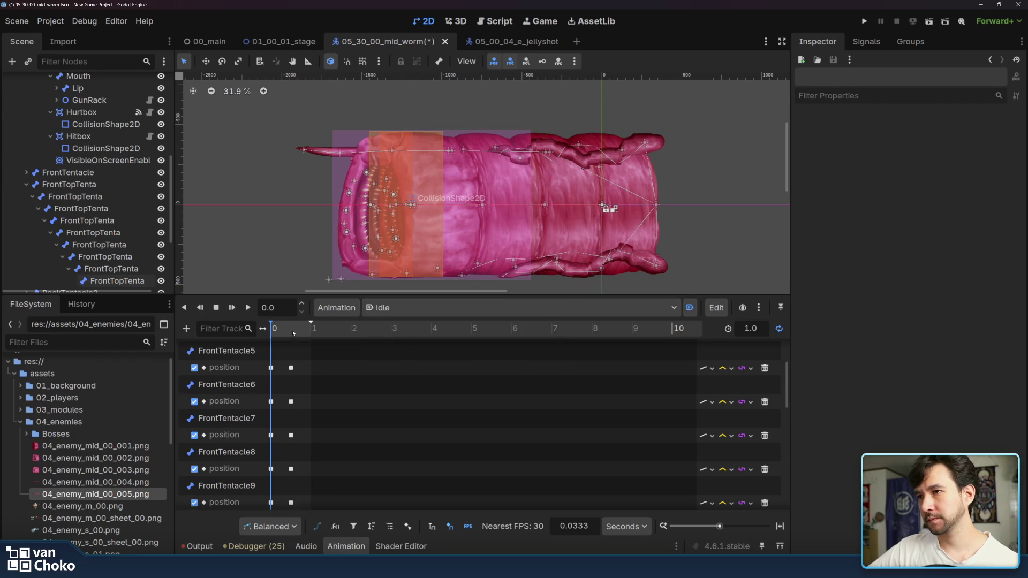
{"action": "left_click", "coordinate": [471, 307]}
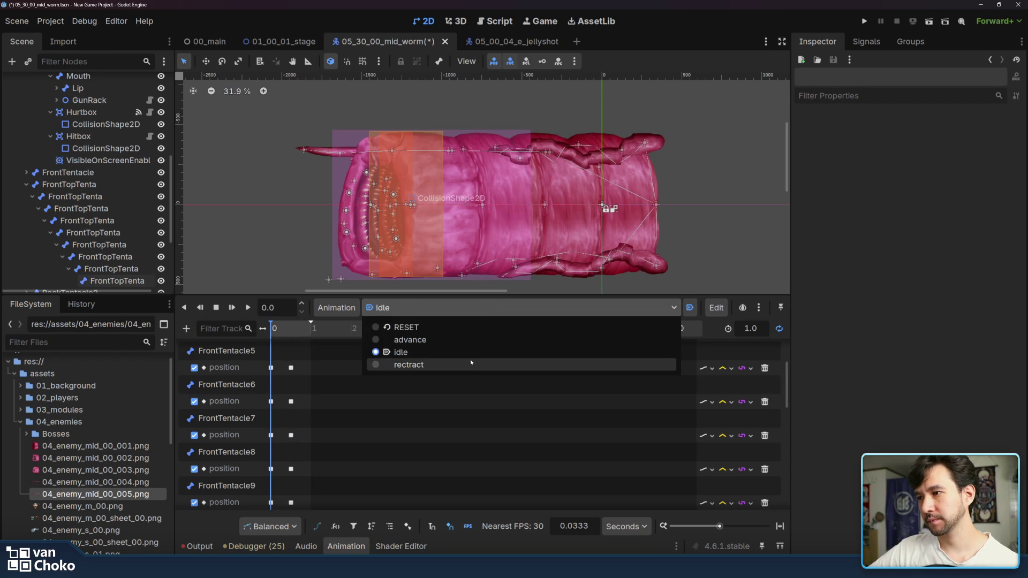
{"action": "left_click", "coordinate": [459, 341]}
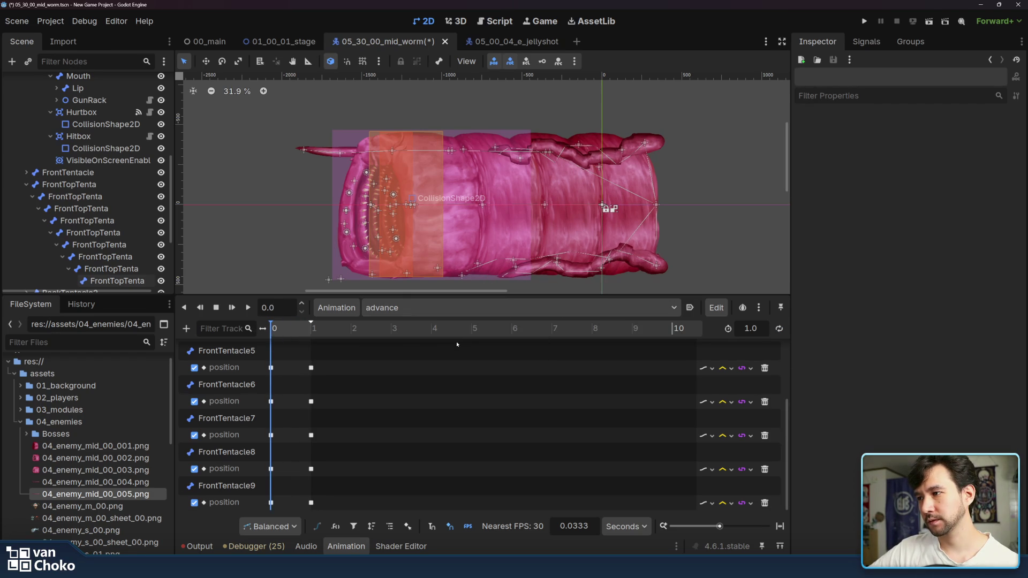
{"action": "left_click", "coordinate": [639, 154]}
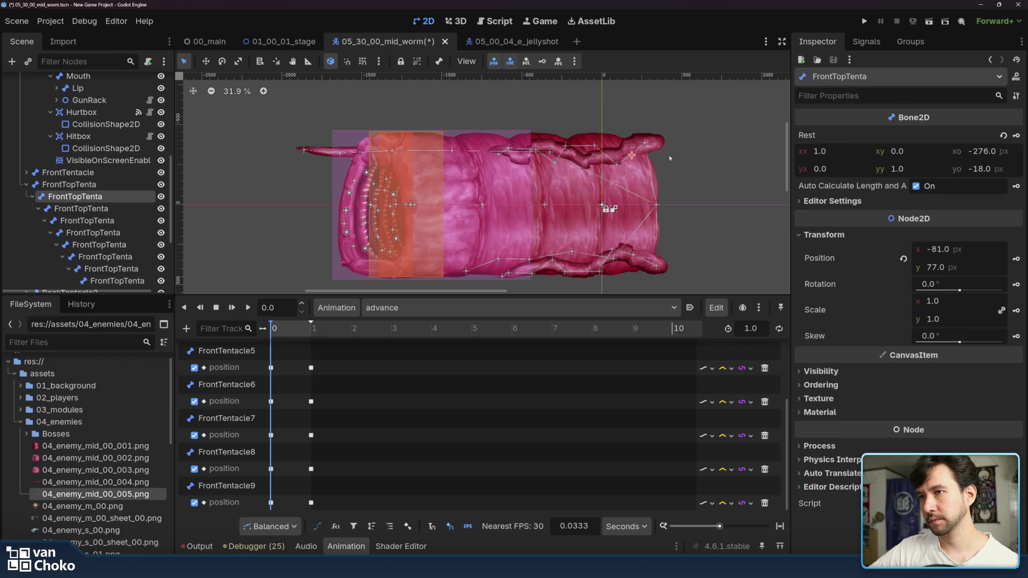
{"action": "left_click", "coordinate": [1015, 259]}
{"action": "left_click", "coordinate": [450, 319]}
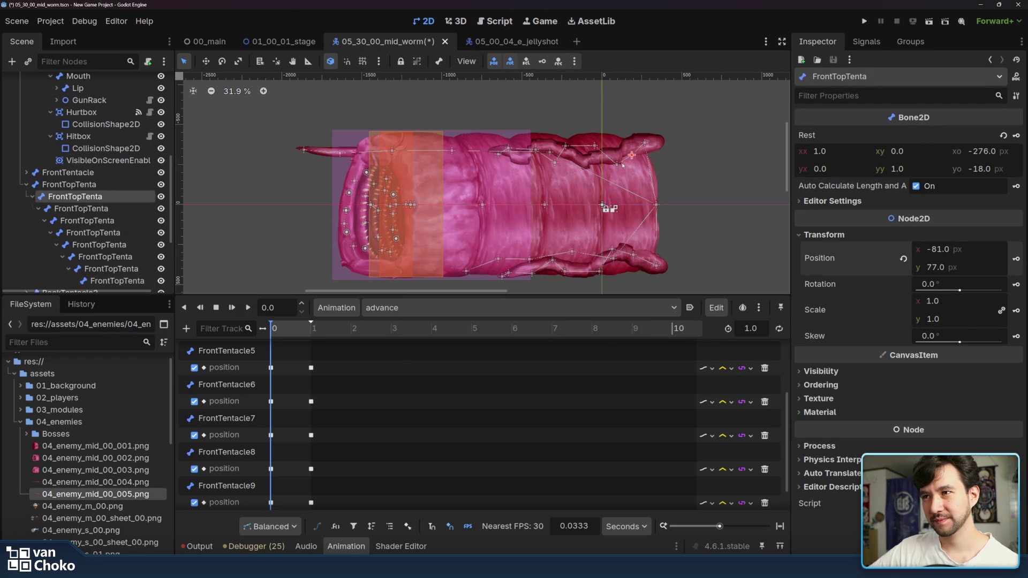
{"action": "left_click", "coordinate": [617, 164]}
{"action": "left_click", "coordinate": [1016, 258]}
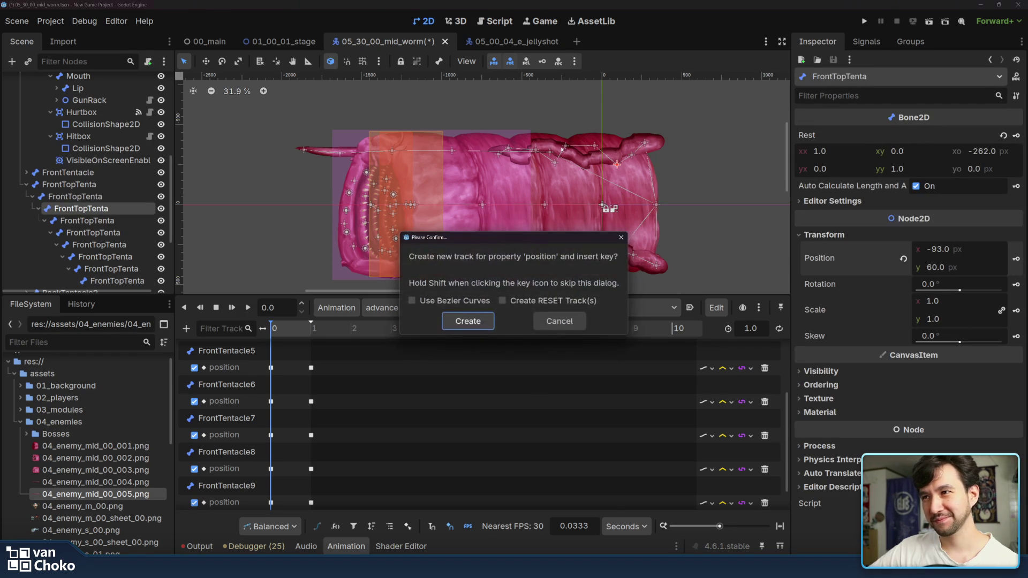
{"action": "left_click", "coordinate": [458, 320]}
Step: Create 0 s position tracks for the next three FrontTopTenta bones
{"action": "left_click", "coordinate": [594, 145]}
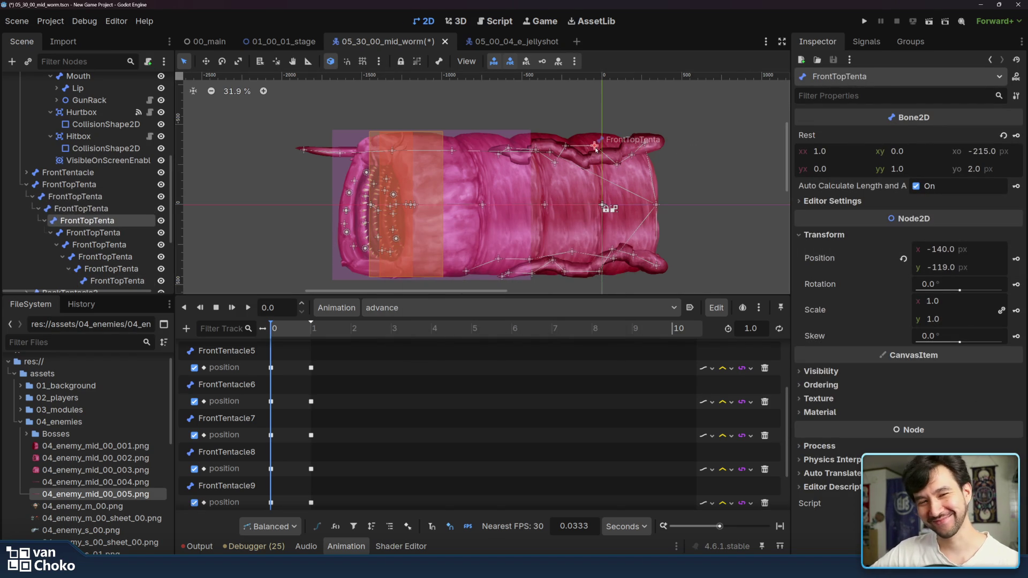
{"action": "left_click", "coordinate": [1016, 259]}
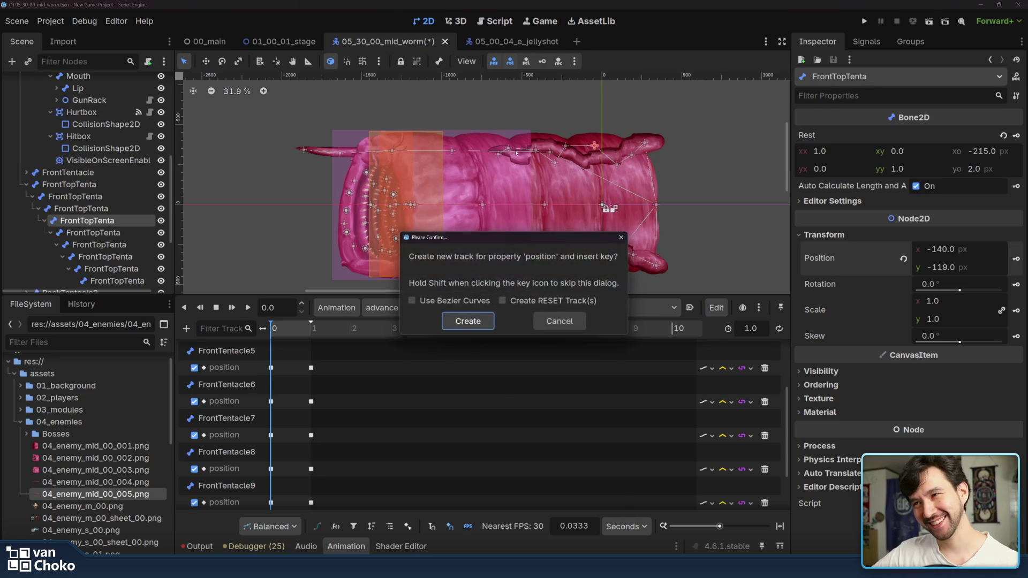
{"action": "left_click", "coordinate": [462, 321]}
{"action": "left_click", "coordinate": [565, 145]}
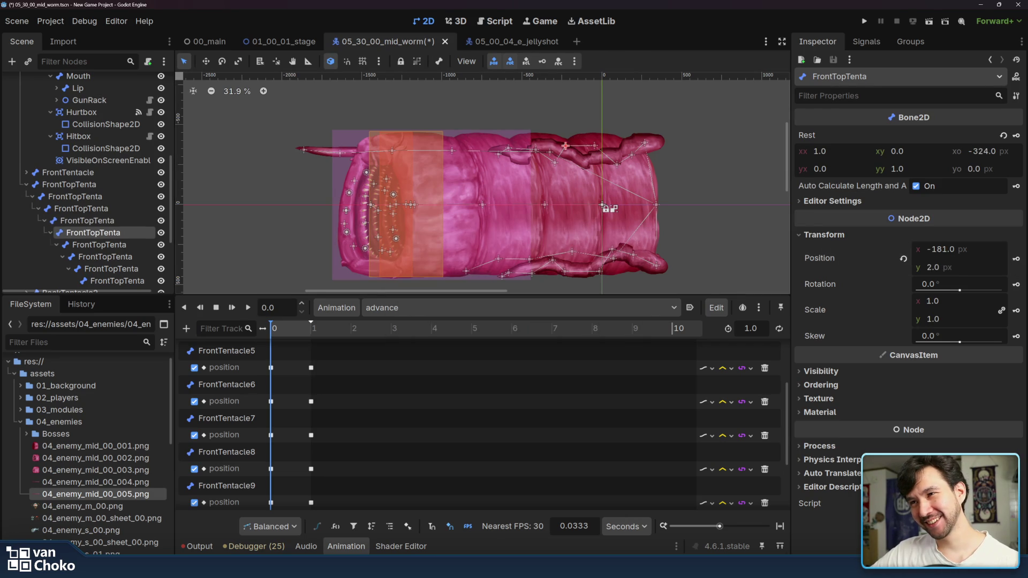
{"action": "left_click", "coordinate": [1015, 259]}
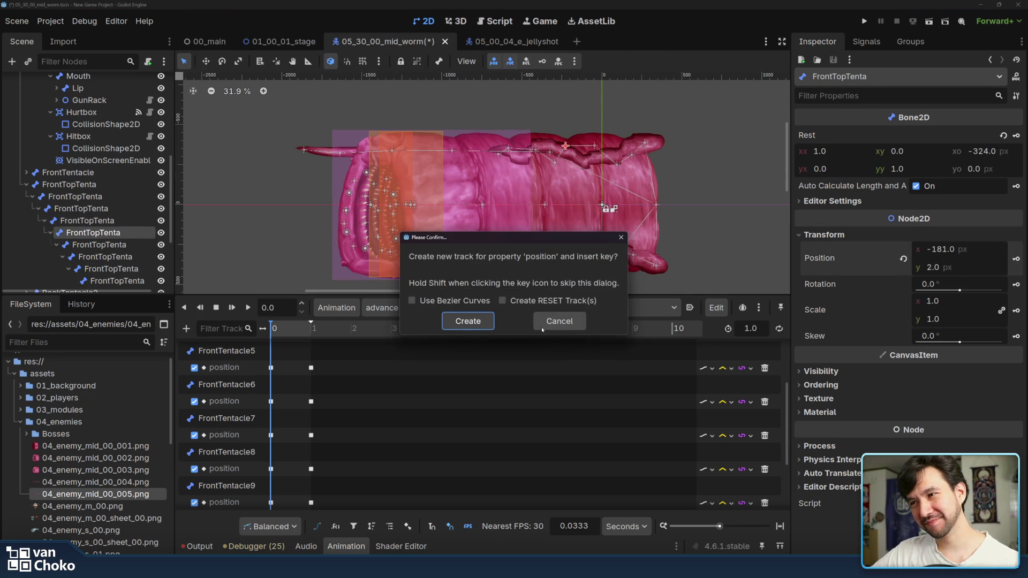
{"action": "left_click", "coordinate": [465, 321]}
{"action": "left_click", "coordinate": [554, 163]}
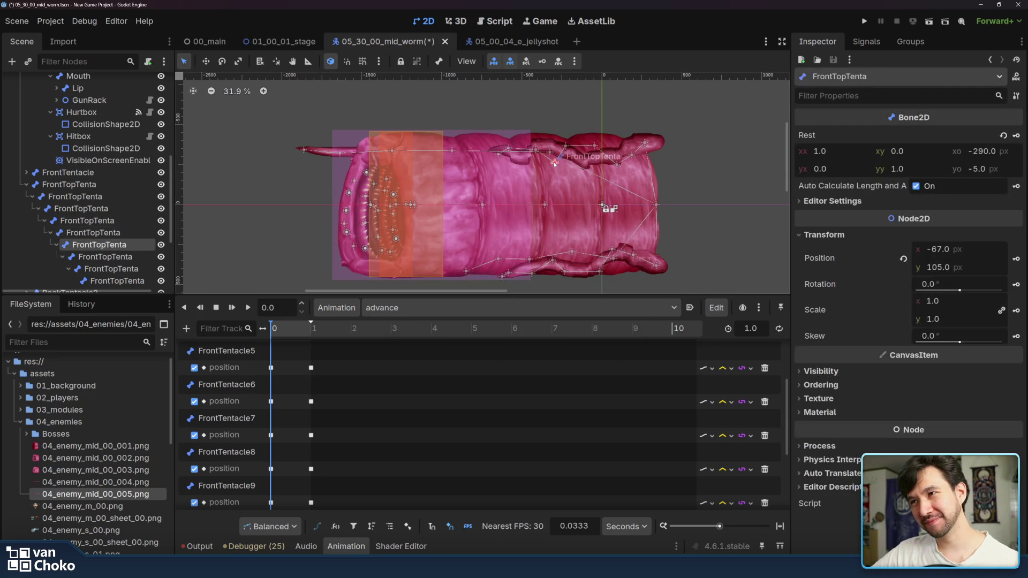
{"action": "left_click", "coordinate": [1015, 258]}
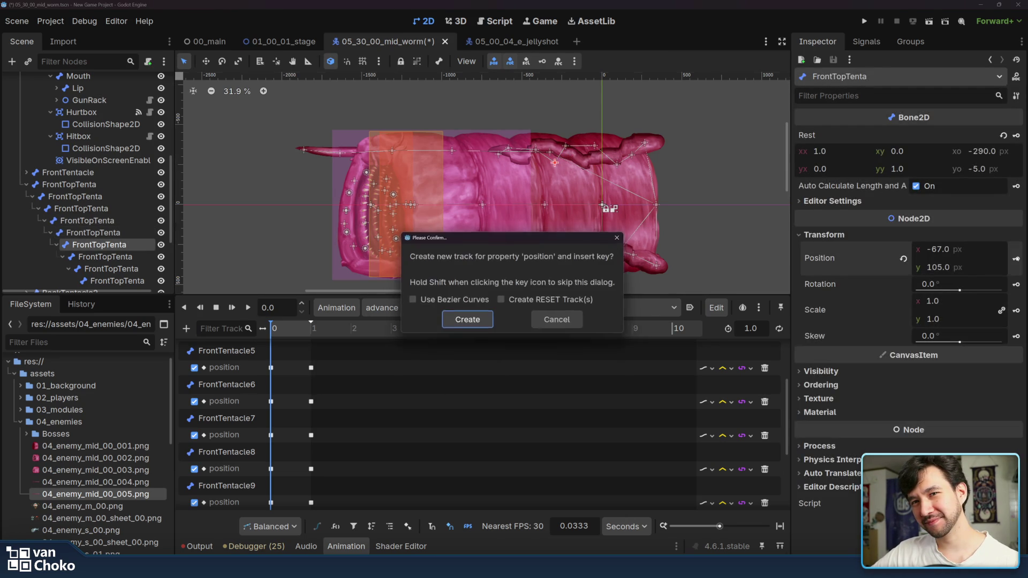
{"action": "left_click", "coordinate": [466, 322]}
Step: Create position tracks for the remaining bones through the tip, then move the playhead to 1 s
{"action": "left_click", "coordinate": [536, 149]}
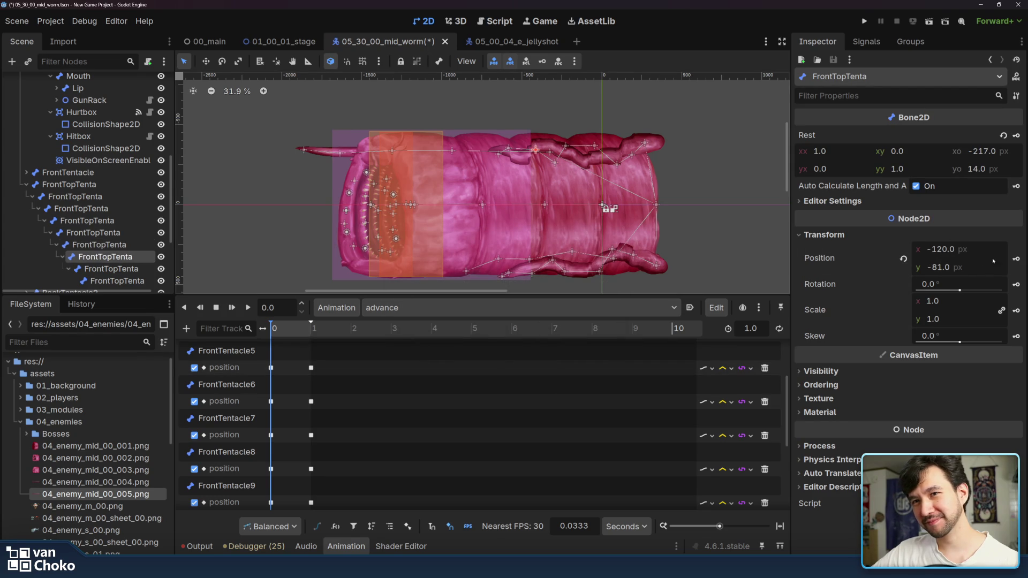
{"action": "left_click", "coordinate": [1014, 257]}
{"action": "left_click", "coordinate": [465, 321]}
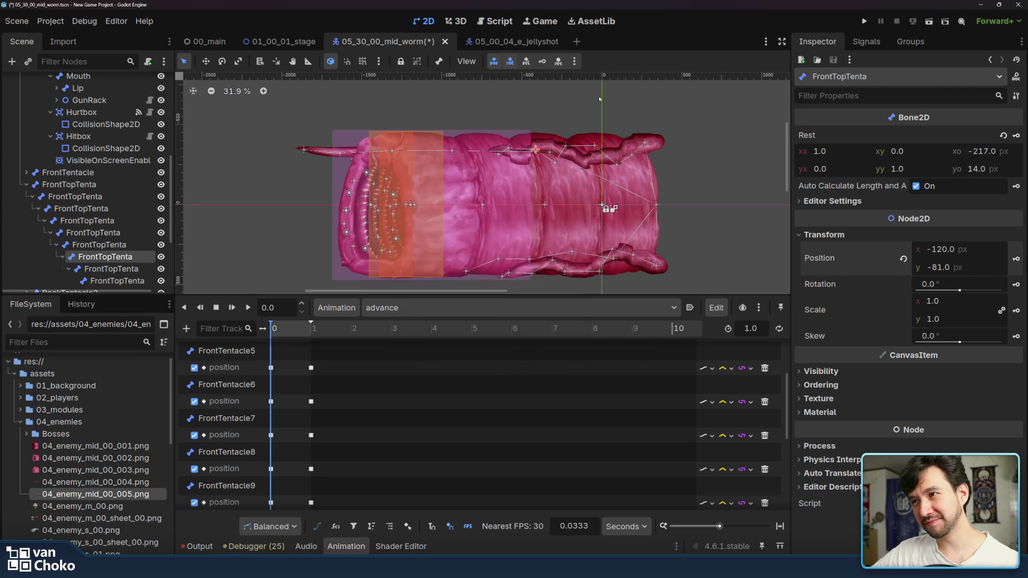
{"action": "left_click", "coordinate": [509, 150]}
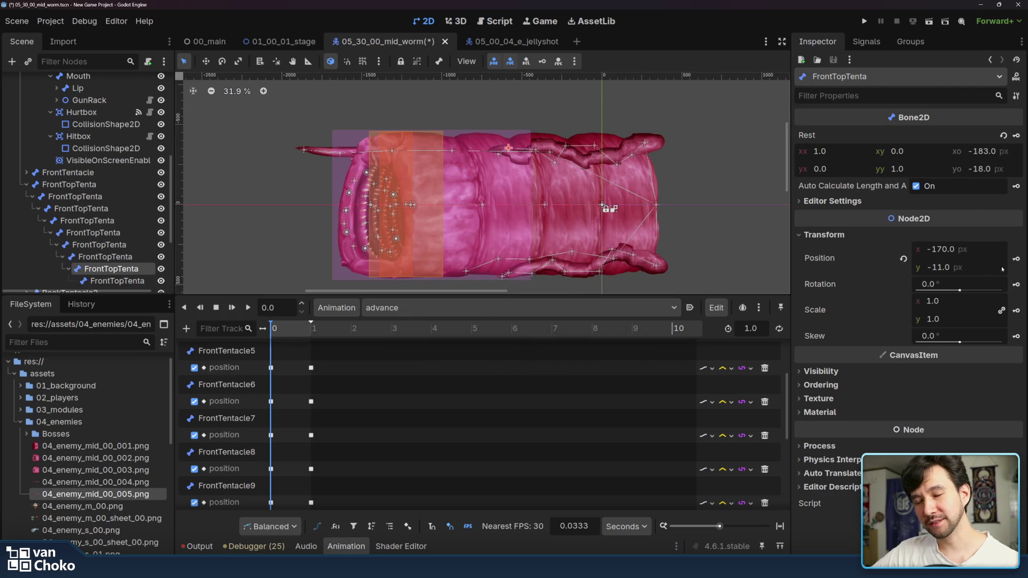
{"action": "left_click", "coordinate": [1015, 258]}
{"action": "left_click", "coordinate": [471, 320]}
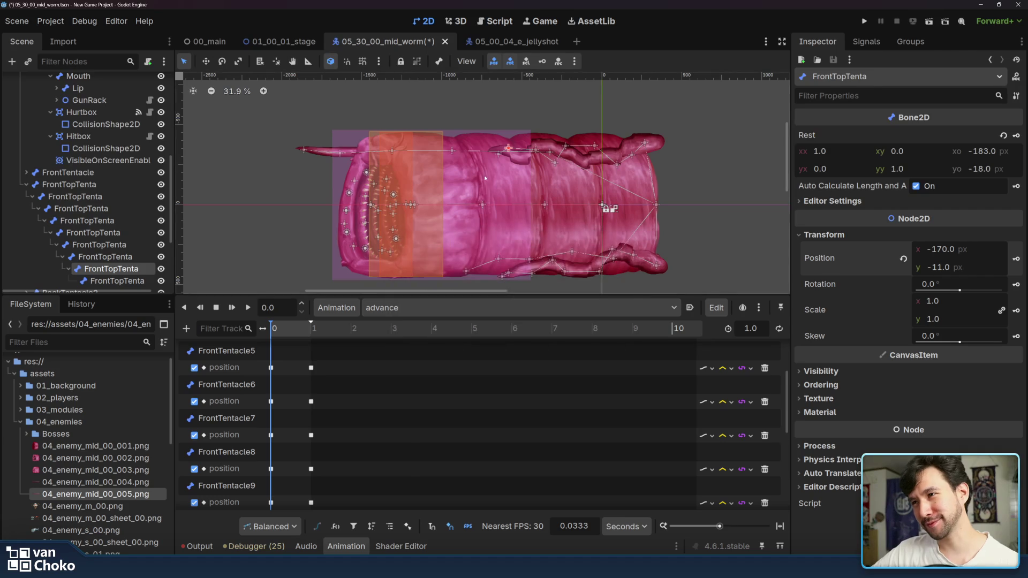
{"action": "left_click", "coordinate": [535, 148]}
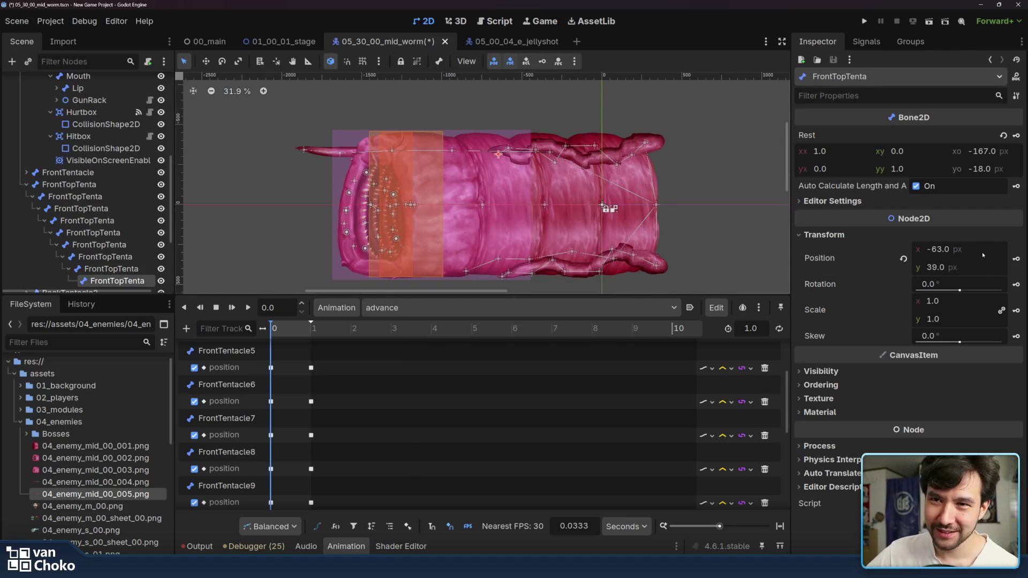
{"action": "left_click", "coordinate": [1016, 259]}
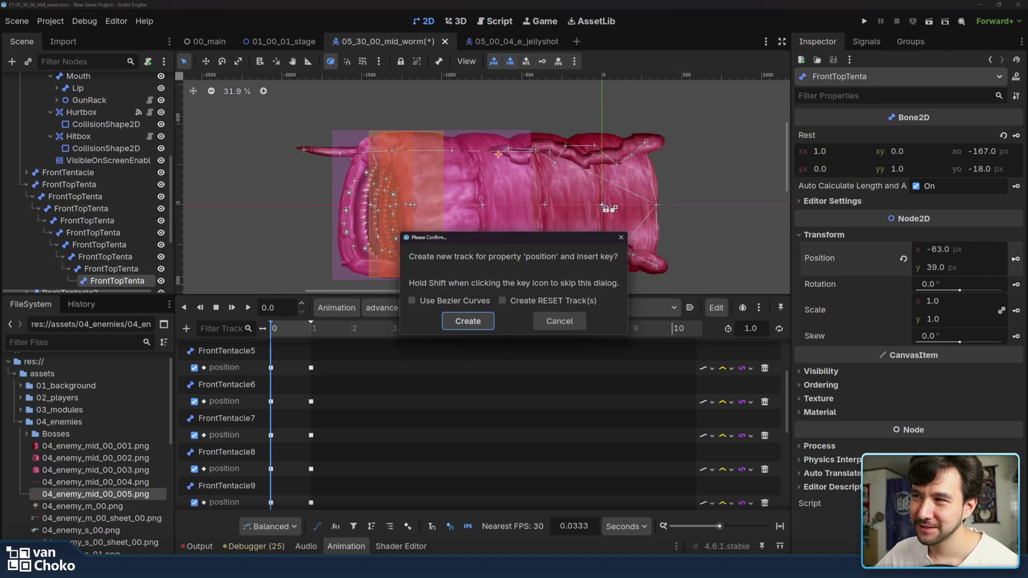
{"action": "left_click", "coordinate": [469, 321]}
{"action": "left_click_drag", "start_coordinate": [278, 337], "coordinate": [316, 337]}
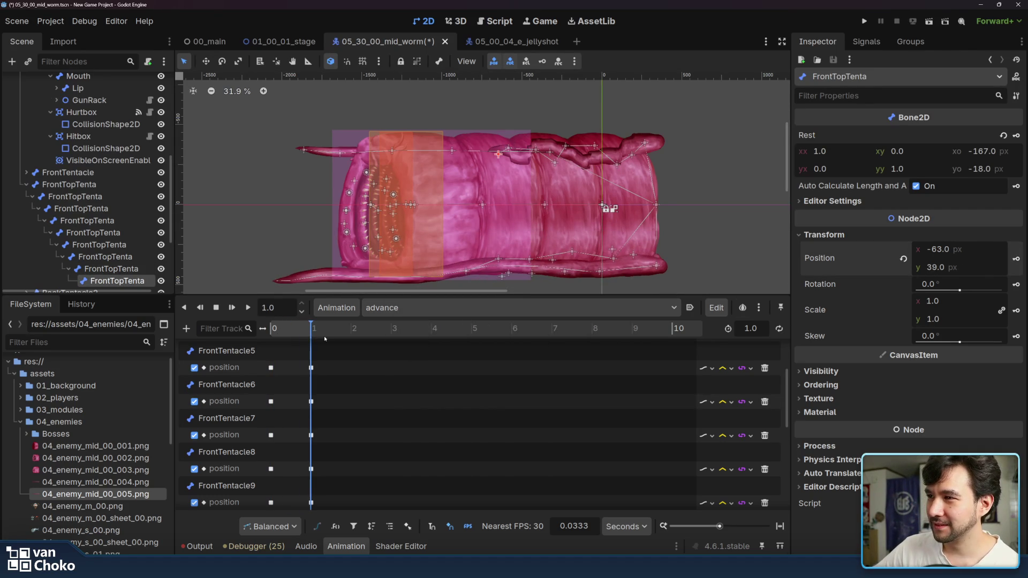
Step: Stretch the FrontTopTenta bones forward to the left and key their positions at 1 s
{"action": "left_click_drag", "start_coordinate": [632, 157], "coordinate": [581, 146]}
{"action": "left_click_drag", "start_coordinate": [589, 143], "coordinate": [585, 140]}
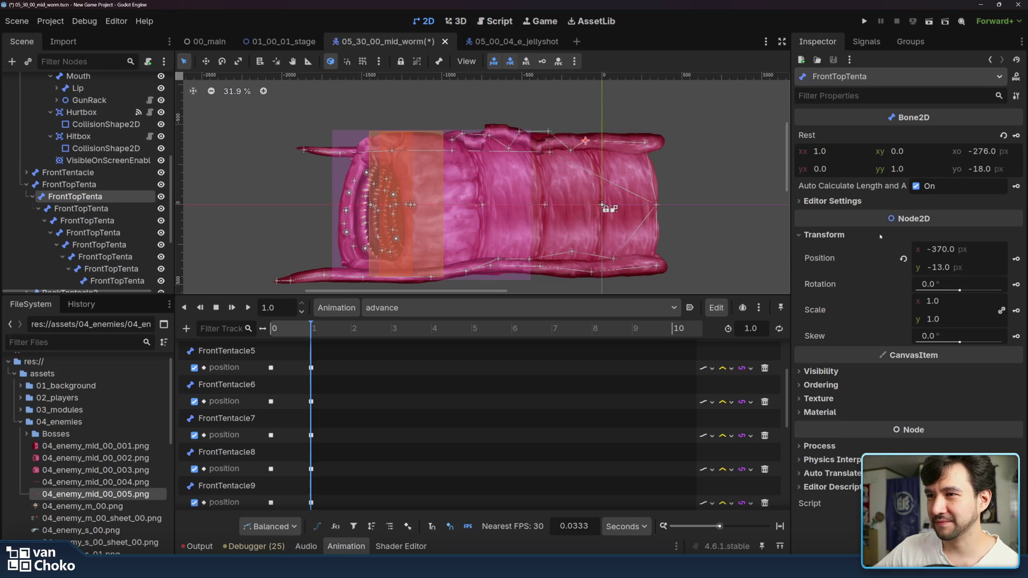
{"action": "left_click", "coordinate": [1017, 260]}
{"action": "left_click_drag", "start_coordinate": [573, 148], "coordinate": [537, 152]}
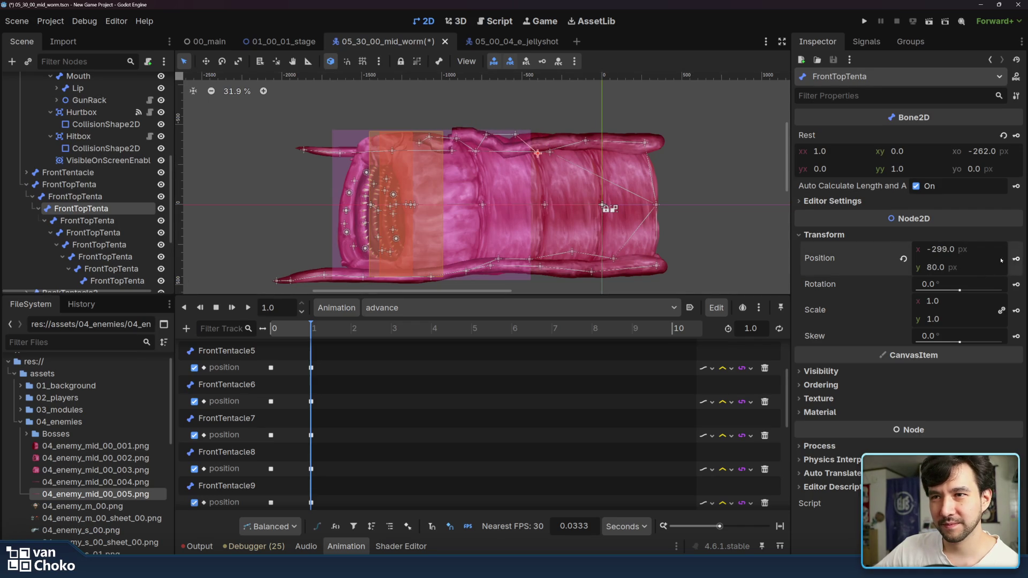
{"action": "mouse_move", "coordinate": [514, 132]}
{"action": "left_mouse_down"}
{"action": "mouse_move", "coordinate": [486, 154]}
{"action": "mouse_move", "coordinate": [485, 144]}
{"action": "mouse_move", "coordinate": [424, 134]}
{"action": "mouse_move", "coordinate": [437, 136]}
{"action": "left_mouse_up"}
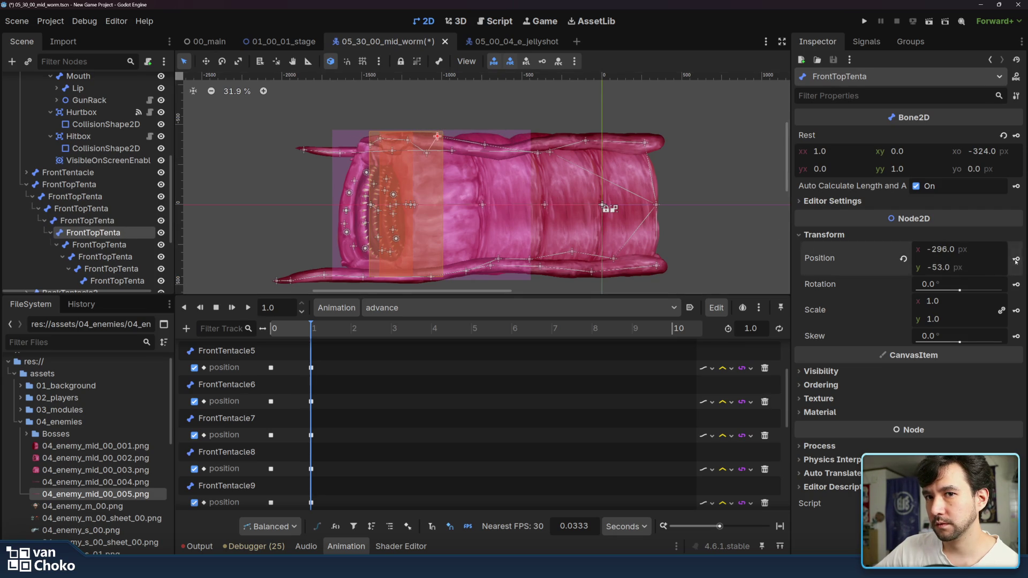
{"action": "left_click", "coordinate": [428, 155]}
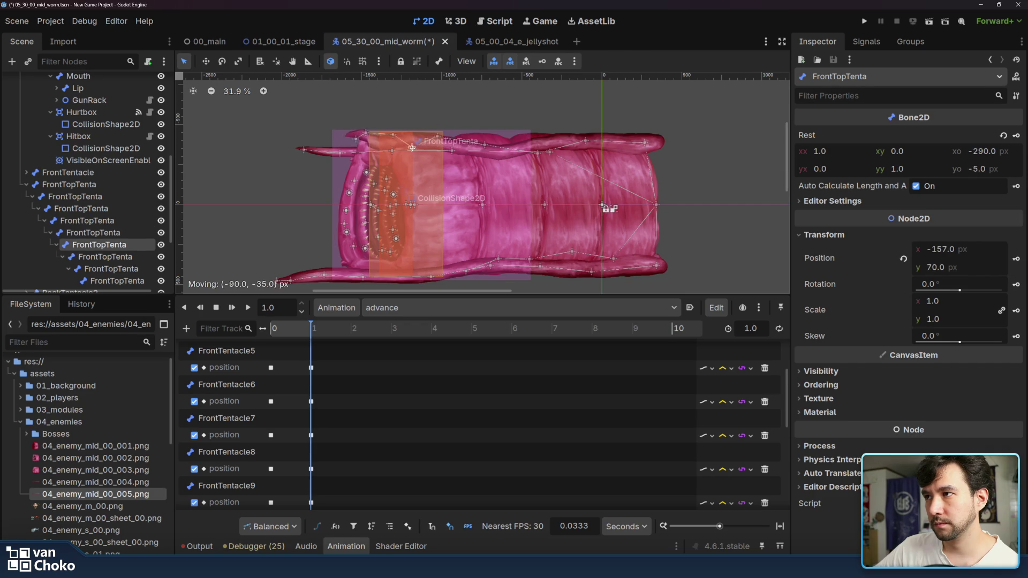
{"action": "left_click", "coordinate": [1015, 259]}
{"action": "mouse_move", "coordinate": [399, 137]}
{"action": "left_mouse_down"}
{"action": "mouse_move", "coordinate": [321, 143]}
{"action": "mouse_move", "coordinate": [345, 142]}
{"action": "left_mouse_up"}
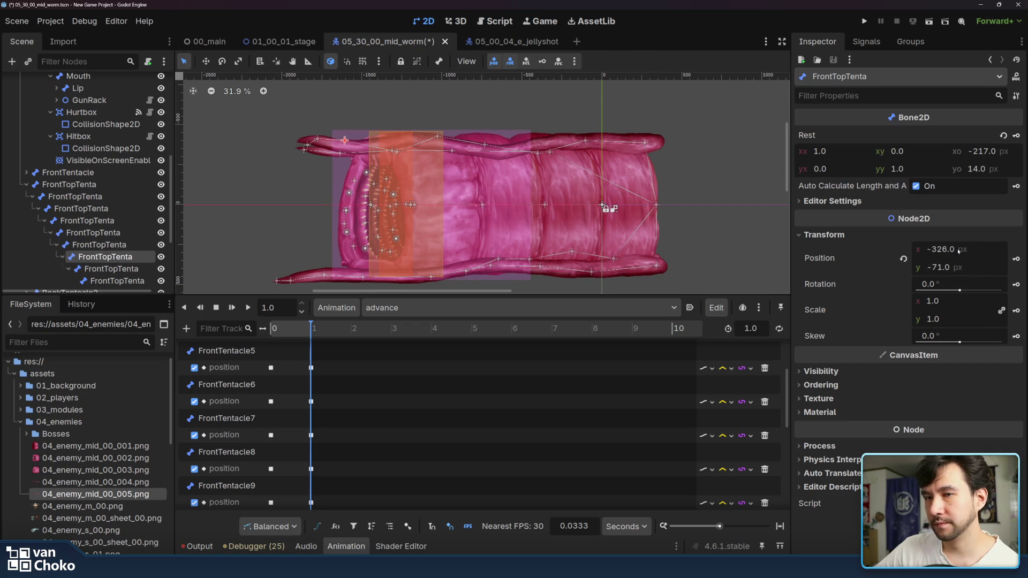
{"action": "left_click_drag", "start_coordinate": [317, 139], "coordinate": [281, 140]}
{"action": "left_click", "coordinate": [1015, 259]}
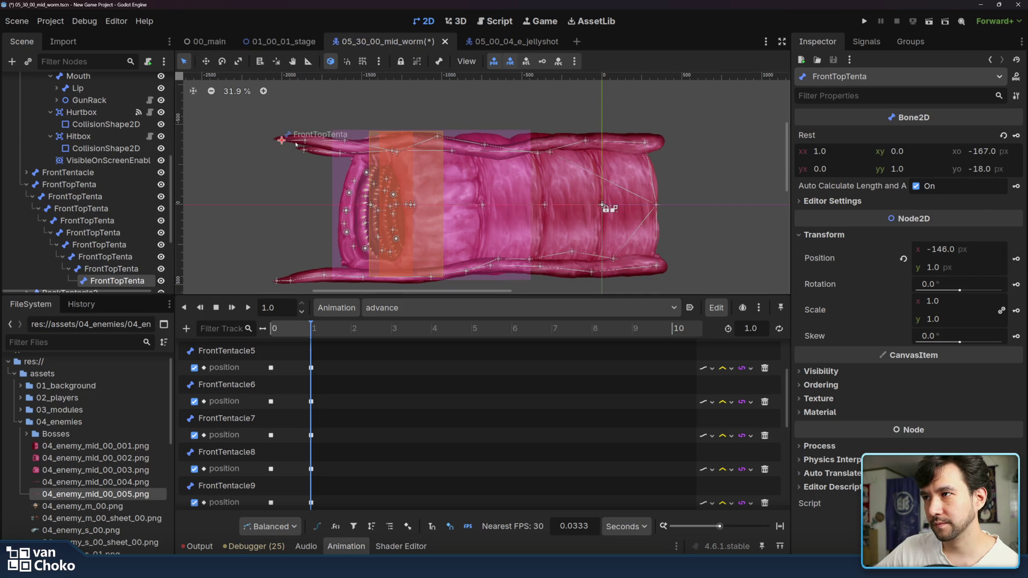
{"action": "left_click", "coordinate": [1015, 259]}
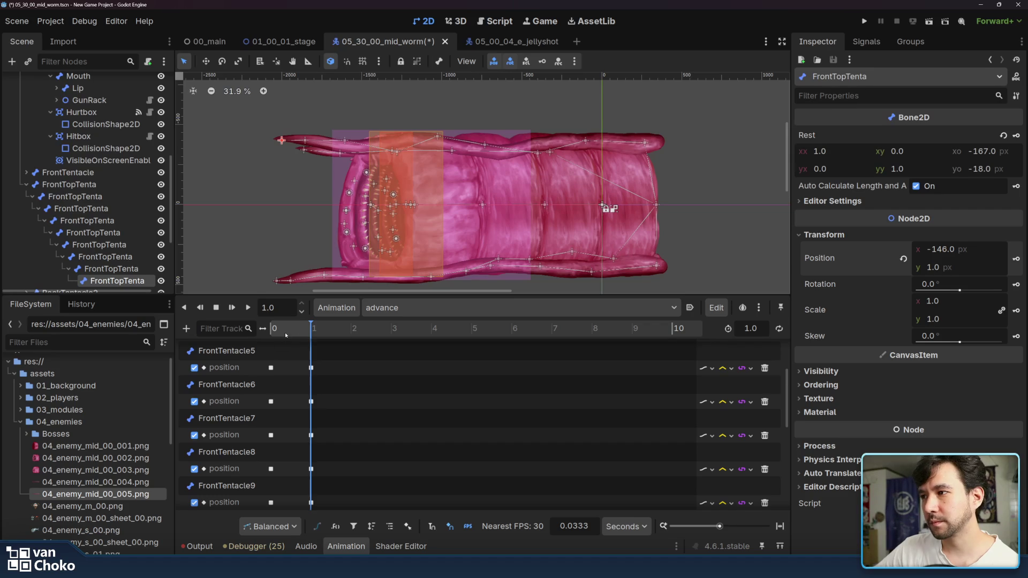
Step: Play the advance animation, then give the FrontTopTenta position keys Ease In-Out easing
{"action": "left_click", "coordinate": [286, 335]}
{"action": "left_click", "coordinate": [248, 308]}
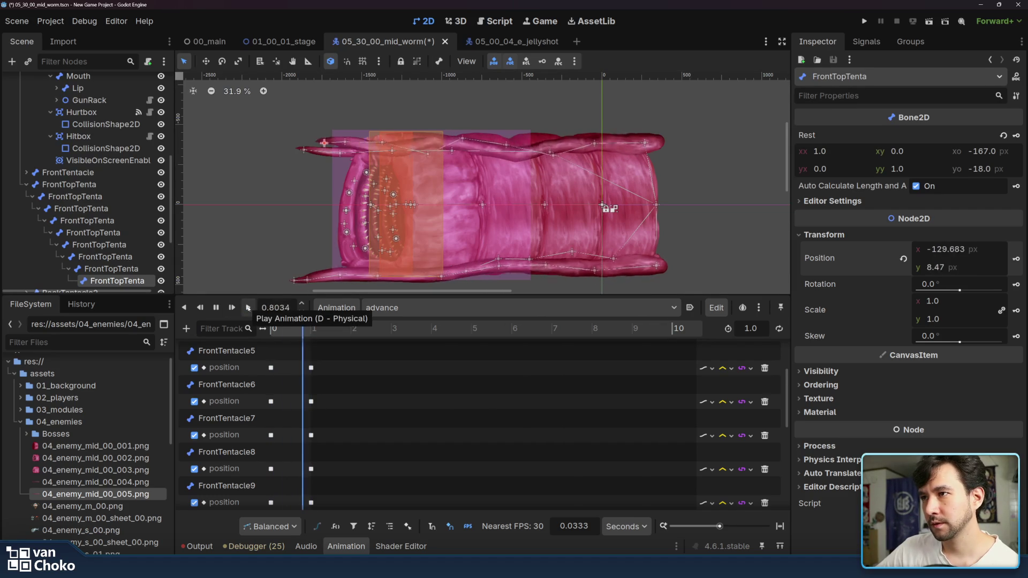
{"action": "scroll", "coordinate": [363, 359], "scroll_direction": "down", "scroll_amount": 5}
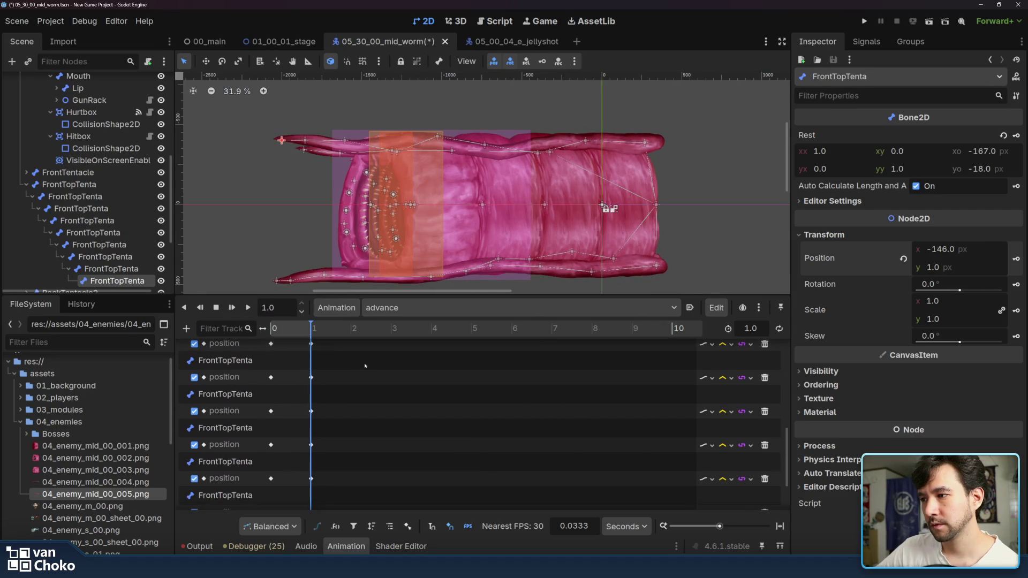
{"action": "mouse_move", "coordinate": [365, 367]}
{"action": "left_mouse_down"}
{"action": "mouse_move", "coordinate": [230, 500]}
{"action": "mouse_move", "coordinate": [228, 488]}
{"action": "mouse_move", "coordinate": [225, 510]}
{"action": "left_mouse_up"}
{"action": "right_click", "coordinate": [952, 170]}
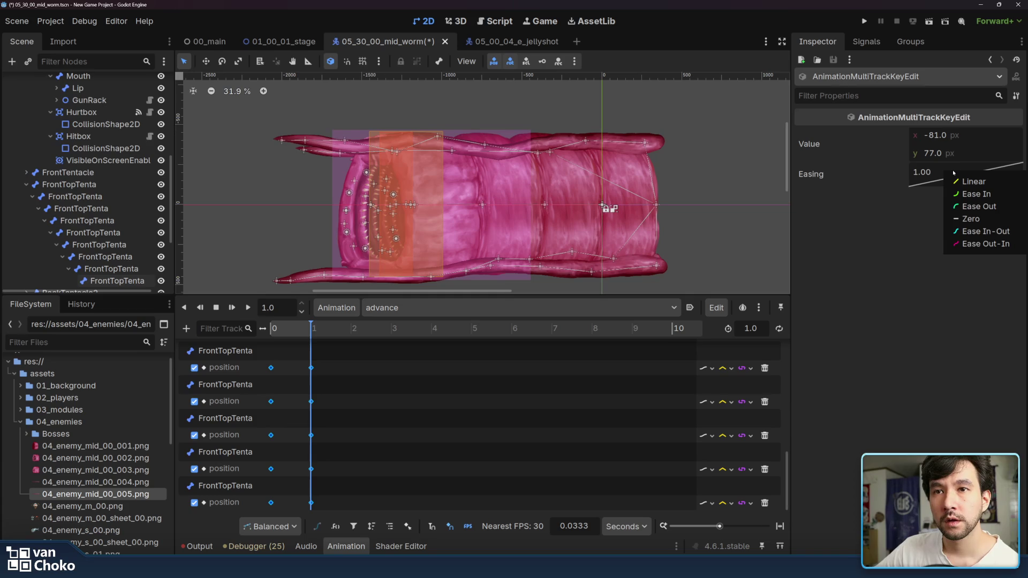
{"action": "left_click", "coordinate": [985, 231]}
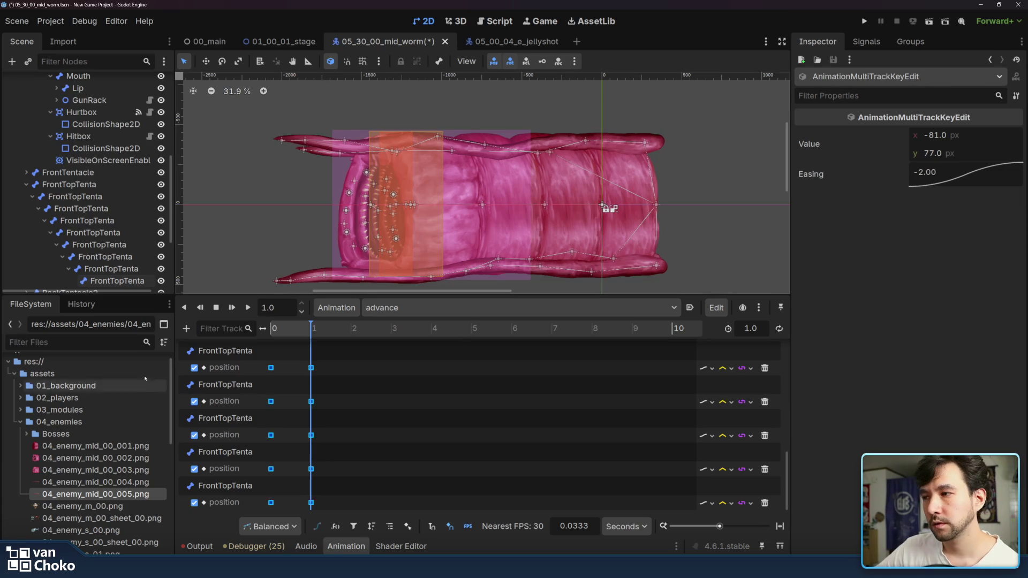
Step: Replay the eased advance animation, then switch to the rectract animation
{"action": "left_click", "coordinate": [249, 309]}
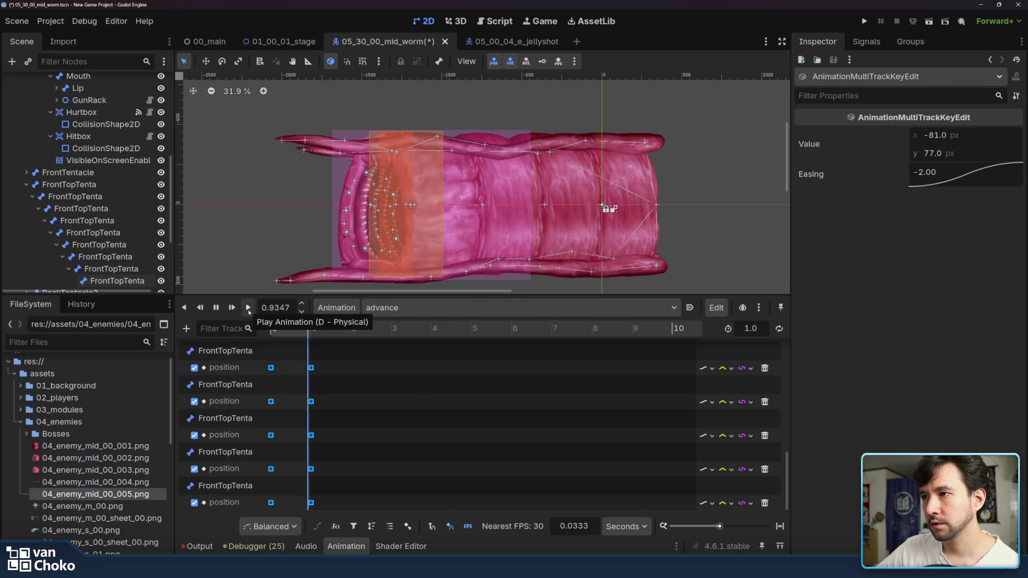
{"action": "left_click", "coordinate": [248, 309]}
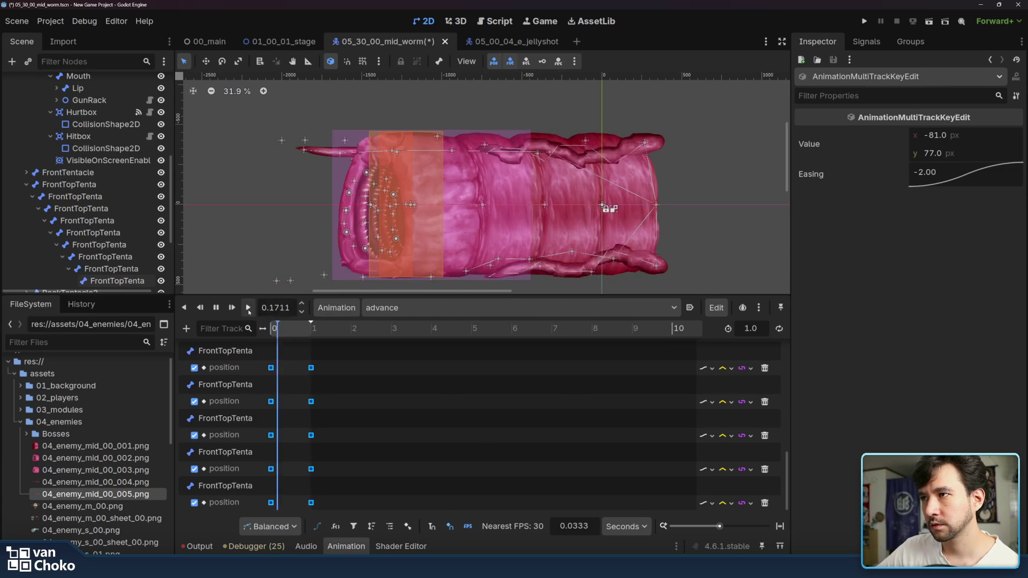
{"action": "left_click", "coordinate": [248, 309]}
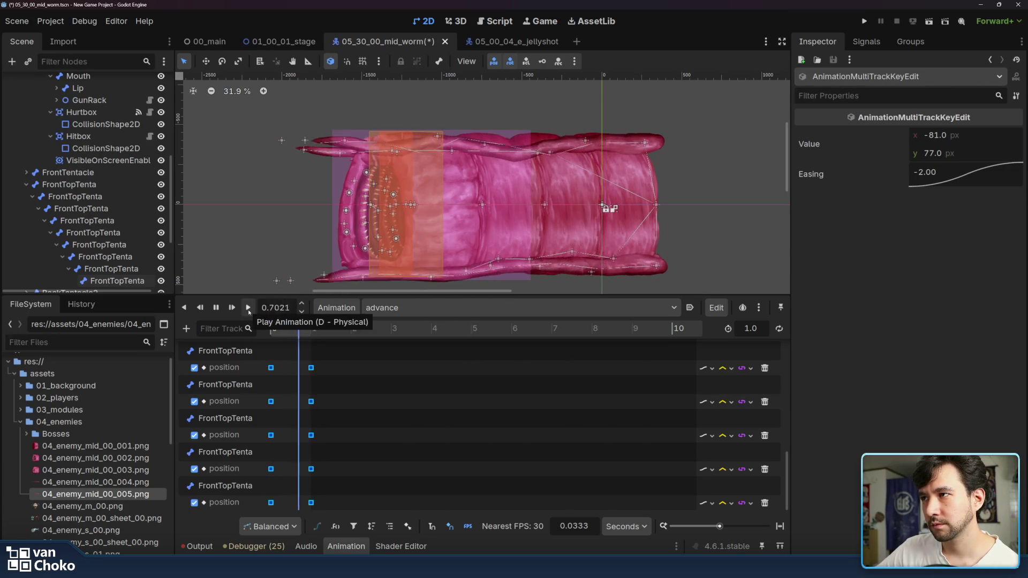
{"action": "left_click", "coordinate": [464, 314]}
{"action": "left_click", "coordinate": [466, 362]}
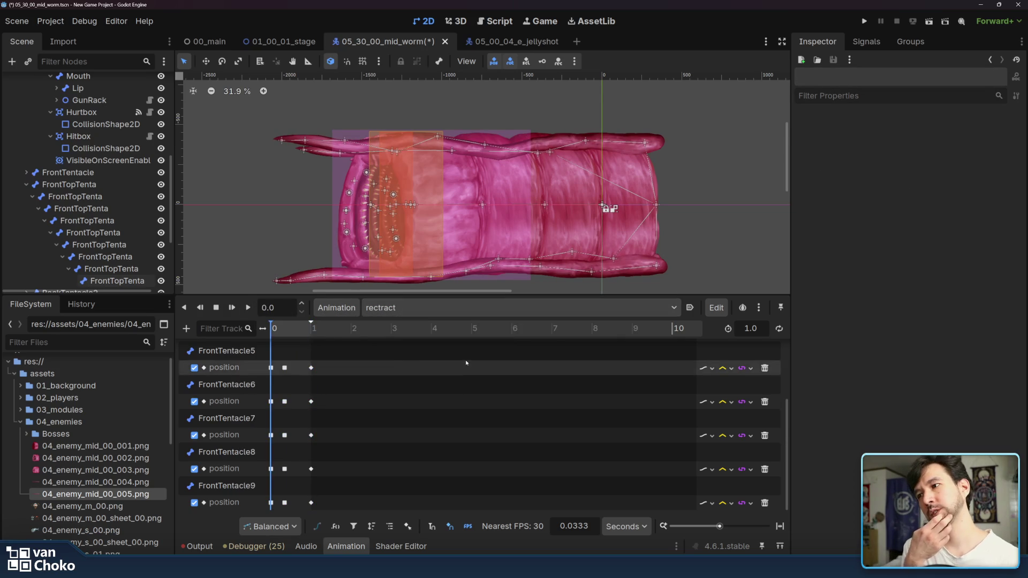
Step: Scrub rectract back to 0 s and create position tracks for the first two FrontTopTenta bones
{"action": "mouse_move", "coordinate": [283, 333]}
{"action": "left_mouse_down"}
{"action": "mouse_move", "coordinate": [311, 330]}
{"action": "mouse_move", "coordinate": [207, 330]}
{"action": "left_mouse_up"}
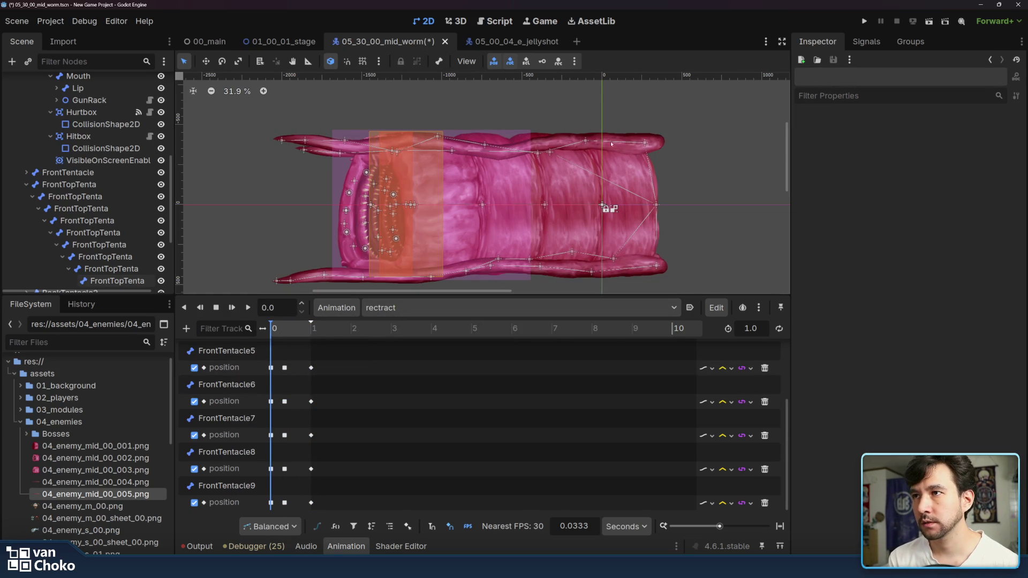
{"action": "left_click", "coordinate": [587, 141]}
{"action": "left_click", "coordinate": [1015, 258]}
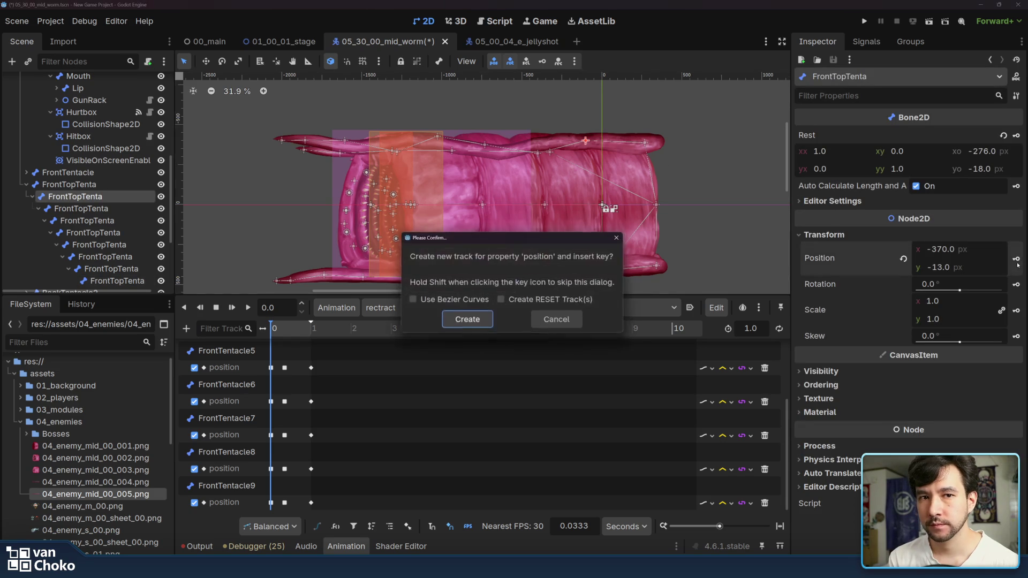
{"action": "left_click", "coordinate": [468, 321]}
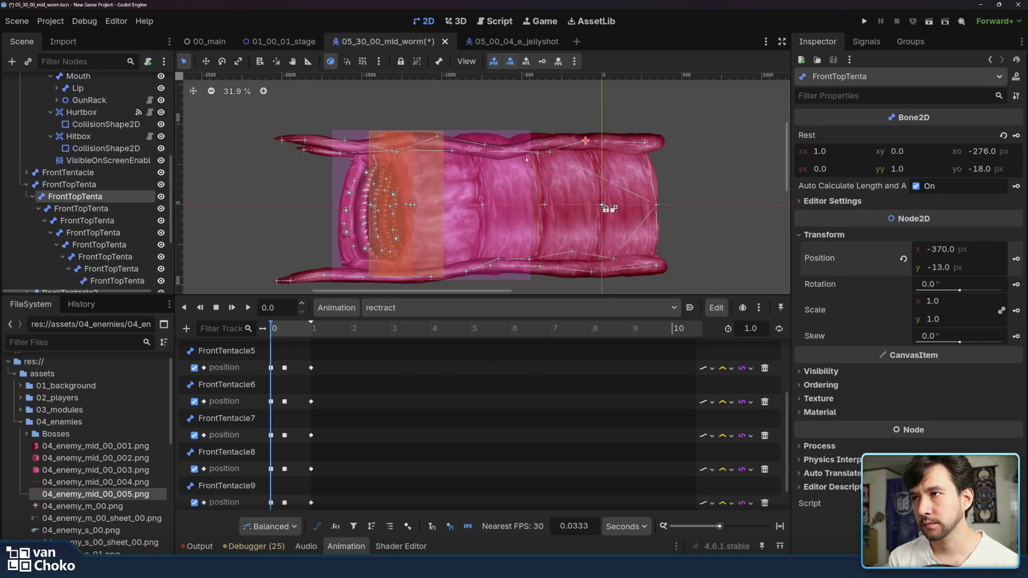
{"action": "left_click", "coordinate": [539, 156]}
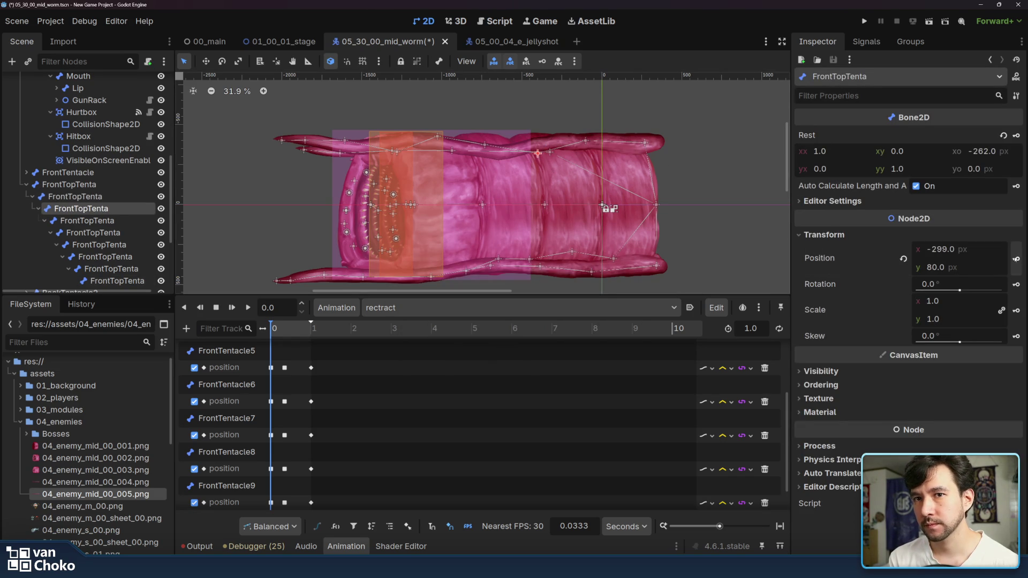
{"action": "key", "text": "Insert"}
{"action": "left_click", "coordinate": [468, 321]}
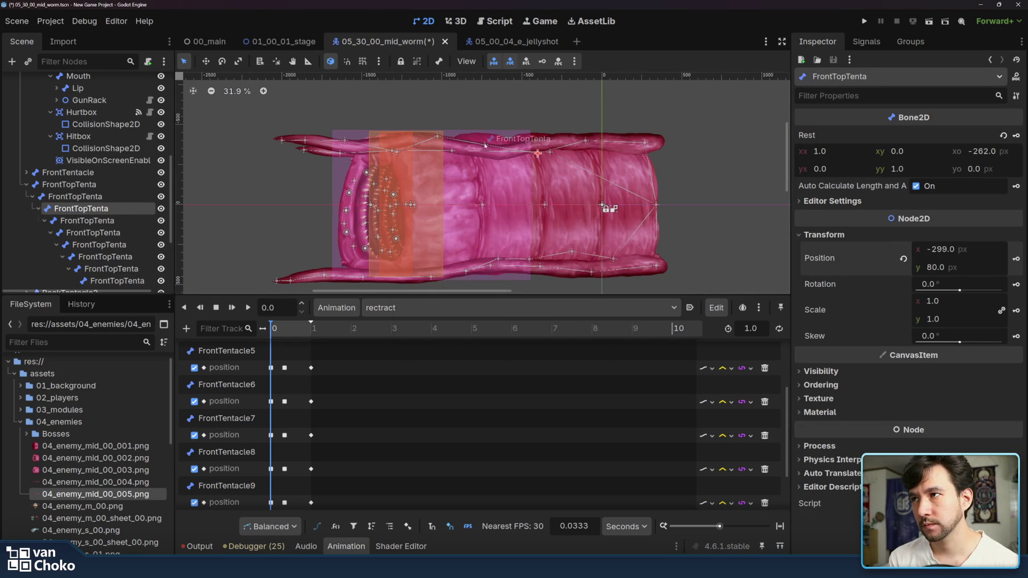
Step: Create 0 s position tracks for the next three FrontTopTenta bones
{"action": "left_click", "coordinate": [498, 142]}
{"action": "left_click", "coordinate": [1015, 259]}
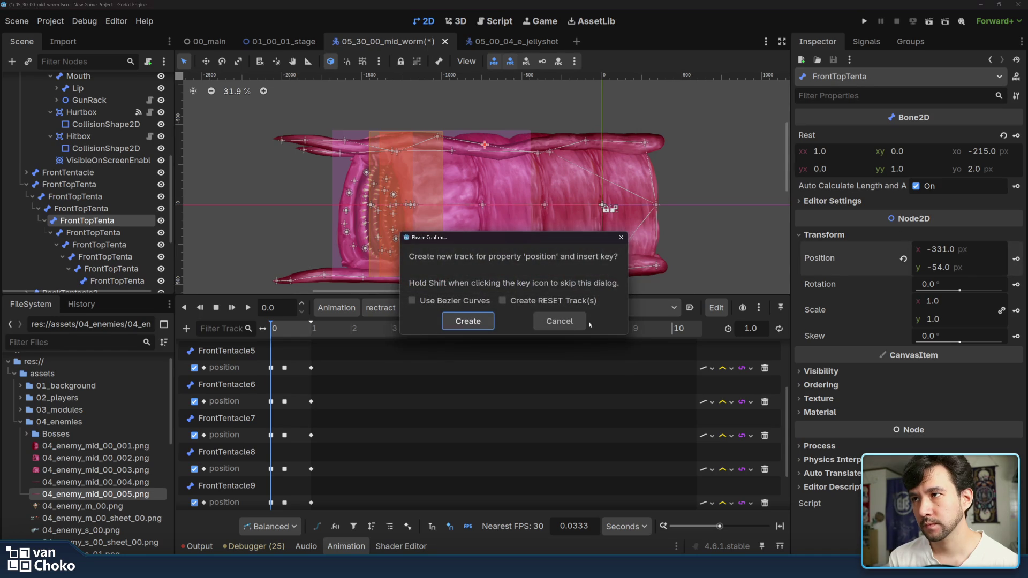
{"action": "left_click", "coordinate": [468, 321]}
{"action": "left_click", "coordinate": [463, 150]}
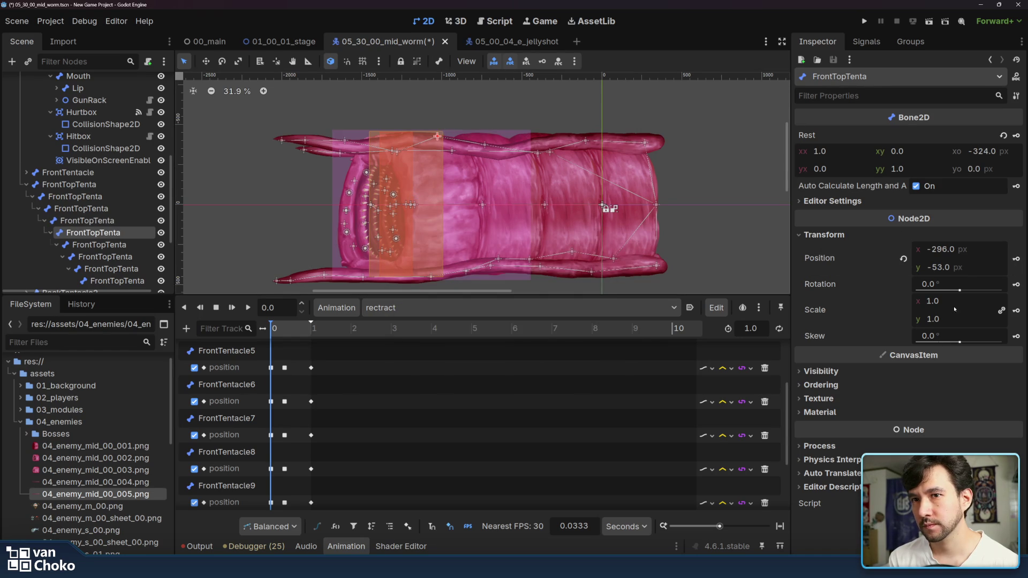
{"action": "left_click", "coordinate": [1015, 258]}
{"action": "left_click", "coordinate": [467, 321]}
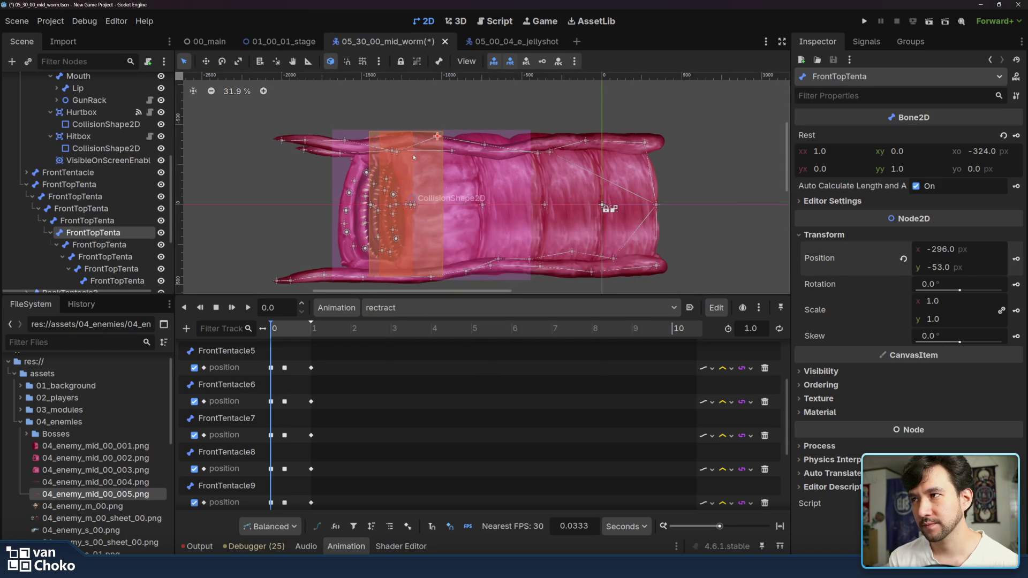
{"action": "left_click", "coordinate": [399, 153]}
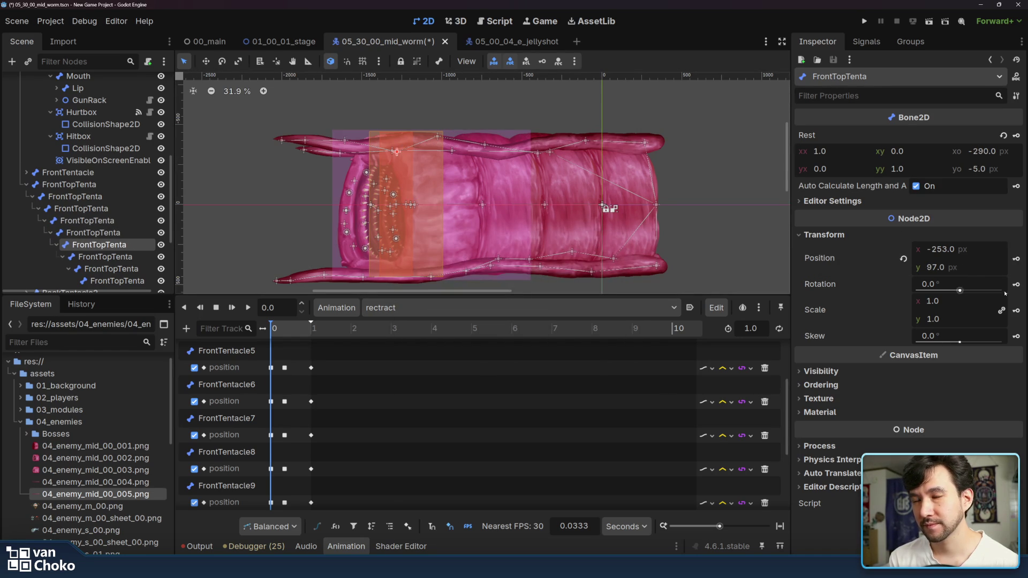
{"action": "left_click", "coordinate": [1017, 259]}
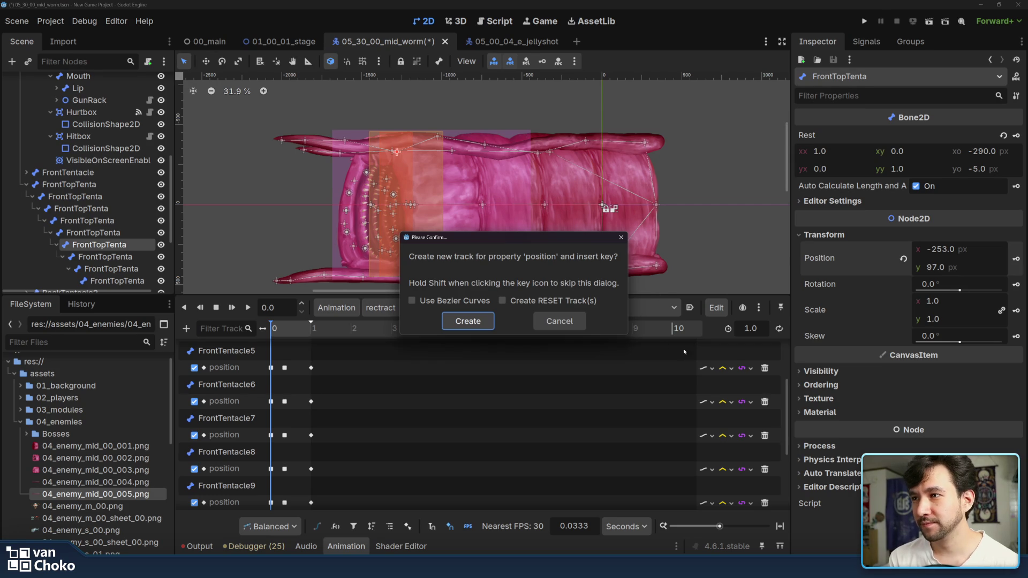
{"action": "left_click", "coordinate": [468, 321]}
Step: Key the last three bones toward the tip and preview the rectract animation
{"action": "left_click", "coordinate": [346, 141]}
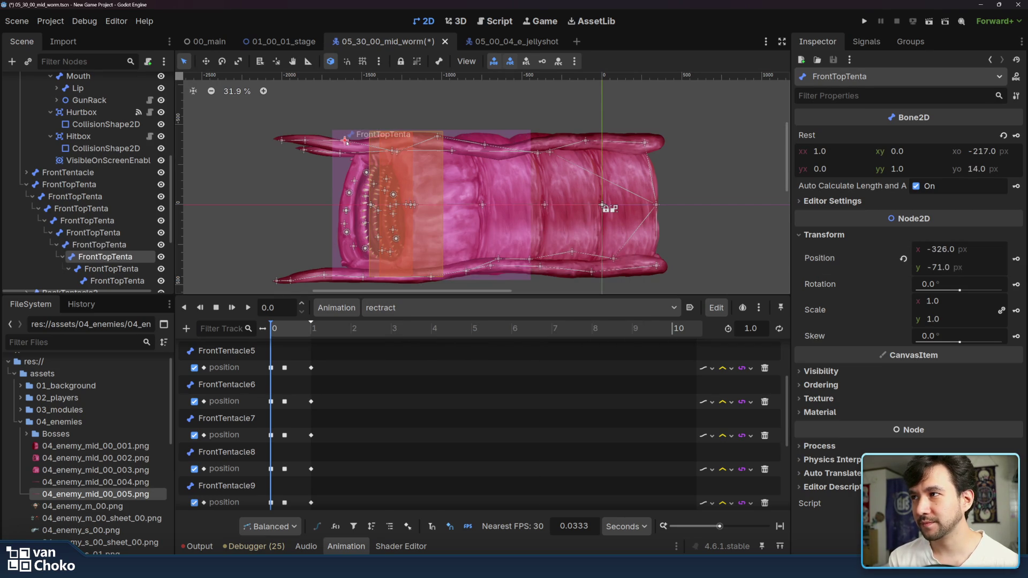
{"action": "left_click", "coordinate": [1016, 259]}
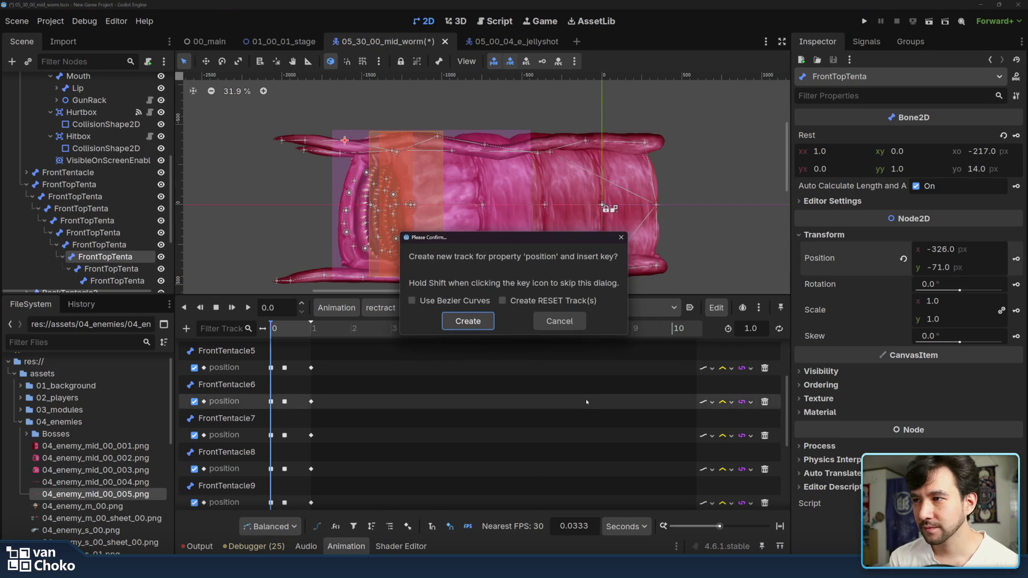
{"action": "left_click", "coordinate": [468, 321]}
{"action": "left_click", "coordinate": [304, 142]}
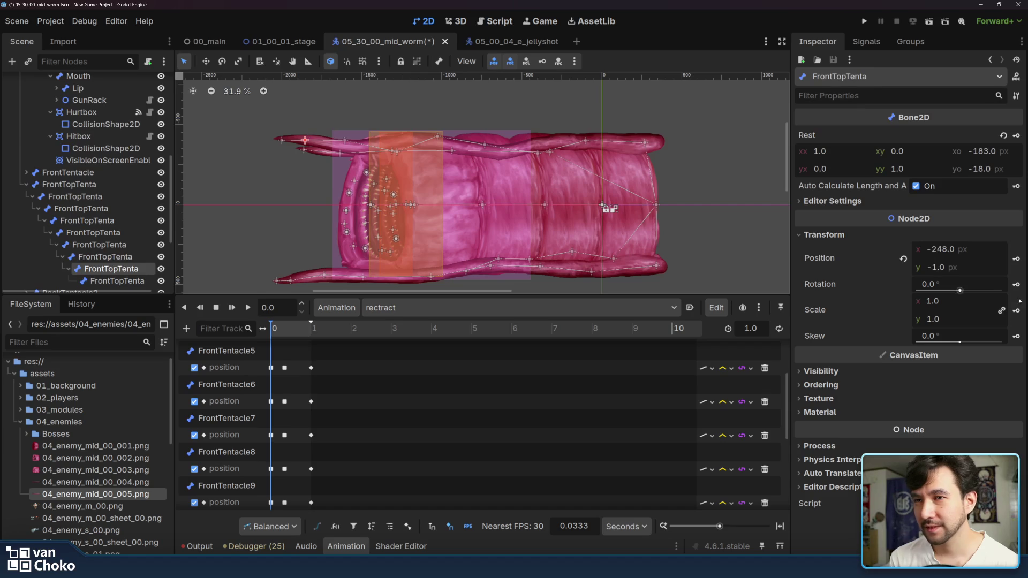
{"action": "left_click", "coordinate": [1014, 259]}
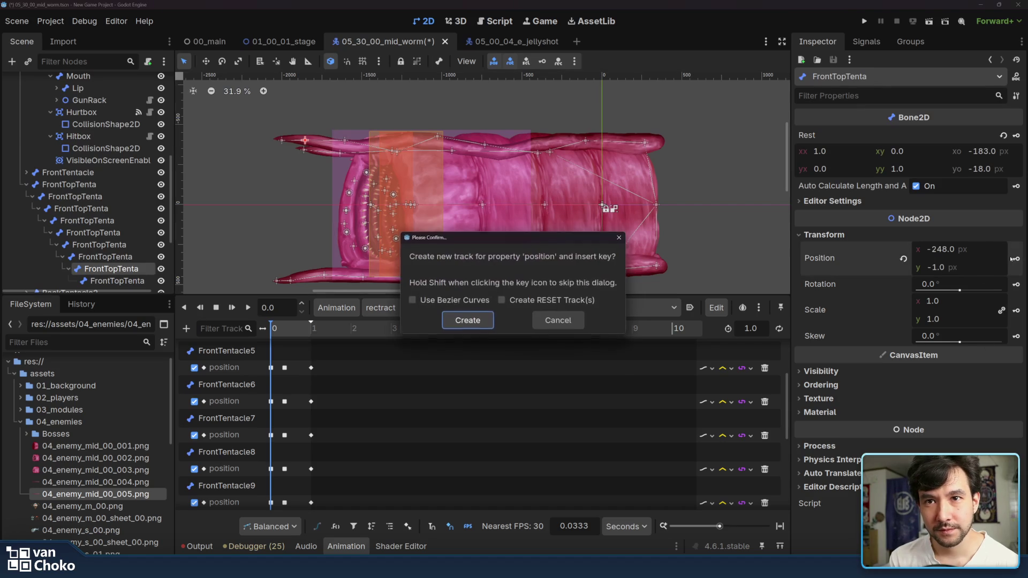
{"action": "left_click", "coordinate": [468, 320]}
{"action": "left_click", "coordinate": [281, 141]}
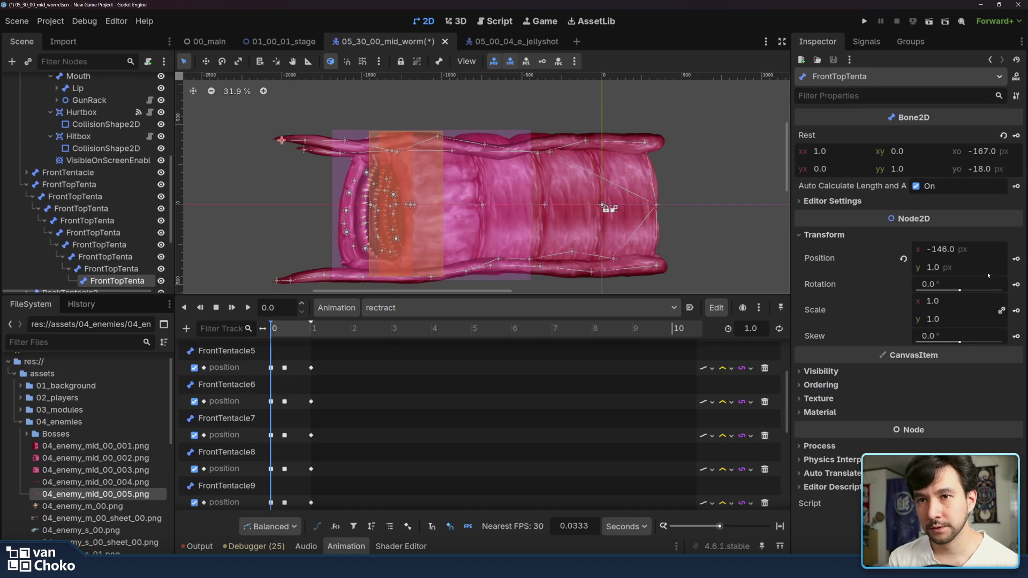
{"action": "left_click", "coordinate": [1015, 260]}
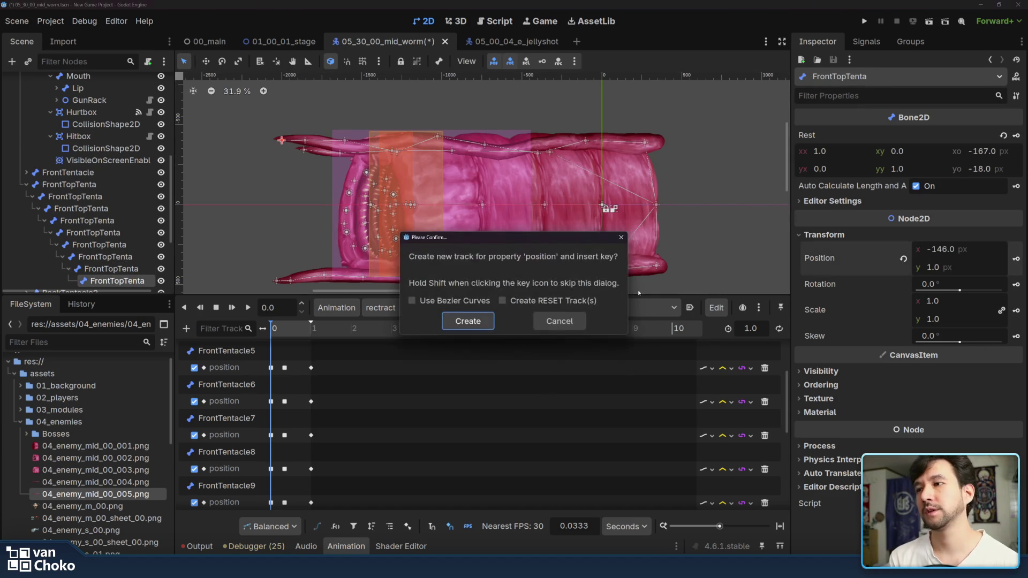
{"action": "left_click", "coordinate": [483, 324]}
{"action": "left_click", "coordinate": [248, 308]}
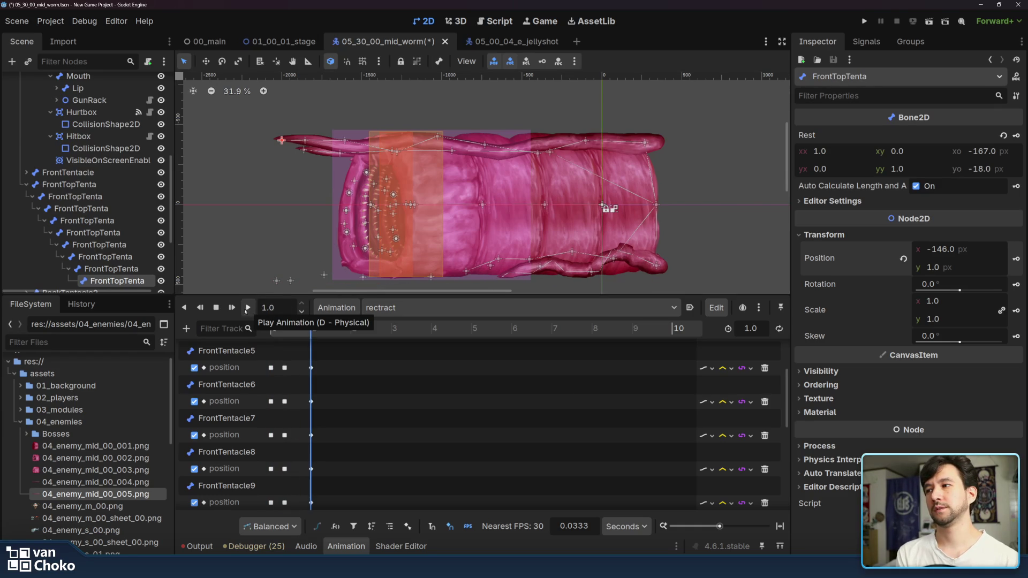
Step: In the idle animation, copy the four time-0 FrontTopTenta position keys
{"action": "left_click", "coordinate": [608, 312]}
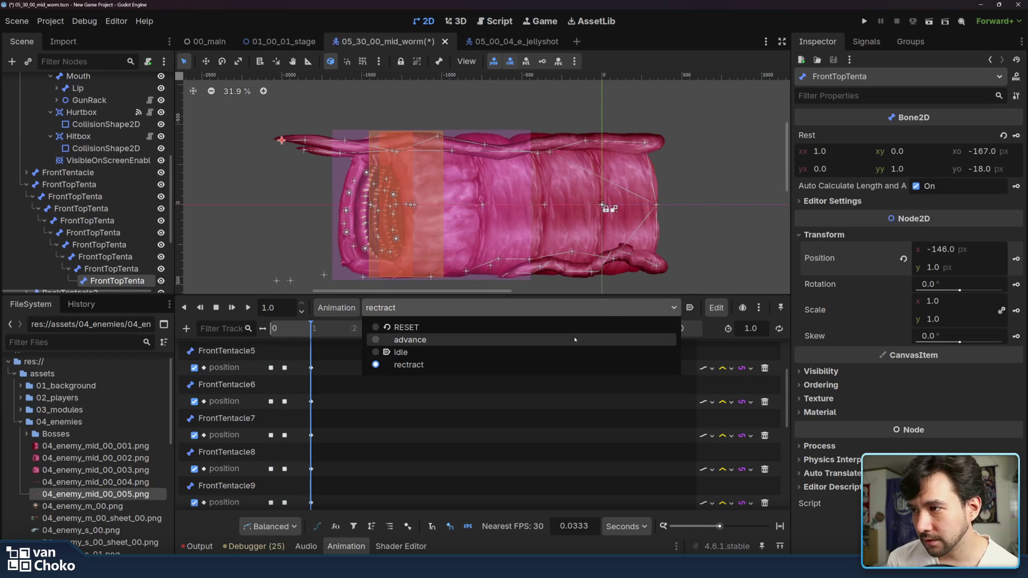
{"action": "left_click", "coordinate": [380, 352]}
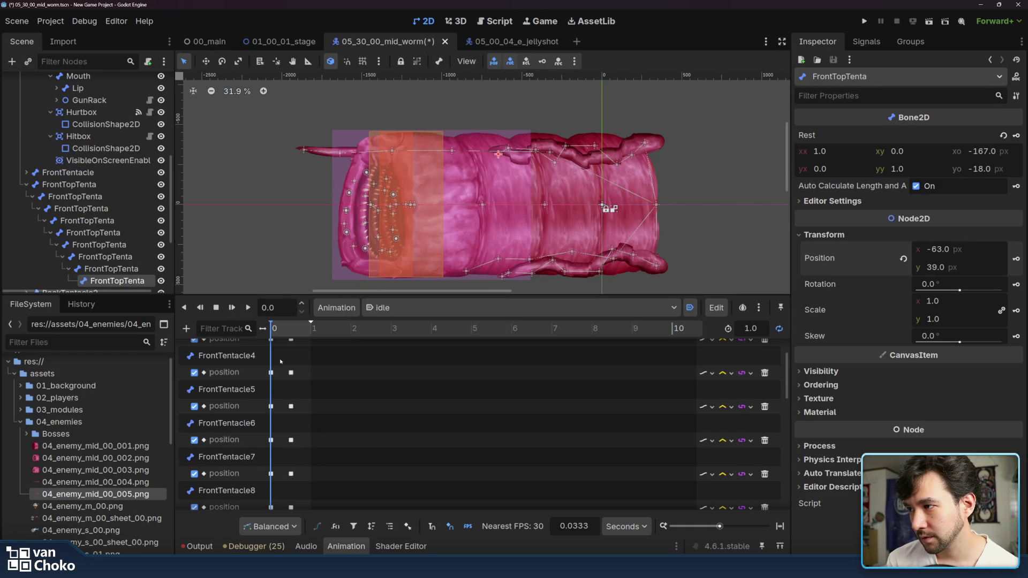
{"action": "scroll", "coordinate": [281, 390], "scroll_direction": "down", "scroll_amount": 1}
{"action": "scroll", "coordinate": [280, 390], "scroll_direction": "down", "scroll_amount": 10}
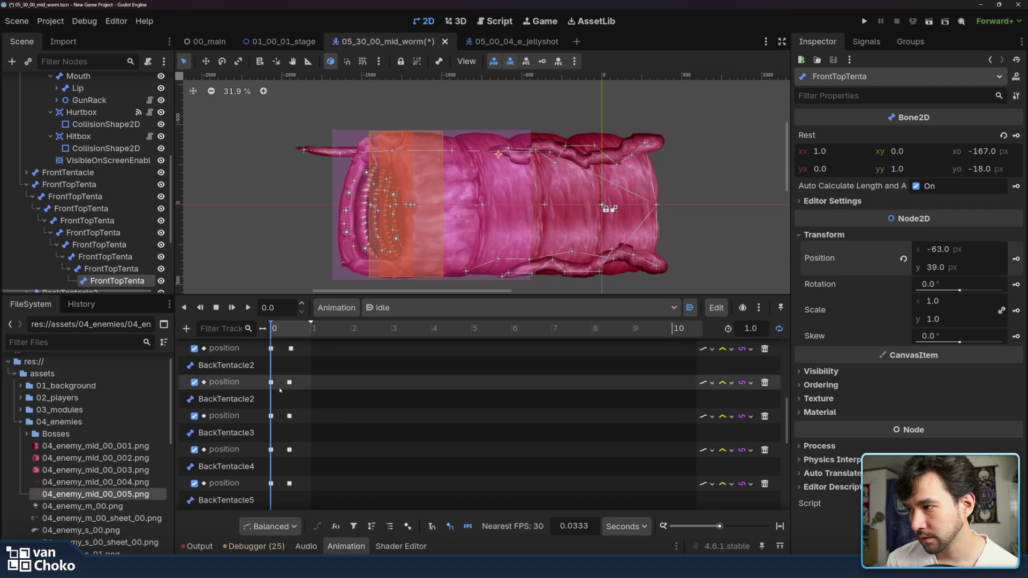
{"action": "scroll", "coordinate": [281, 390], "scroll_direction": "down", "scroll_amount": 1}
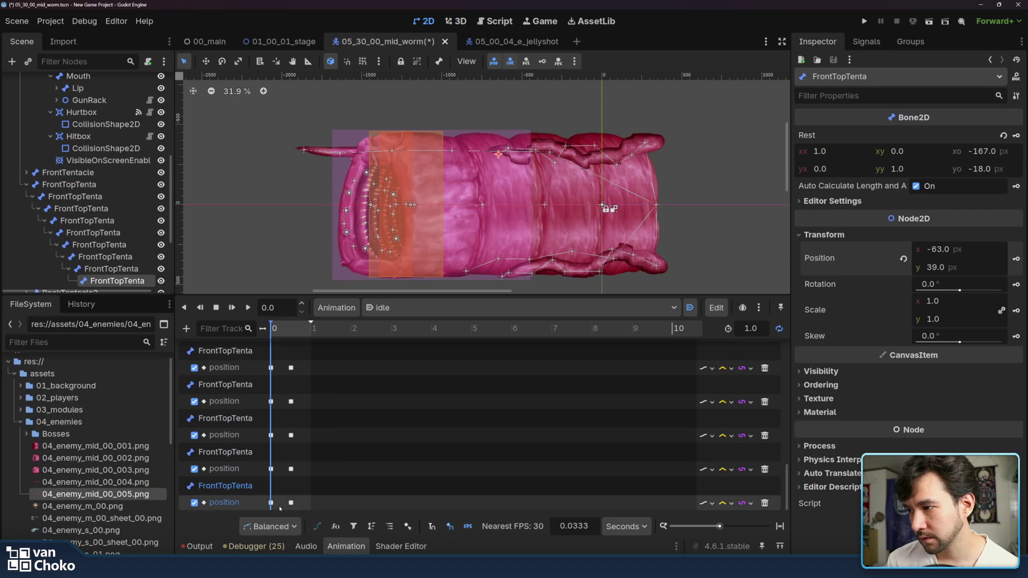
{"action": "left_click_drag", "start_coordinate": [280, 507], "coordinate": [261, 372]}
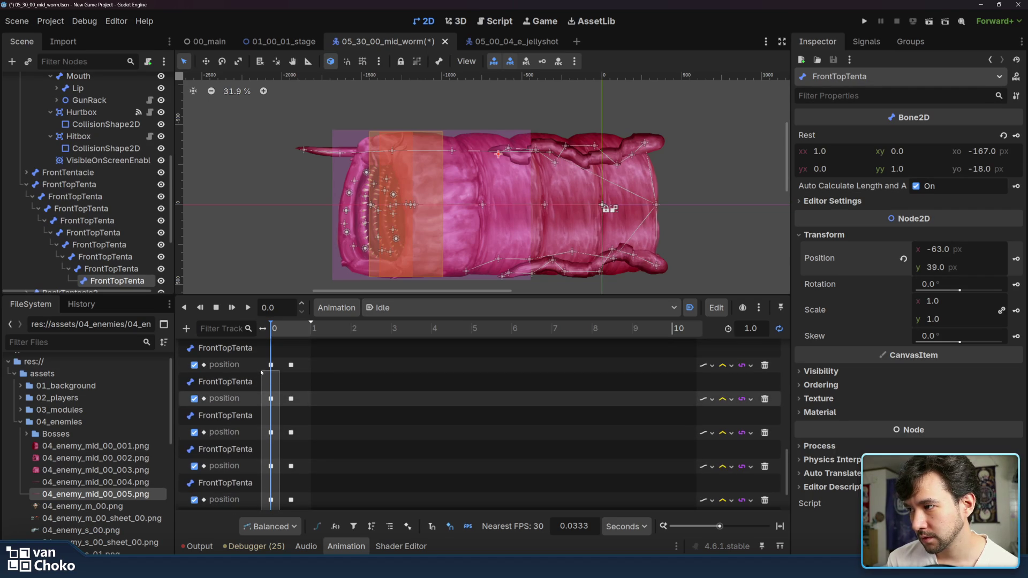
{"action": "scroll", "coordinate": [261, 372], "scroll_direction": "up", "scroll_amount": 1}
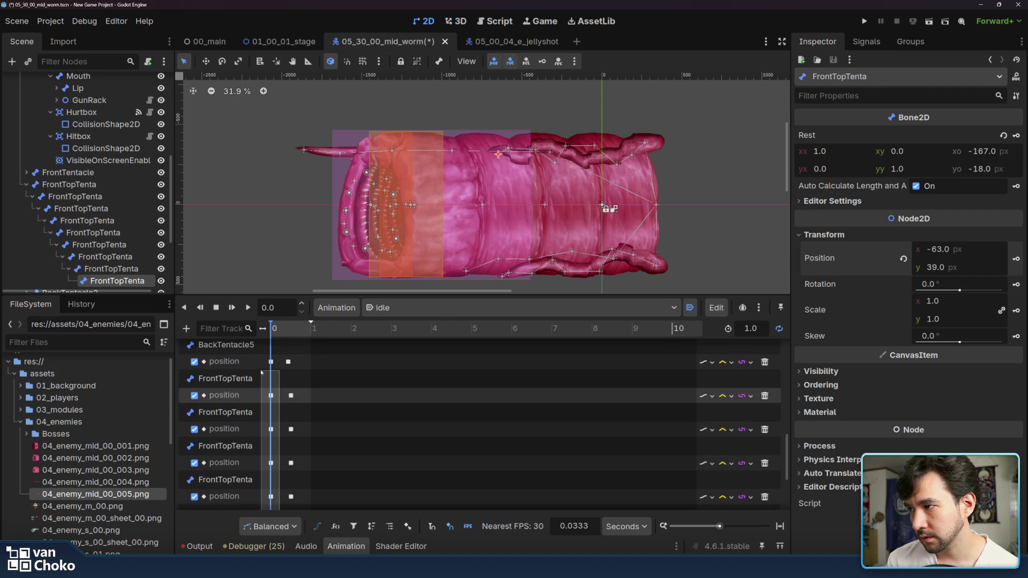
{"action": "left_click_drag", "start_coordinate": [261, 372], "coordinate": [260, 371]}
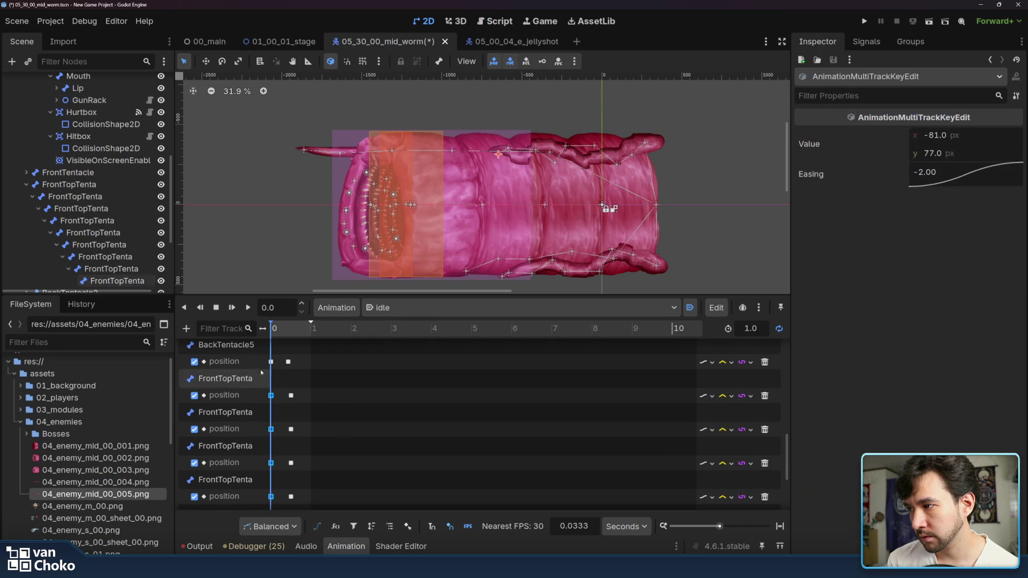
{"action": "right_click", "coordinate": [271, 396]}
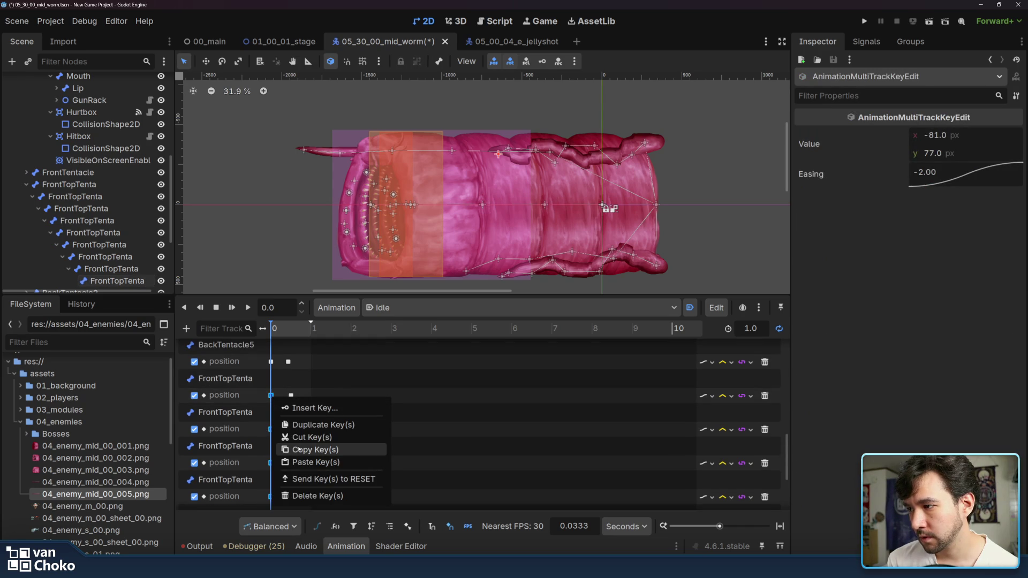
{"action": "left_click", "coordinate": [327, 449]}
Step: Return to the rectract animation with the playhead at 1.0
{"action": "left_click", "coordinate": [396, 308]}
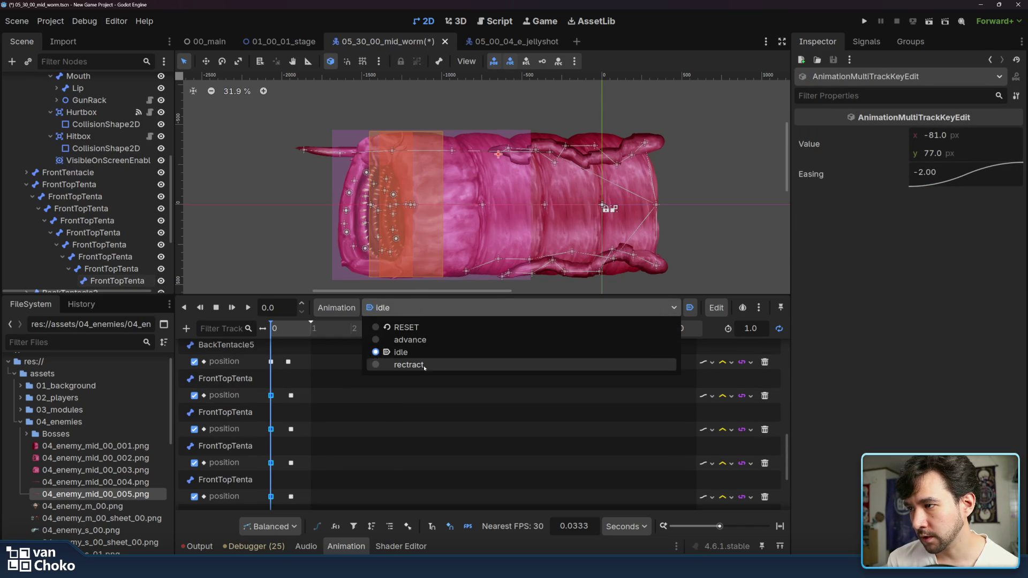
{"action": "left_click", "coordinate": [398, 359]}
{"action": "left_click", "coordinate": [311, 367]}
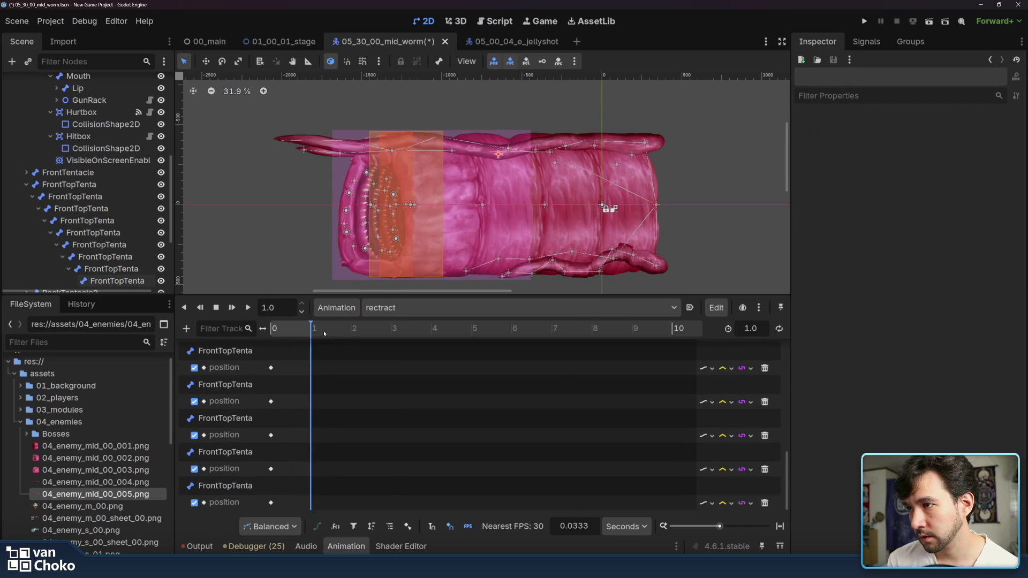
Step: Paste the copied idle keys into rectract's FrontTopTenta position track and play rectract through
{"action": "right_click", "coordinate": [312, 372]}
{"action": "left_click", "coordinate": [343, 392]}
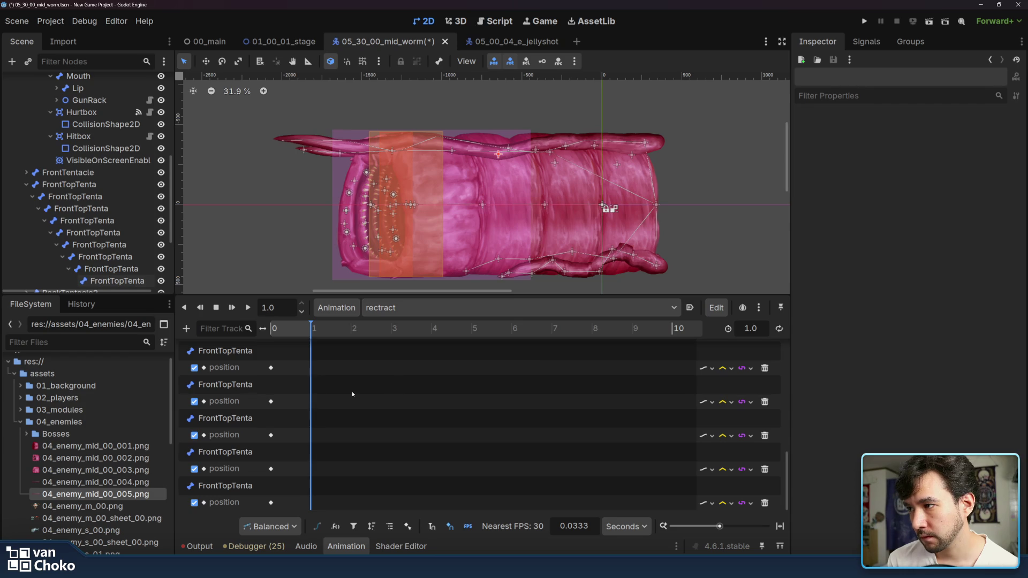
{"action": "scroll", "coordinate": [297, 367], "scroll_direction": "up", "scroll_amount": 10}
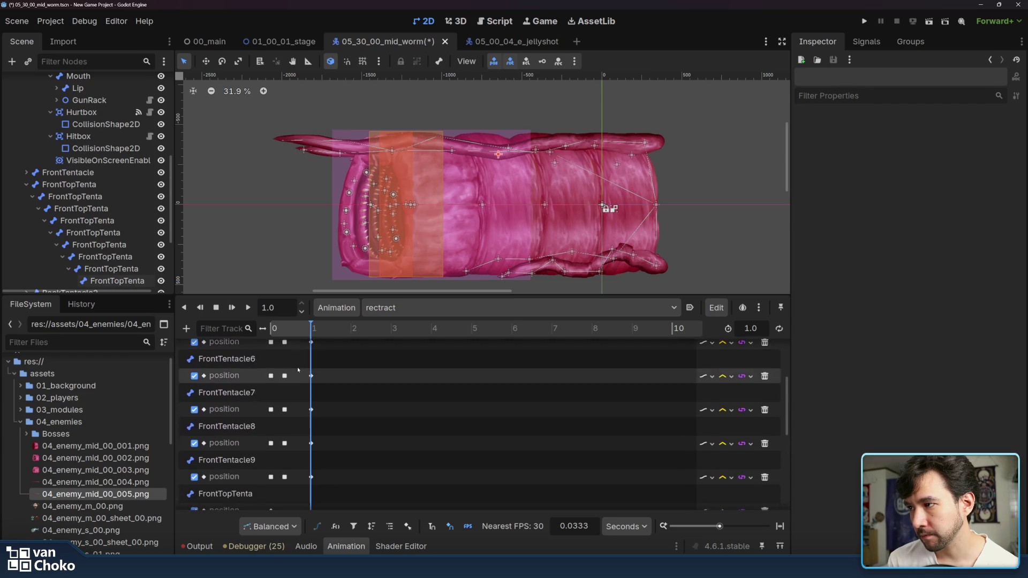
{"action": "left_click", "coordinate": [297, 369]}
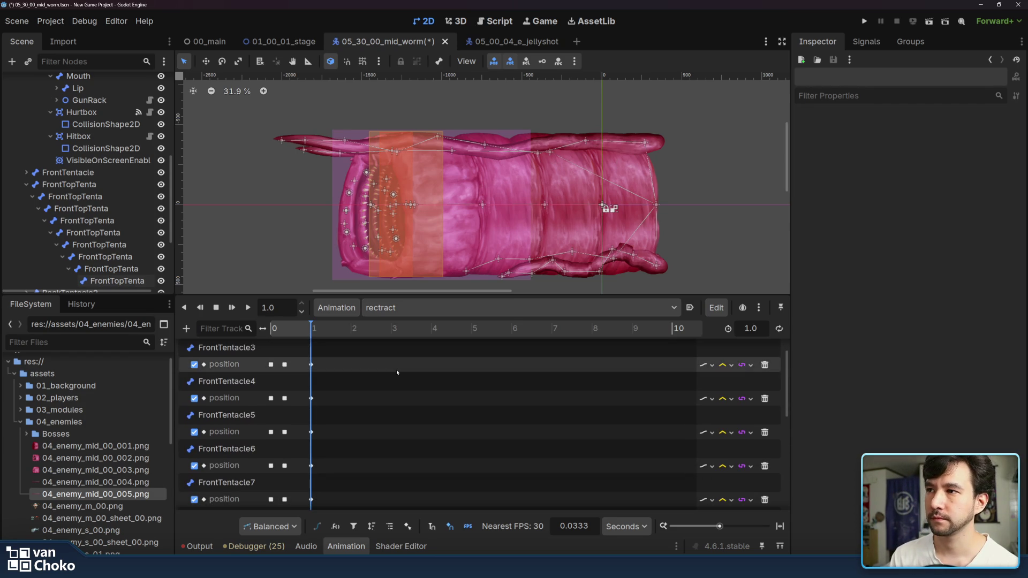
{"action": "key", "text": "shift+d"}
{"action": "key", "text": "shift+d"}
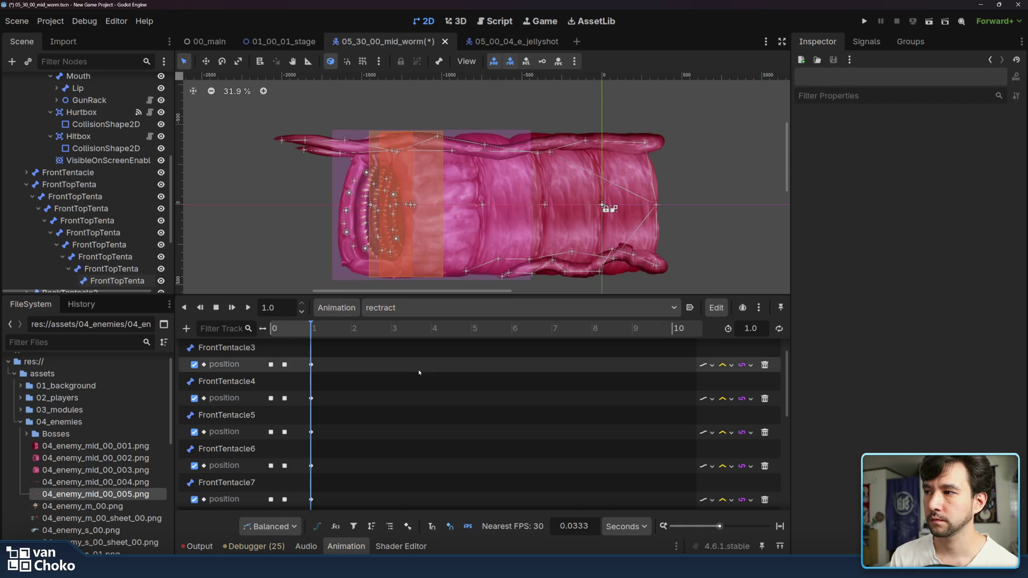
Step: Toggle between idle and rectract to compare the FrontTopTenta position track
{"action": "scroll", "coordinate": [321, 407], "scroll_direction": "down", "scroll_amount": 5}
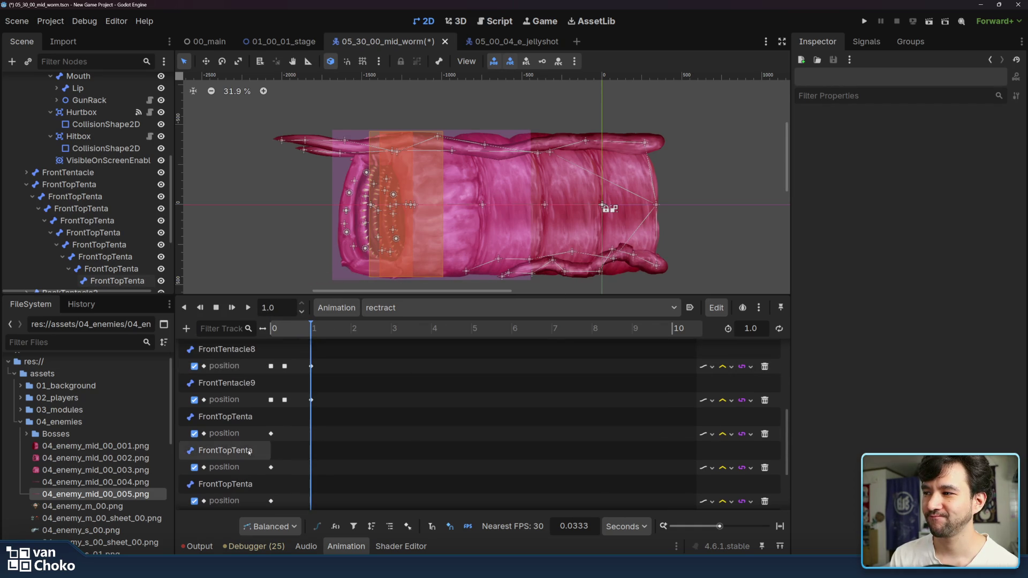
{"action": "left_click", "coordinate": [228, 417]}
{"action": "left_click", "coordinate": [444, 308]}
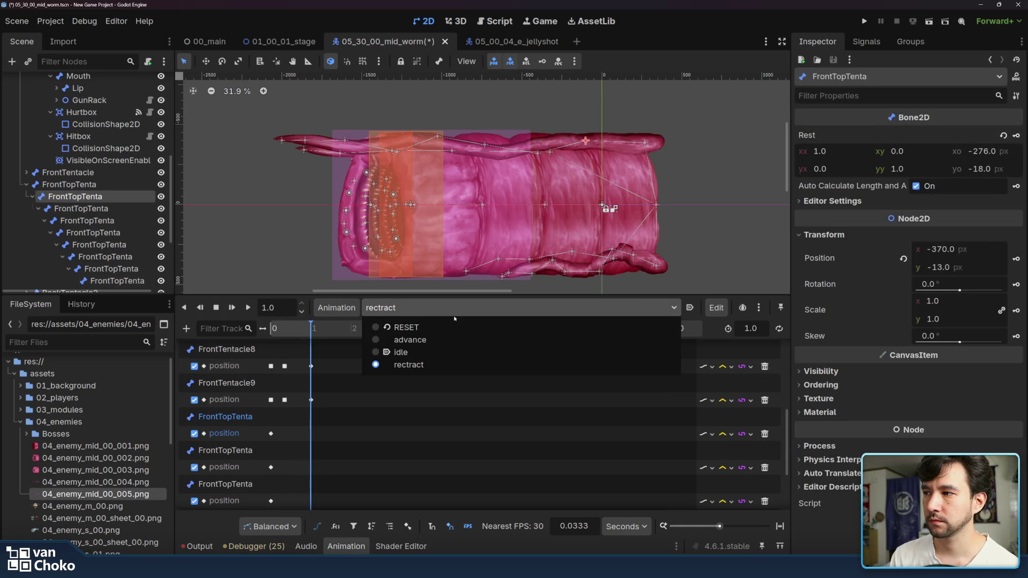
{"action": "left_click", "coordinate": [447, 354]}
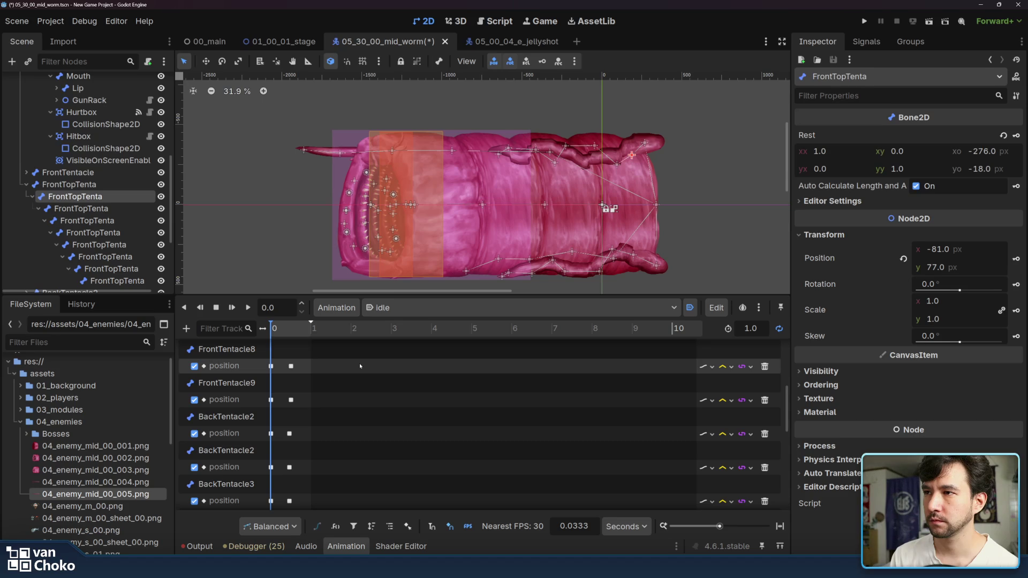
{"action": "left_click", "coordinate": [428, 308]}
{"action": "left_click", "coordinate": [423, 364]}
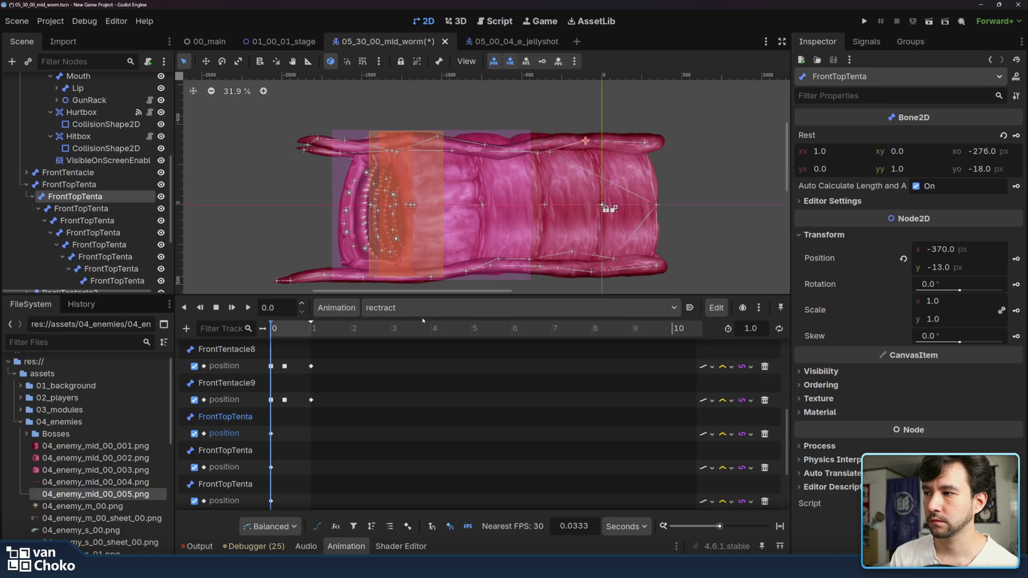
{"action": "left_click", "coordinate": [417, 309]}
{"action": "left_click", "coordinate": [407, 352]}
{"action": "scroll", "coordinate": [243, 411], "scroll_direction": "down", "scroll_amount": 5}
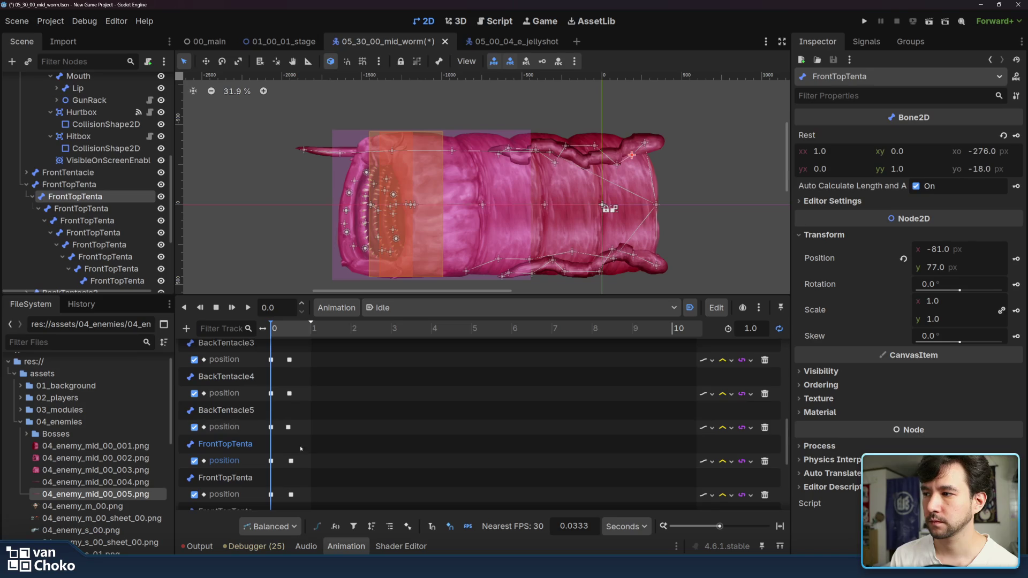
Step: Check idle's FrontTopTenta key at 0, then view rectract's end with a wider track name column
{"action": "left_click", "coordinate": [271, 460]}
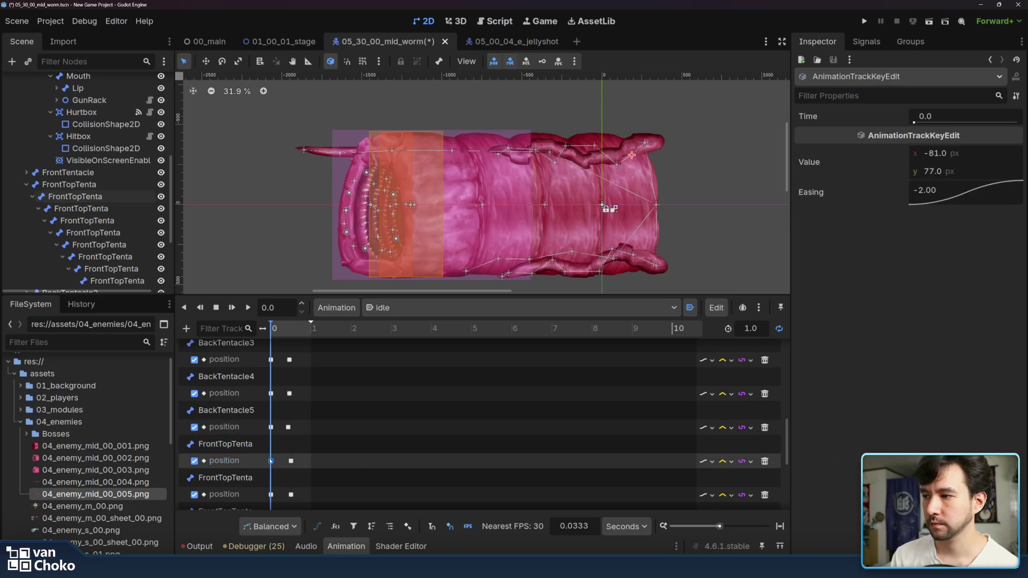
{"action": "left_click", "coordinate": [422, 309]}
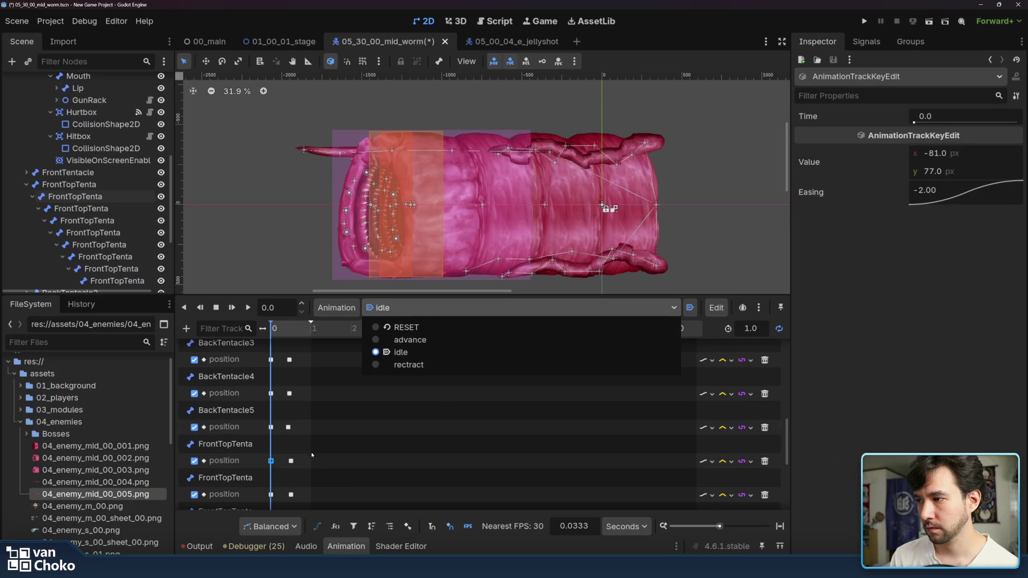
{"action": "left_click", "coordinate": [423, 365]}
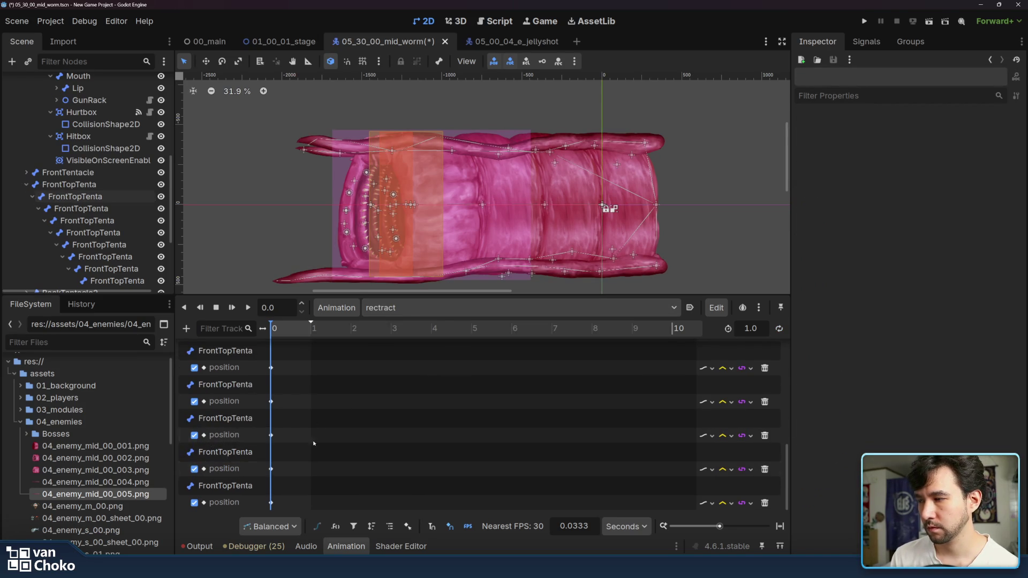
{"action": "key", "text": "d"}
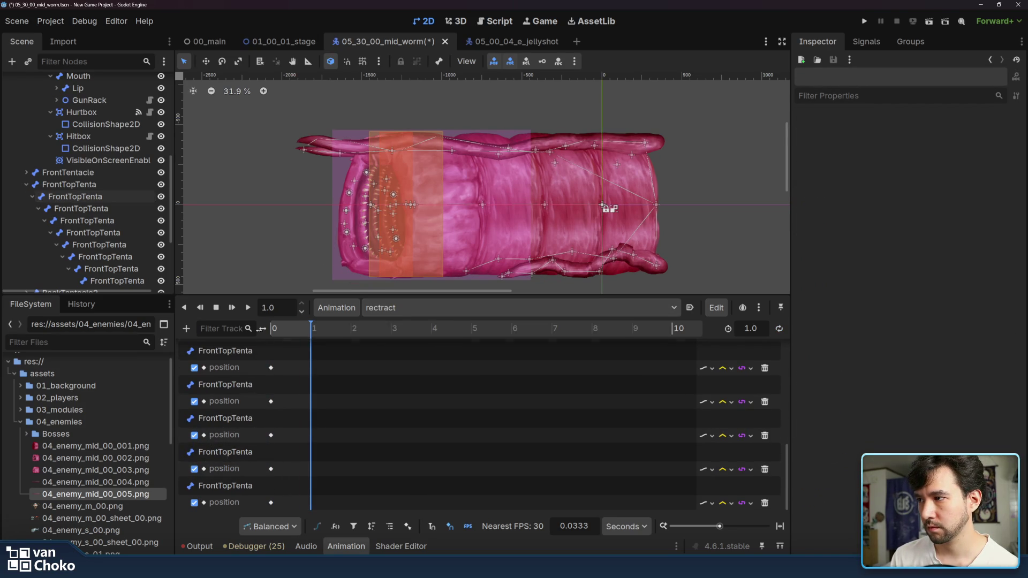
{"action": "left_click_drag", "start_coordinate": [272, 330], "coordinate": [288, 331]}
{"action": "scroll", "coordinate": [291, 370], "scroll_direction": "down", "scroll_amount": 1}
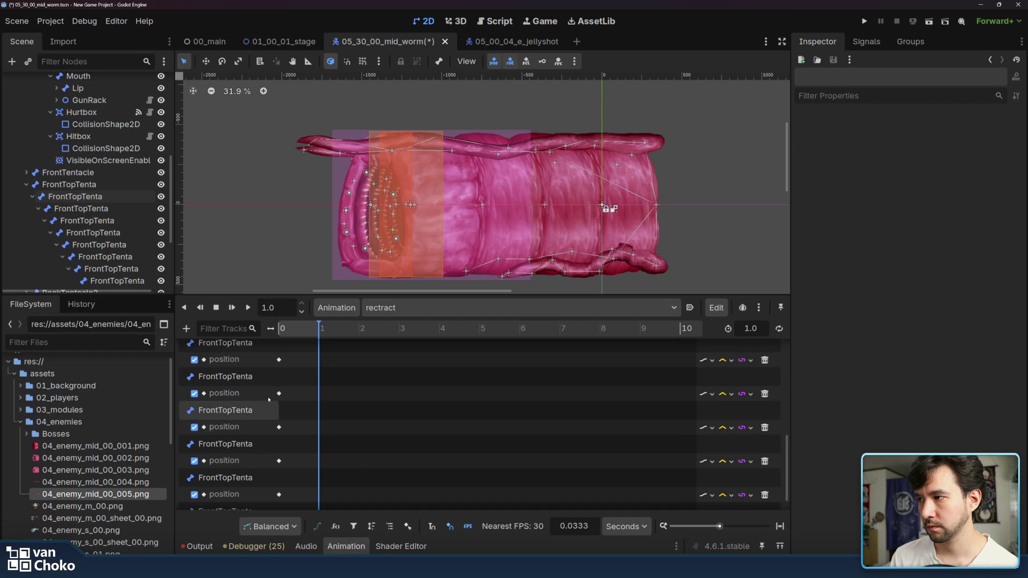
{"action": "left_click", "coordinate": [270, 377]}
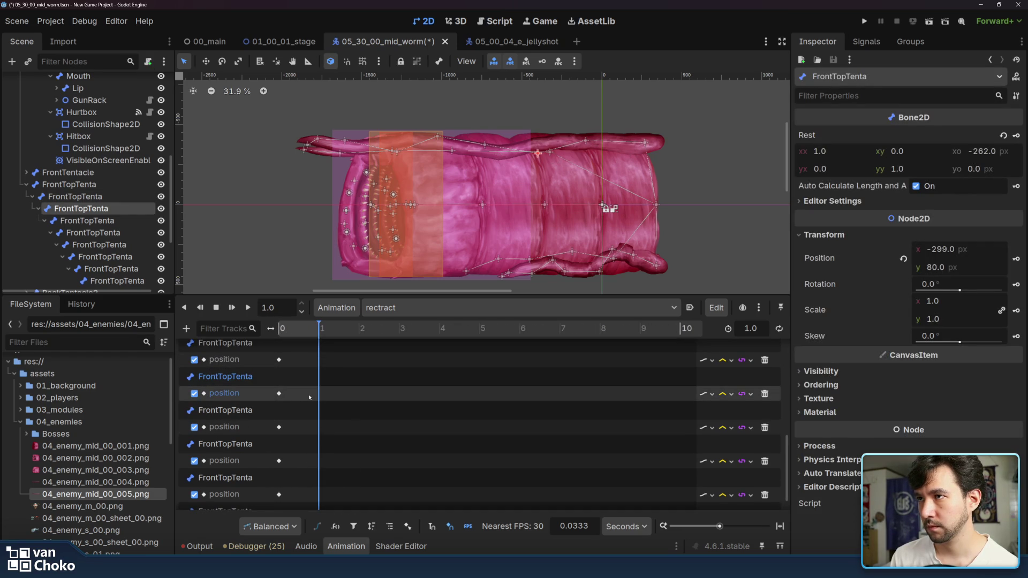
{"action": "left_click", "coordinate": [255, 347]}
Step: Confirm rectract's FrontTopTenta key at 1.0 s sits at (-81, 77), then return to idle
{"action": "scroll", "coordinate": [299, 390], "scroll_direction": "down", "scroll_amount": 1}
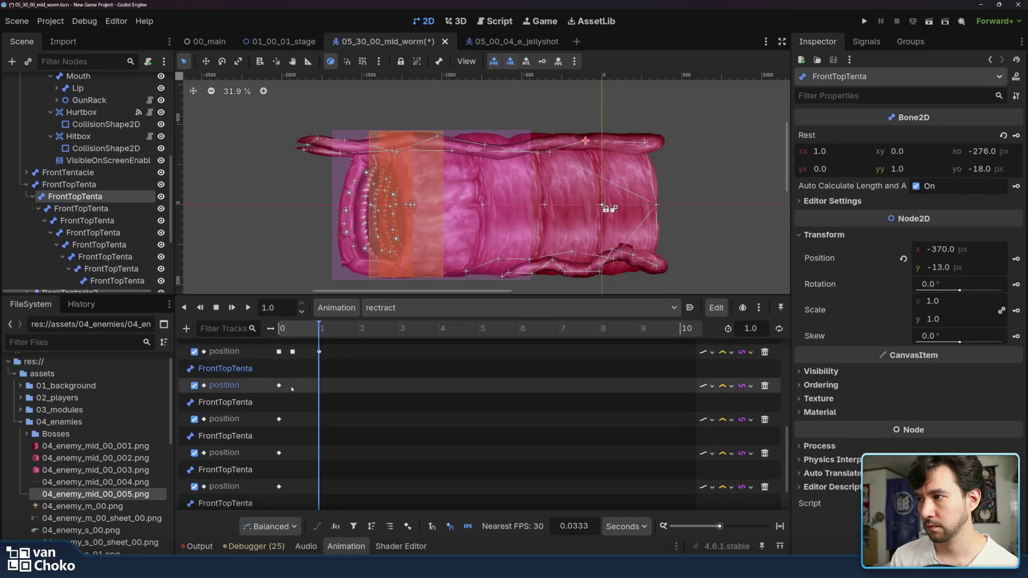
{"action": "scroll", "coordinate": [299, 393], "scroll_direction": "down", "scroll_amount": 1}
{"action": "left_click", "coordinate": [301, 396]}
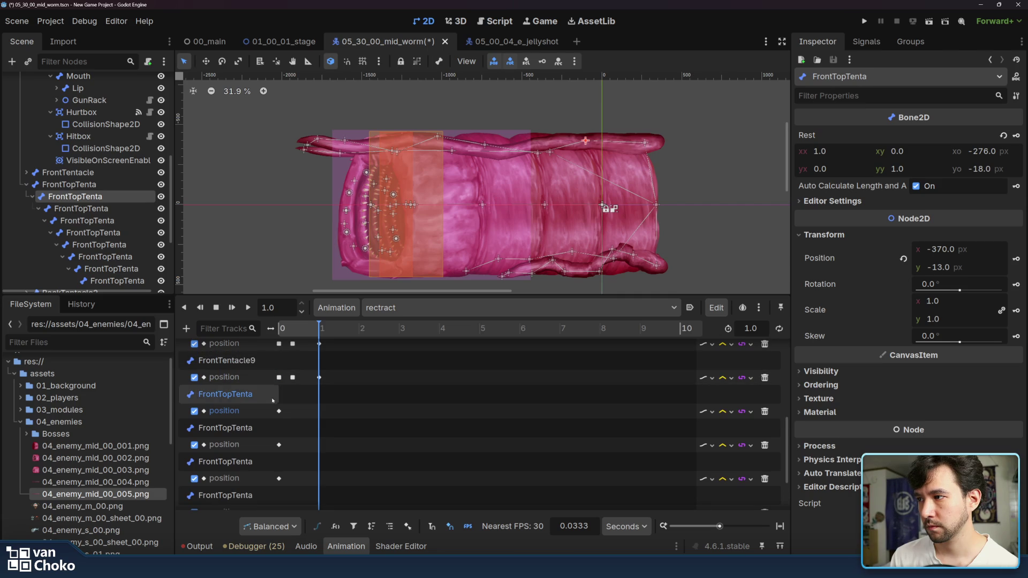
{"action": "left_click", "coordinate": [321, 412]}
{"action": "left_click", "coordinate": [407, 308]}
{"action": "left_click", "coordinate": [401, 351]}
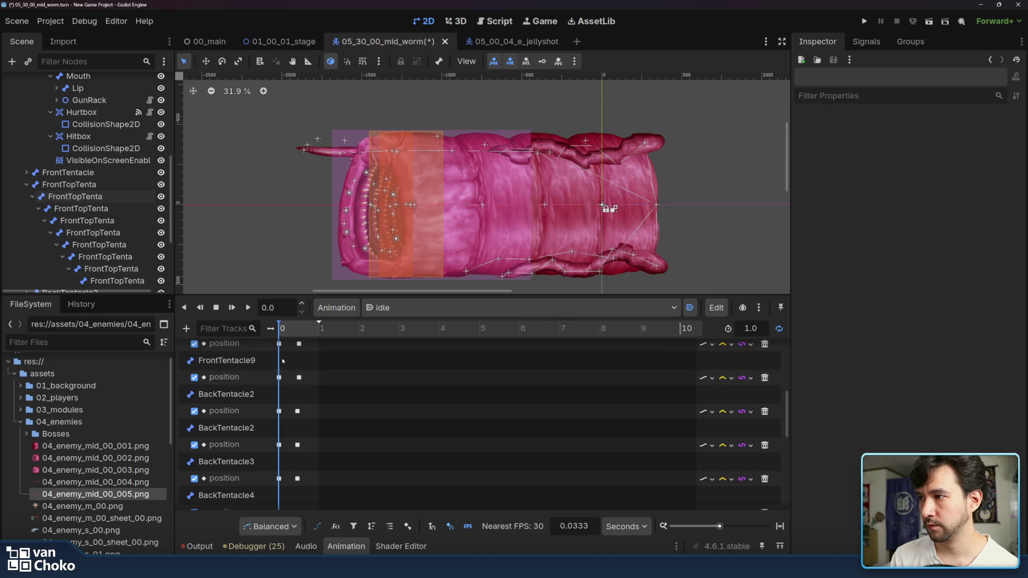
{"action": "scroll", "coordinate": [280, 373], "scroll_direction": "up", "scroll_amount": 2}
{"action": "scroll", "coordinate": [280, 373], "scroll_direction": "down", "scroll_amount": 3}
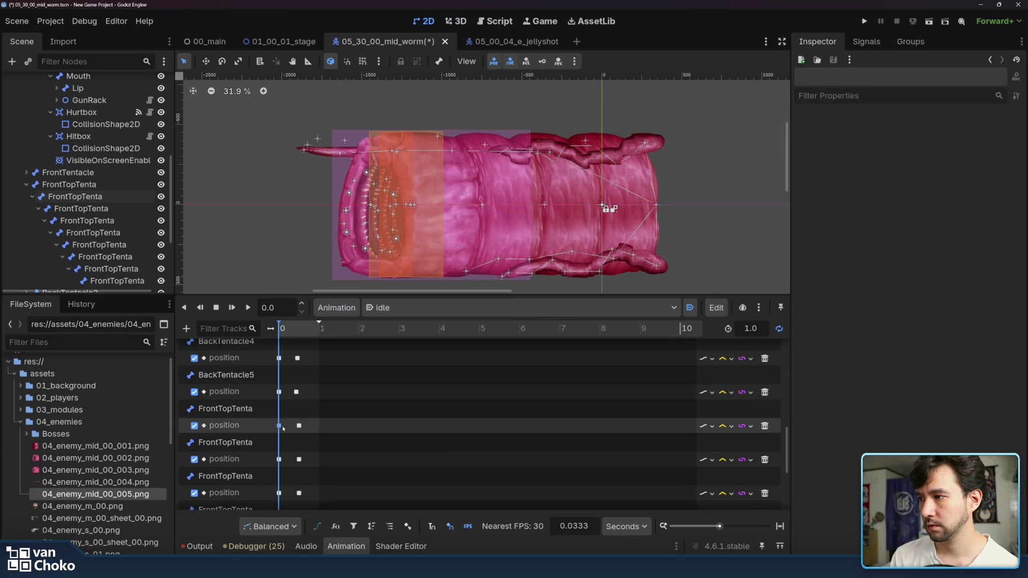
Step: Rename the first two nested bones FrontTopTenta2 and FrontTopTenta3
{"action": "left_click", "coordinate": [116, 209]}
{"action": "double_click", "coordinate": [116, 208]}
{"action": "left_click", "coordinate": [116, 209]}
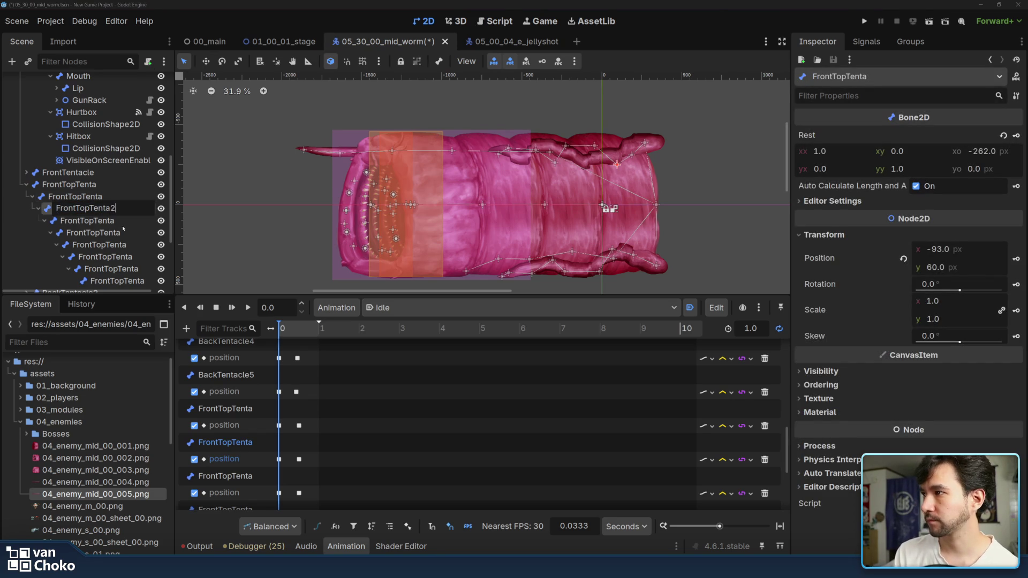
{"action": "left_click", "coordinate": [124, 220]}
{"action": "double_click", "coordinate": [125, 220]}
{"action": "left_click", "coordinate": [126, 221]}
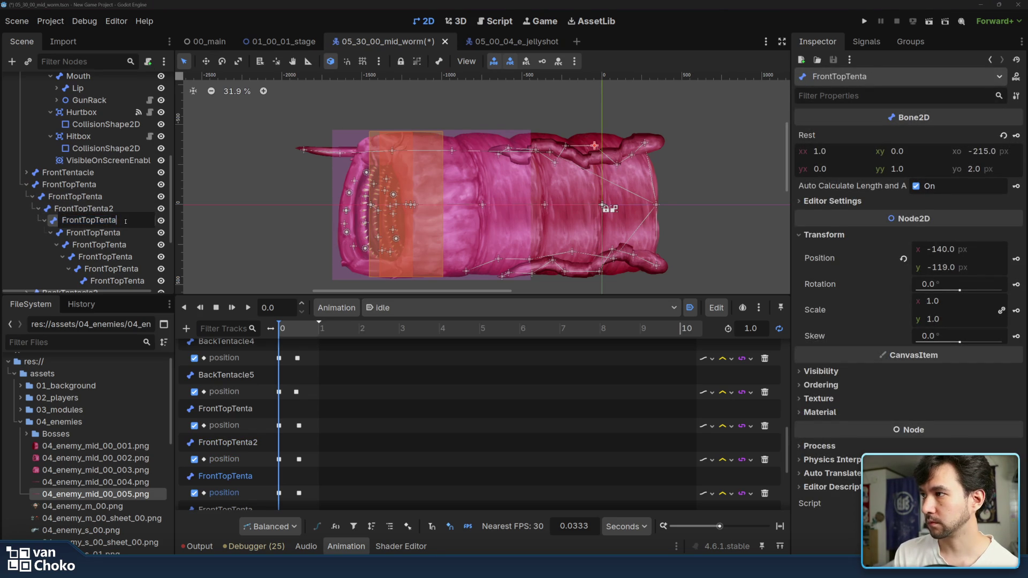
{"action": "type", "text": "3"}
{"action": "left_click", "coordinate": [127, 233]}
Step: Rename the next bones FrontTopTenta4, FrontTopTenta5 and FrontTopTenta6
{"action": "double_click", "coordinate": [127, 233]}
{"action": "left_click", "coordinate": [126, 232]}
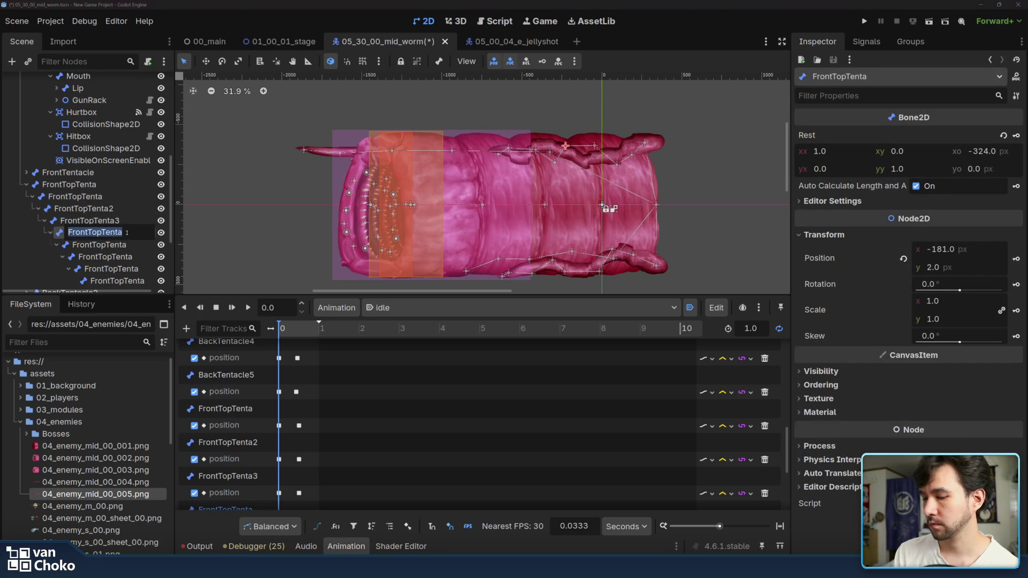
{"action": "type", "text": "4"}
{"action": "key", "text": "Return"}
{"action": "left_click", "coordinate": [131, 244]}
{"action": "double_click", "coordinate": [132, 244]}
{"action": "left_click", "coordinate": [132, 244]}
{"action": "type", "text": "5"}
{"action": "key", "text": "Return"}
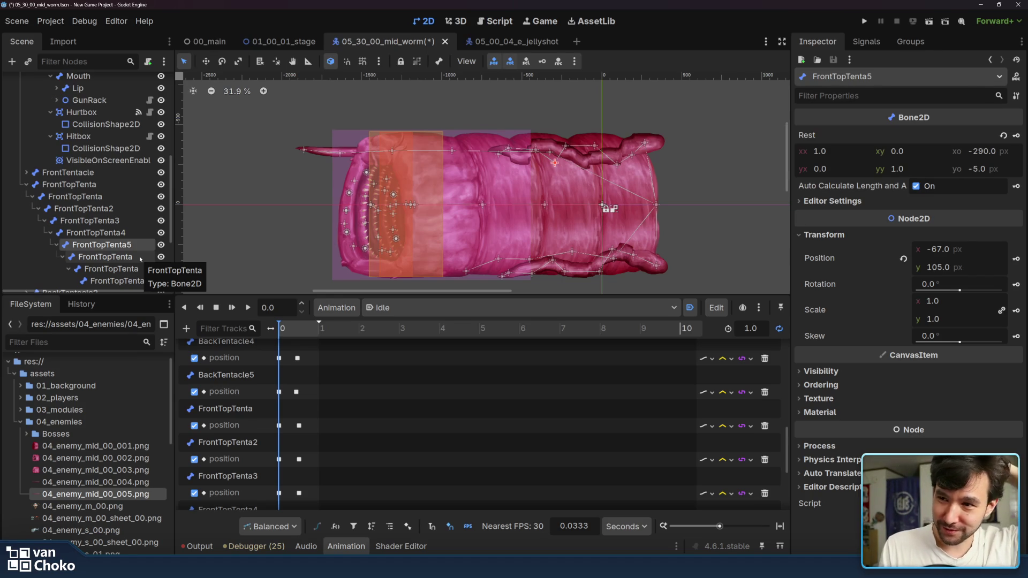
{"action": "left_click", "coordinate": [140, 257]}
{"action": "left_click", "coordinate": [140, 257]}
{"action": "type", "text": "6"}
{"action": "key", "text": "Return"}
Step: Rename the last two bones FrontTopTenta7 and FrontTopTenta8, then select the top FrontTopTenta bone
{"action": "left_click", "coordinate": [140, 269]}
{"action": "left_click", "coordinate": [140, 269]}
{"action": "key", "text": "End"}
{"action": "type", "text": "7"}
{"action": "key", "text": "Return"}
{"action": "left_click", "coordinate": [144, 281]}
{"action": "left_click", "coordinate": [143, 281]}
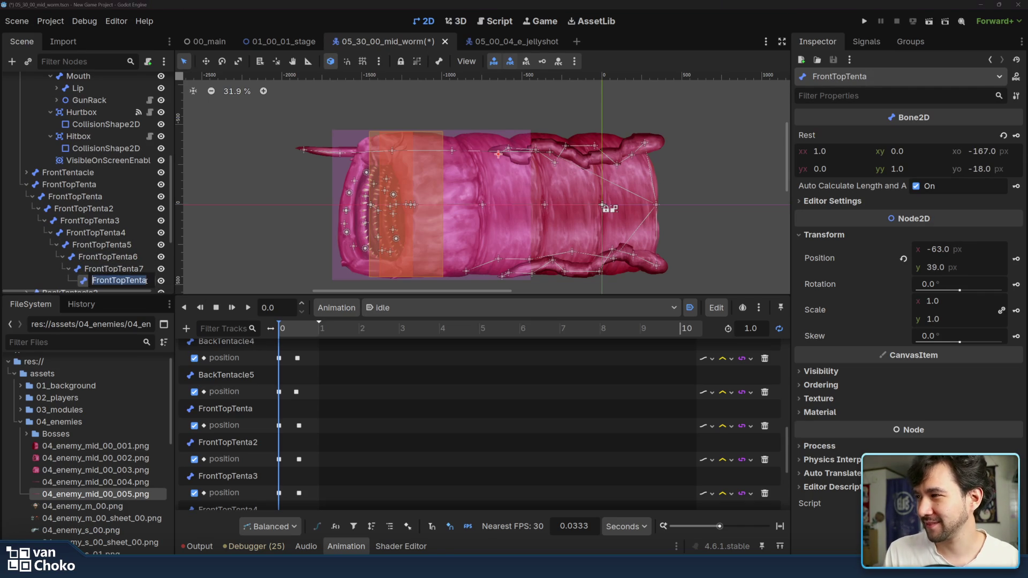
{"action": "type", "text": "8"}
{"action": "key", "text": "Return"}
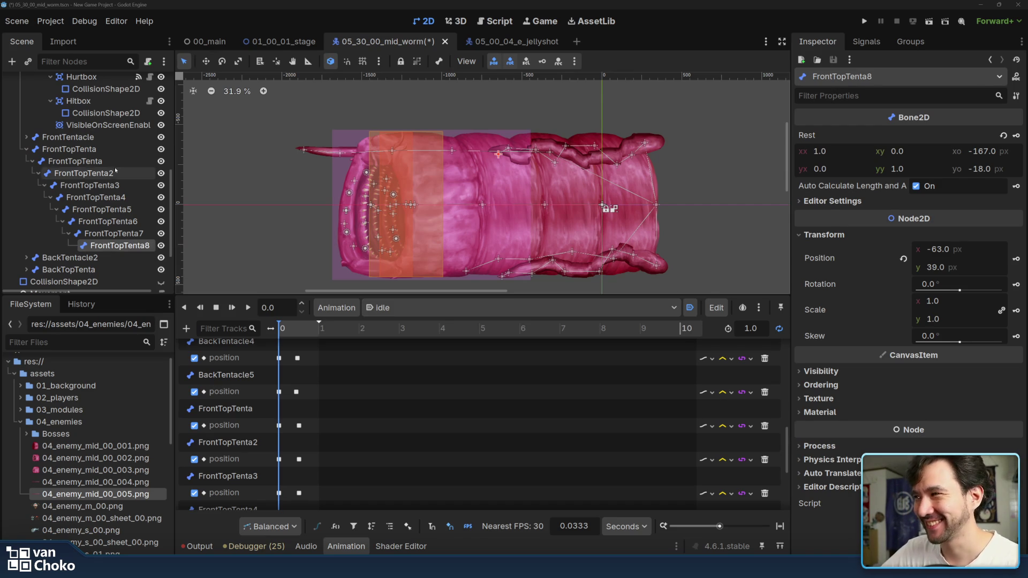
{"action": "left_click", "coordinate": [114, 150]}
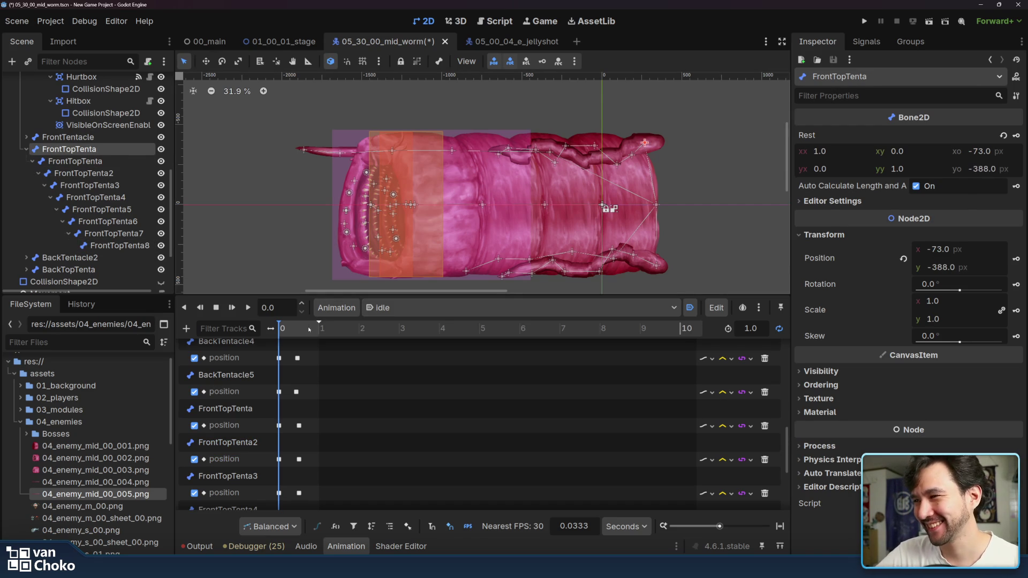
Step: Copy FrontTopTenta2's time-0 position key (-93, 60) from the advance animation
{"action": "left_click", "coordinate": [412, 307]}
{"action": "left_click", "coordinate": [413, 364]}
{"action": "left_click_drag", "start_coordinate": [286, 321], "coordinate": [339, 334]}
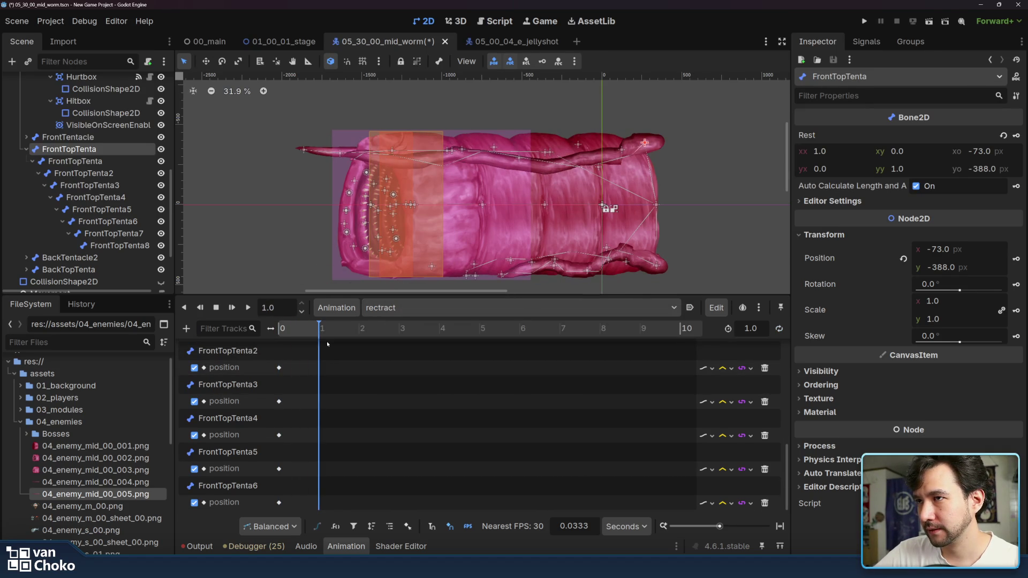
{"action": "left_click", "coordinate": [418, 307]}
{"action": "left_click", "coordinate": [423, 339]}
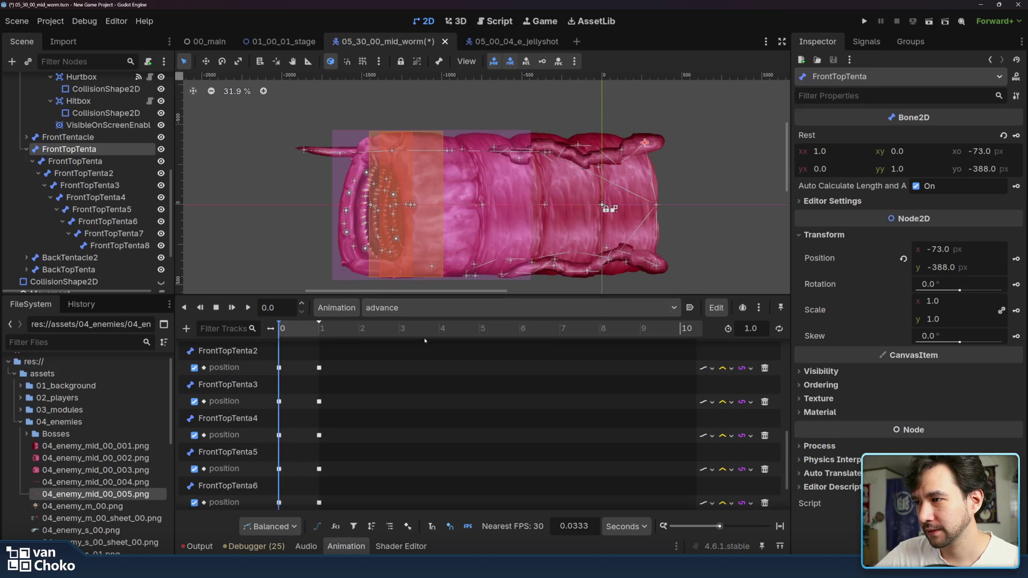
{"action": "scroll", "coordinate": [393, 403], "scroll_direction": "down", "scroll_amount": 2}
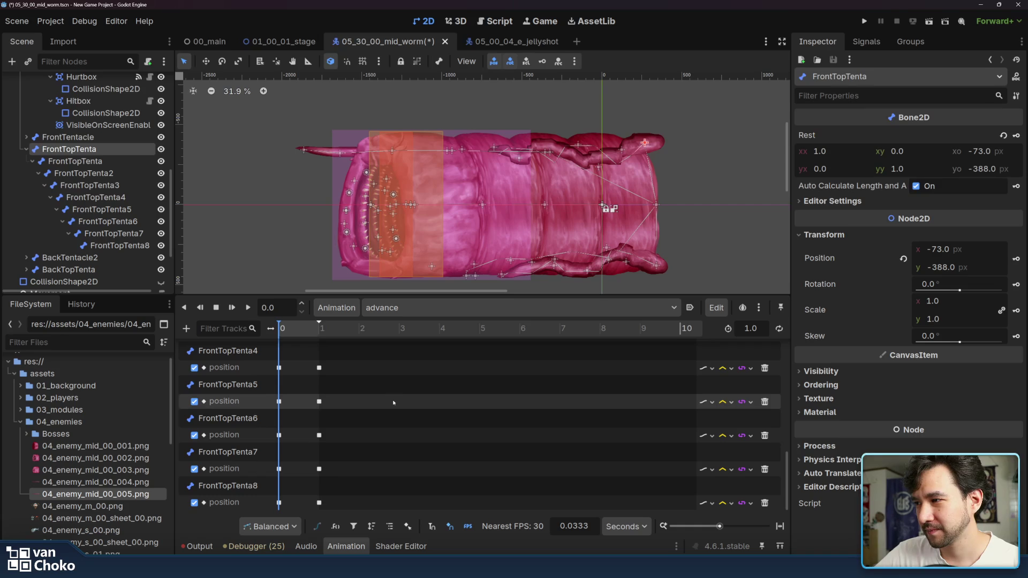
{"action": "scroll", "coordinate": [303, 417], "scroll_direction": "up", "scroll_amount": 3}
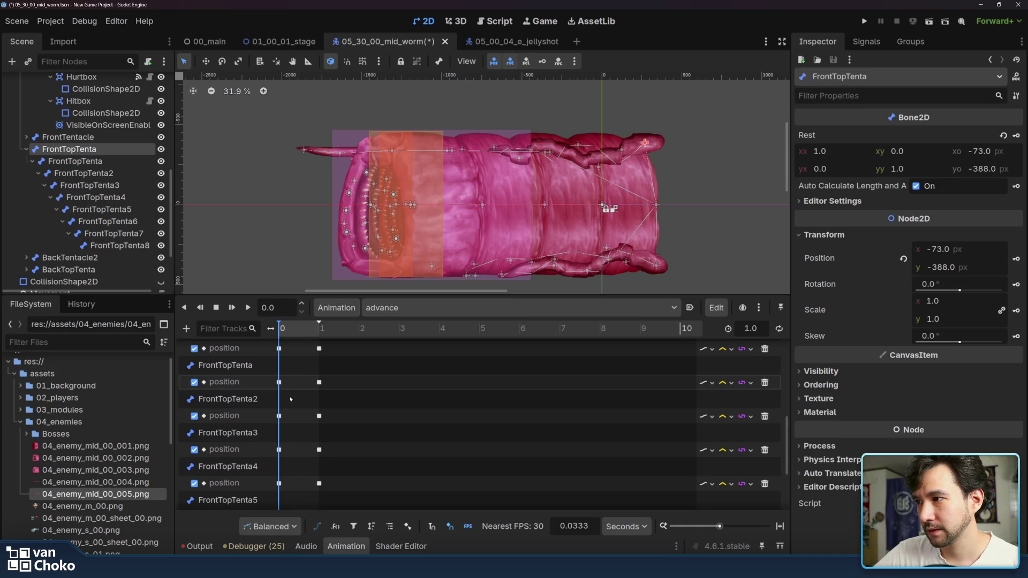
{"action": "left_click", "coordinate": [279, 382]}
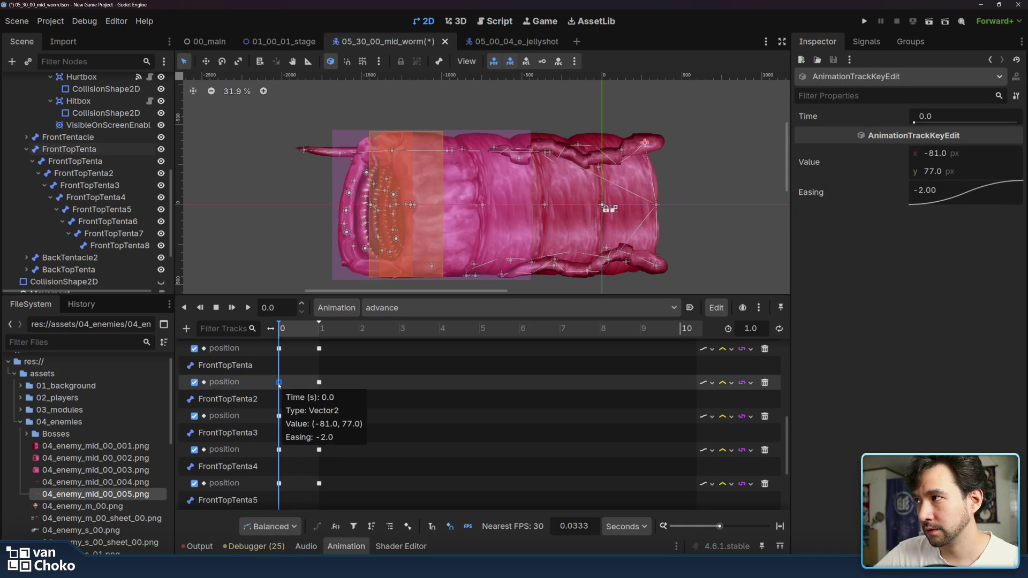
{"action": "left_click", "coordinate": [279, 416]}
{"action": "right_click", "coordinate": [279, 416]}
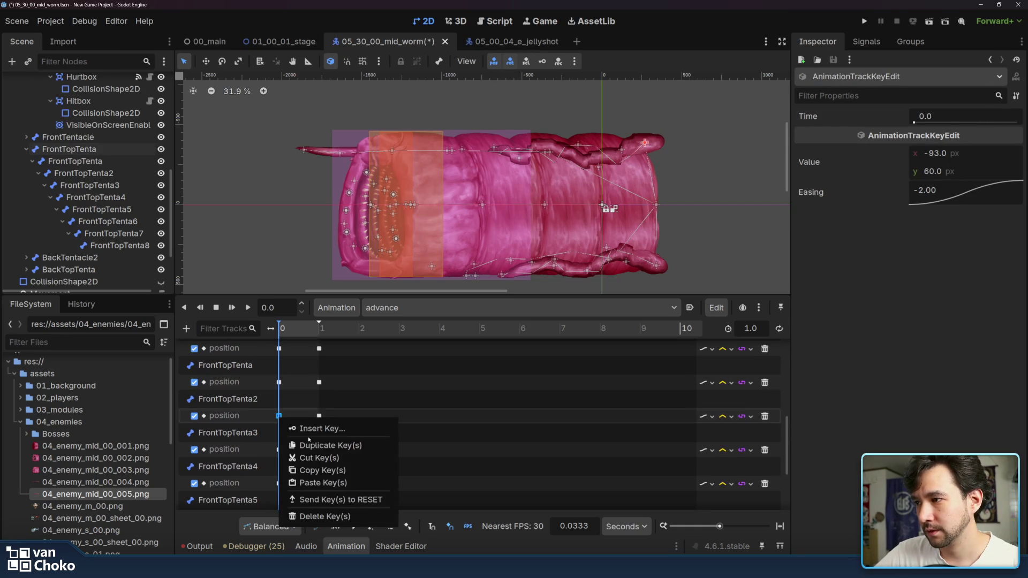
{"action": "left_click", "coordinate": [302, 471]}
Step: Paste that key onto rectract's FrontTopTenta2 track at 1.0 s, then return to idle
{"action": "left_click", "coordinate": [433, 308]}
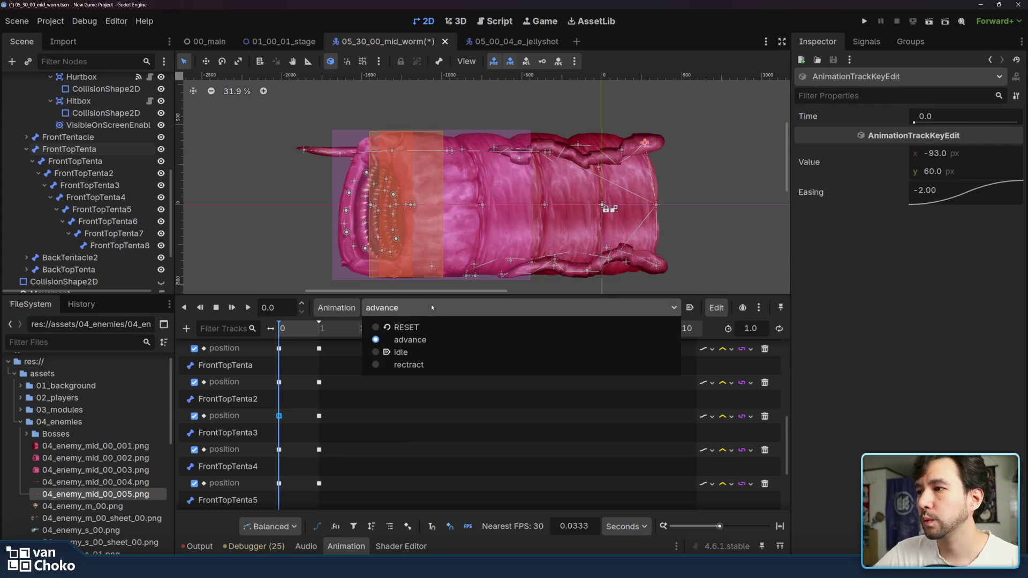
{"action": "left_click", "coordinate": [433, 365]}
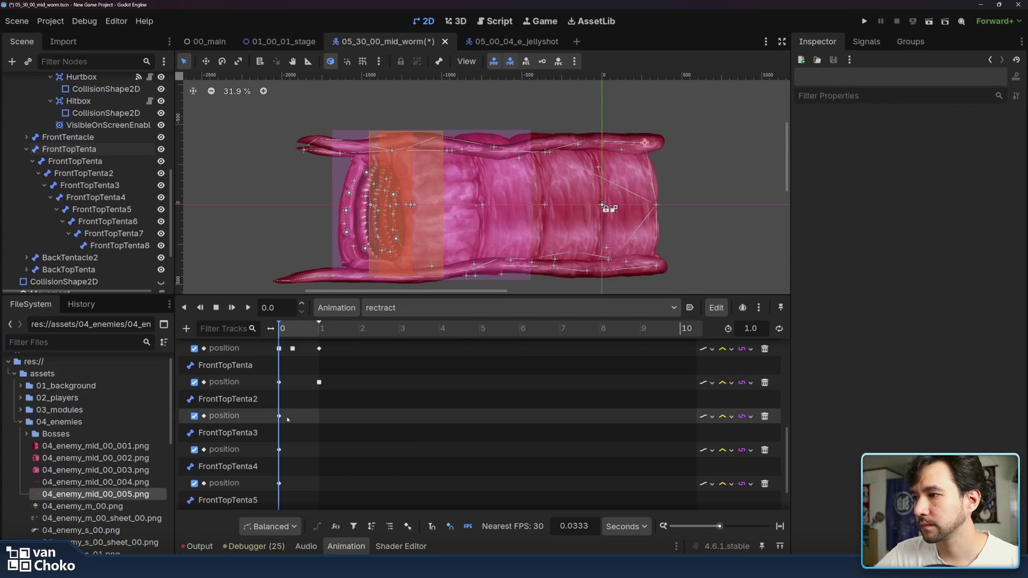
{"action": "left_click", "coordinate": [317, 423]}
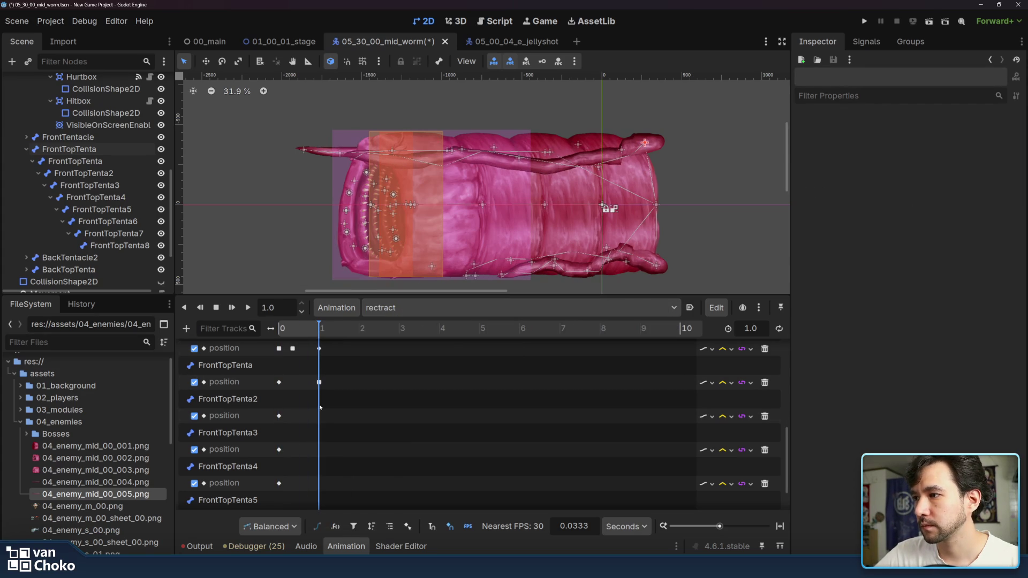
{"action": "right_click", "coordinate": [319, 421]}
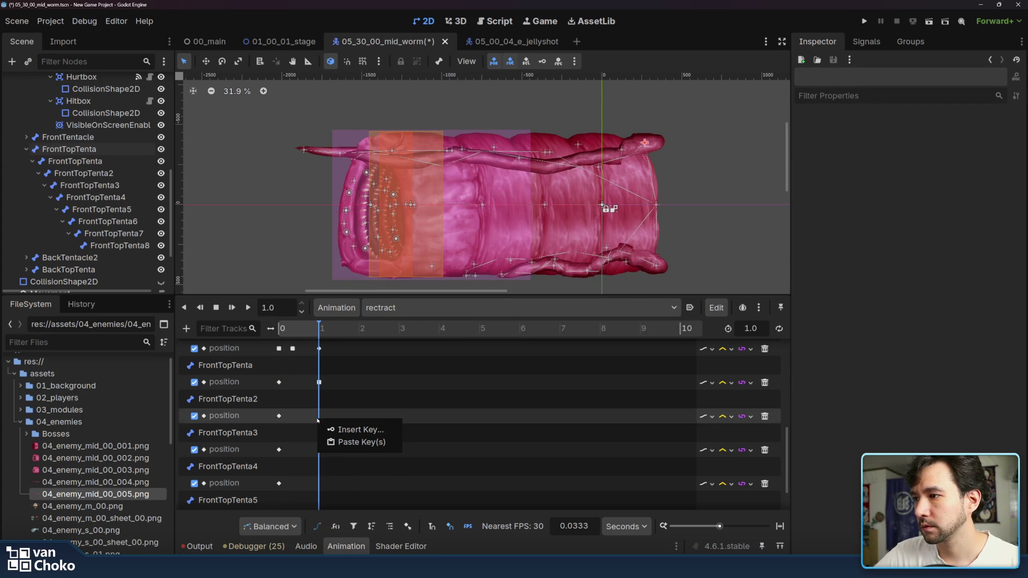
{"action": "left_click", "coordinate": [359, 446]}
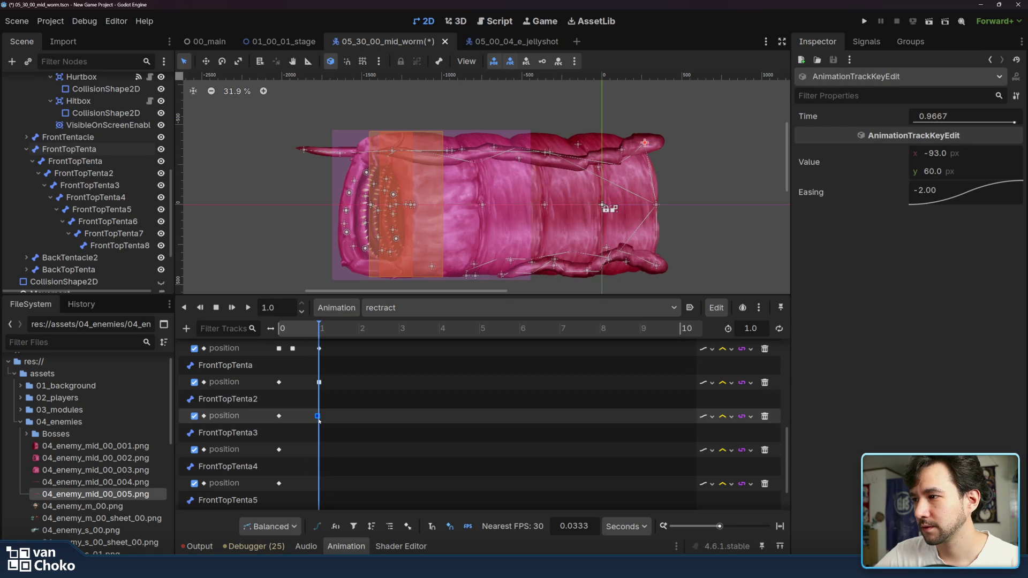
{"action": "left_click_drag", "start_coordinate": [318, 417], "coordinate": [320, 416]}
{"action": "left_click", "coordinate": [484, 308]}
{"action": "left_click", "coordinate": [471, 352]}
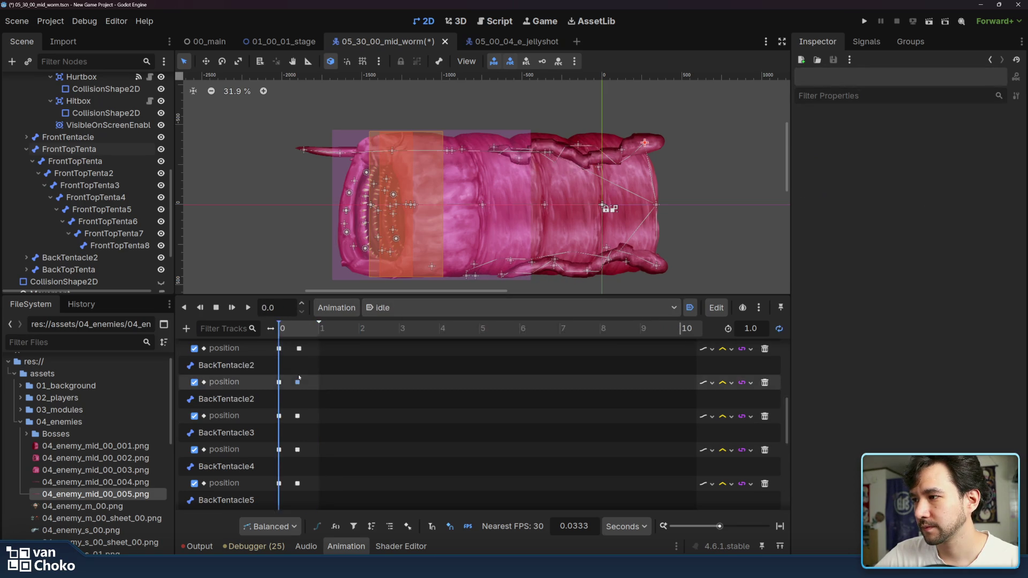
Step: Copy FrontTopTenta3's starting key from idle and paste it into rectract at 1.0 s
{"action": "scroll", "coordinate": [264, 367], "scroll_direction": "down", "scroll_amount": 8}
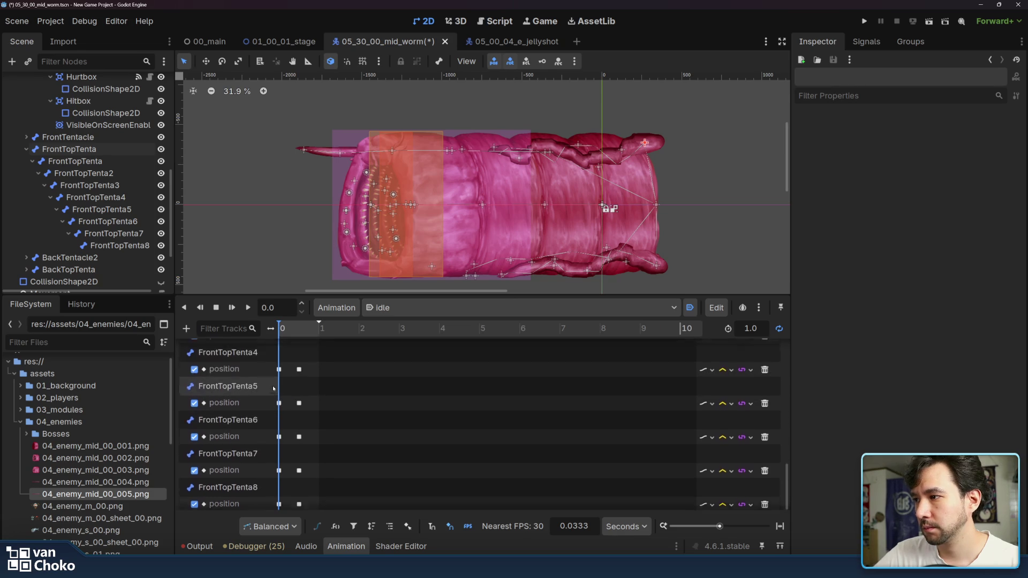
{"action": "left_click", "coordinate": [271, 390]}
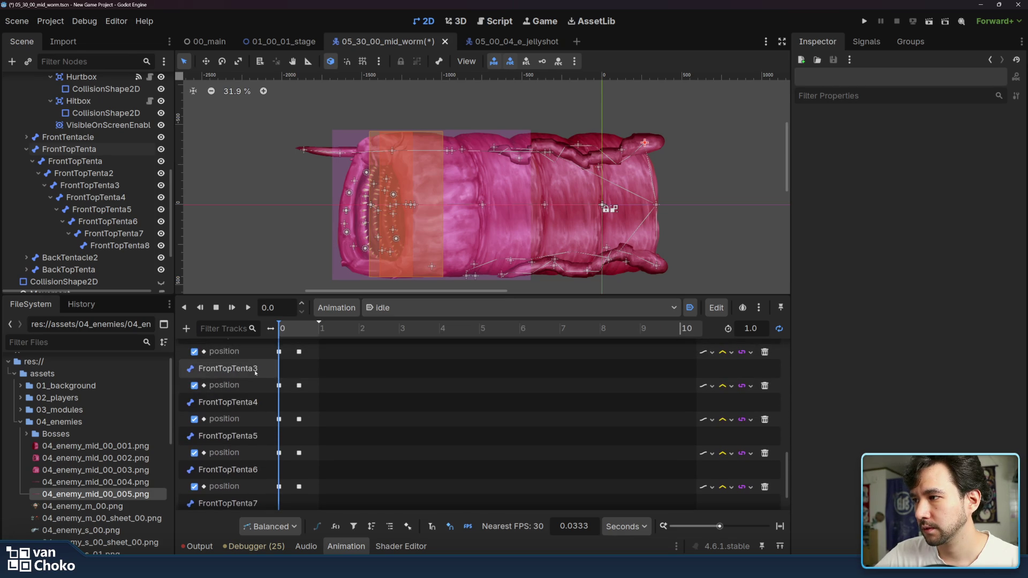
{"action": "left_click", "coordinate": [279, 386]}
{"action": "right_click", "coordinate": [283, 388]}
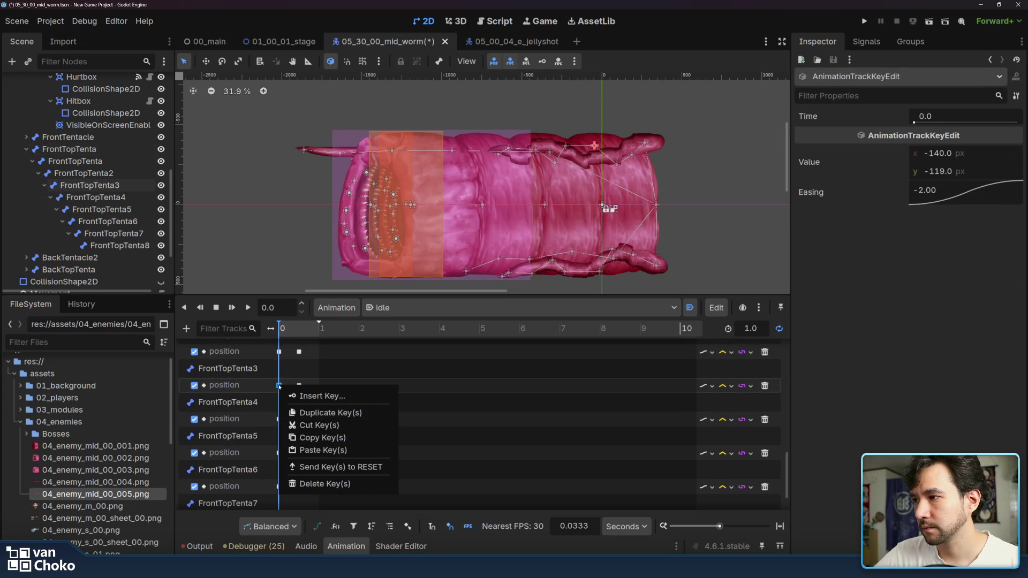
{"action": "left_click", "coordinate": [315, 439]}
{"action": "left_click", "coordinate": [407, 307]}
{"action": "left_click", "coordinate": [407, 365]}
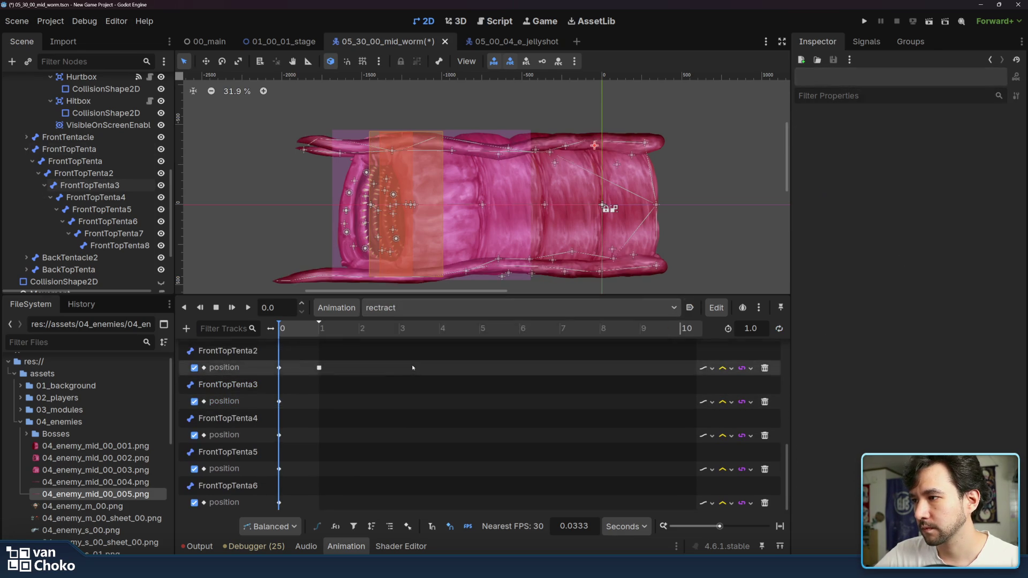
{"action": "key", "text": "d"}
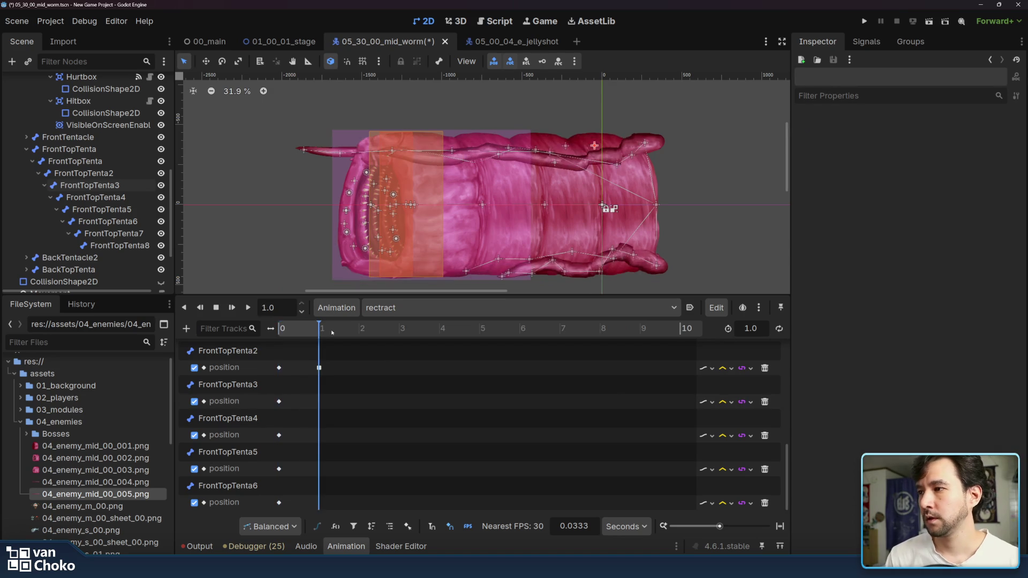
{"action": "right_click", "coordinate": [318, 400]}
{"action": "left_click", "coordinate": [348, 422]}
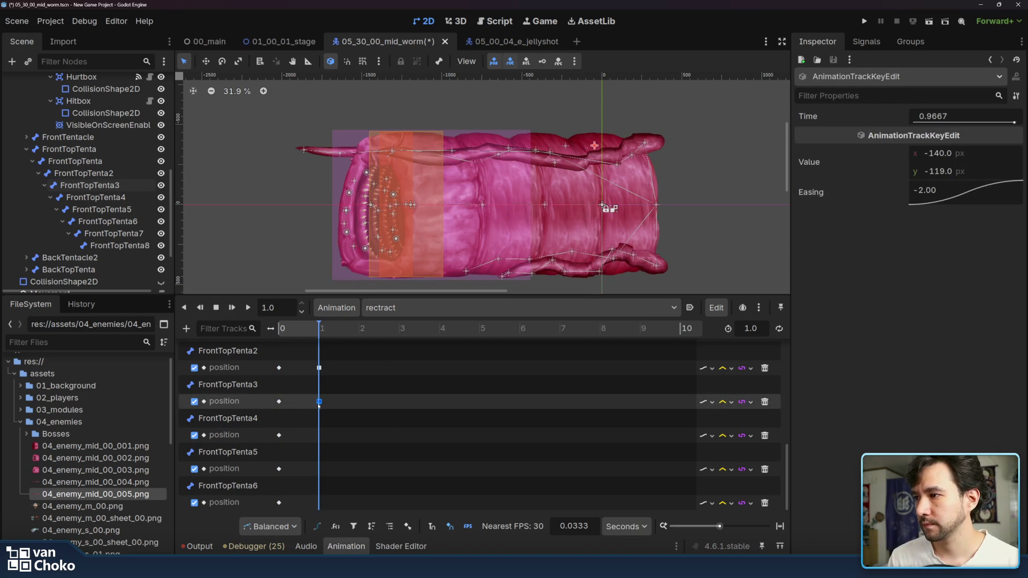
{"action": "left_click", "coordinate": [362, 405]}
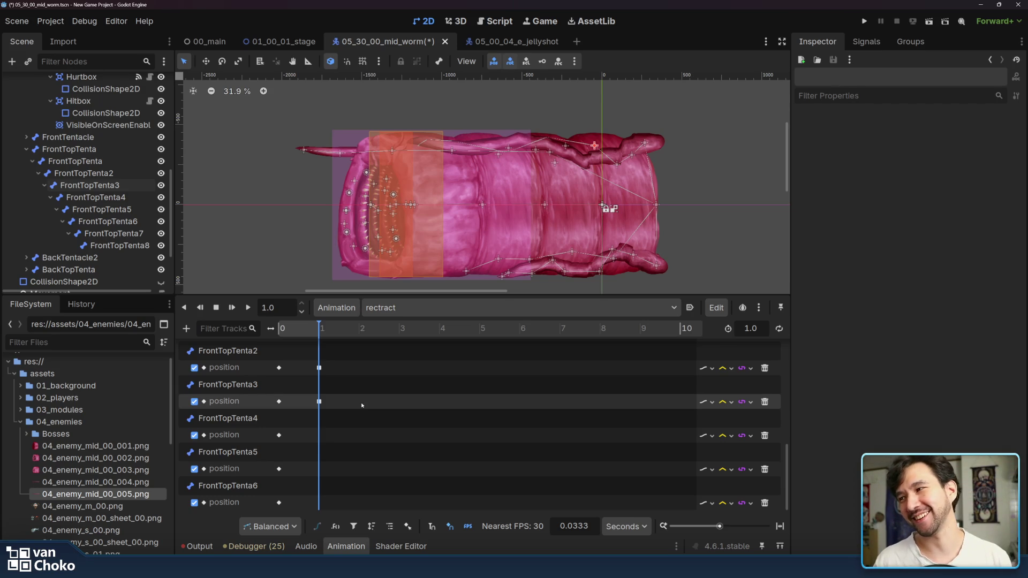
Step: Compare FrontTopTenta4's idle start with its rectract 1.0 s key (-181, 2), preview, and return to idle
{"action": "left_click", "coordinate": [407, 308]}
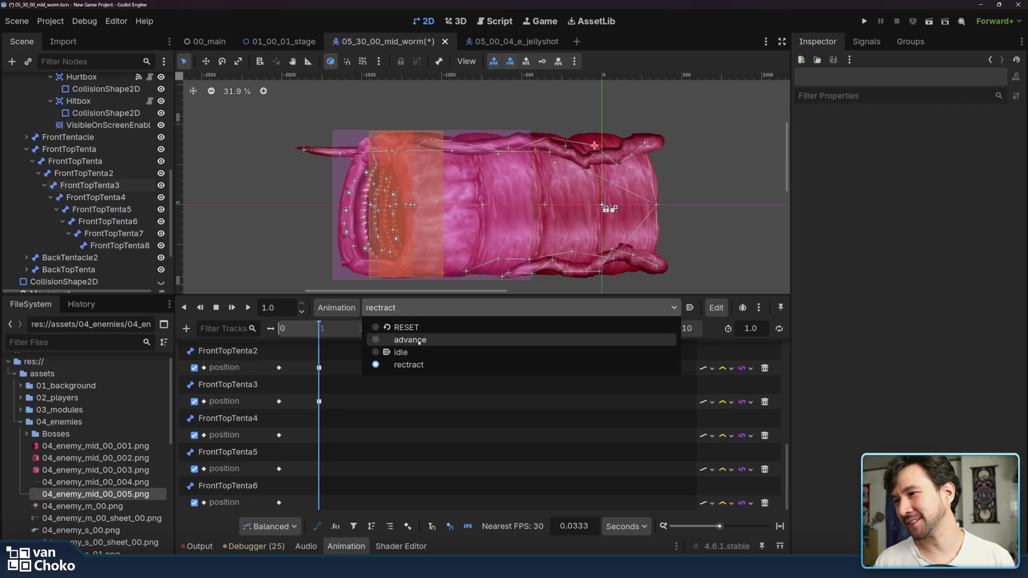
{"action": "left_click", "coordinate": [391, 351]}
{"action": "scroll", "coordinate": [282, 403], "scroll_direction": "down", "scroll_amount": 5}
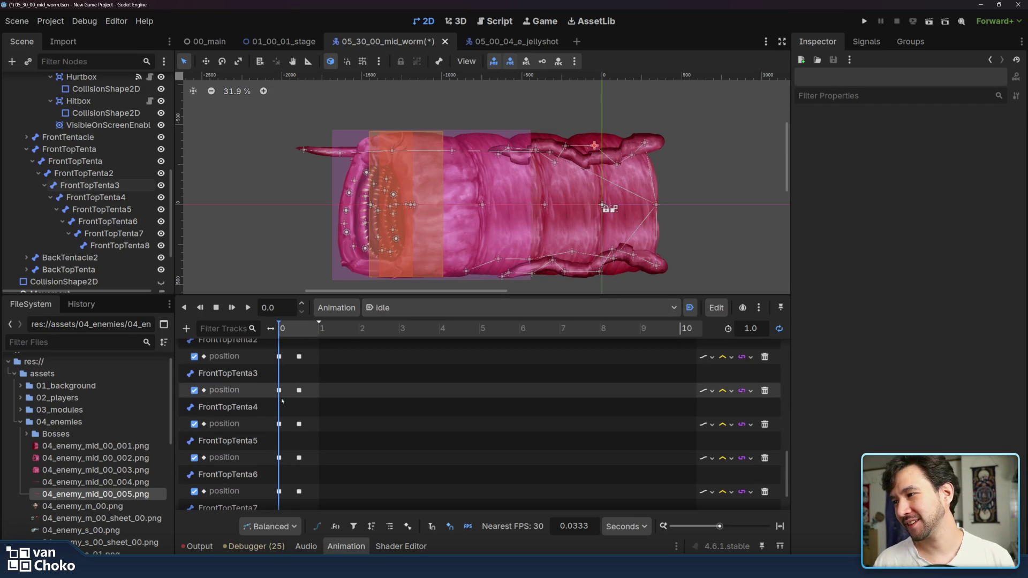
{"action": "left_click", "coordinate": [278, 424]}
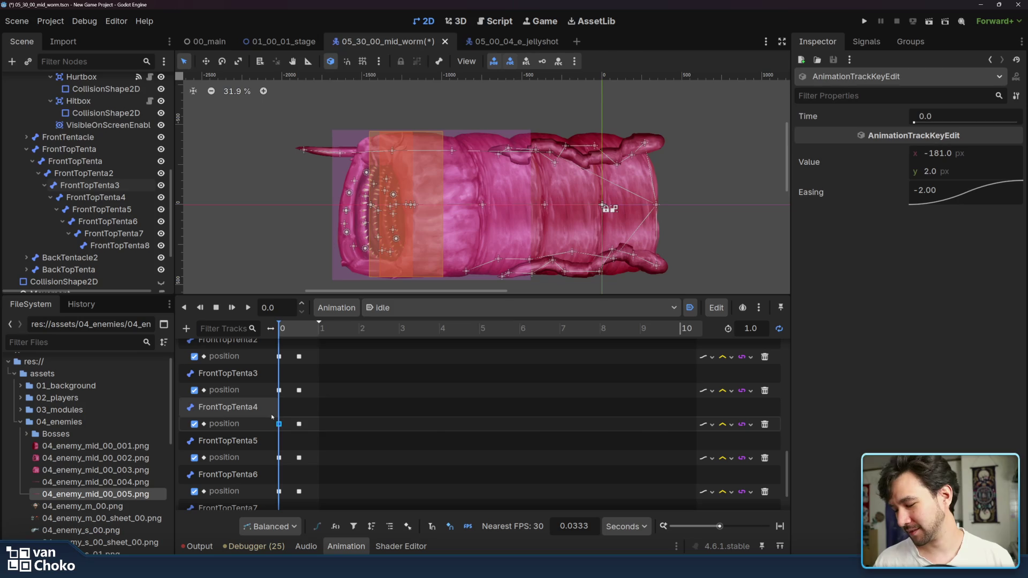
{"action": "left_click", "coordinate": [440, 311]}
{"action": "left_click", "coordinate": [393, 363]}
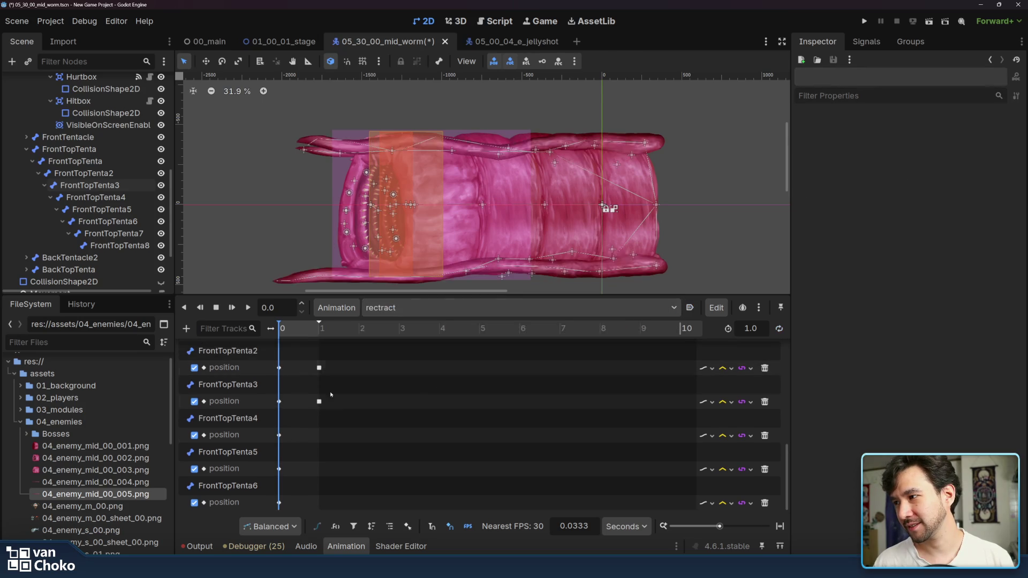
{"action": "left_click", "coordinate": [317, 436]}
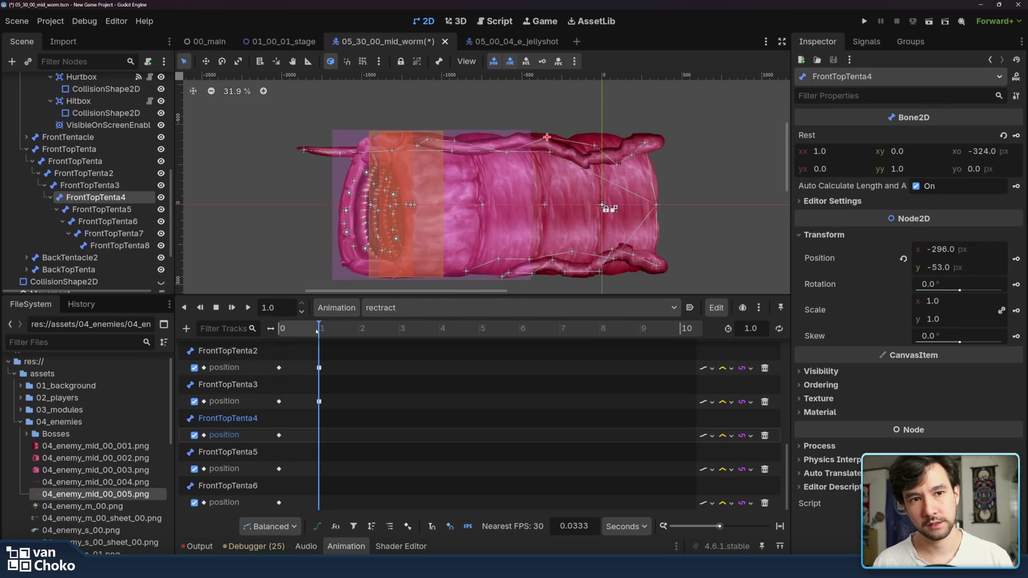
{"action": "left_click", "coordinate": [319, 435]}
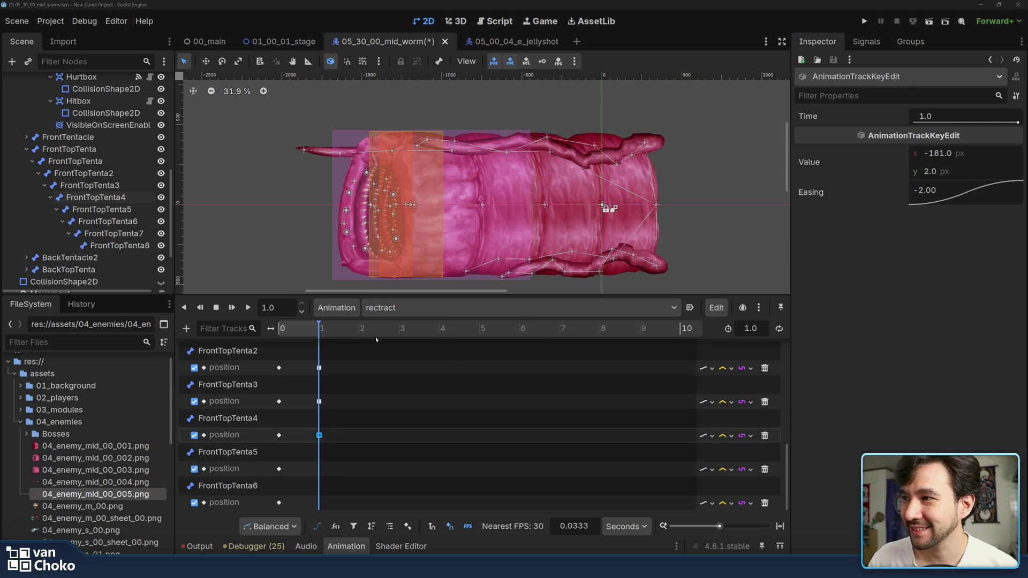
{"action": "mouse_move", "coordinate": [327, 330]}
{"action": "left_mouse_down"}
{"action": "mouse_move", "coordinate": [277, 341]}
{"action": "mouse_move", "coordinate": [342, 344]}
{"action": "left_mouse_up"}
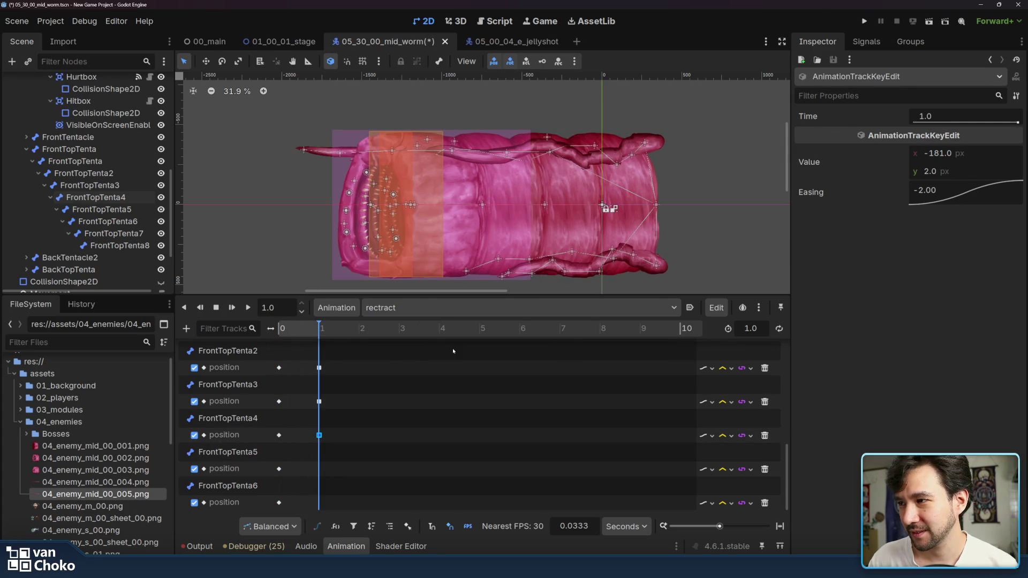
{"action": "left_click", "coordinate": [433, 308]}
{"action": "left_click", "coordinate": [425, 347]}
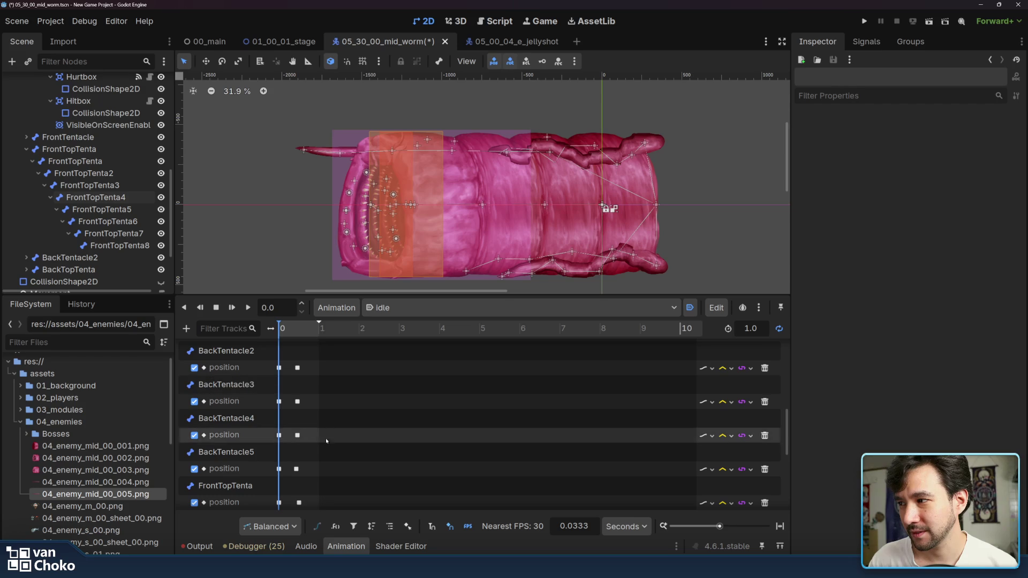
Step: Copy FrontTopTenta5's starting position key in idle, briefly checking rectract
{"action": "scroll", "coordinate": [294, 443], "scroll_direction": "down", "scroll_amount": 3}
{"action": "scroll", "coordinate": [293, 444], "scroll_direction": "down", "scroll_amount": 4}
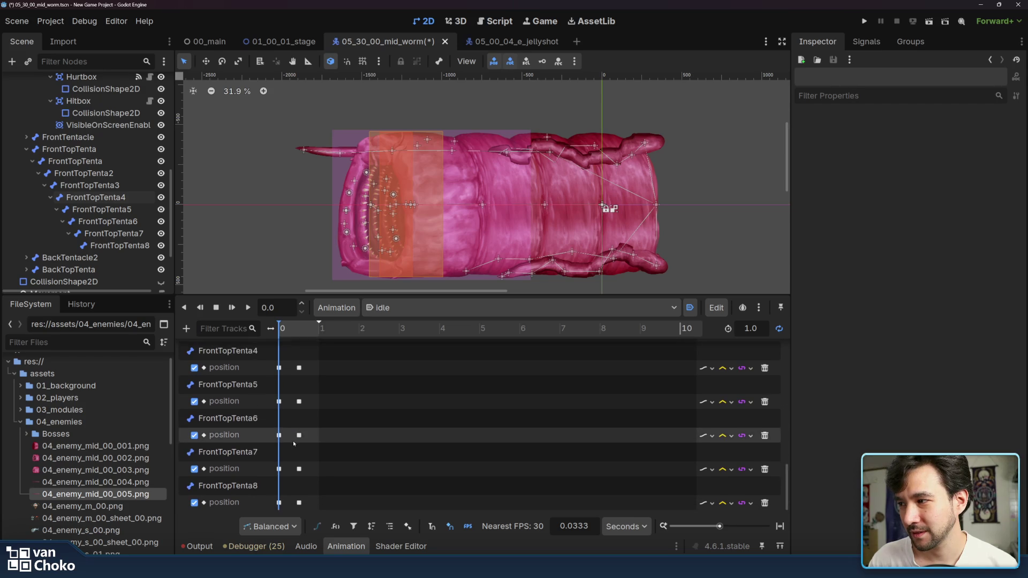
{"action": "scroll", "coordinate": [294, 436], "scroll_direction": "up", "scroll_amount": 1}
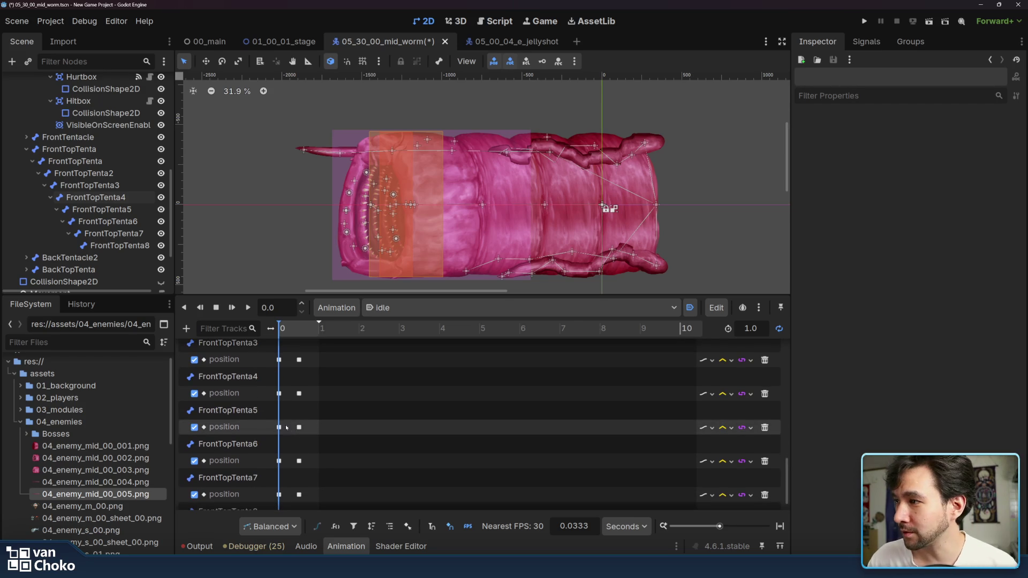
{"action": "left_click", "coordinate": [243, 412]}
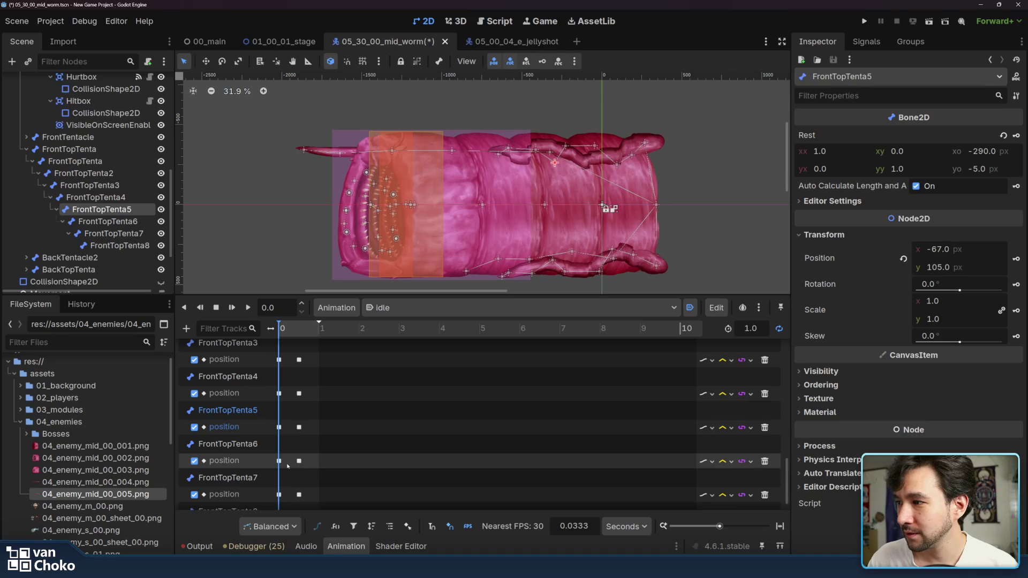
{"action": "left_click", "coordinate": [279, 427]}
{"action": "right_click", "coordinate": [280, 427]}
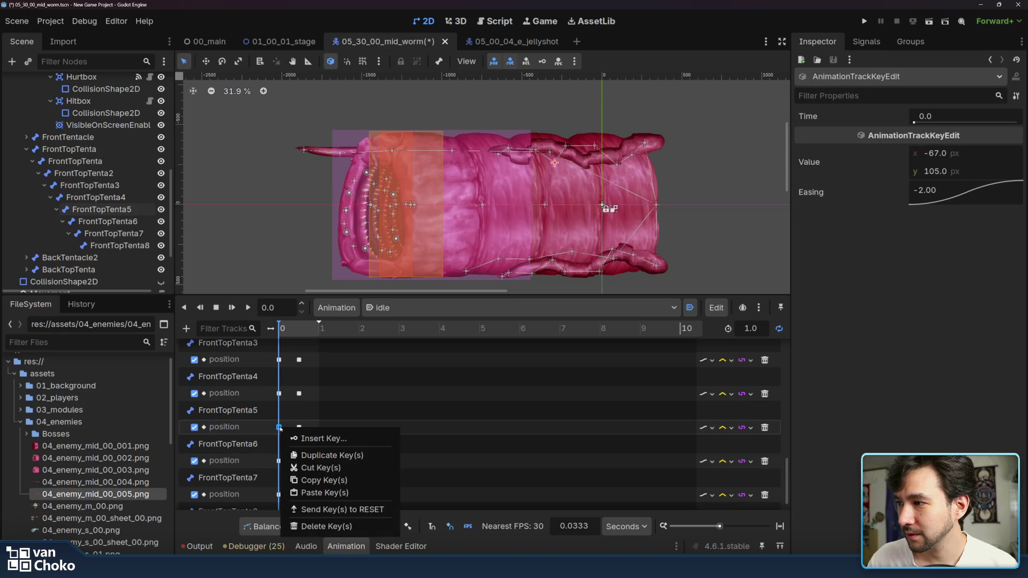
{"action": "left_click", "coordinate": [320, 480]}
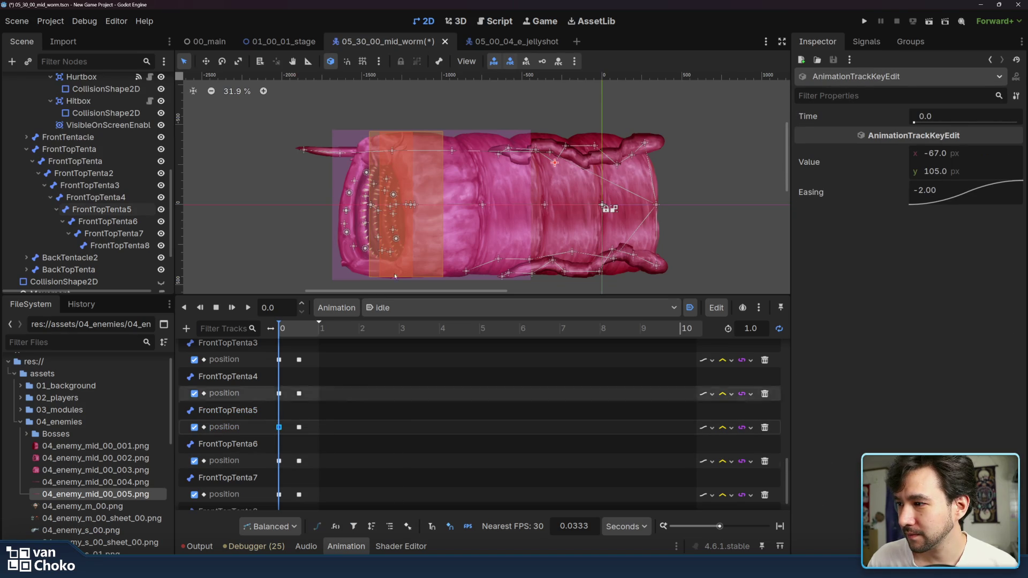
{"action": "left_click", "coordinate": [410, 308]}
{"action": "left_click", "coordinate": [408, 364]}
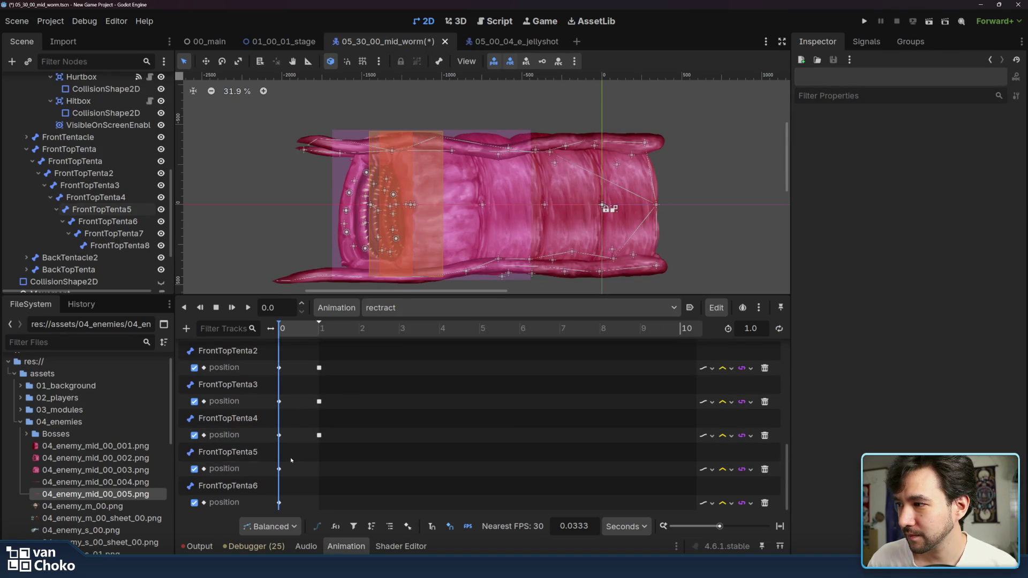
{"action": "left_click", "coordinate": [402, 307]}
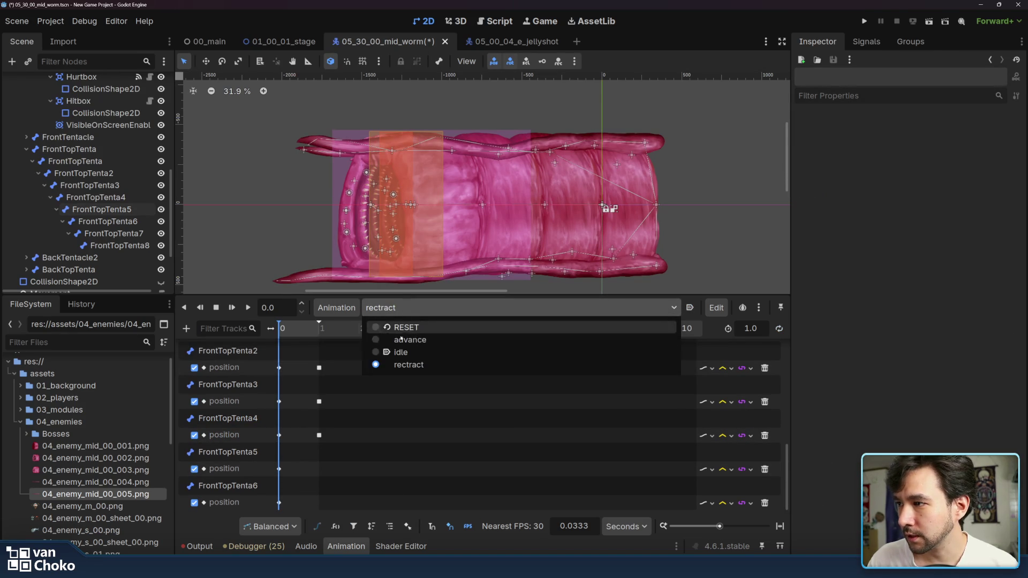
{"action": "left_click", "coordinate": [406, 352]}
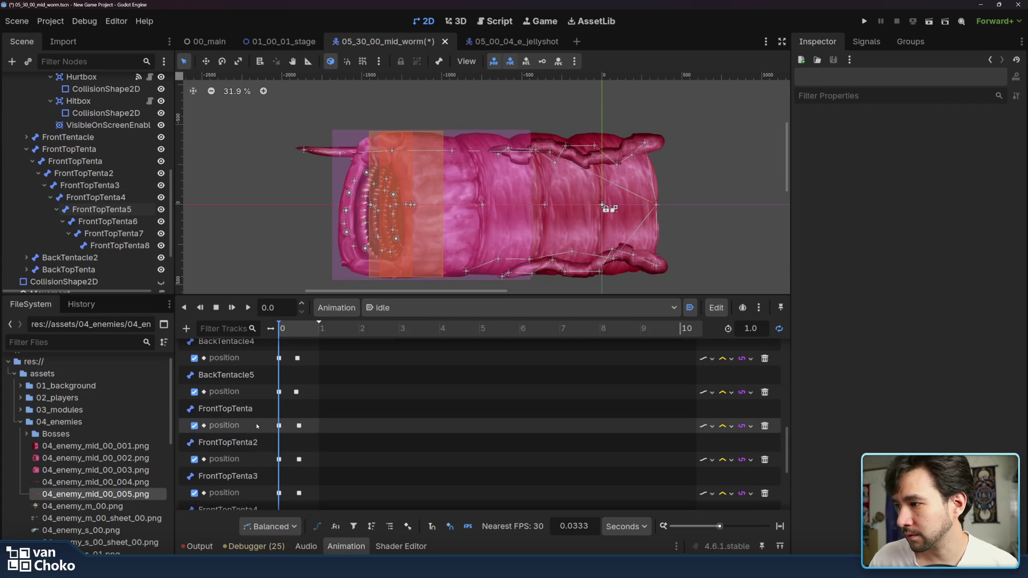
Step: Copy FrontTopTenta5's time-0 key again and paste it onto its rectract track at 1.0 s
{"action": "scroll", "coordinate": [256, 453], "scroll_direction": "down", "scroll_amount": 2}
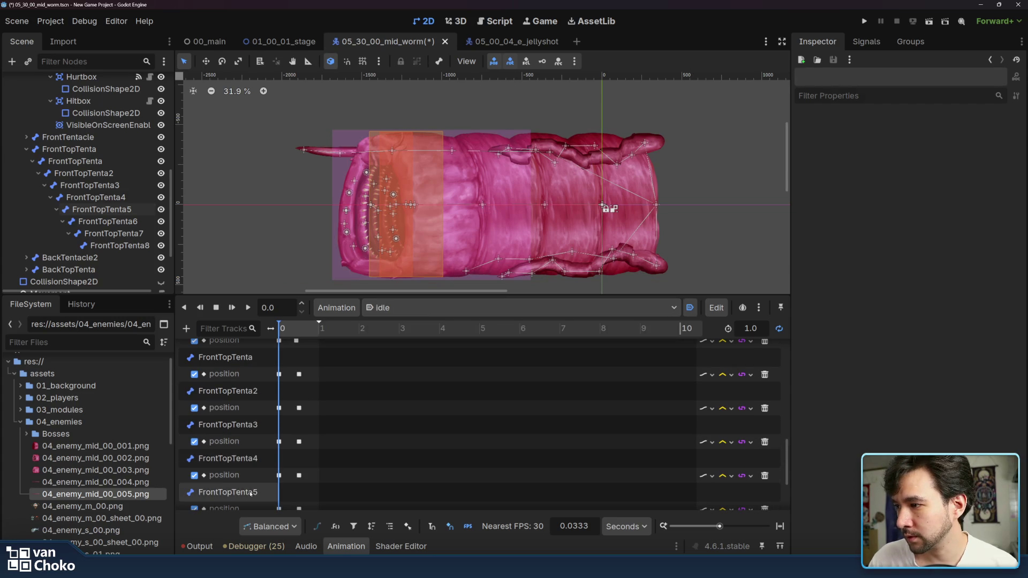
{"action": "left_click", "coordinate": [294, 484]}
{"action": "left_click", "coordinate": [279, 483]}
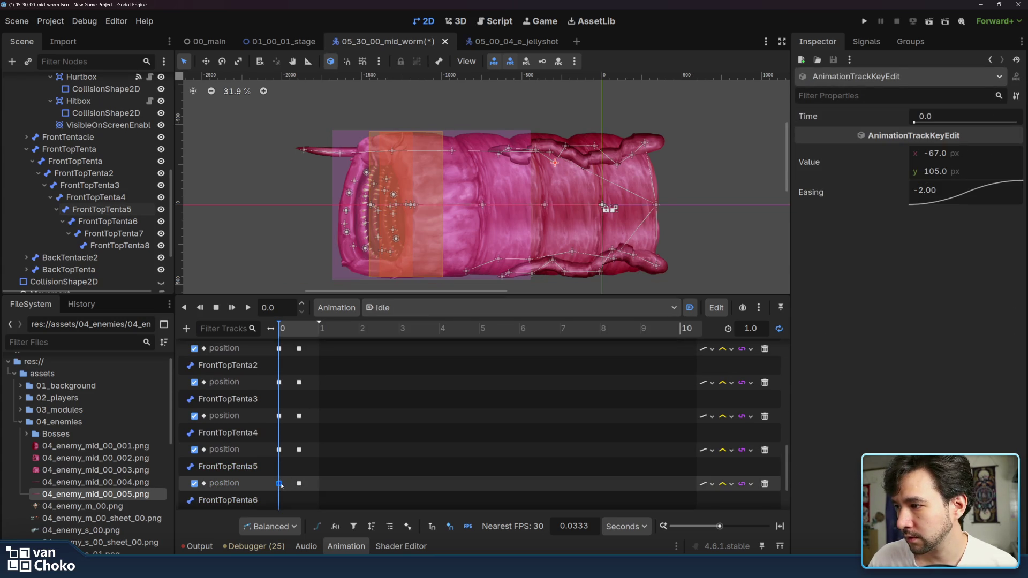
{"action": "right_click", "coordinate": [279, 483]}
{"action": "left_click", "coordinate": [320, 501]}
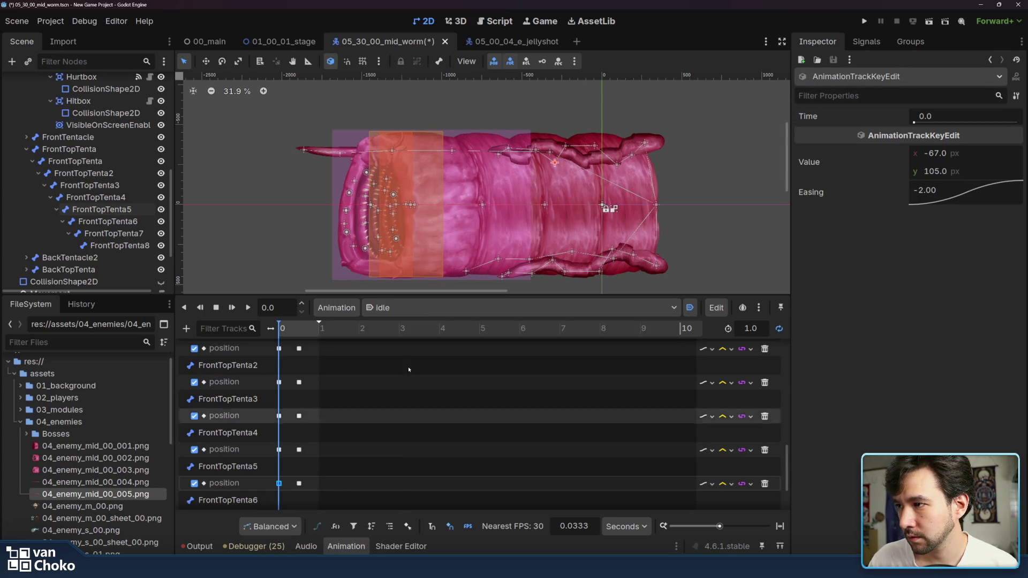
{"action": "left_click", "coordinate": [429, 307]}
{"action": "left_click", "coordinate": [434, 365]}
{"action": "left_click", "coordinate": [320, 328]}
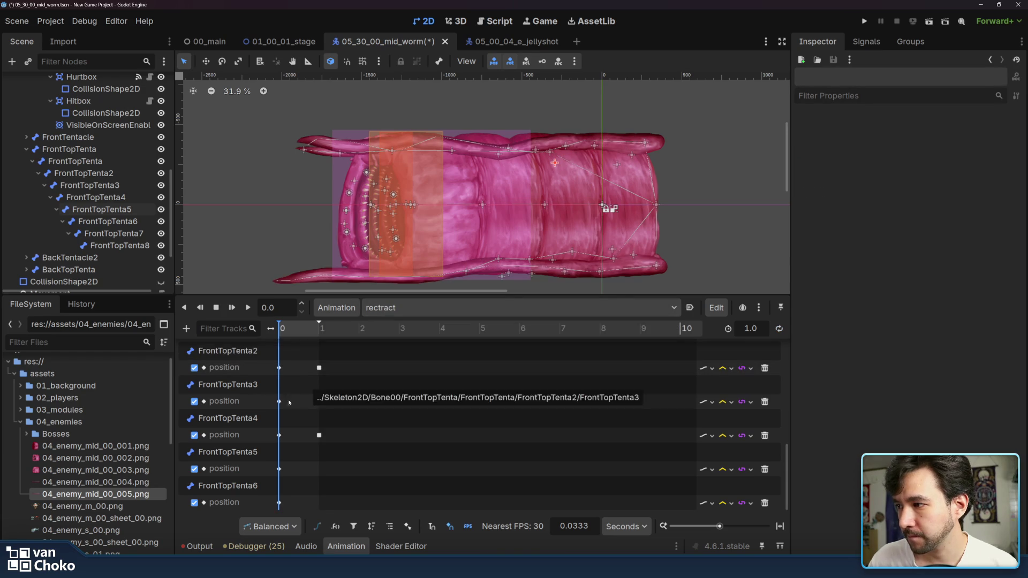
{"action": "right_click", "coordinate": [320, 474]}
{"action": "left_click", "coordinate": [368, 496]}
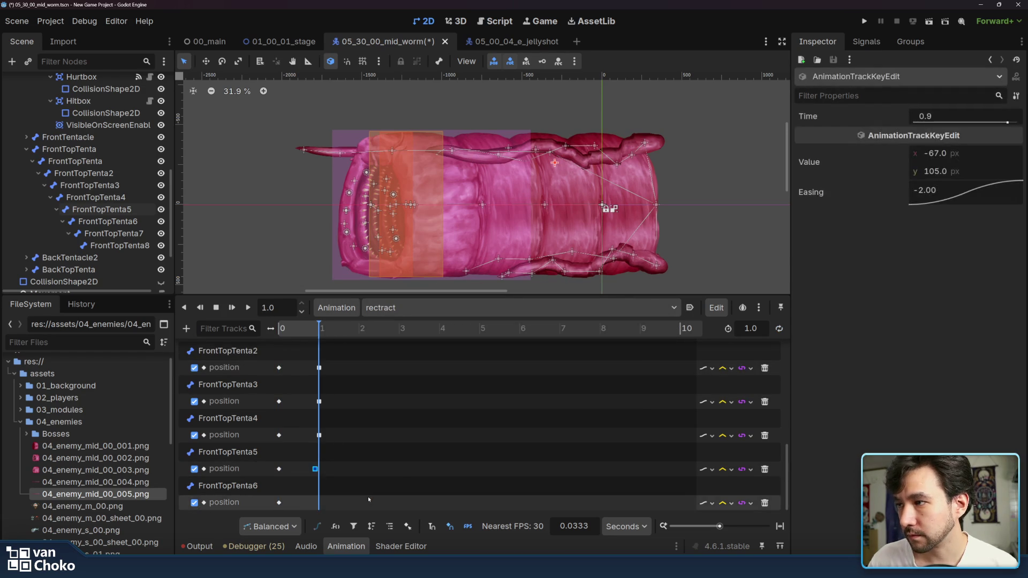
{"action": "left_click", "coordinate": [320, 468]}
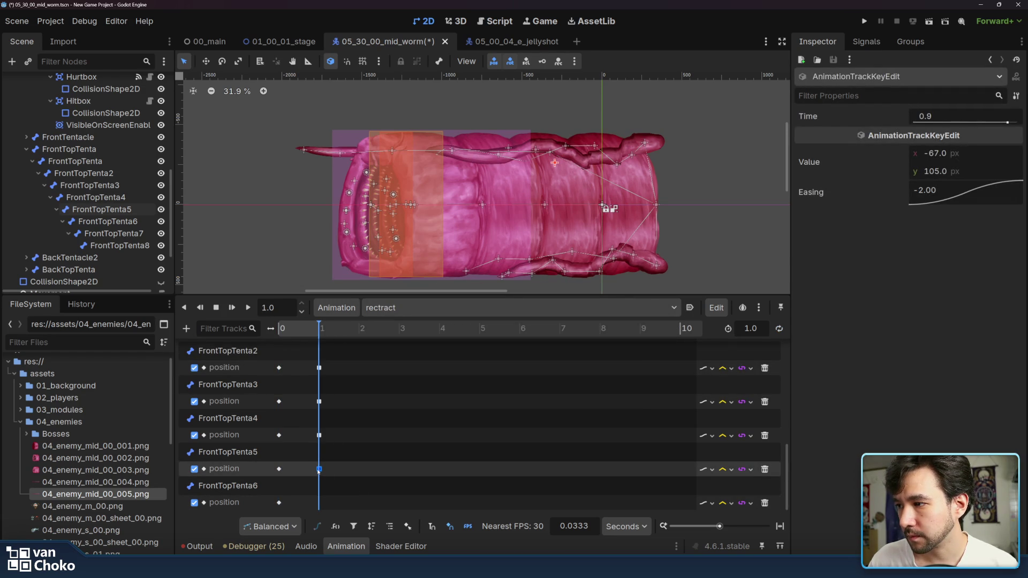
{"action": "left_click", "coordinate": [308, 469]}
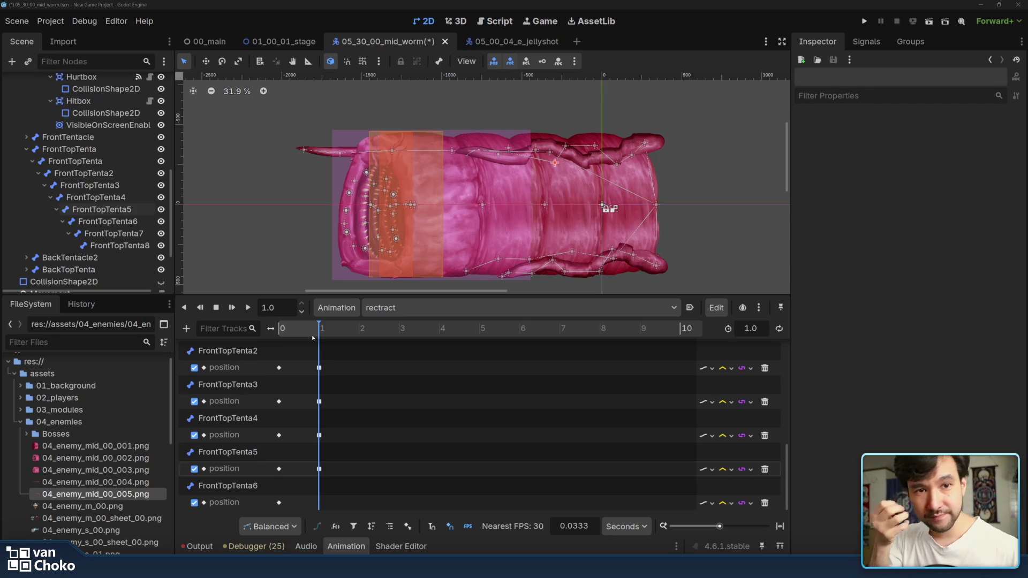
Step: Copy FrontTopTenta6's time-0 position key from the idle animation
{"action": "left_click", "coordinate": [396, 308]}
{"action": "left_click", "coordinate": [399, 352]}
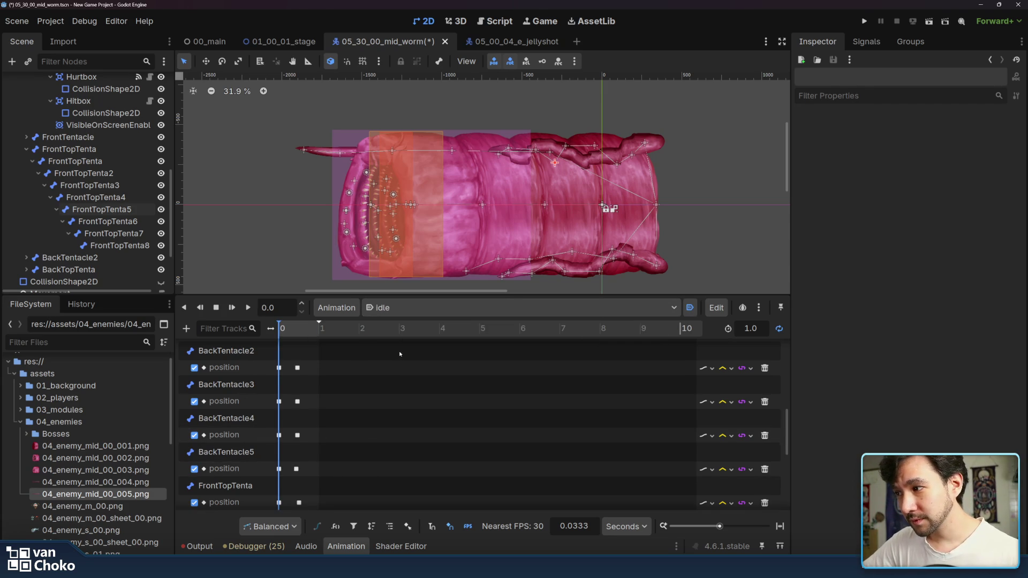
{"action": "scroll", "coordinate": [400, 364], "scroll_direction": "down", "scroll_amount": 5}
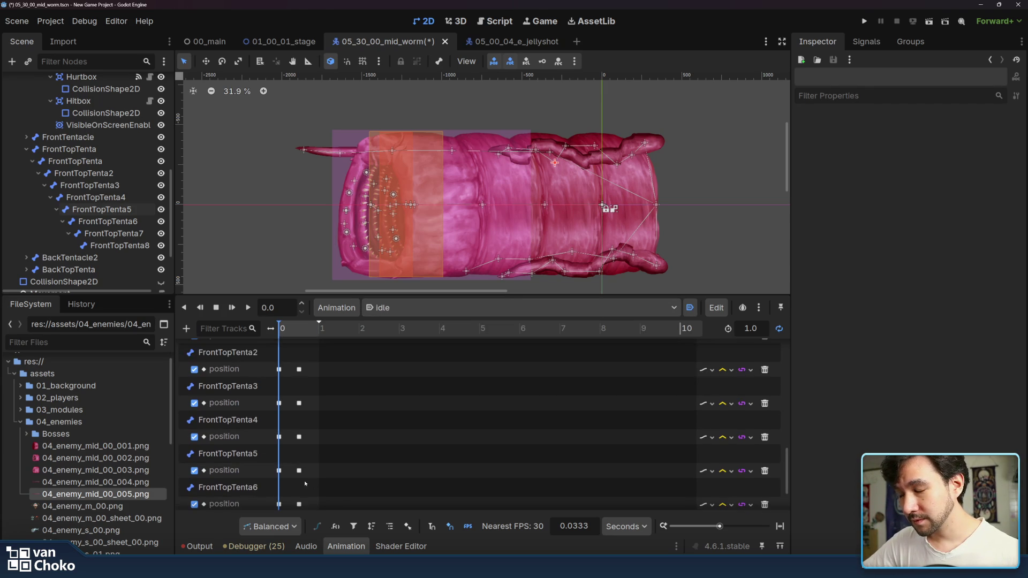
{"action": "left_click", "coordinate": [278, 503]}
{"action": "right_click", "coordinate": [279, 504]}
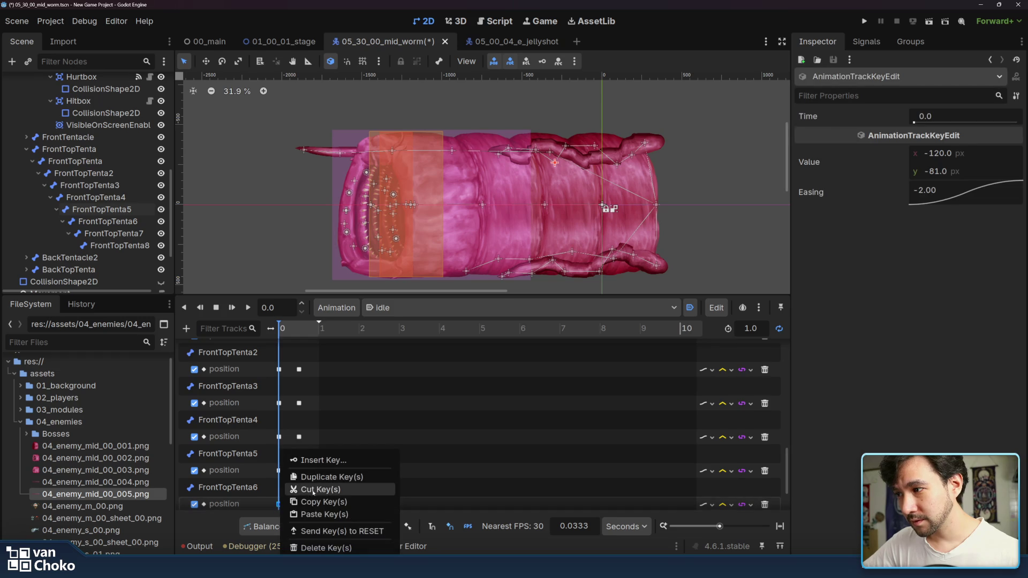
{"action": "left_click", "coordinate": [316, 501]}
Step: Paste it onto rectract's FrontTopTenta6 track, move it from 1.1 to 1.0 s, and play rectract
{"action": "left_click", "coordinate": [418, 308]}
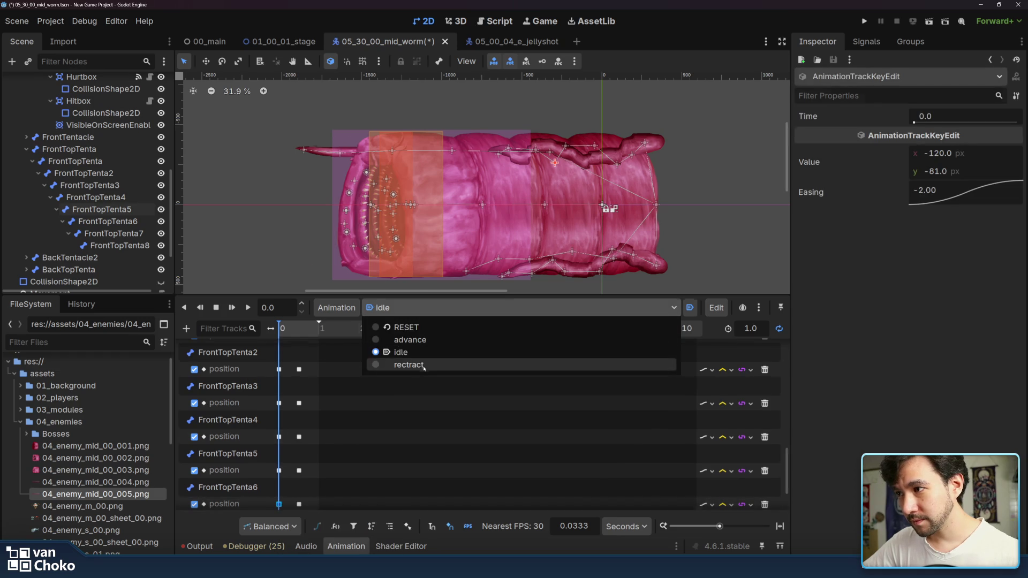
{"action": "left_click", "coordinate": [408, 365]}
{"action": "left_click", "coordinate": [319, 328]}
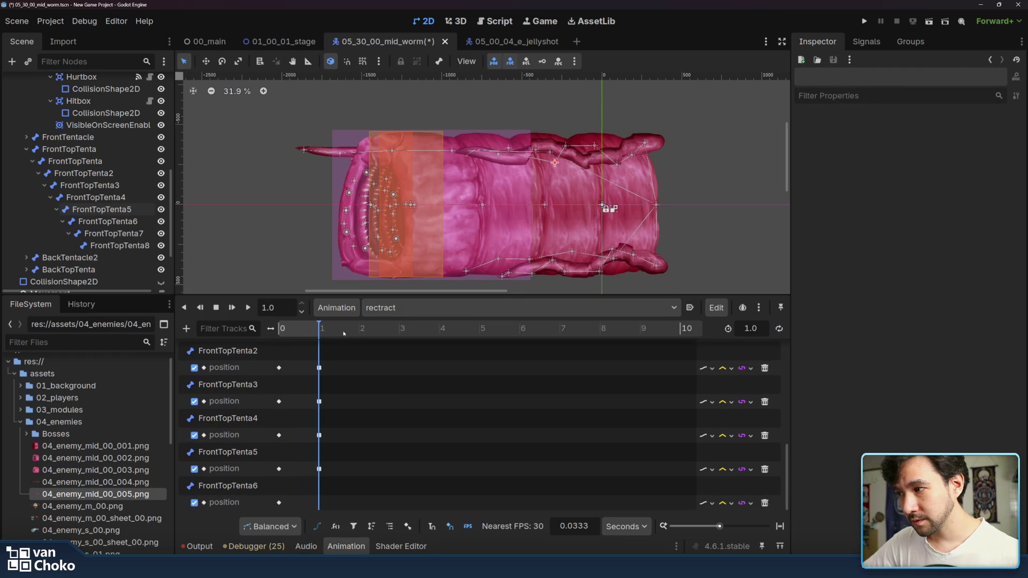
{"action": "right_click", "coordinate": [325, 503]}
{"action": "left_click", "coordinate": [357, 528]}
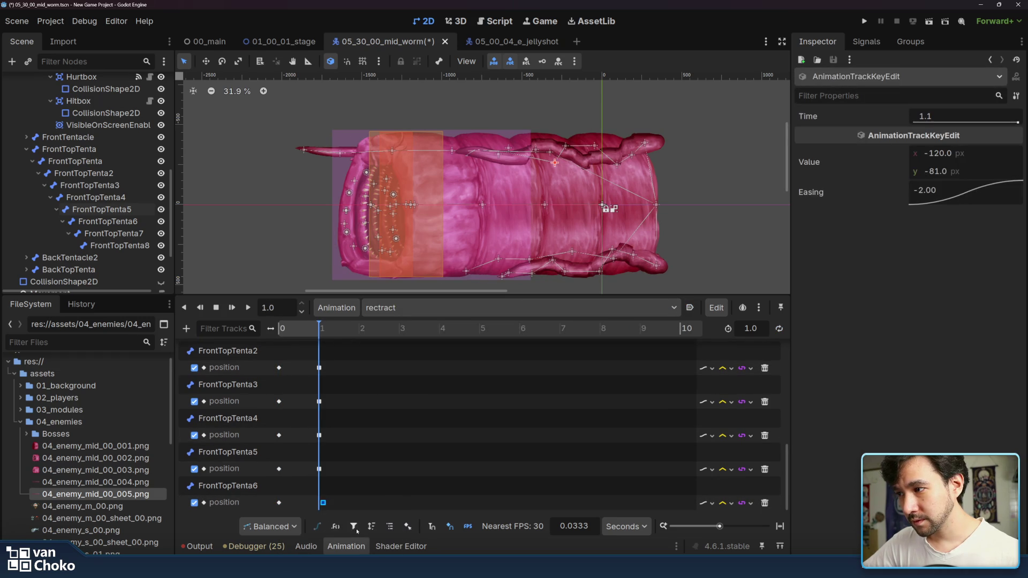
{"action": "left_click_drag", "start_coordinate": [318, 503], "coordinate": [319, 503]}
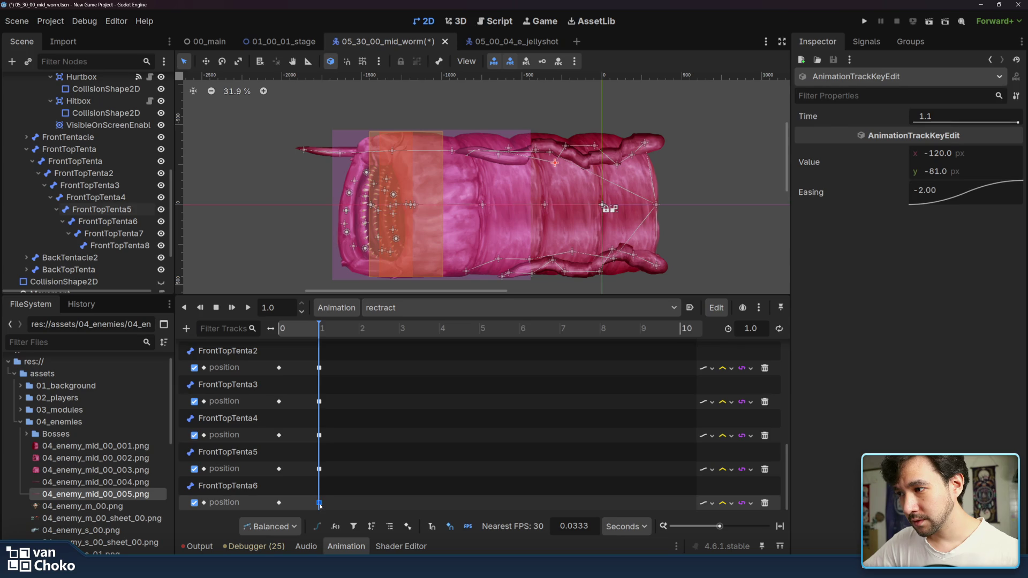
{"action": "left_click", "coordinate": [248, 308]}
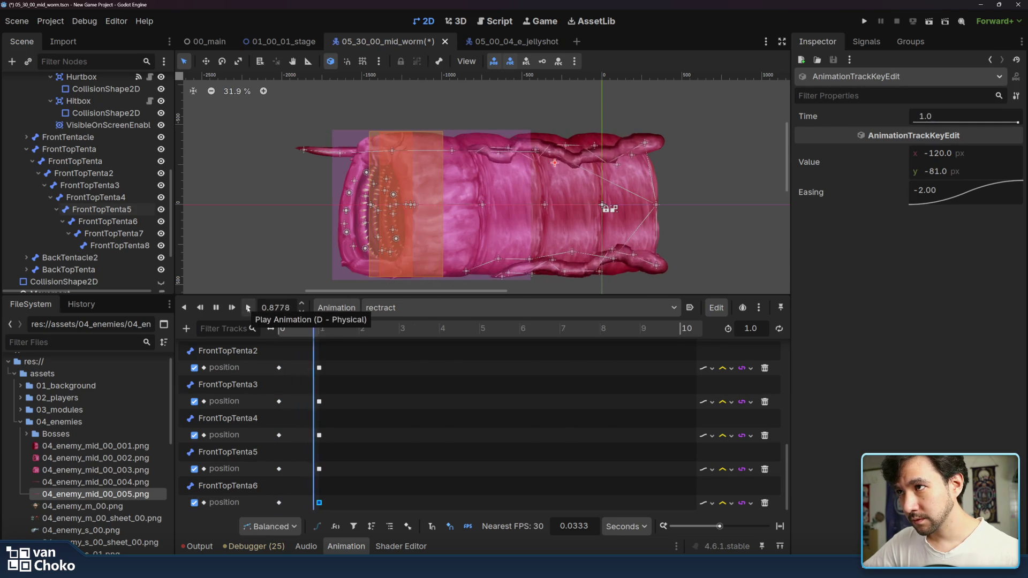
Step: At 0.42 s in rectract, pose and key the FrontTopTenta, FrontTopTenta2, 3, 5 and 6 bone positions
{"action": "left_click", "coordinate": [296, 330]}
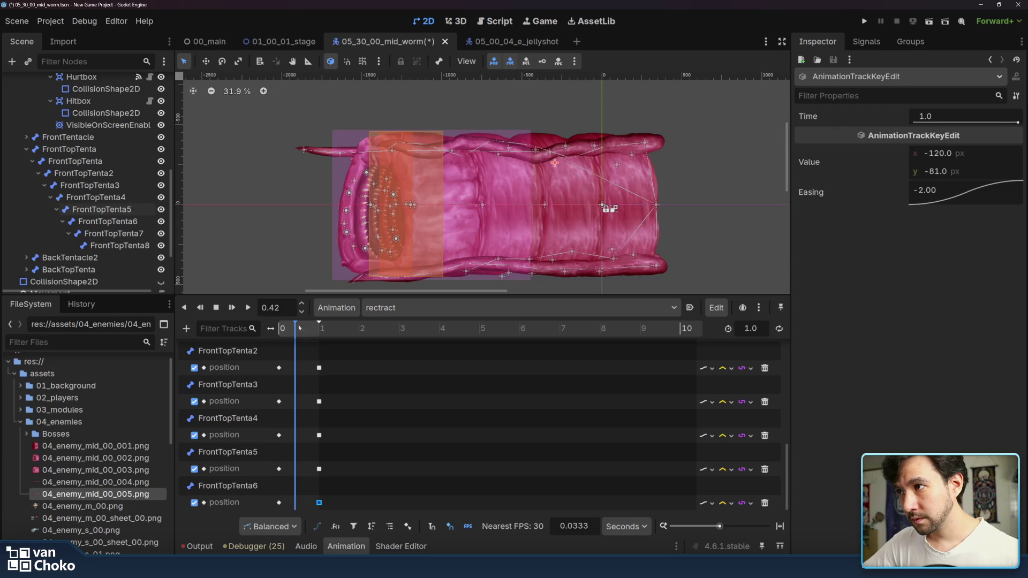
{"action": "left_click_drag", "start_coordinate": [605, 147], "coordinate": [599, 155]}
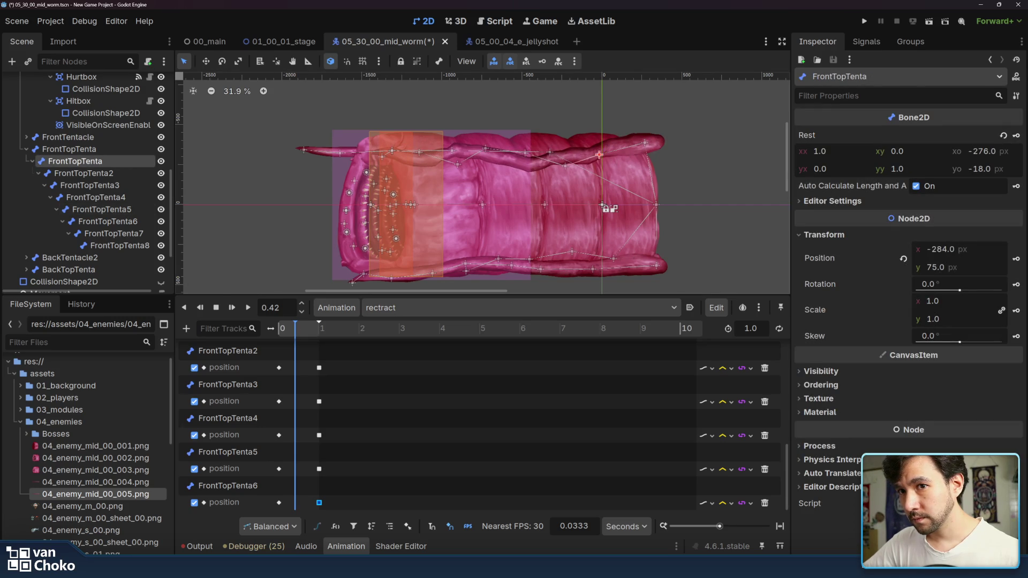
{"action": "left_click", "coordinate": [1016, 259]}
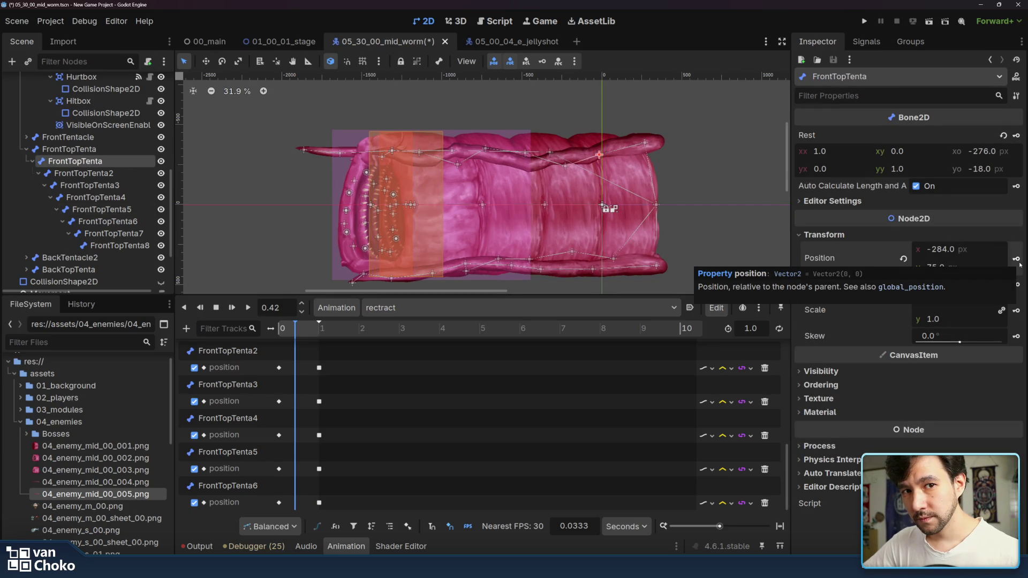
{"action": "left_click_drag", "start_coordinate": [566, 167], "coordinate": [560, 147]}
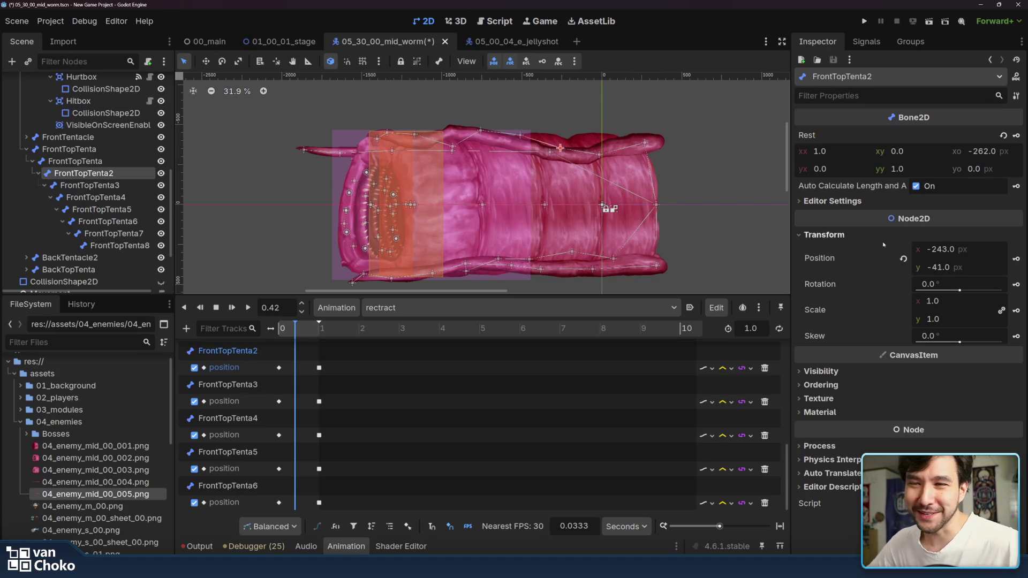
{"action": "left_click", "coordinate": [1016, 259]}
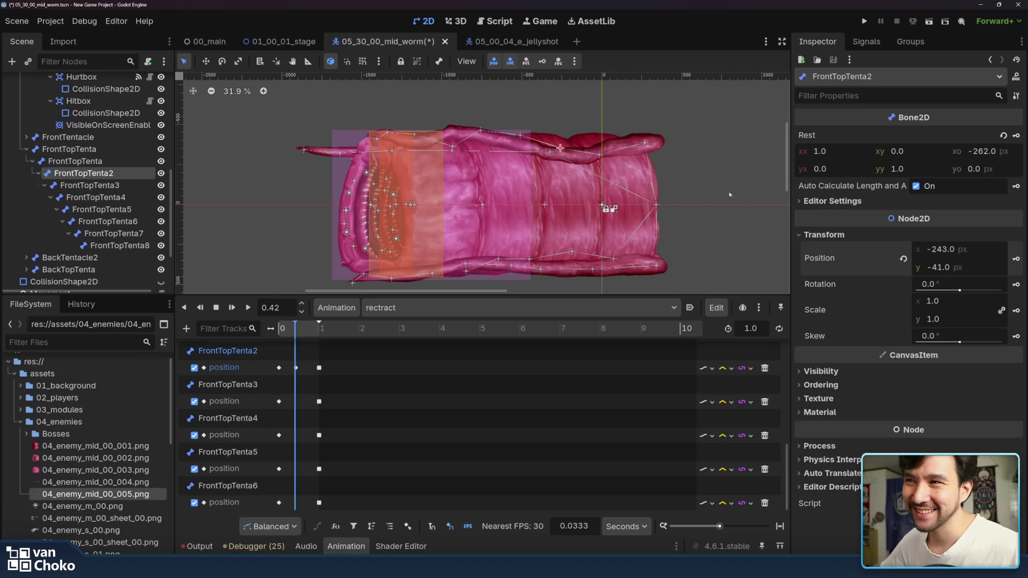
{"action": "mouse_move", "coordinate": [519, 136]}
{"action": "left_mouse_down"}
{"action": "mouse_move", "coordinate": [516, 153]}
{"action": "mouse_move", "coordinate": [518, 140]}
{"action": "mouse_move", "coordinate": [466, 139]}
{"action": "mouse_move", "coordinate": [444, 124]}
{"action": "left_mouse_up"}
{"action": "left_click", "coordinate": [1016, 259]}
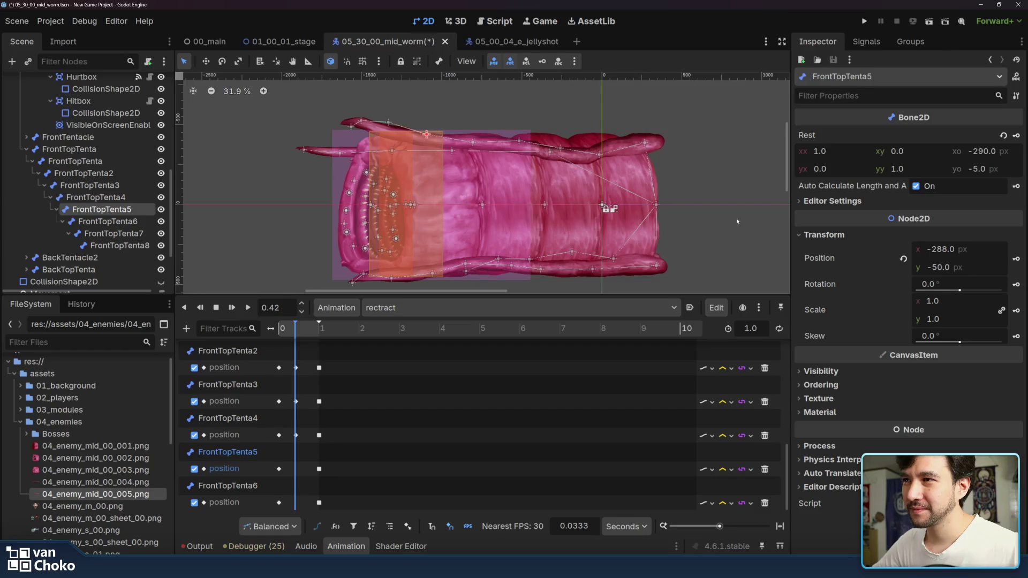
{"action": "left_click", "coordinate": [1015, 259]}
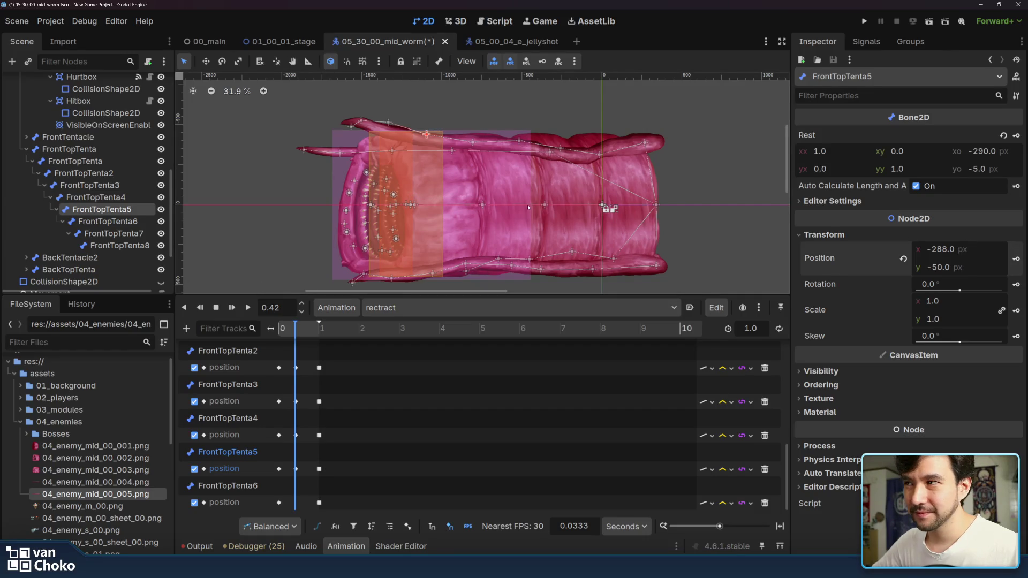
{"action": "mouse_move", "coordinate": [389, 122]}
{"action": "left_mouse_down"}
{"action": "mouse_move", "coordinate": [383, 147]}
{"action": "mouse_move", "coordinate": [391, 145]}
{"action": "mouse_move", "coordinate": [364, 132]}
{"action": "left_mouse_up"}
{"action": "left_click", "coordinate": [1015, 259]}
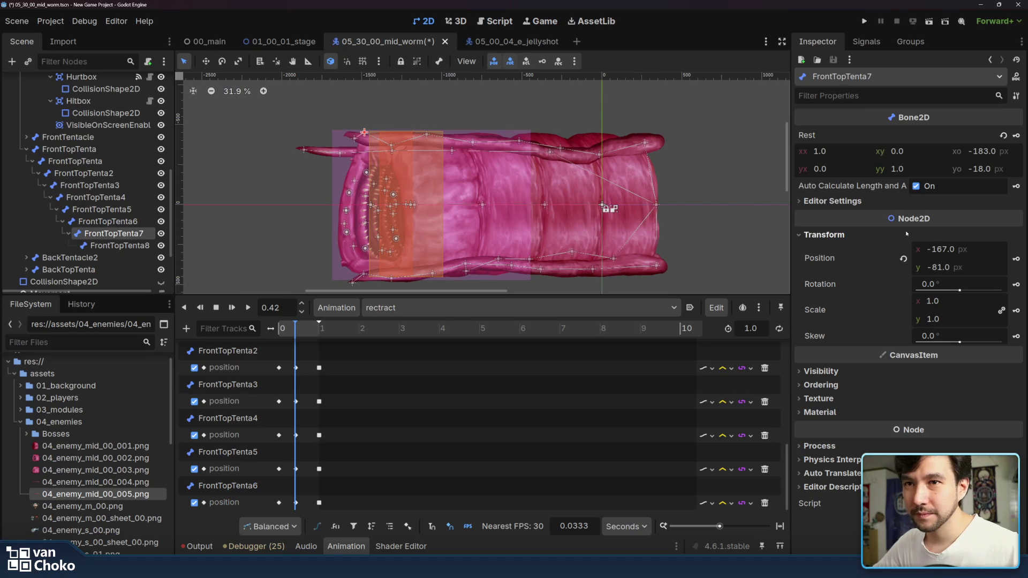
Step: Key FrontTopTenta7 and FrontTopTenta8 positions, creating their new position tracks
{"action": "left_click", "coordinate": [1015, 259]}
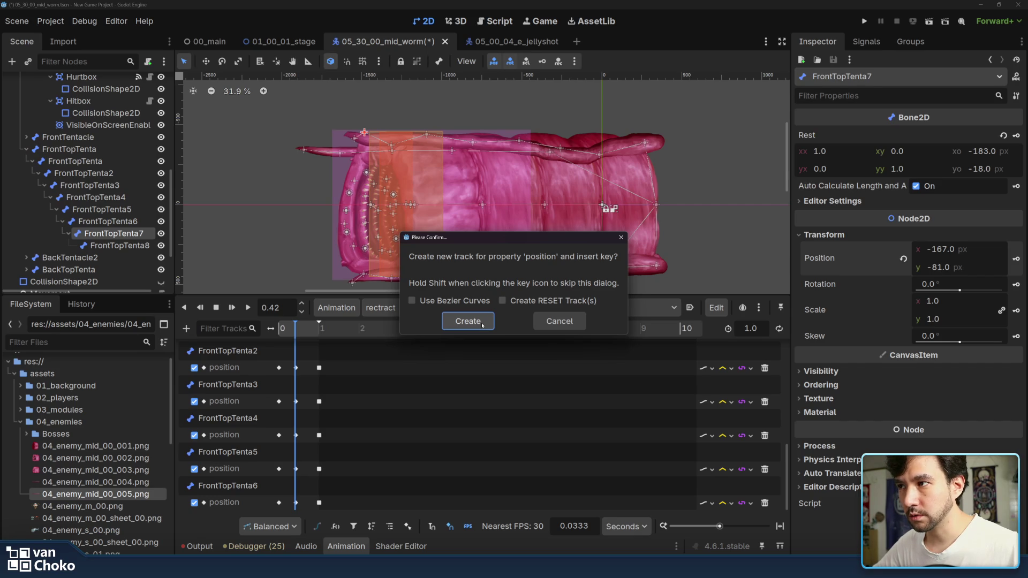
{"action": "left_click", "coordinate": [482, 325]}
{"action": "left_click_drag", "start_coordinate": [355, 138], "coordinate": [348, 134]}
{"action": "left_click", "coordinate": [1014, 259]}
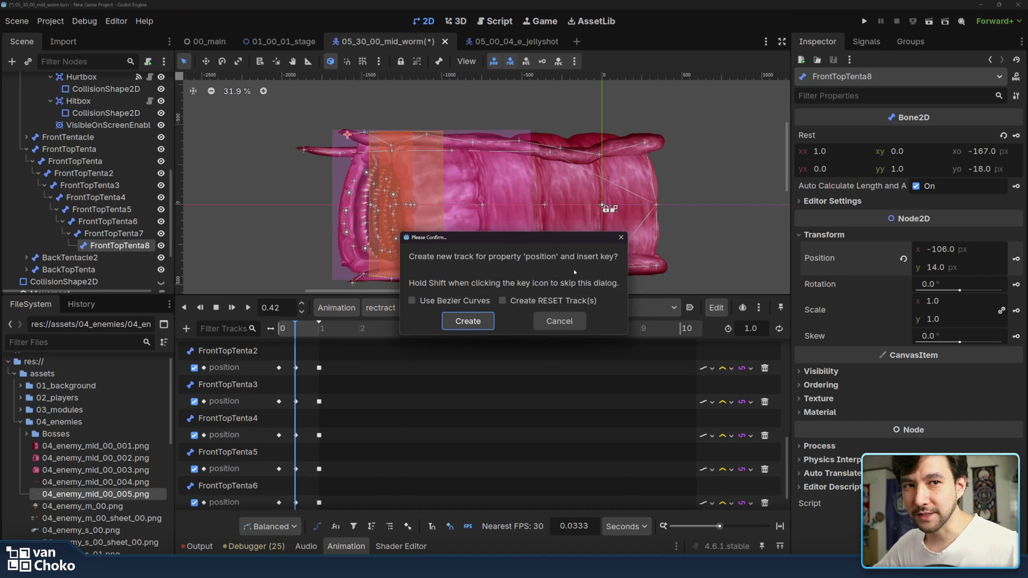
{"action": "left_click", "coordinate": [468, 321]}
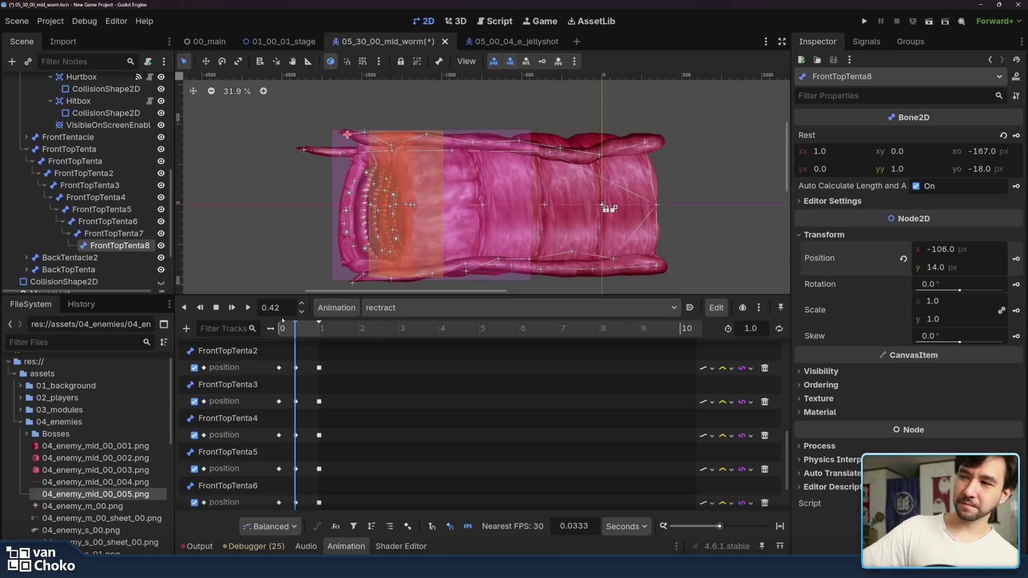
Step: Preview the rectract animation twice, then rewind it to the start
{"action": "left_click", "coordinate": [248, 307]}
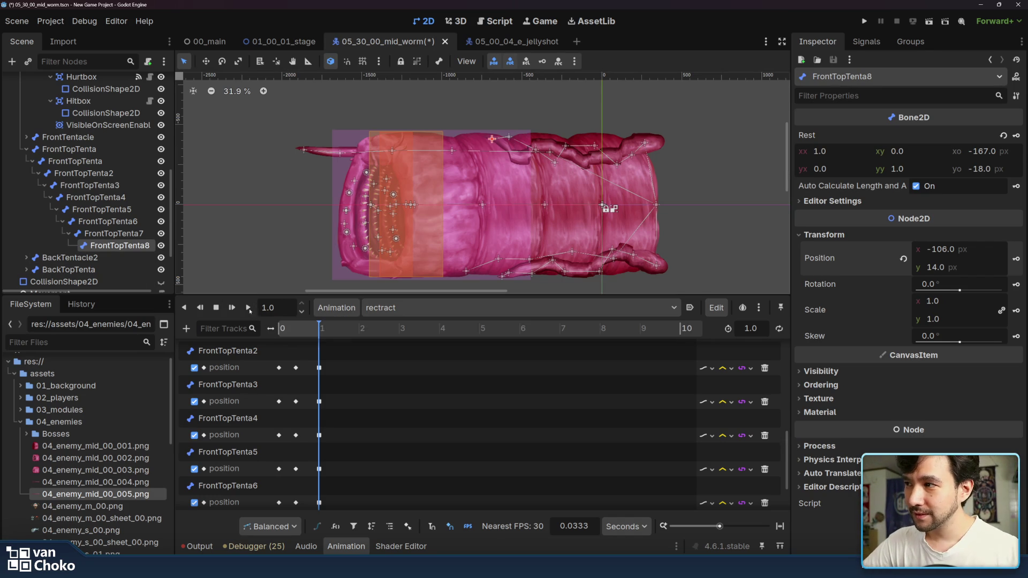
{"action": "left_click", "coordinate": [247, 307]}
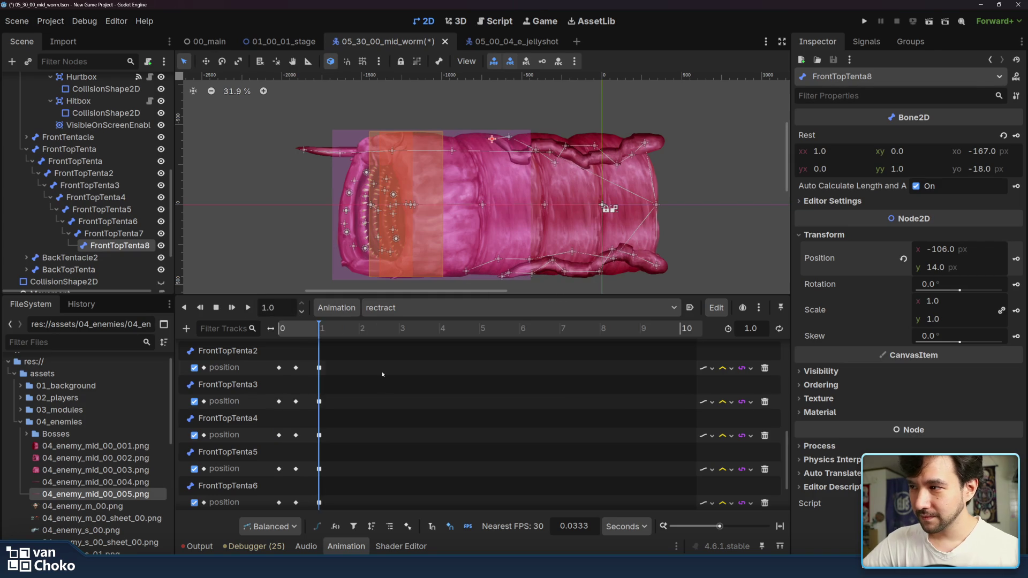
{"action": "scroll", "coordinate": [336, 381], "scroll_direction": "up", "scroll_amount": 2}
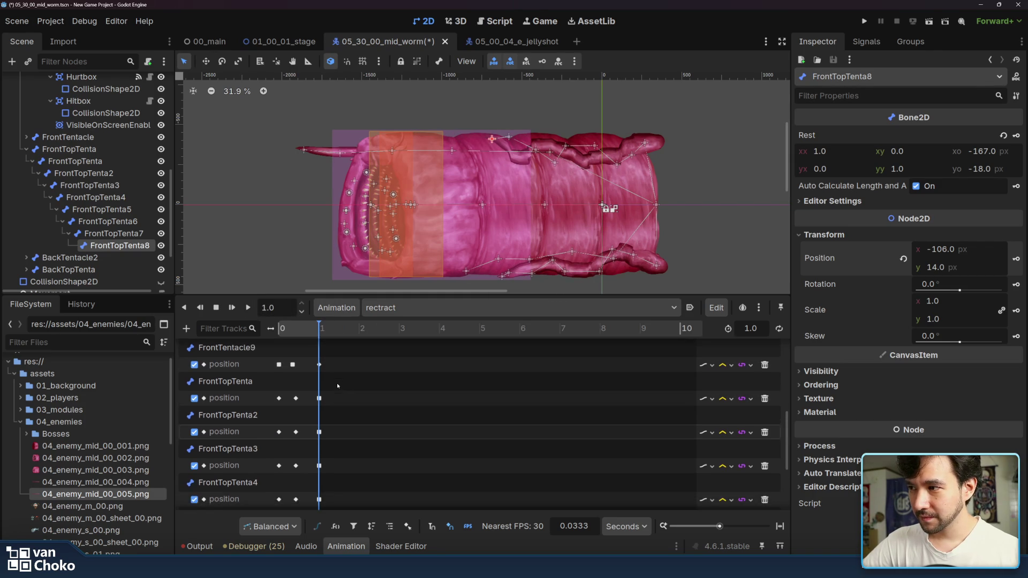
{"action": "left_click_drag", "start_coordinate": [343, 383], "coordinate": [265, 490]}
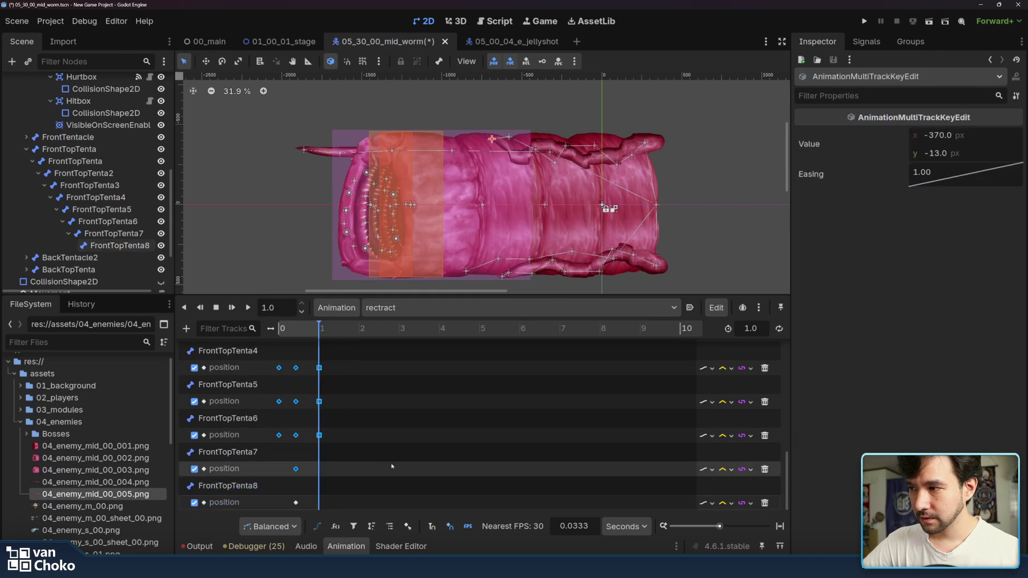
{"action": "left_click", "coordinate": [267, 454]}
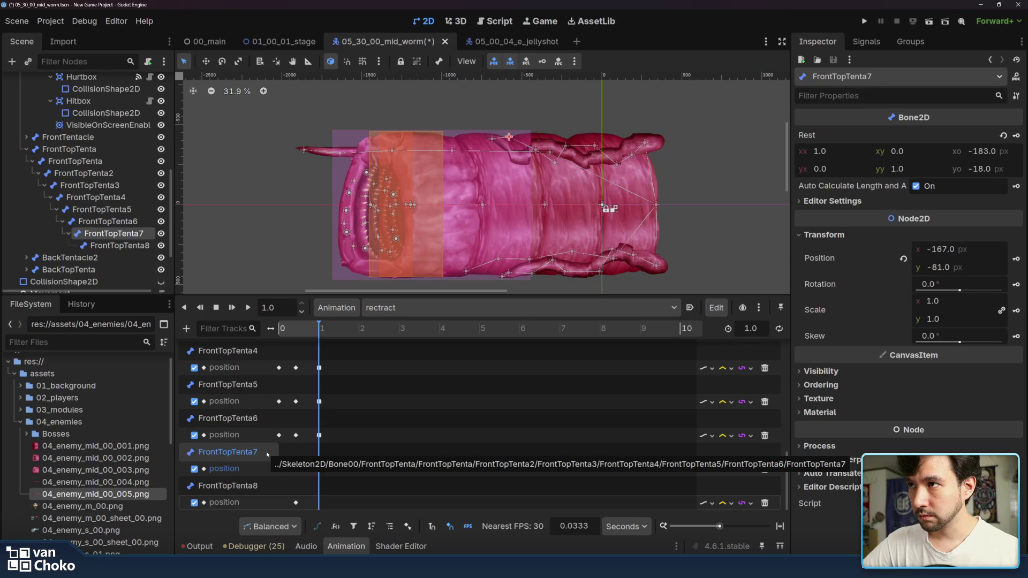
{"action": "left_click_drag", "start_coordinate": [309, 332], "coordinate": [273, 335]}
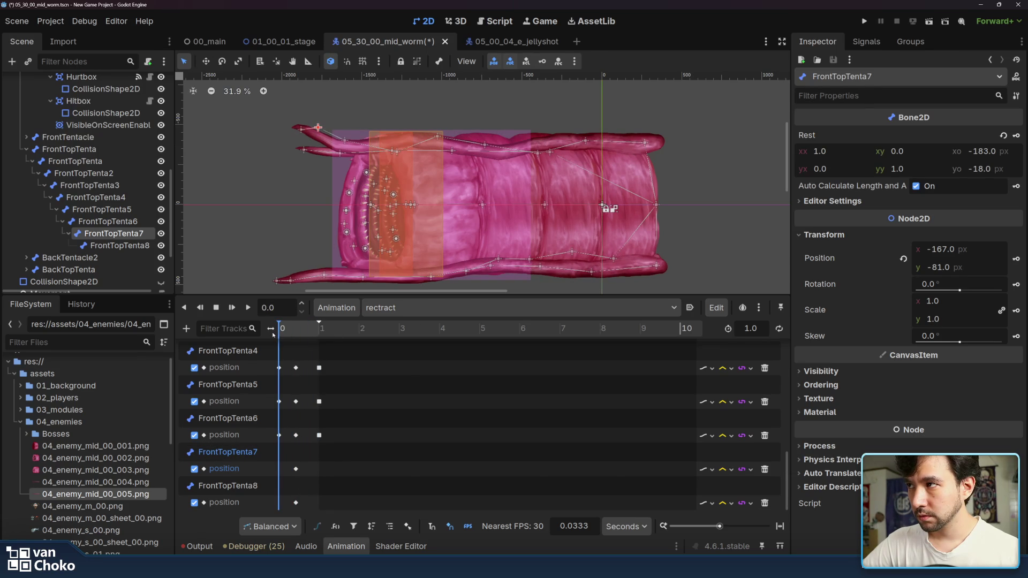
Step: Copy FrontTopTenta7's first key from the idle animation
{"action": "left_click", "coordinate": [398, 316]}
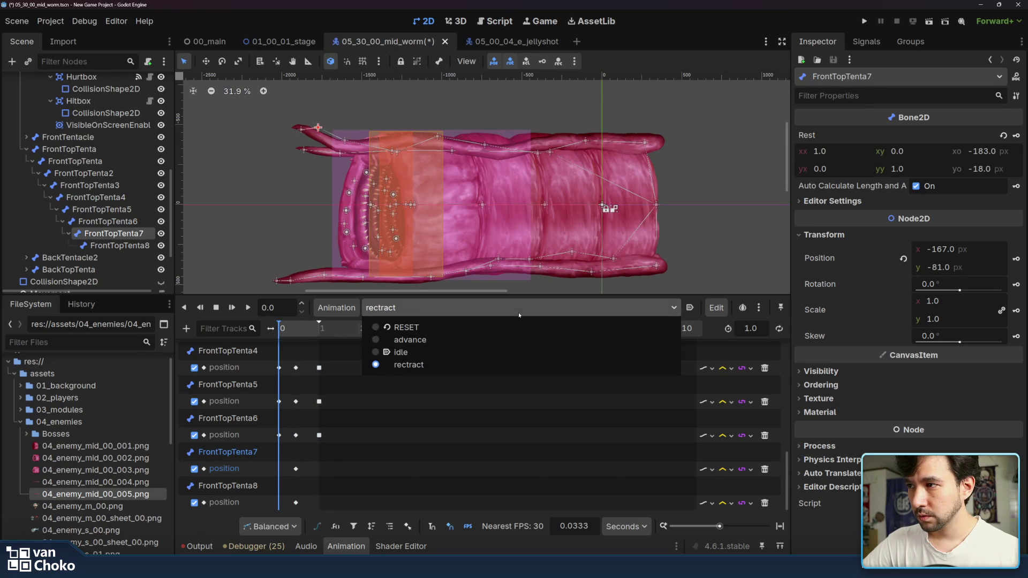
{"action": "left_click", "coordinate": [399, 352]}
{"action": "scroll", "coordinate": [337, 430], "scroll_direction": "down", "scroll_amount": 4}
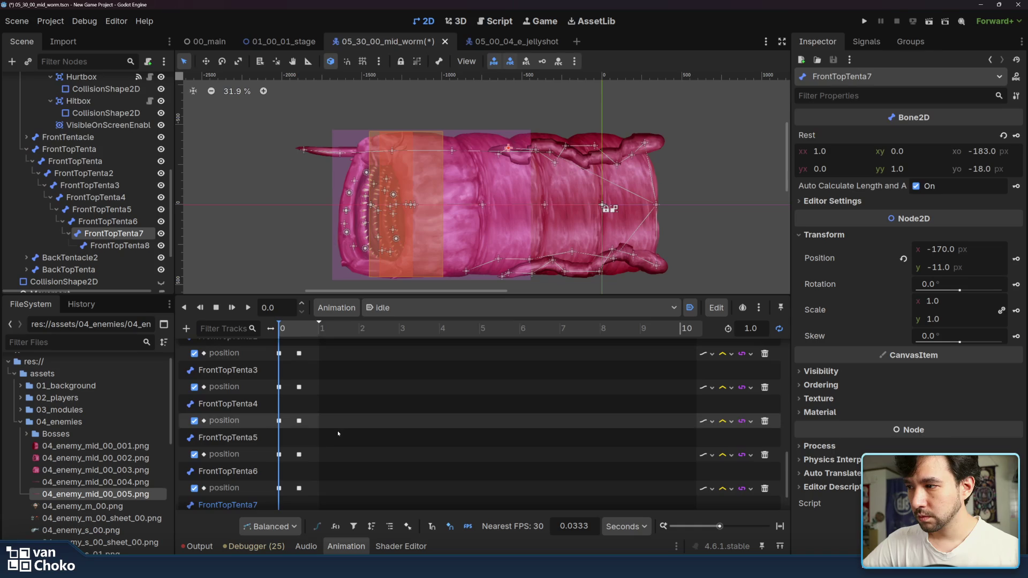
{"action": "left_click", "coordinate": [278, 482]}
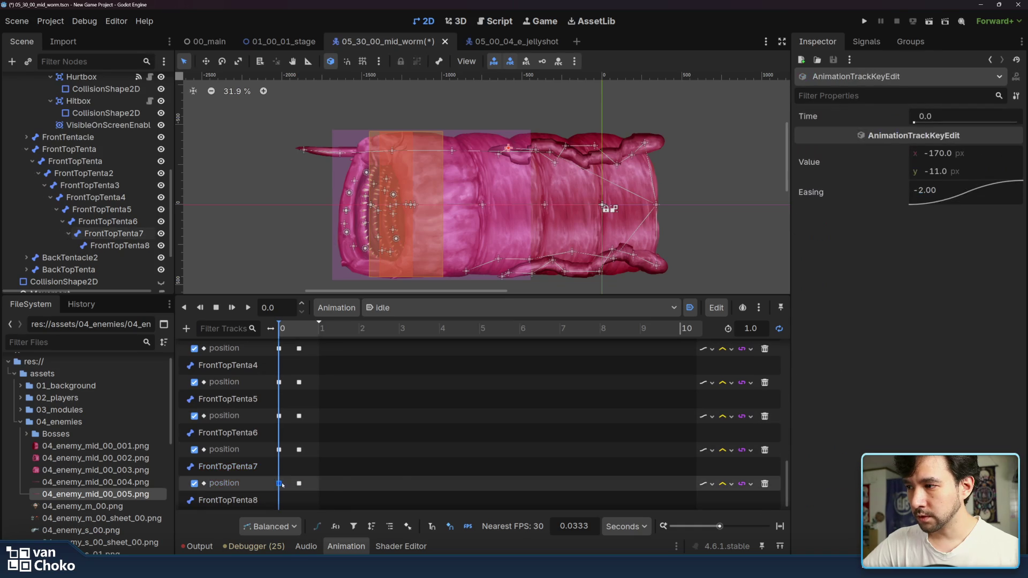
{"action": "right_click", "coordinate": [280, 484]}
{"action": "left_click", "coordinate": [325, 501]}
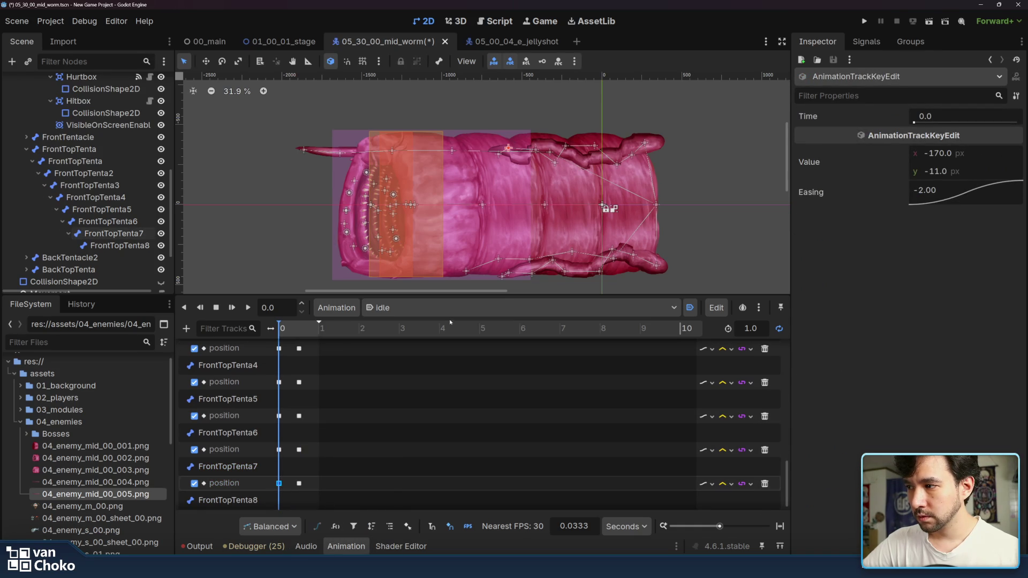
Step: Paste that idle key onto rectract's FrontTopTenta7 track at 1.0 s
{"action": "left_click", "coordinate": [450, 307]}
{"action": "left_click", "coordinate": [449, 365]}
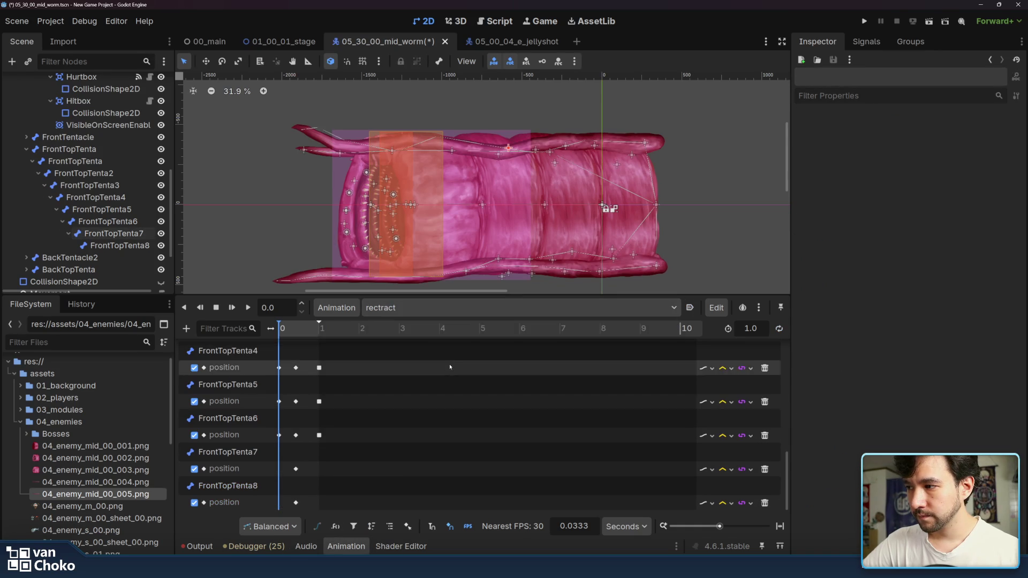
{"action": "right_click", "coordinate": [283, 475]}
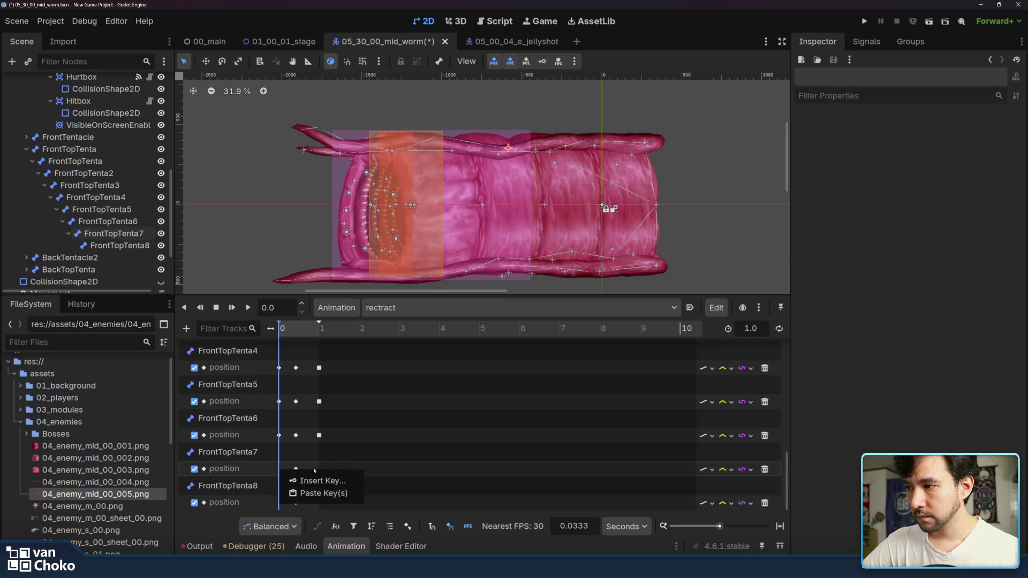
{"action": "left_click", "coordinate": [318, 493]}
{"action": "left_click", "coordinate": [319, 329]}
{"action": "right_click", "coordinate": [326, 467]}
{"action": "left_click", "coordinate": [344, 493]}
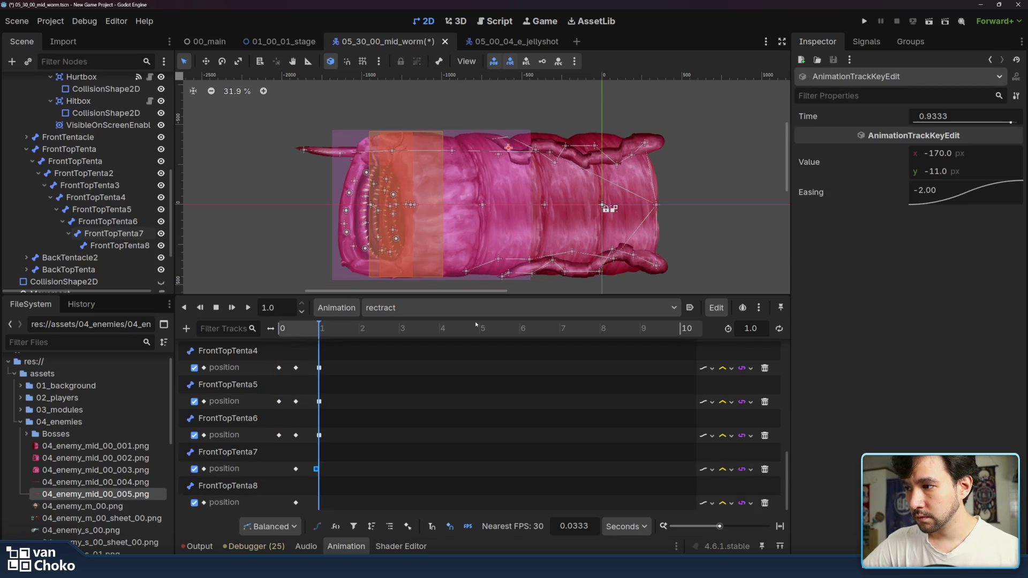
{"action": "left_click_drag", "start_coordinate": [316, 470], "coordinate": [320, 471]}
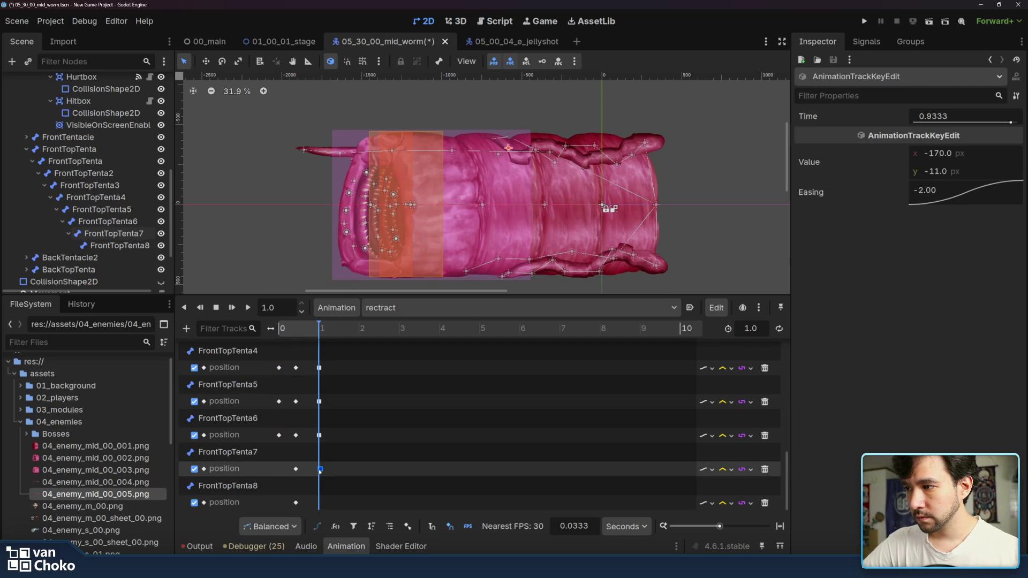
{"action": "mouse_move", "coordinate": [319, 471]}
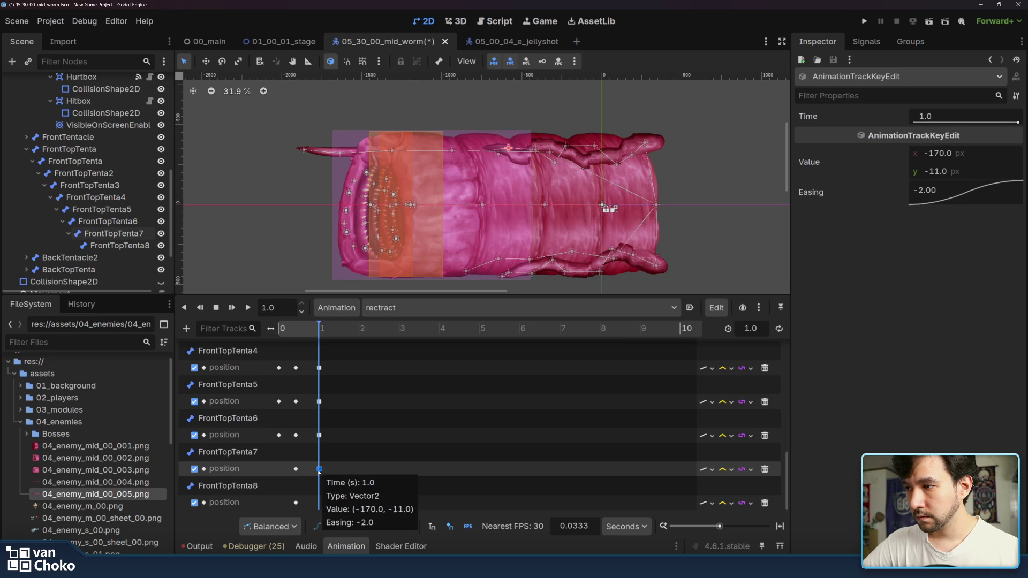
Step: Copy FrontTopTenta8's first idle key and paste it at 1.0 s in rectract
{"action": "left_click", "coordinate": [422, 308]}
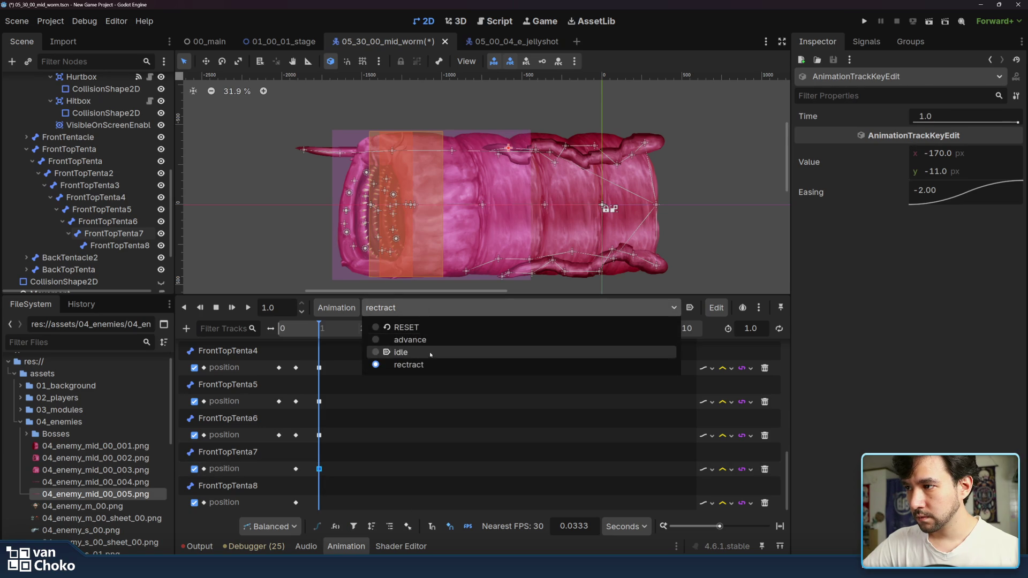
{"action": "left_click", "coordinate": [429, 352]}
{"action": "scroll", "coordinate": [278, 482], "scroll_direction": "down", "scroll_amount": 5}
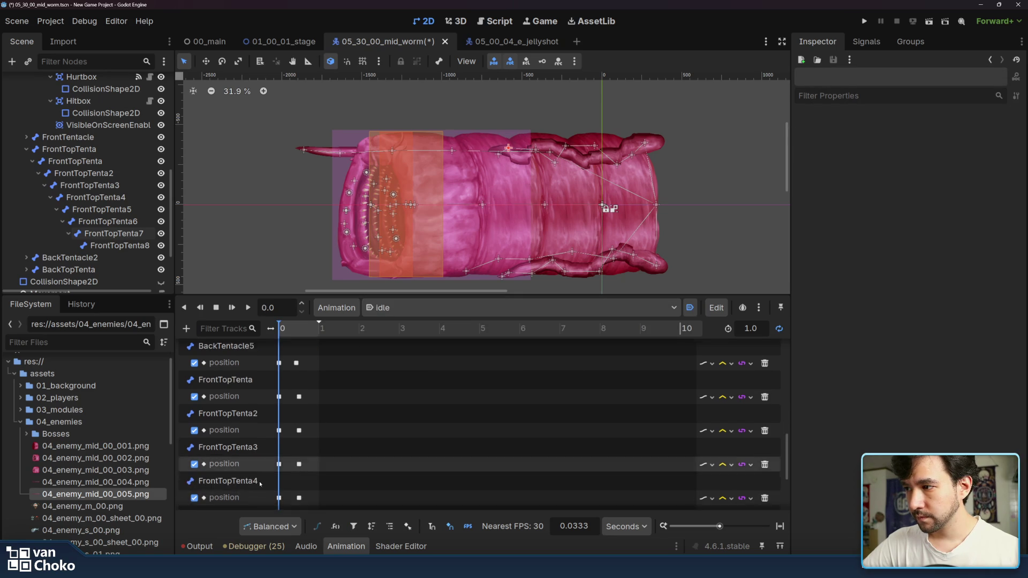
{"action": "left_click", "coordinate": [279, 502]}
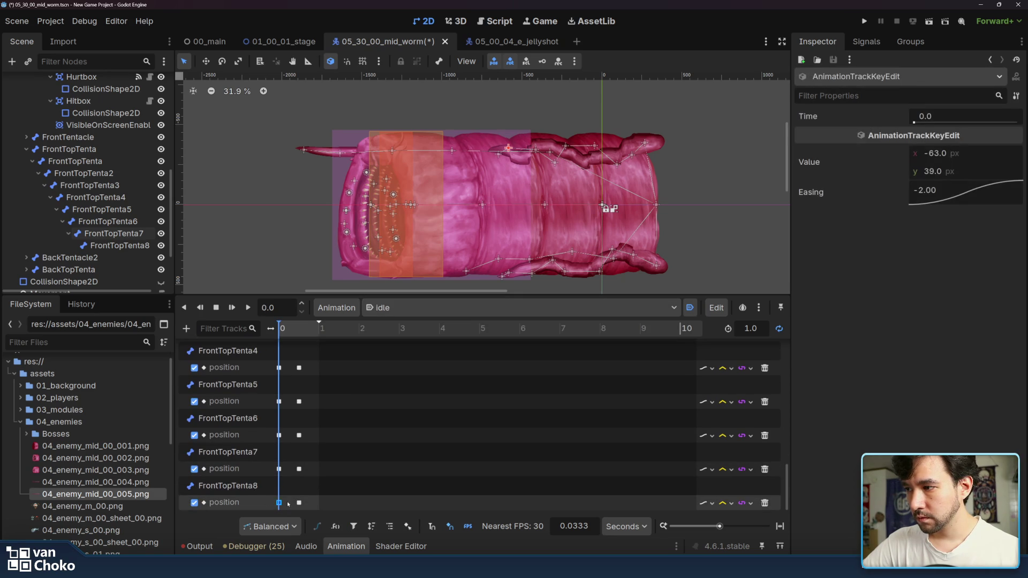
{"action": "right_click", "coordinate": [279, 503]}
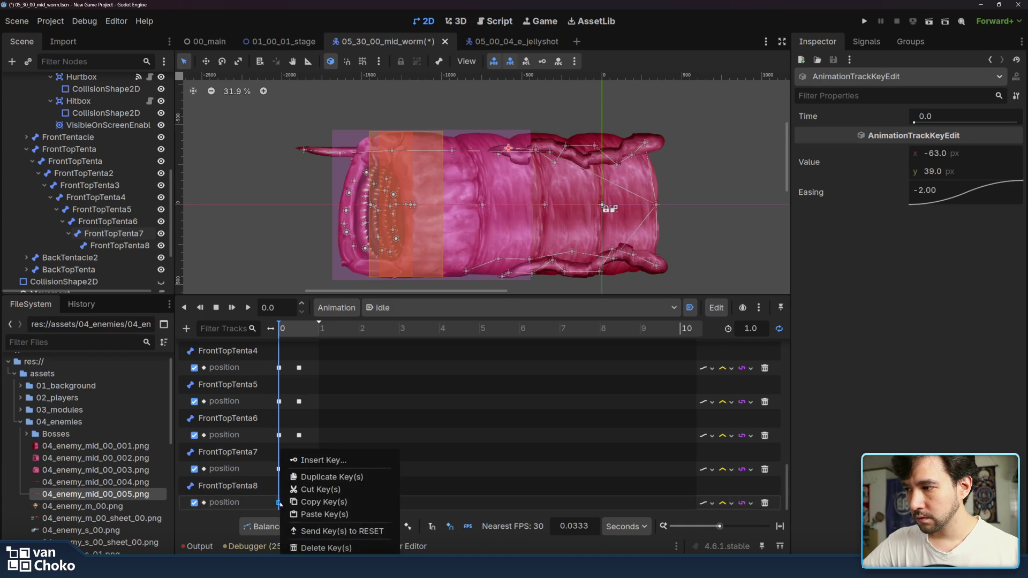
{"action": "left_click", "coordinate": [305, 501]}
{"action": "left_click", "coordinate": [385, 307]}
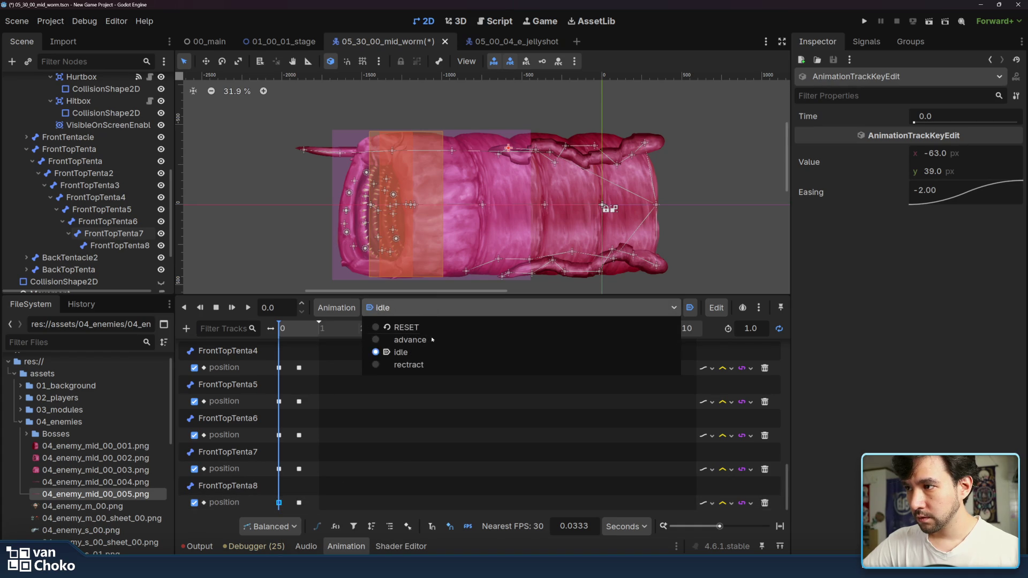
{"action": "left_click", "coordinate": [393, 362]}
{"action": "left_click", "coordinate": [321, 328]}
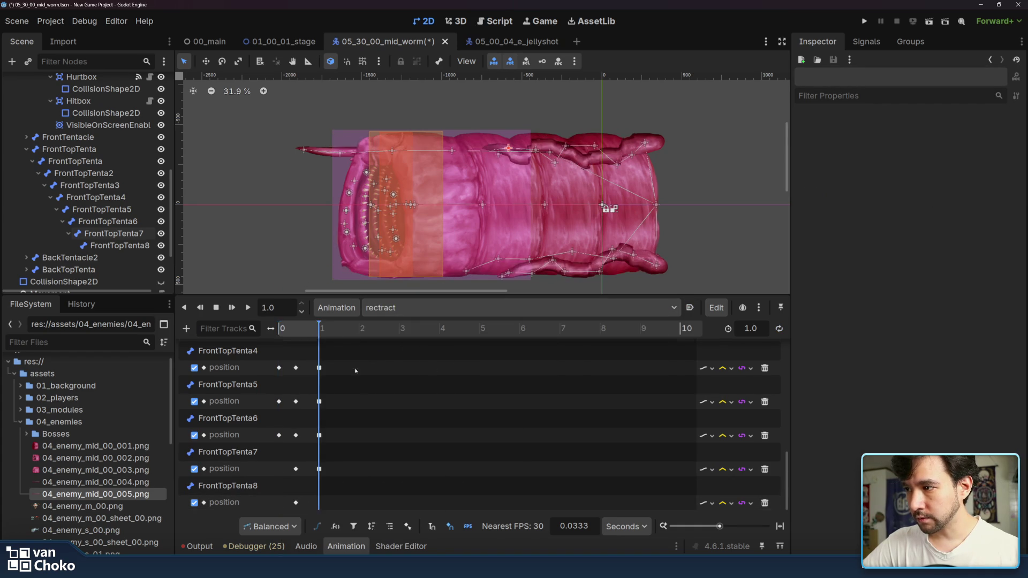
{"action": "right_click", "coordinate": [319, 503]}
{"action": "left_click", "coordinate": [342, 532]}
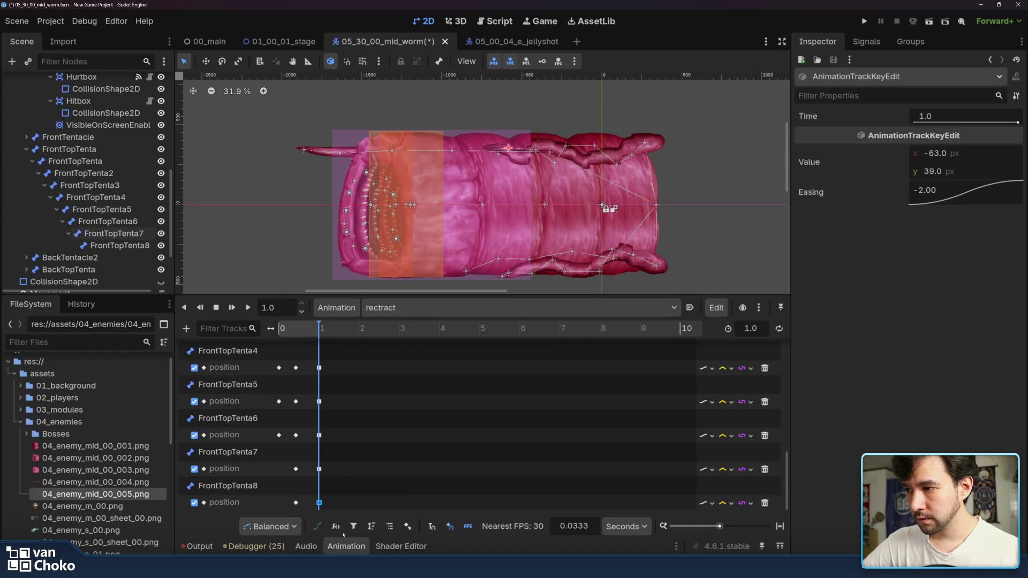
Step: Switch to the advance animation with the playhead at its end
{"action": "left_click", "coordinate": [429, 307]}
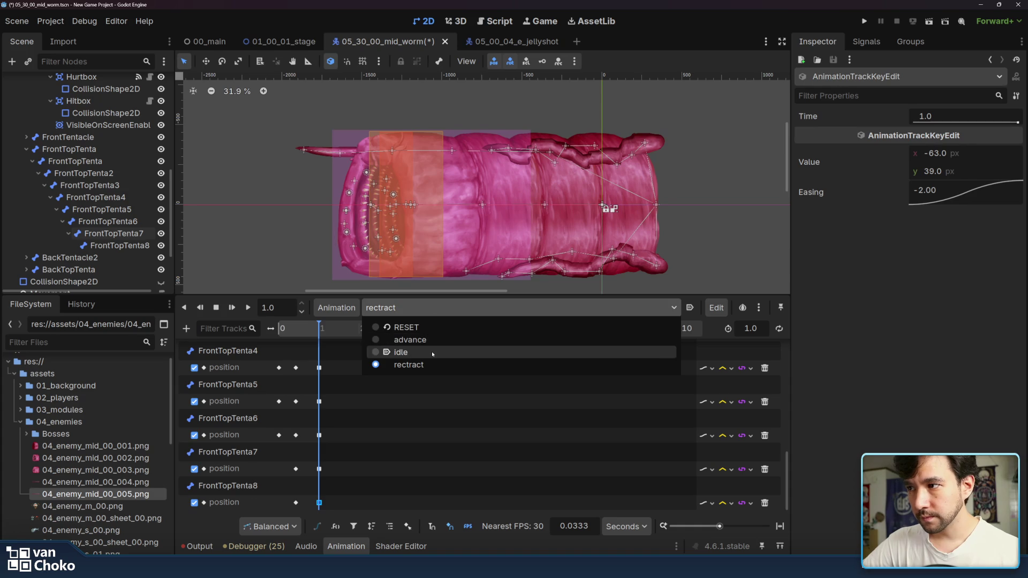
{"action": "left_click", "coordinate": [423, 337]}
{"action": "left_click_drag", "start_coordinate": [298, 329], "coordinate": [368, 330]}
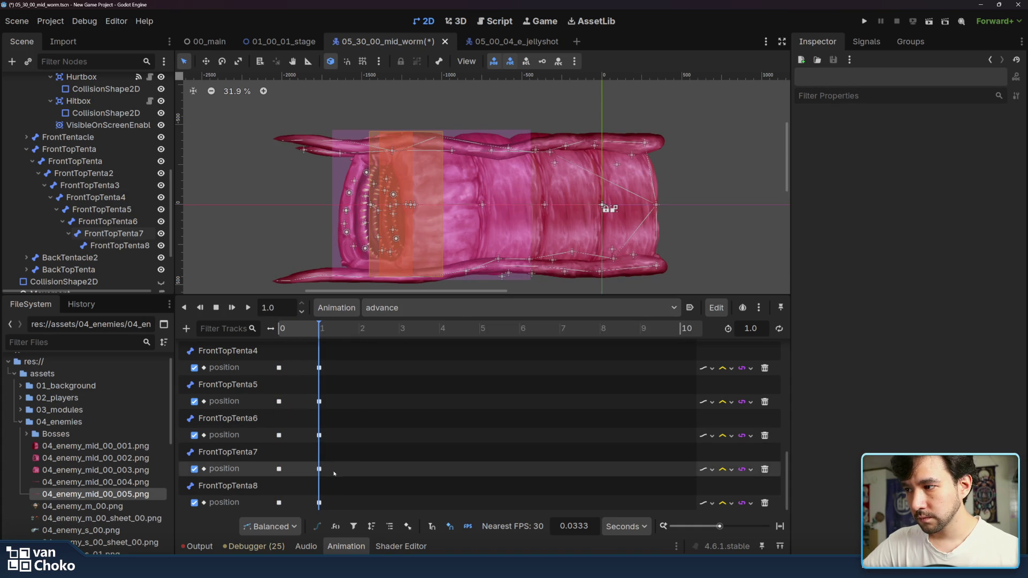
Step: Paste FrontTopTenta7's 1.0 s advance key at time 0 in rectract, then delete it
{"action": "left_click", "coordinate": [319, 469]}
{"action": "right_click", "coordinate": [319, 469]}
{"action": "left_click", "coordinate": [350, 501]}
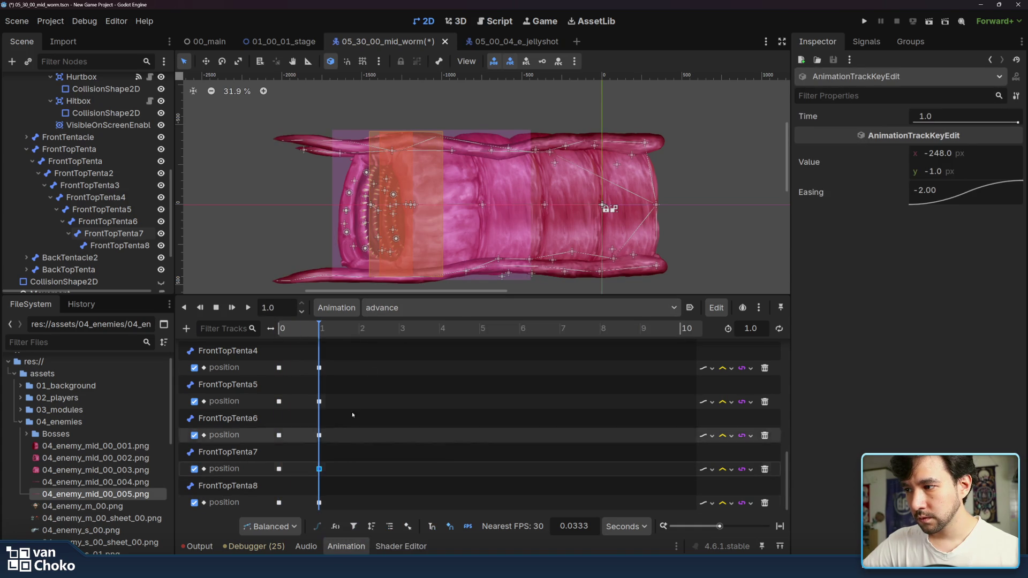
{"action": "left_click", "coordinate": [387, 312]}
{"action": "left_click", "coordinate": [385, 360]}
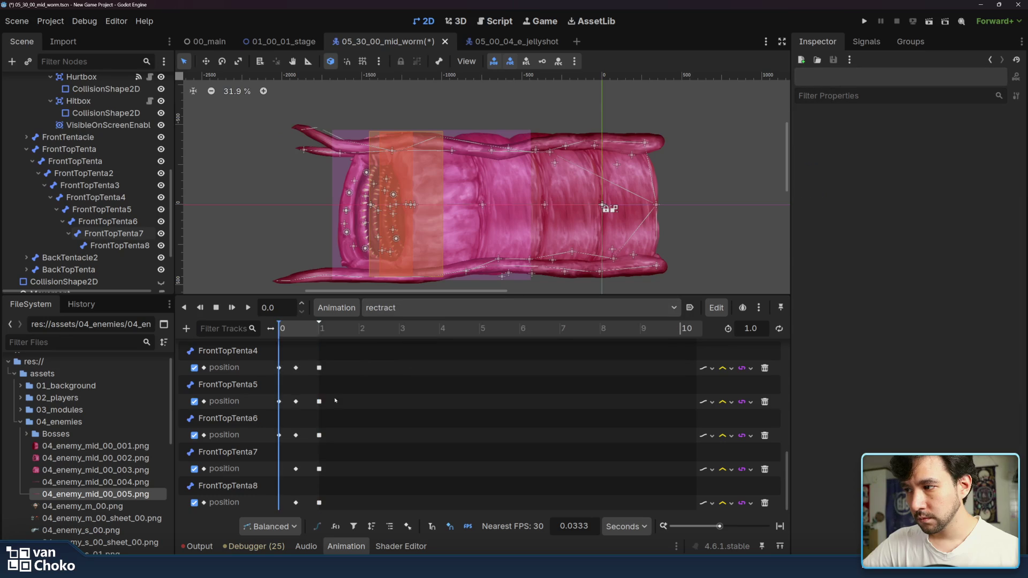
{"action": "right_click", "coordinate": [283, 470]}
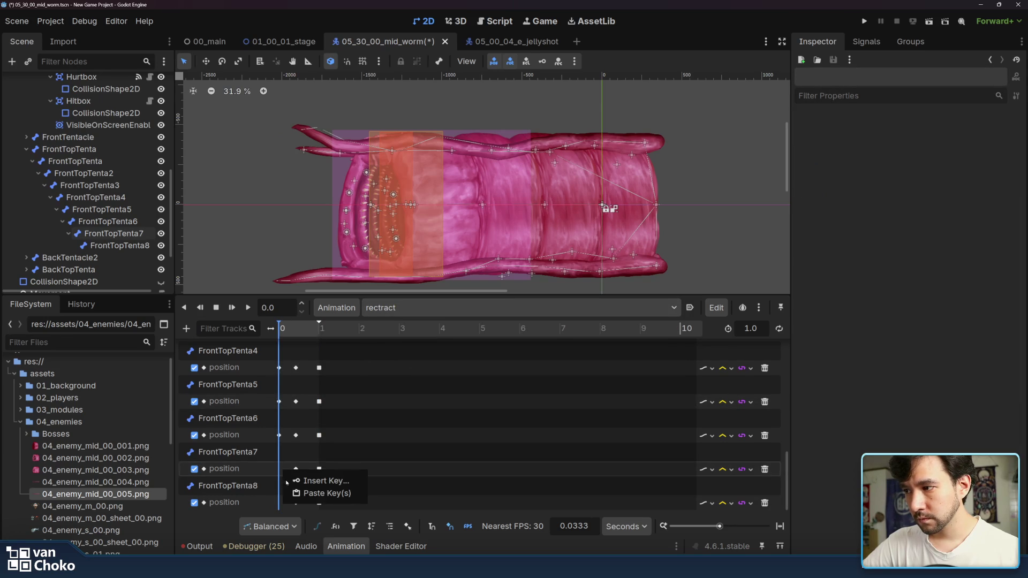
{"action": "left_click", "coordinate": [309, 493]}
{"action": "left_click_drag", "start_coordinate": [283, 470], "coordinate": [279, 470]}
{"action": "key", "text": "Delete"}
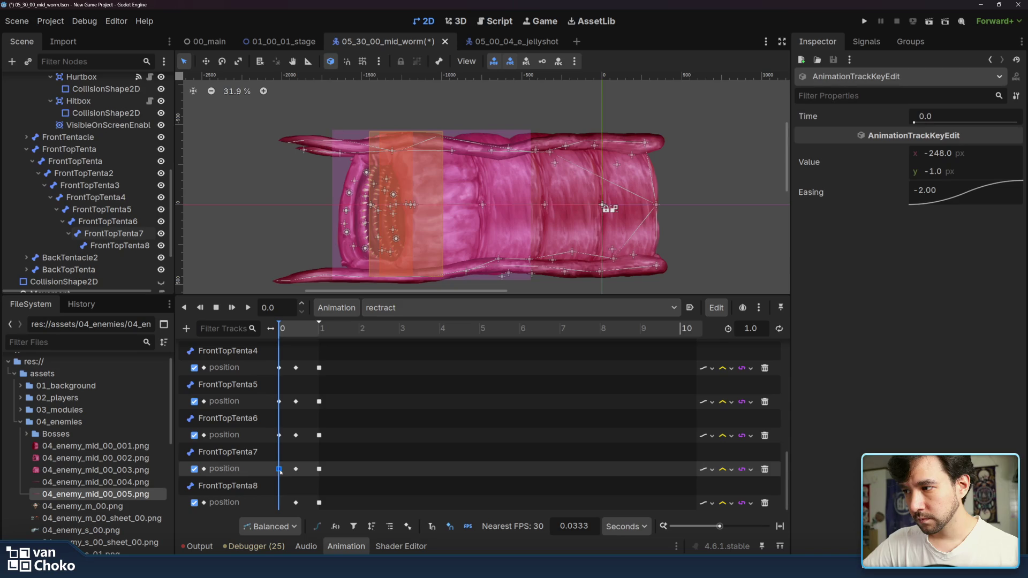
Step: Copy FrontTopTenta8's 1.0 s end key from the advance animation
{"action": "left_click", "coordinate": [432, 314]}
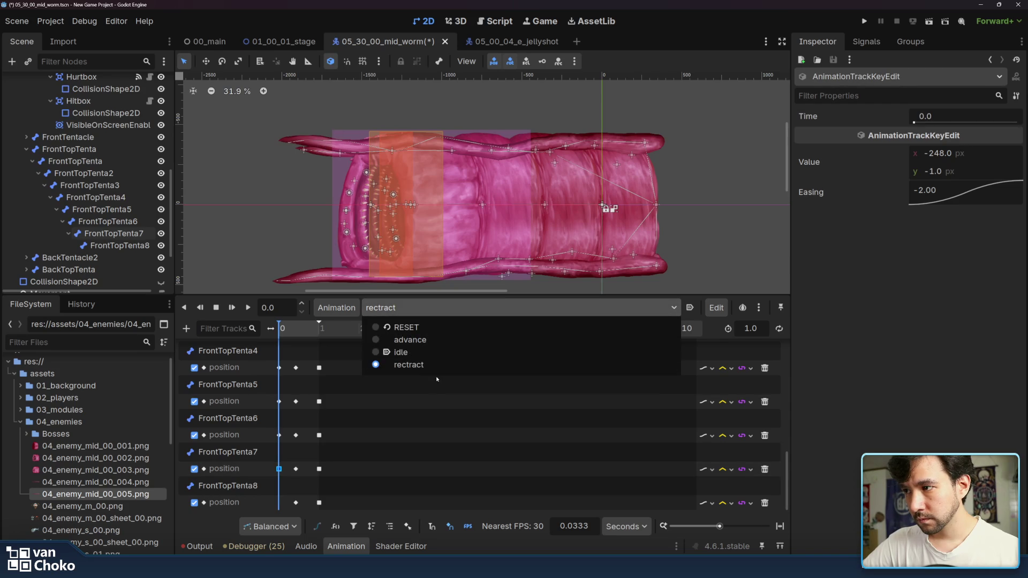
{"action": "left_click", "coordinate": [385, 340]}
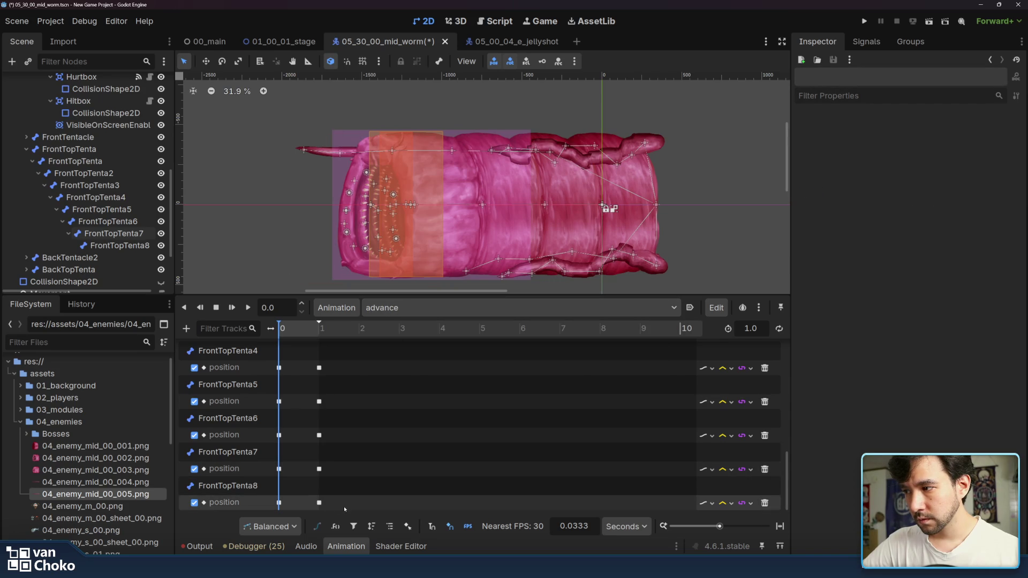
{"action": "left_click", "coordinate": [319, 502]}
{"action": "right_click", "coordinate": [319, 502]}
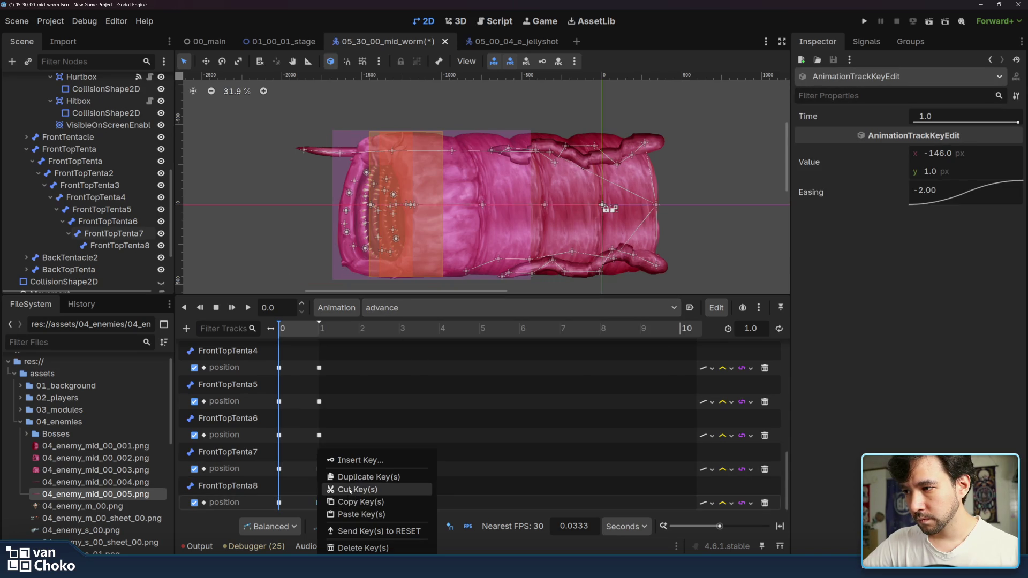
{"action": "left_click", "coordinate": [353, 500]}
Step: Paste it onto rectract's FrontTopTenta8 track at time 0 and preview rectract
{"action": "left_click", "coordinate": [407, 308]}
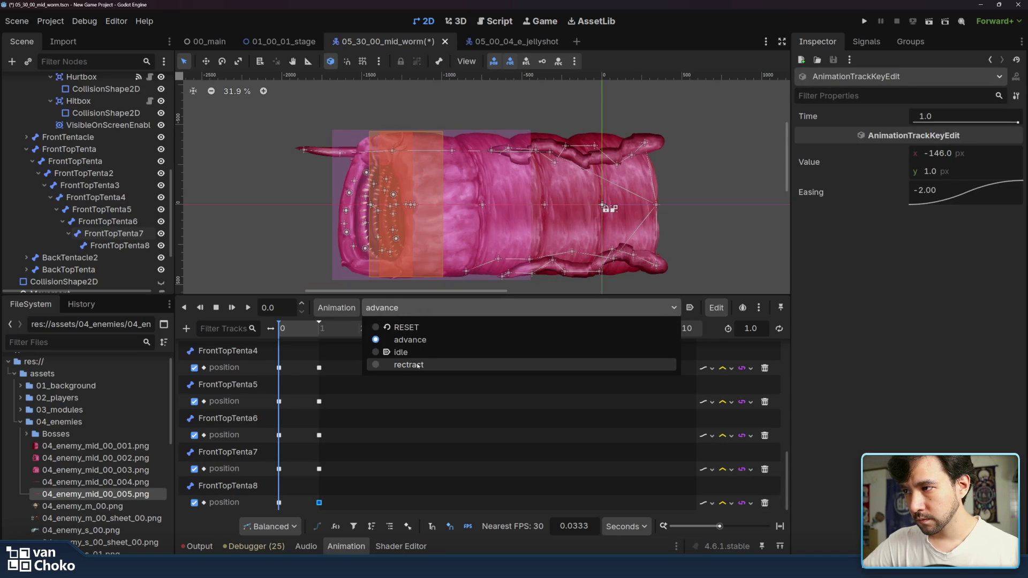
{"action": "left_click", "coordinate": [417, 366]}
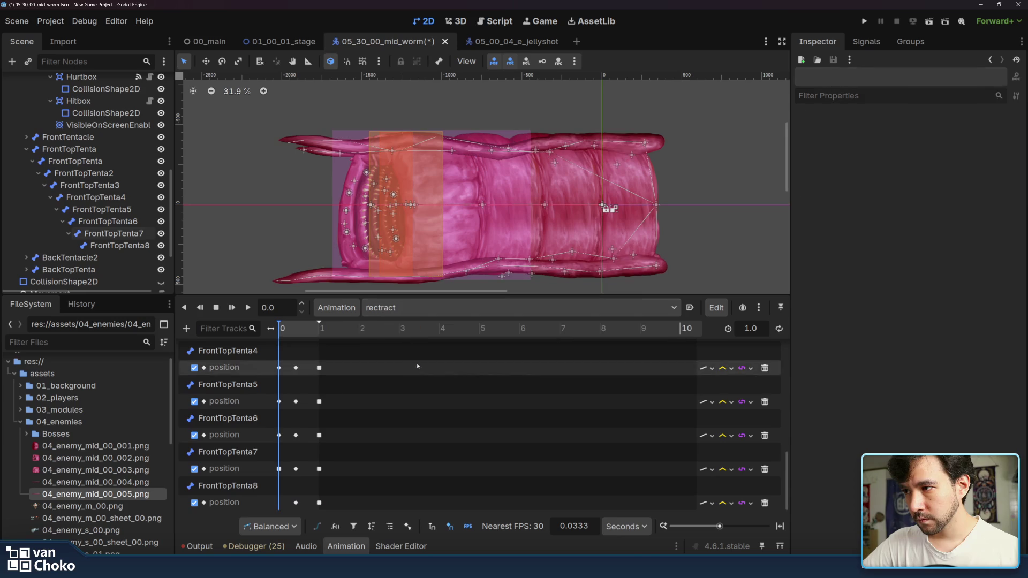
{"action": "right_click", "coordinate": [289, 502]}
{"action": "left_click", "coordinate": [332, 525]}
{"action": "left_click_drag", "start_coordinate": [288, 503], "coordinate": [280, 503]}
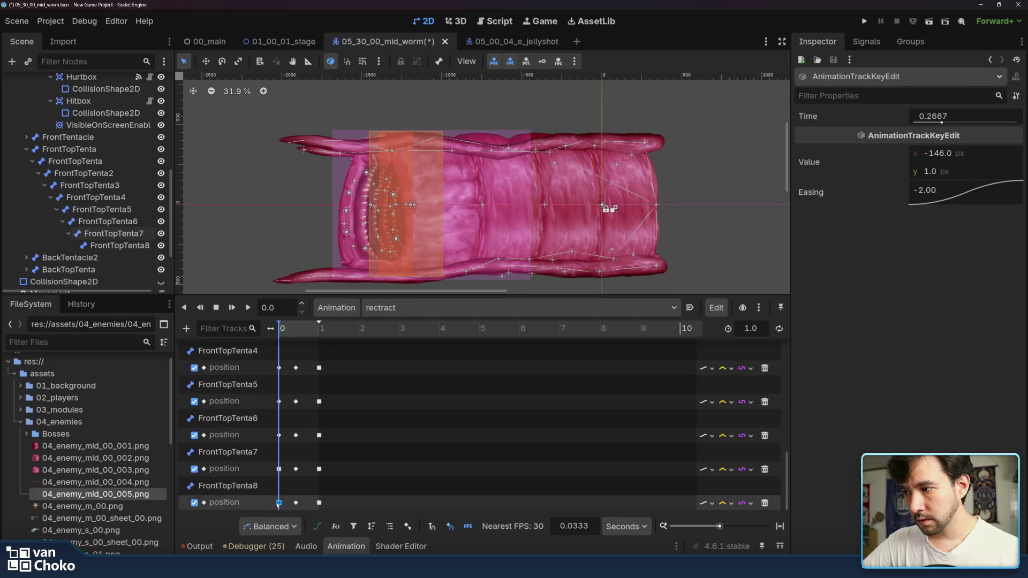
{"action": "left_click", "coordinate": [407, 490]}
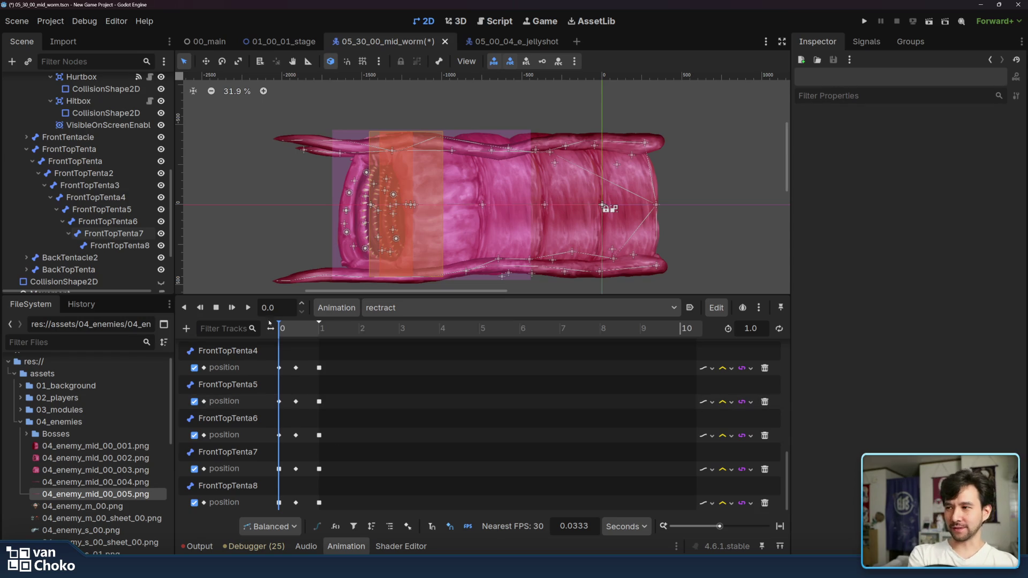
{"action": "left_click", "coordinate": [249, 308]}
Step: Give the selected starting tentacle position keys an Ease Out curve (easing 2.00)
{"action": "left_click", "coordinate": [249, 308]}
{"action": "mouse_move", "coordinate": [341, 507]}
{"action": "left_mouse_down"}
{"action": "mouse_move", "coordinate": [268, 410]}
{"action": "mouse_move", "coordinate": [271, 362]}
{"action": "left_mouse_up"}
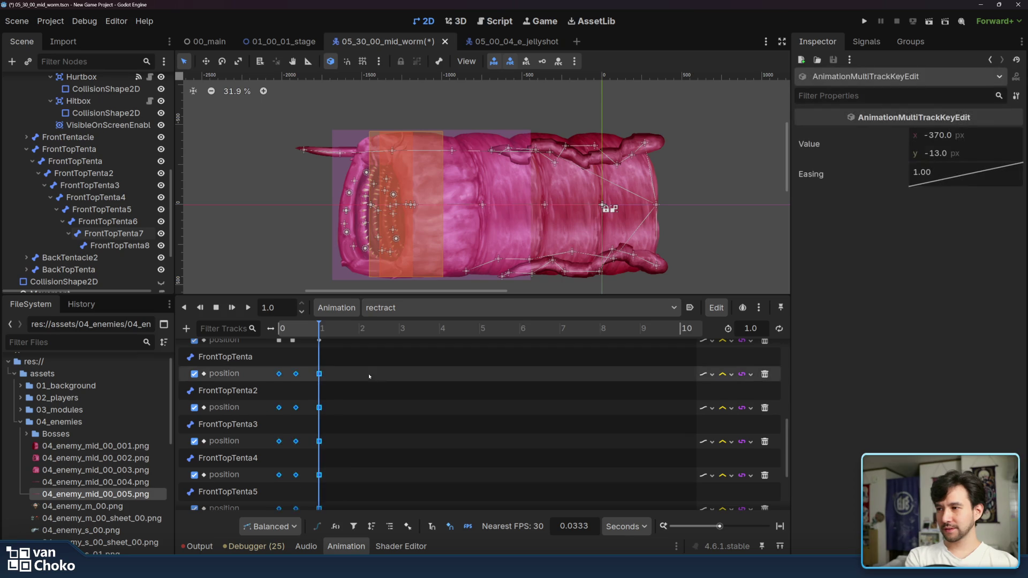
{"action": "right_click", "coordinate": [939, 177]}
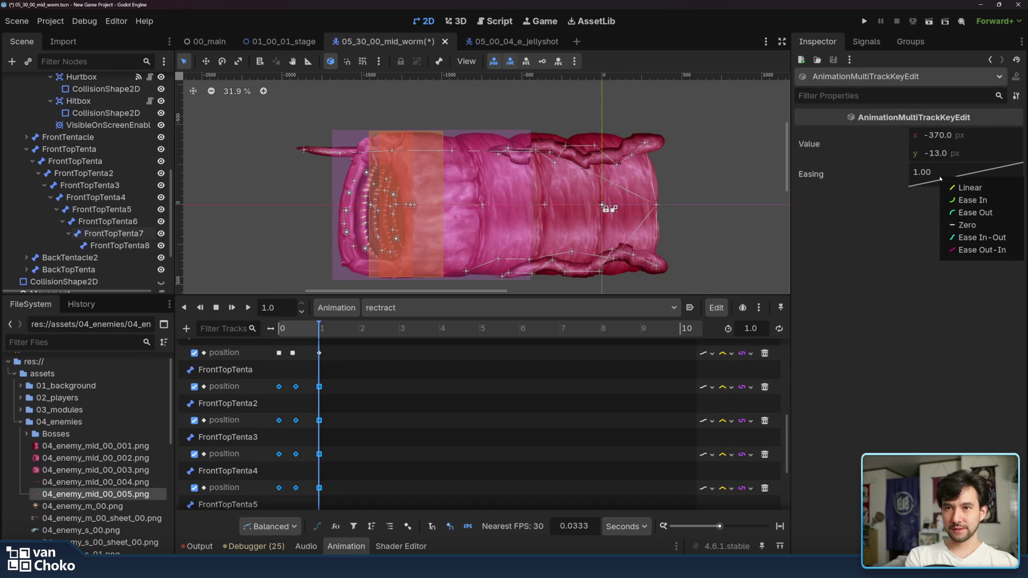
{"action": "key", "text": "Escape"}
{"action": "left_click_drag", "start_coordinate": [301, 386], "coordinate": [295, 506]}
{"action": "right_click", "coordinate": [956, 177]}
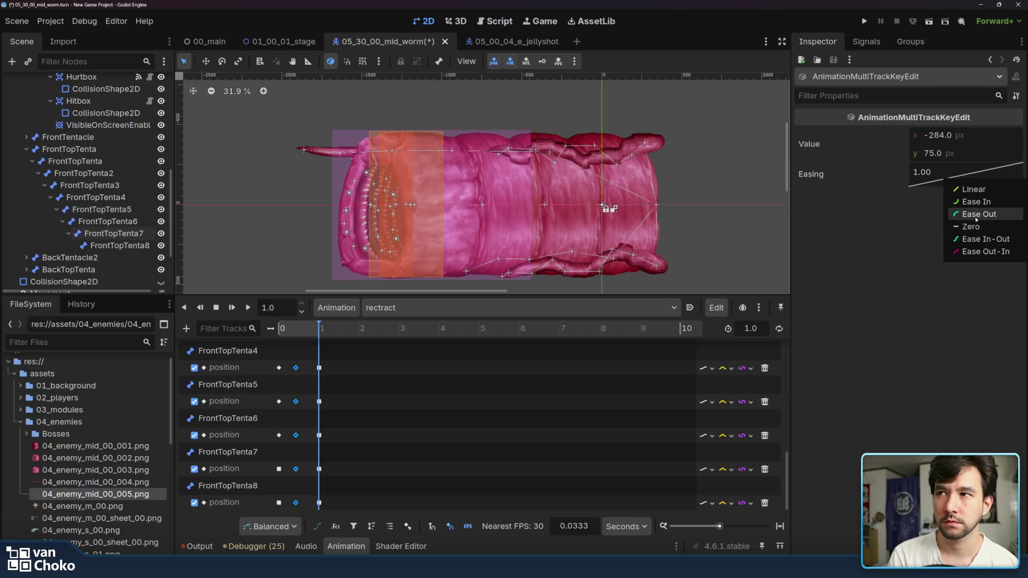
{"action": "left_click", "coordinate": [975, 219]}
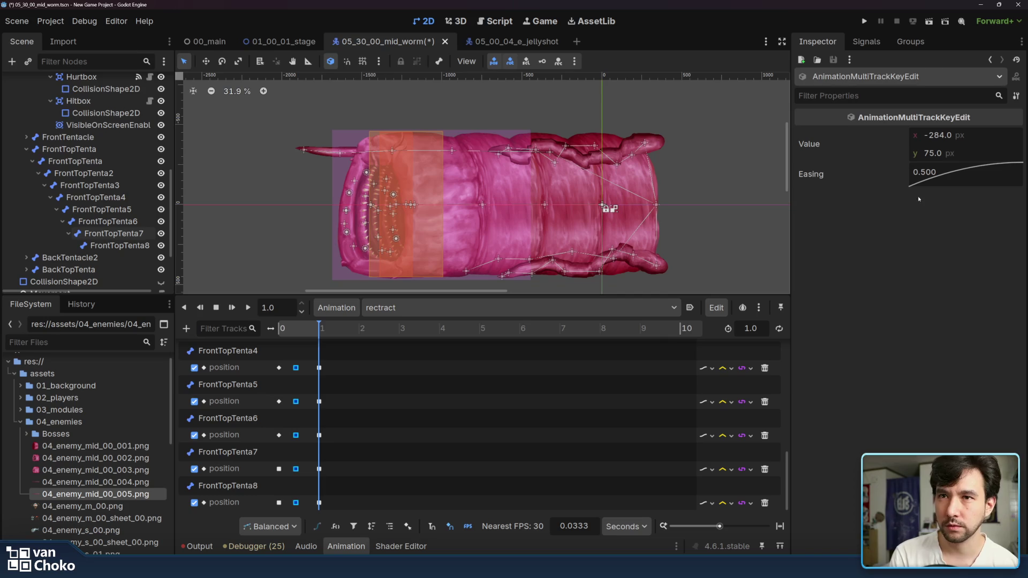
Step: Give the end tentacle position keys an Ease In curve and preview rectract
{"action": "scroll", "coordinate": [289, 360], "scroll_direction": "up", "scroll_amount": 2}
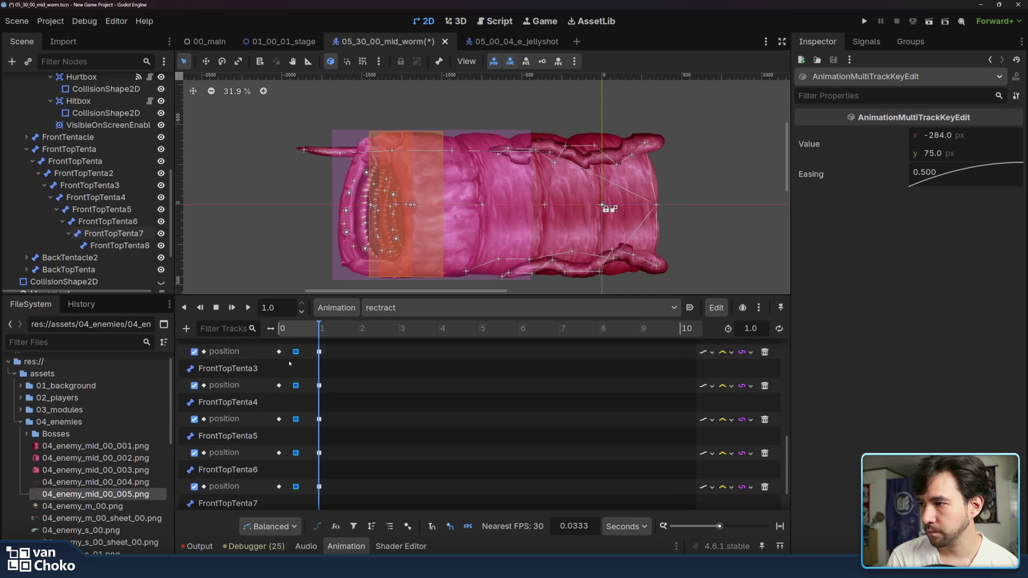
{"action": "scroll", "coordinate": [289, 360], "scroll_direction": "up", "scroll_amount": 2}
{"action": "left_click_drag", "start_coordinate": [284, 349], "coordinate": [278, 512]}
{"action": "scroll", "coordinate": [283, 430], "scroll_direction": "down", "scroll_amount": 3}
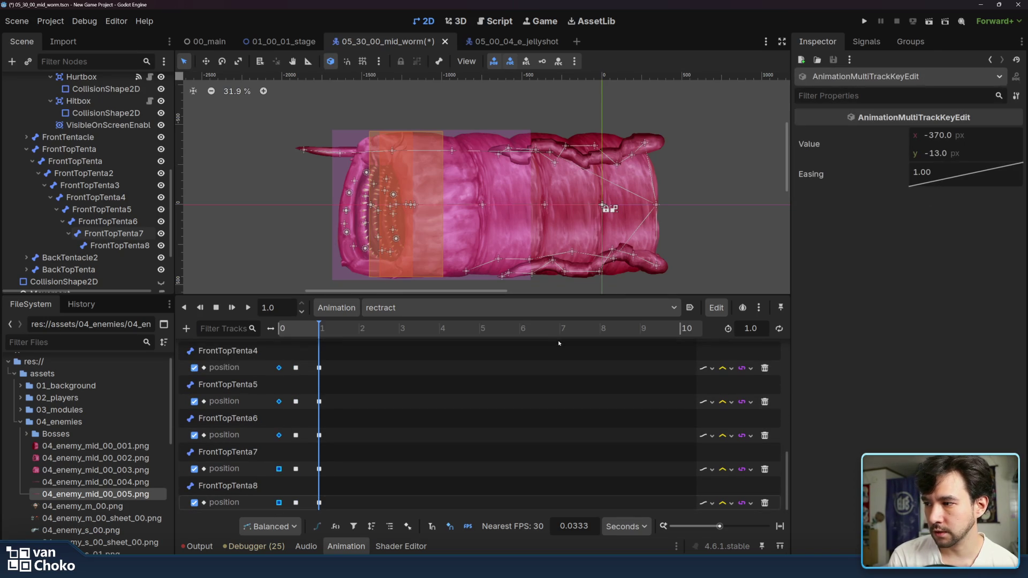
{"action": "right_click", "coordinate": [943, 181]}
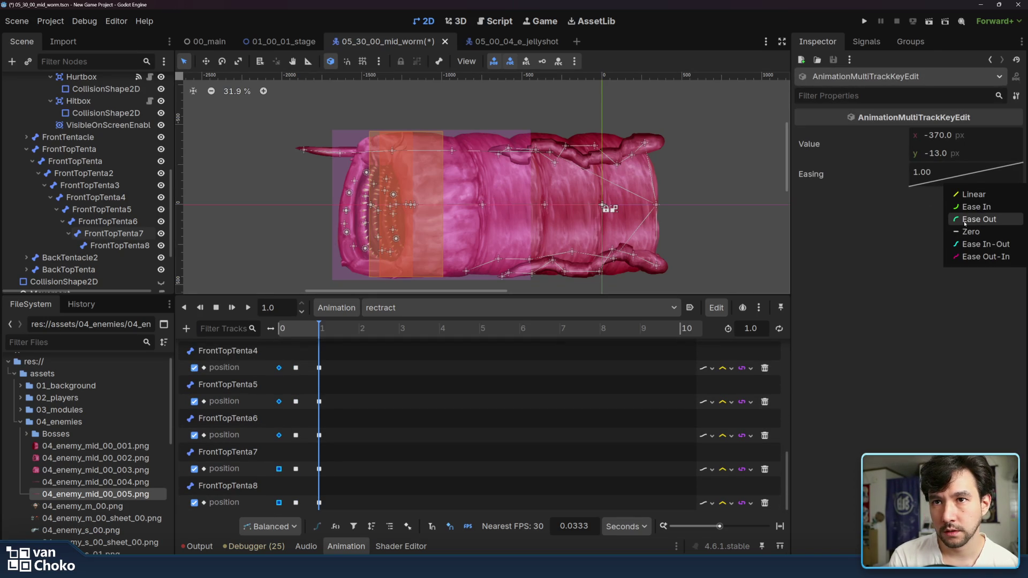
{"action": "left_click", "coordinate": [964, 206]}
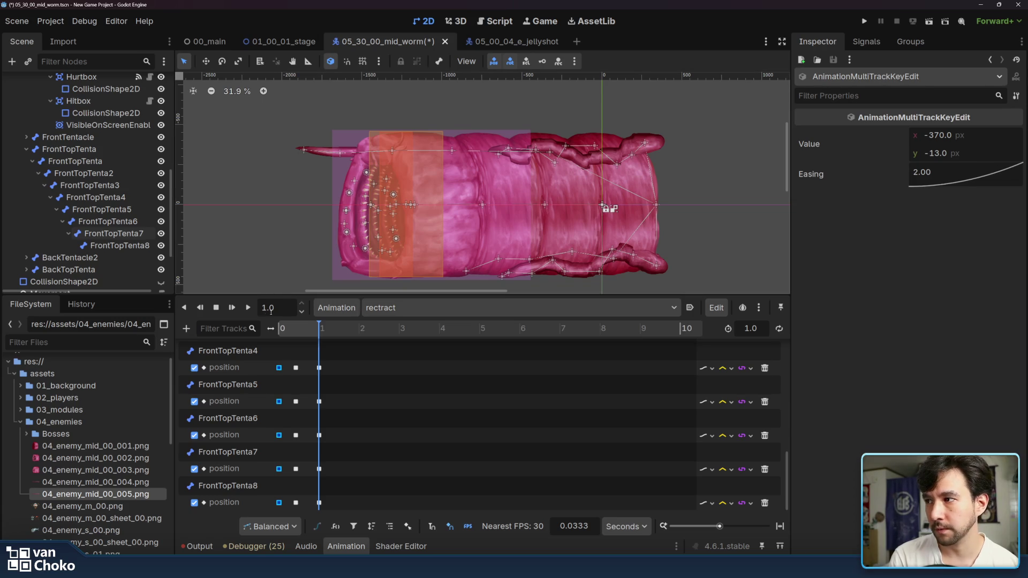
{"action": "left_click", "coordinate": [249, 308]}
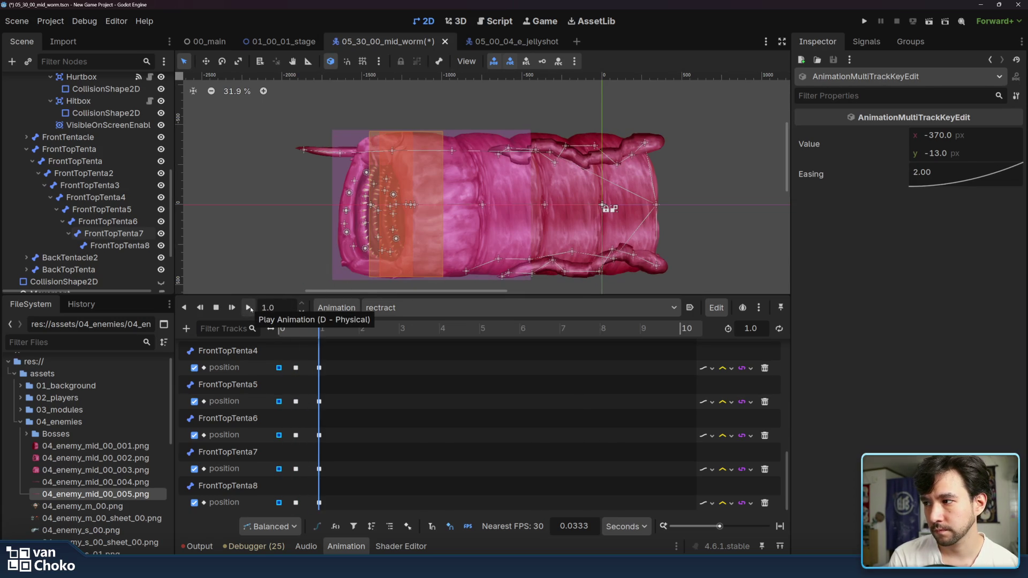
{"action": "left_click", "coordinate": [249, 308]}
Step: Replay the eased rectract animation several times and scrub back to about 0.28 s
{"action": "left_click", "coordinate": [248, 307]}
{"action": "left_click", "coordinate": [248, 308]}
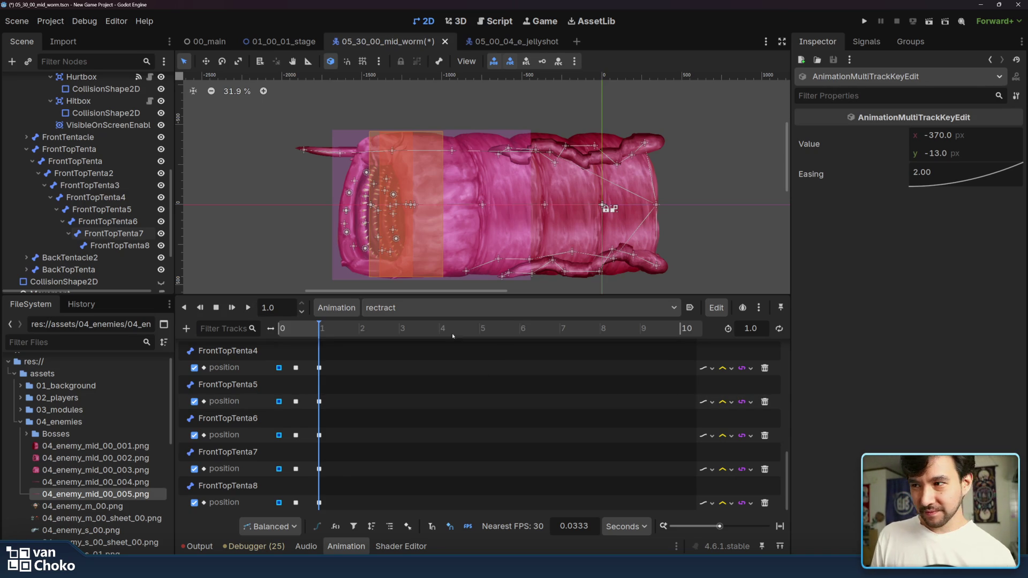
{"action": "left_click", "coordinate": [249, 308]}
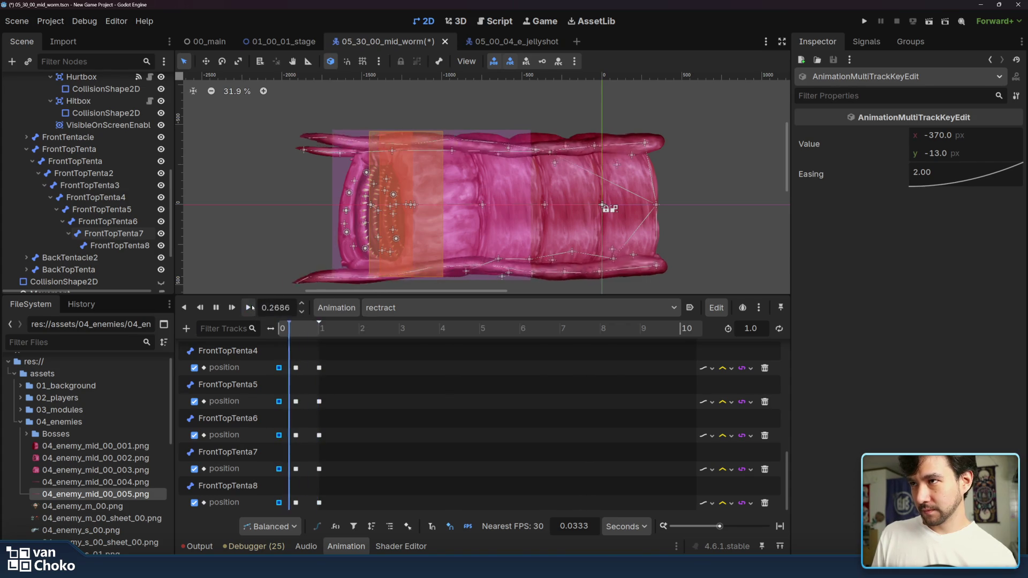
{"action": "left_click", "coordinate": [250, 308]}
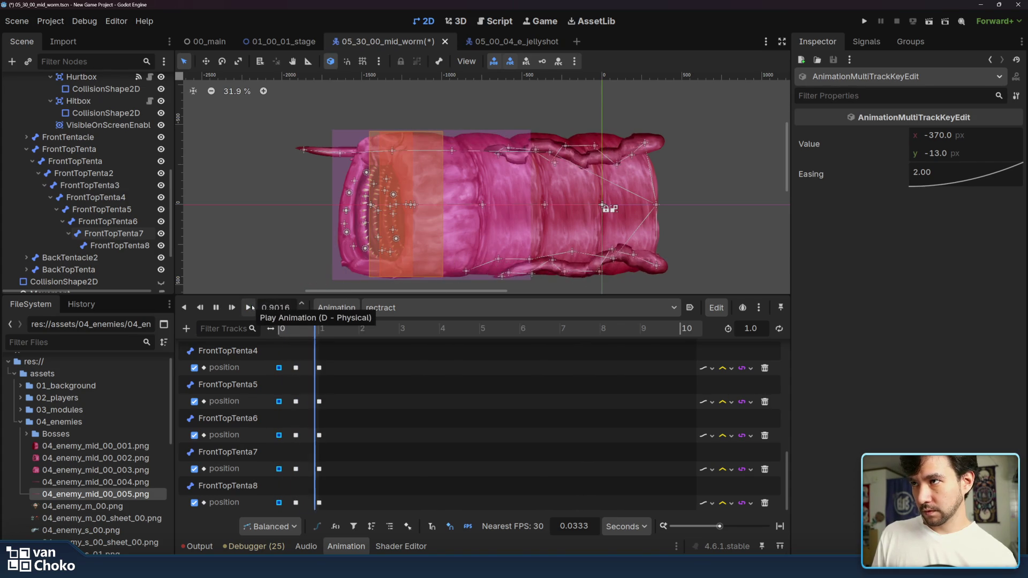
{"action": "left_click", "coordinate": [250, 308]}
{"action": "left_click", "coordinate": [250, 308]}
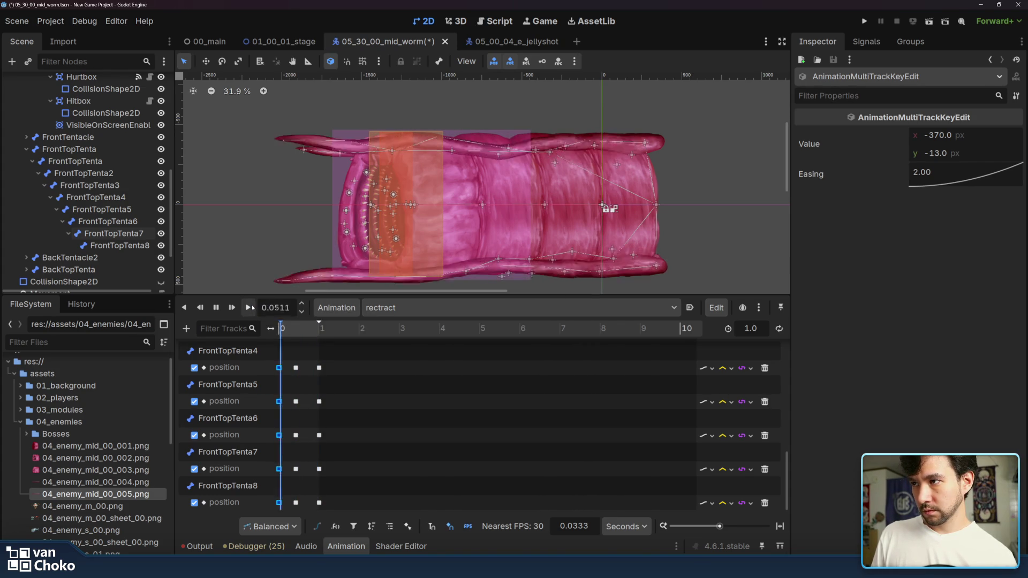
{"action": "left_click", "coordinate": [250, 308]}
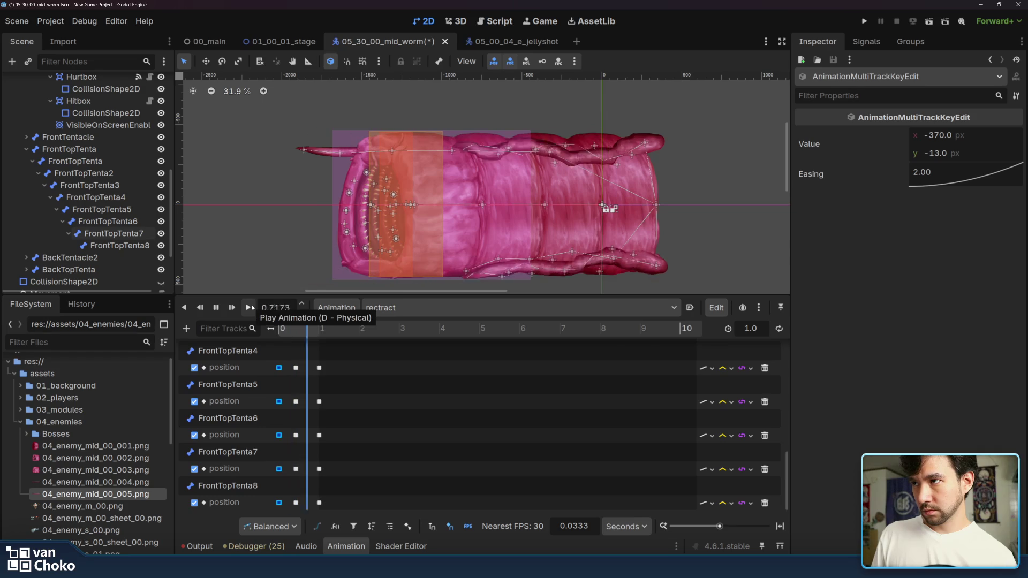
{"action": "mouse_move", "coordinate": [304, 329]}
{"action": "left_mouse_down"}
{"action": "mouse_move", "coordinate": [279, 331]}
{"action": "mouse_move", "coordinate": [330, 342]}
{"action": "left_mouse_up"}
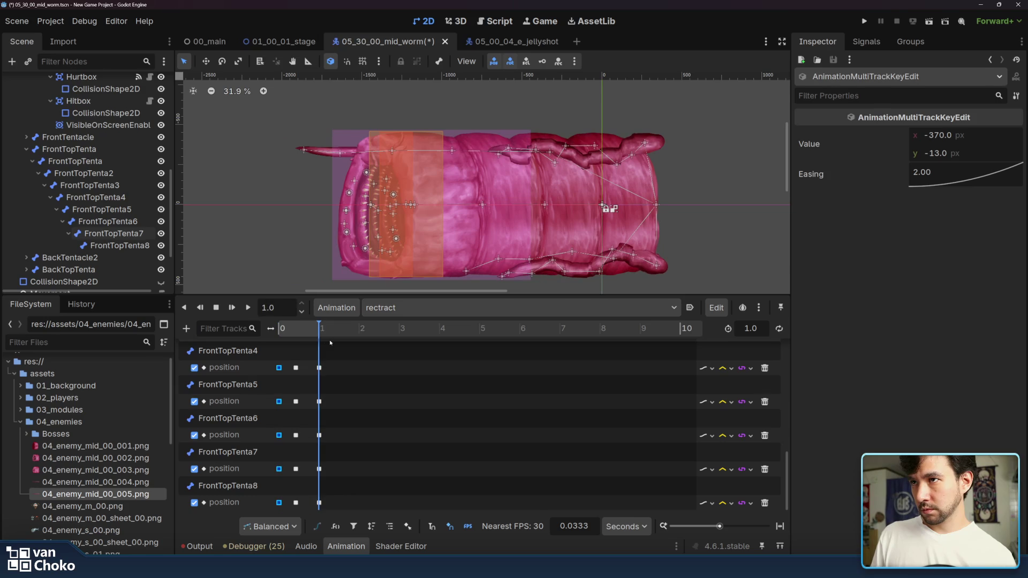
Step: Select the FrontTopTenta bone and switch to the idle animation
{"action": "left_click", "coordinate": [632, 156]}
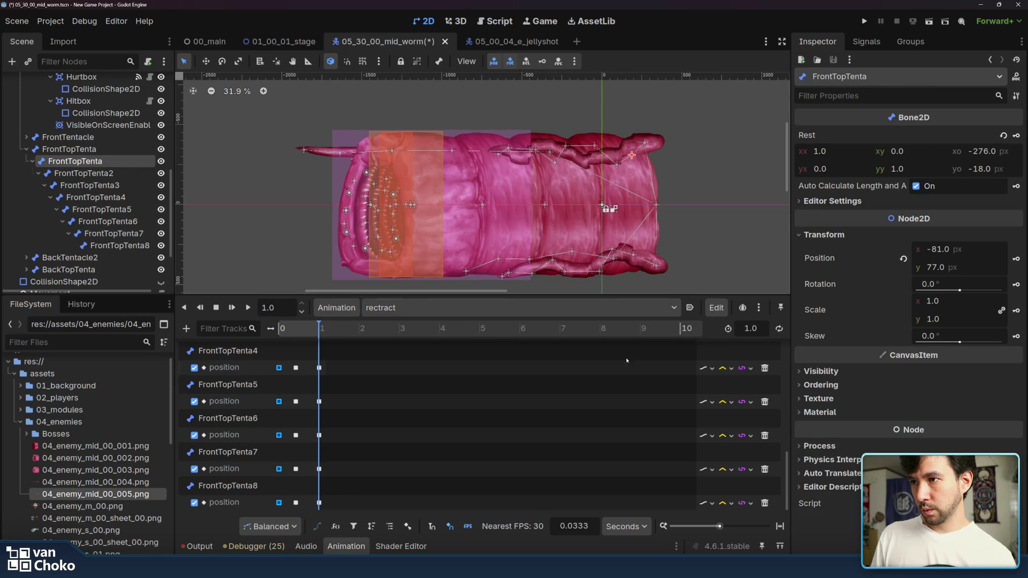
{"action": "left_click", "coordinate": [513, 307]}
{"action": "left_click", "coordinate": [472, 352]}
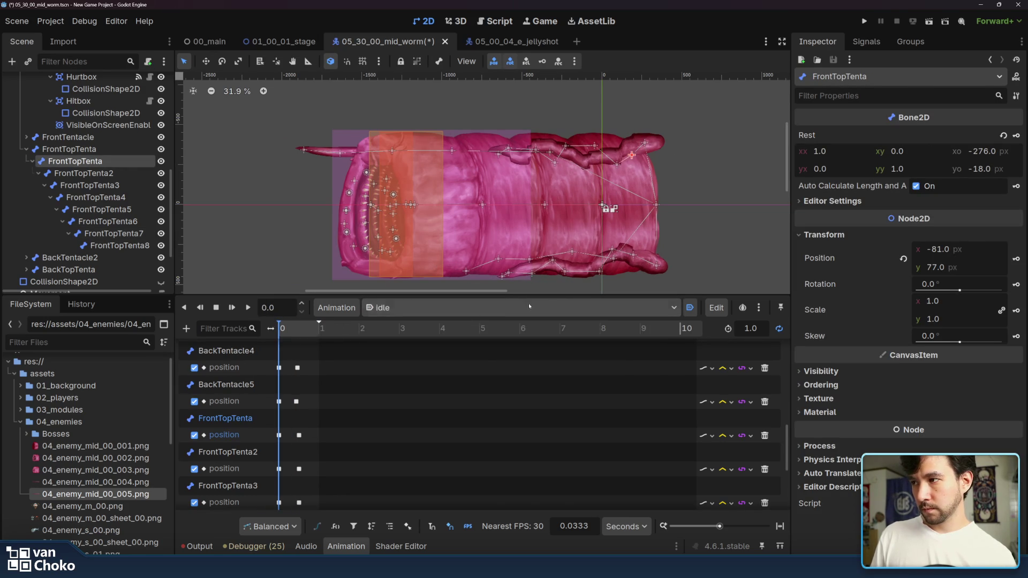
Step: Play the rectract animation, then play the advance animation twice
{"action": "left_click", "coordinate": [510, 308]}
{"action": "left_click", "coordinate": [487, 365]}
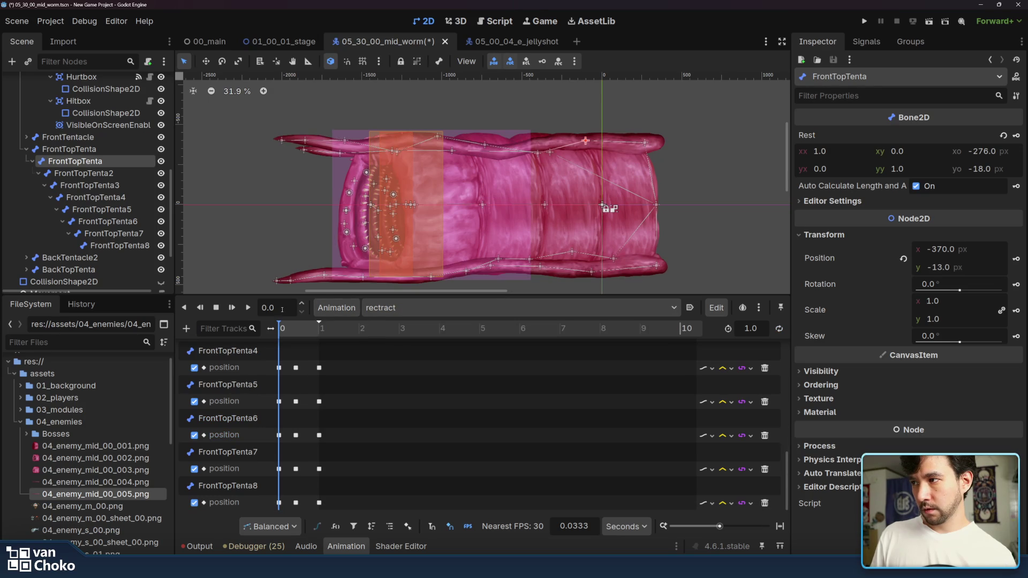
{"action": "left_click", "coordinate": [249, 311]}
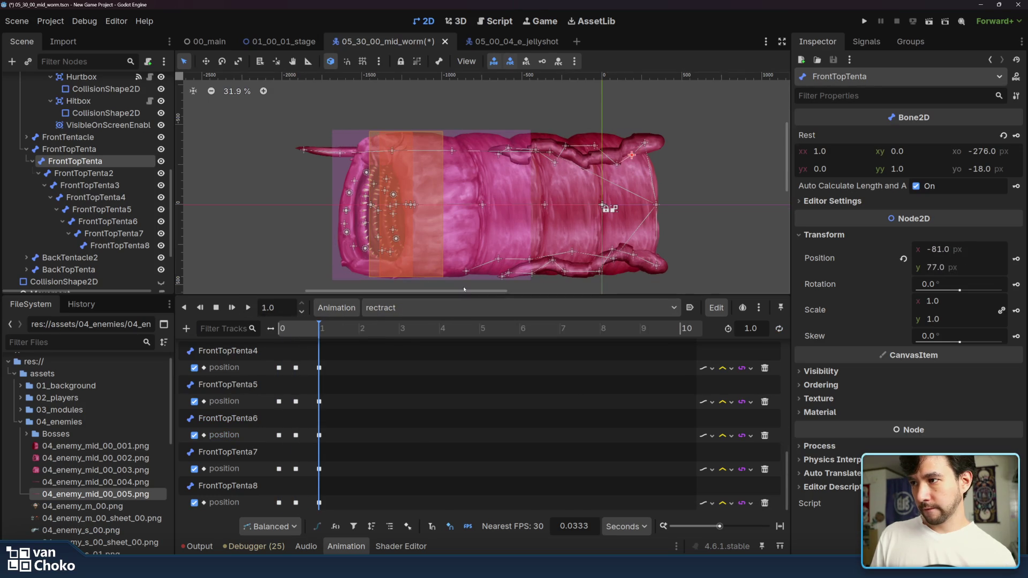
{"action": "left_click", "coordinate": [464, 313]}
{"action": "left_click", "coordinate": [458, 339]}
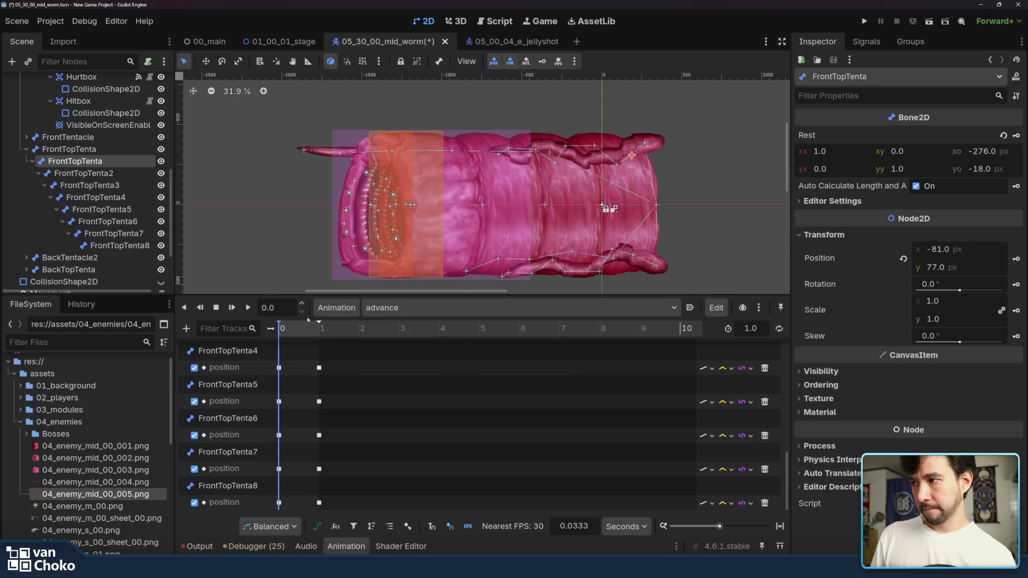
{"action": "left_click", "coordinate": [248, 309]}
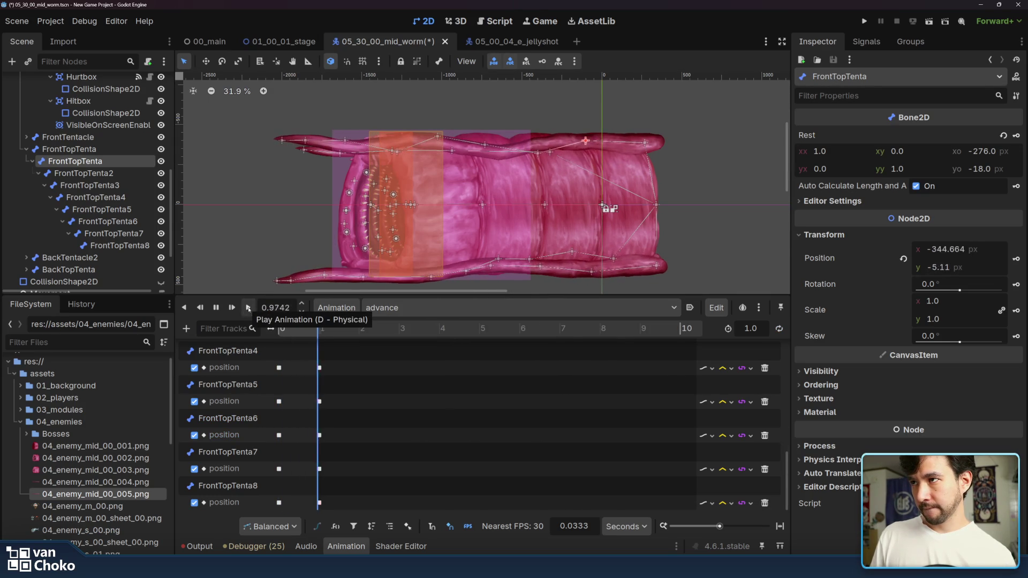
{"action": "left_click", "coordinate": [248, 308]}
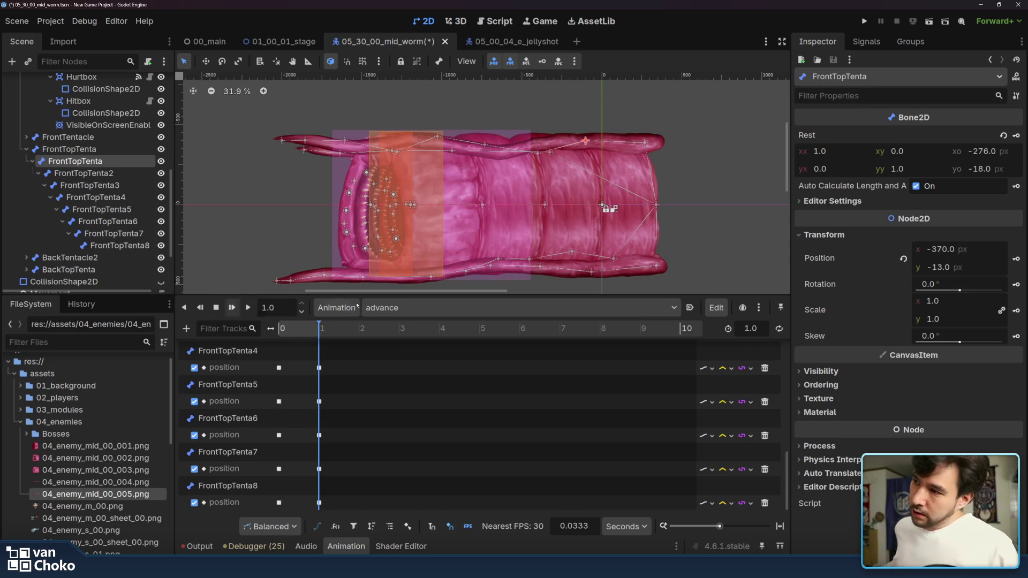
Step: Scrub advance to about 0.32 s, hide HeadClose and select the BackTentacle polygon
{"action": "left_click", "coordinate": [469, 307]}
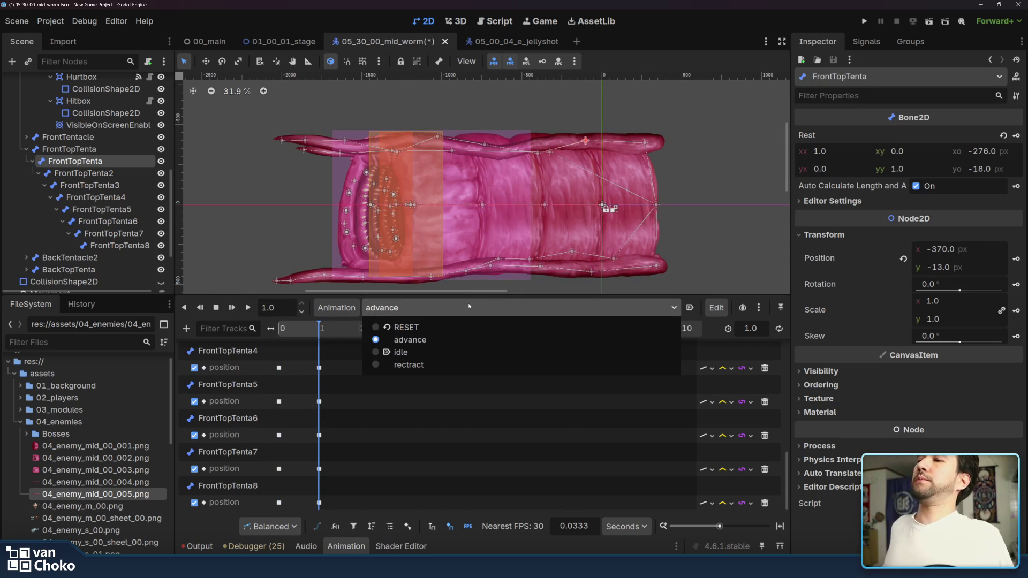
{"action": "left_click", "coordinate": [469, 340]}
{"action": "left_click", "coordinate": [287, 330]}
{"action": "left_click_drag", "start_coordinate": [287, 334], "coordinate": [308, 332]}
{"action": "scroll", "coordinate": [134, 179], "scroll_direction": "up", "scroll_amount": 10}
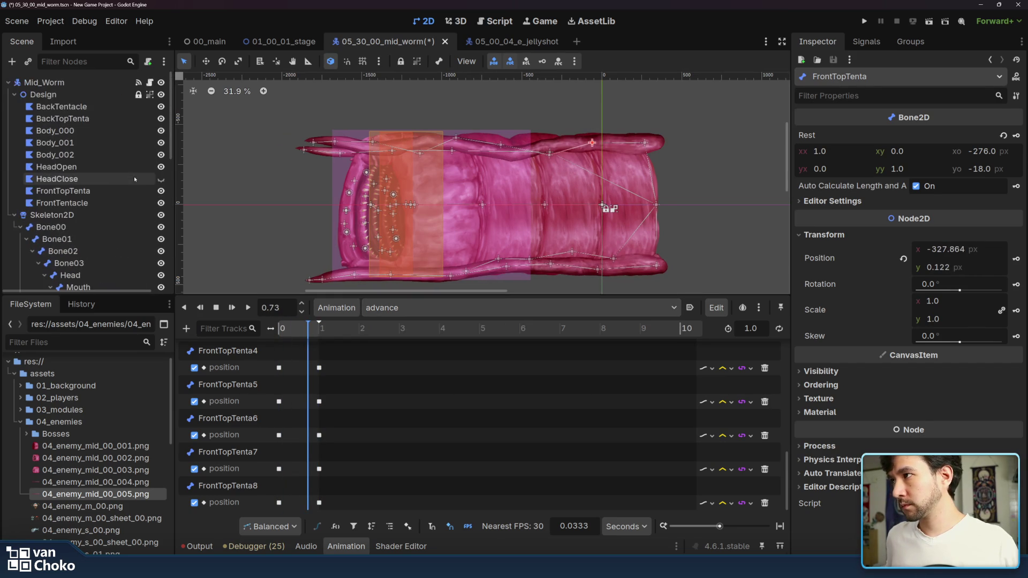
{"action": "left_click", "coordinate": [161, 179]}
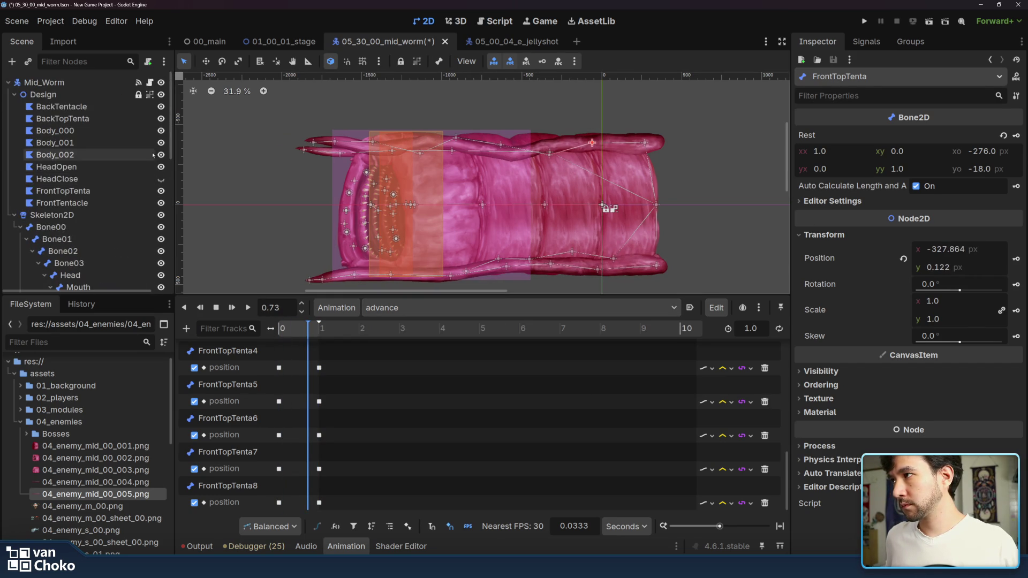
{"action": "left_click", "coordinate": [127, 111]}
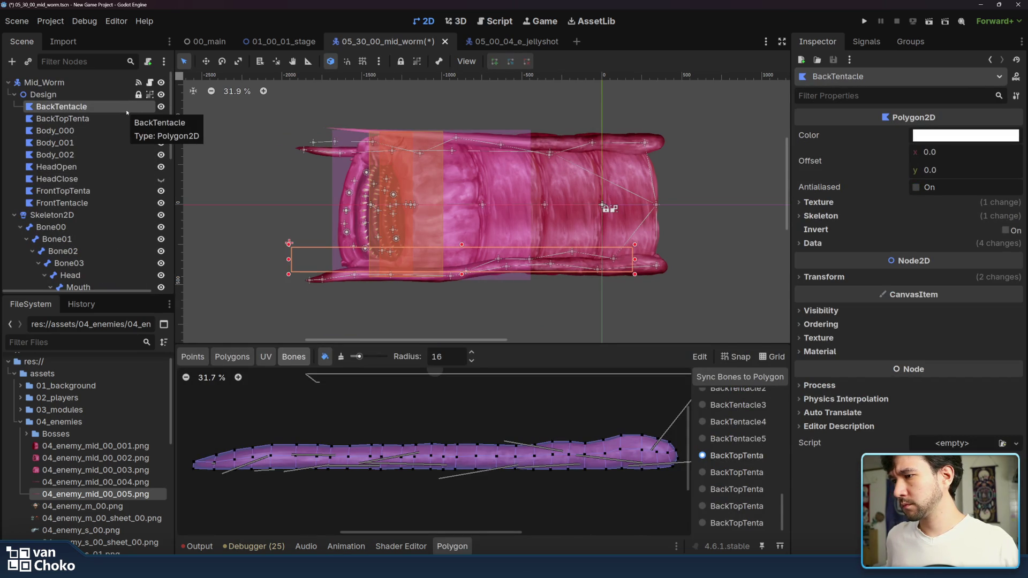
Step: View the BackTentacle3 bone's painted weights on the BackTentacle polygon
{"action": "scroll", "coordinate": [735, 441], "scroll_direction": "up", "scroll_amount": 1}
{"action": "left_click", "coordinate": [736, 439]}
{"action": "left_click", "coordinate": [735, 422]}
{"action": "scroll", "coordinate": [736, 428], "scroll_direction": "up", "scroll_amount": 4}
{"action": "scroll", "coordinate": [93, 222], "scroll_direction": "down", "scroll_amount": 10}
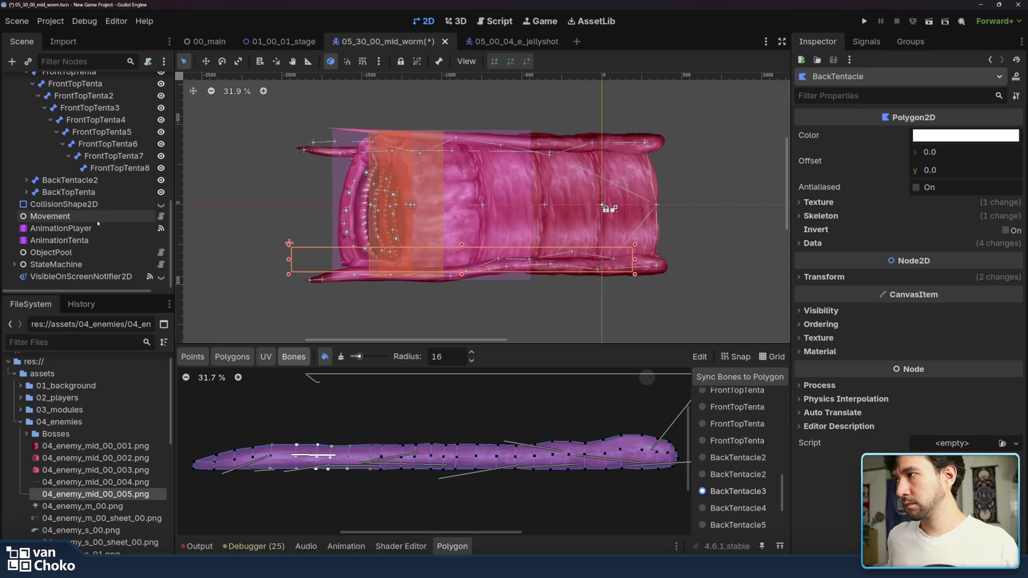
Step: Expand and step through the BackTentacle2 chain down to BackTopTenta, centering the view on it
{"action": "left_click", "coordinate": [64, 180]}
{"action": "left_click", "coordinate": [26, 180]}
{"action": "left_click", "coordinate": [75, 192]}
{"action": "left_click", "coordinate": [83, 204]}
{"action": "left_click", "coordinate": [91, 215]}
{"action": "left_click", "coordinate": [99, 228]}
{"action": "left_click", "coordinate": [111, 241]}
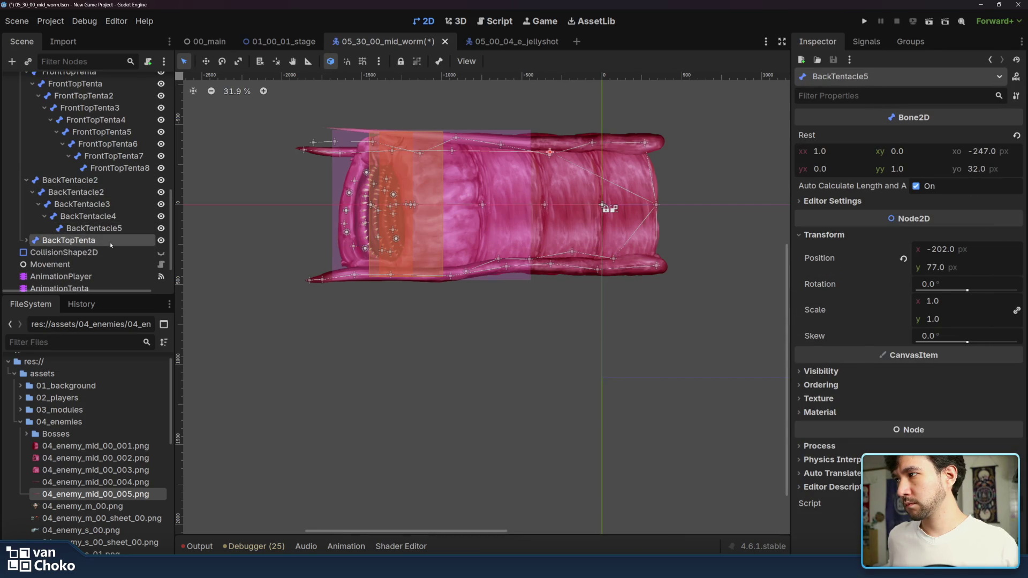
{"action": "left_click", "coordinate": [25, 240]}
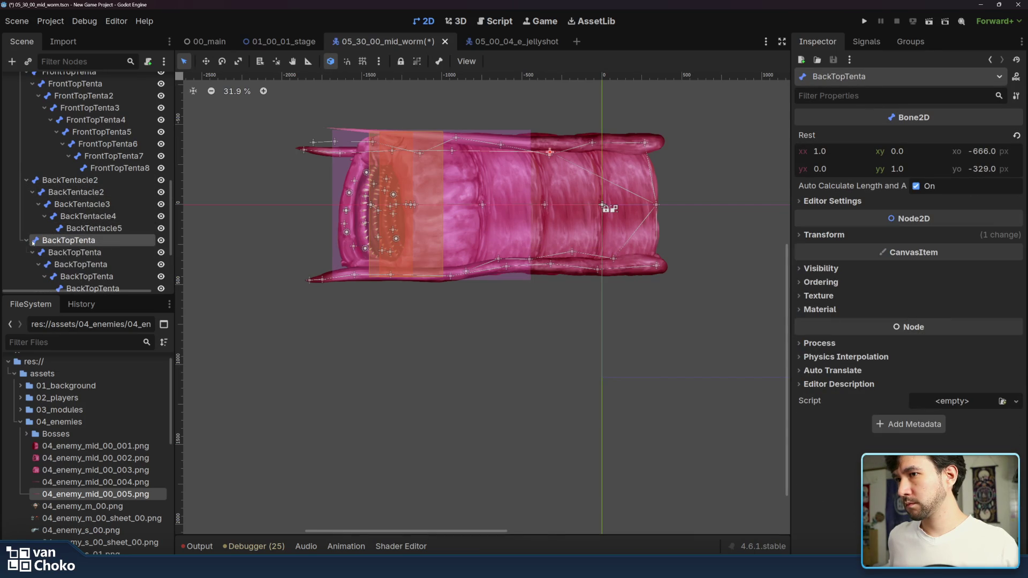
{"action": "key", "text": "f"}
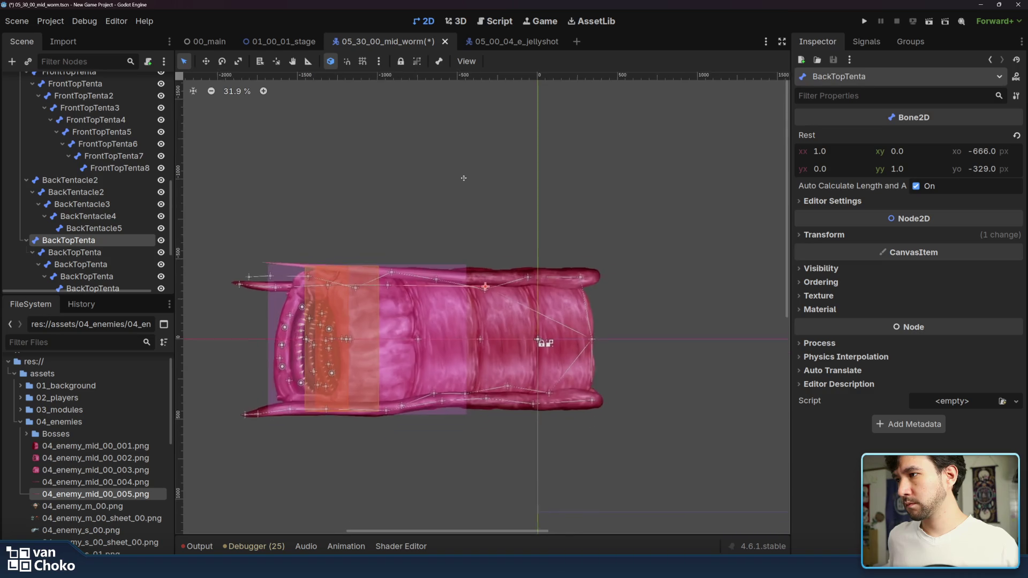
Step: Check the back tentacle bones' rest transforms, then select the worm's main AnimationPlayer
{"action": "left_click", "coordinate": [141, 252]}
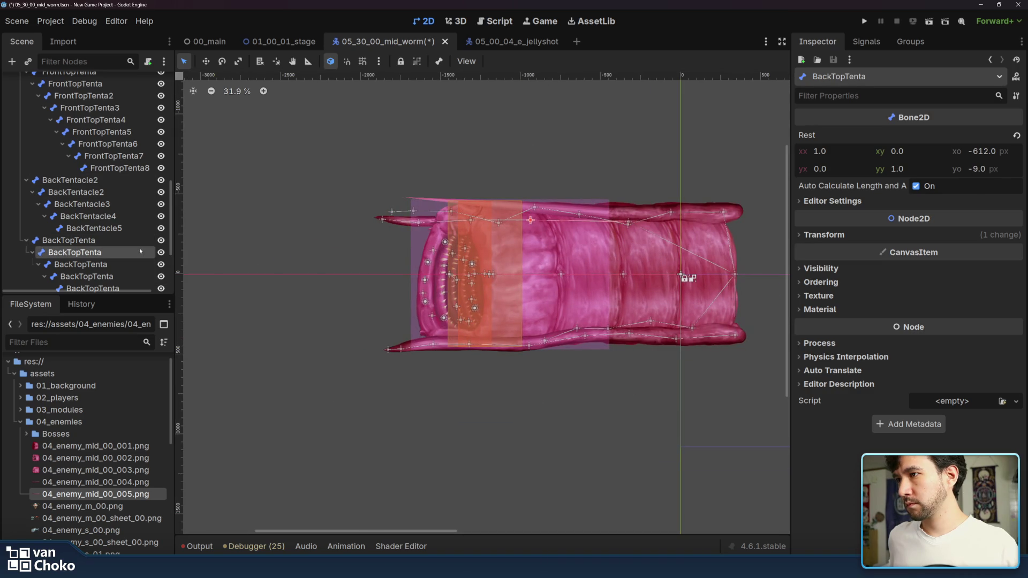
{"action": "left_click", "coordinate": [127, 216]}
{"action": "left_click", "coordinate": [125, 204]}
{"action": "left_click", "coordinate": [126, 192]}
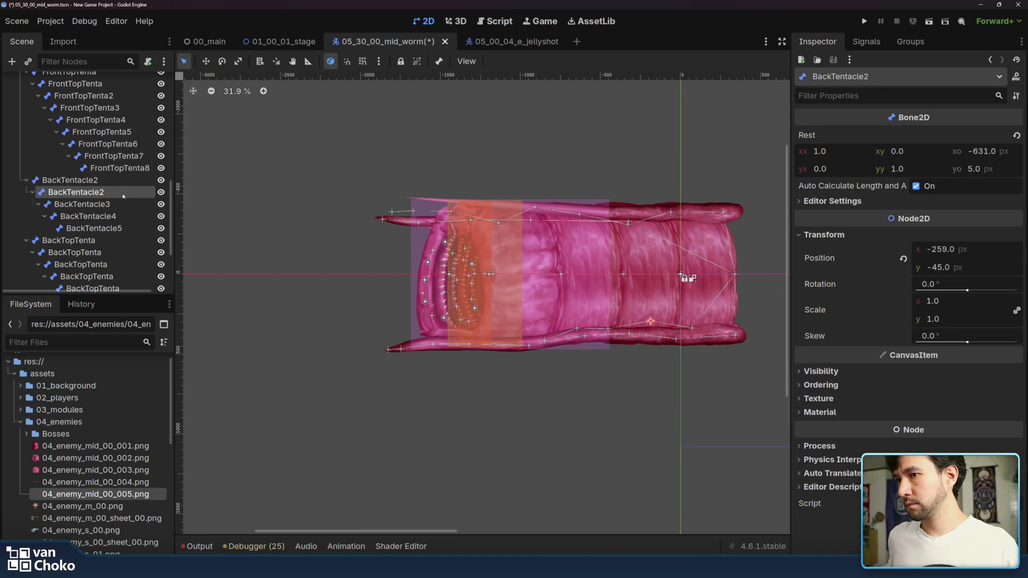
{"action": "left_click", "coordinate": [126, 180]}
{"action": "scroll", "coordinate": [89, 229], "scroll_direction": "down", "scroll_amount": 4}
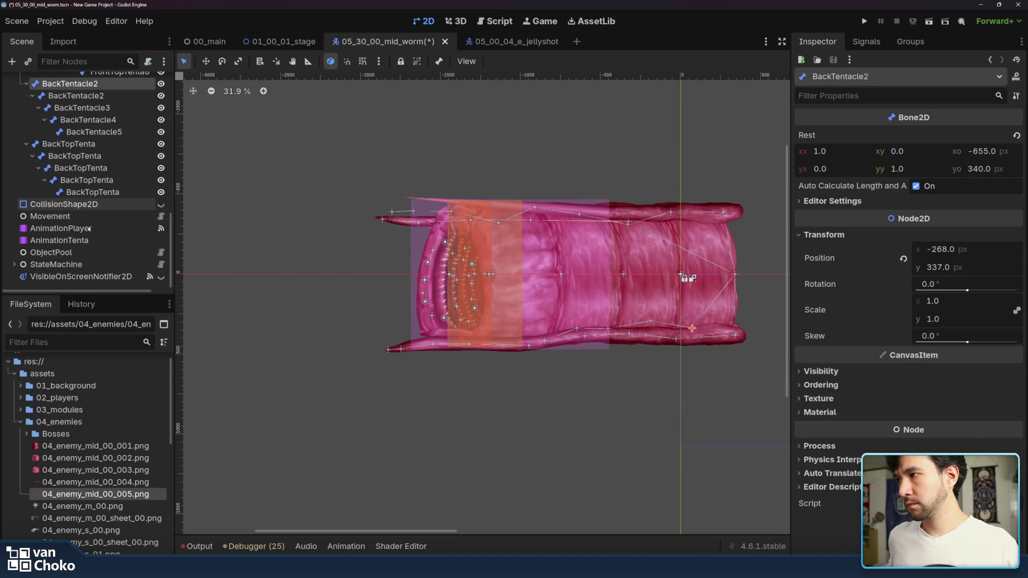
{"action": "left_click", "coordinate": [97, 228]}
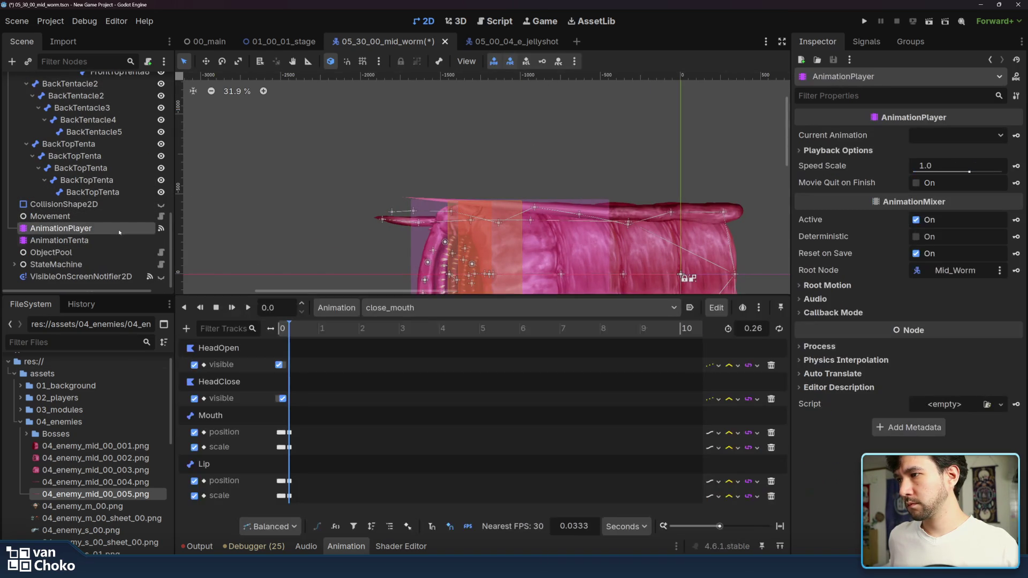
Step: Play the advance animation on the AnimationTenta player, then rewind it to the start
{"action": "left_click", "coordinate": [424, 308]}
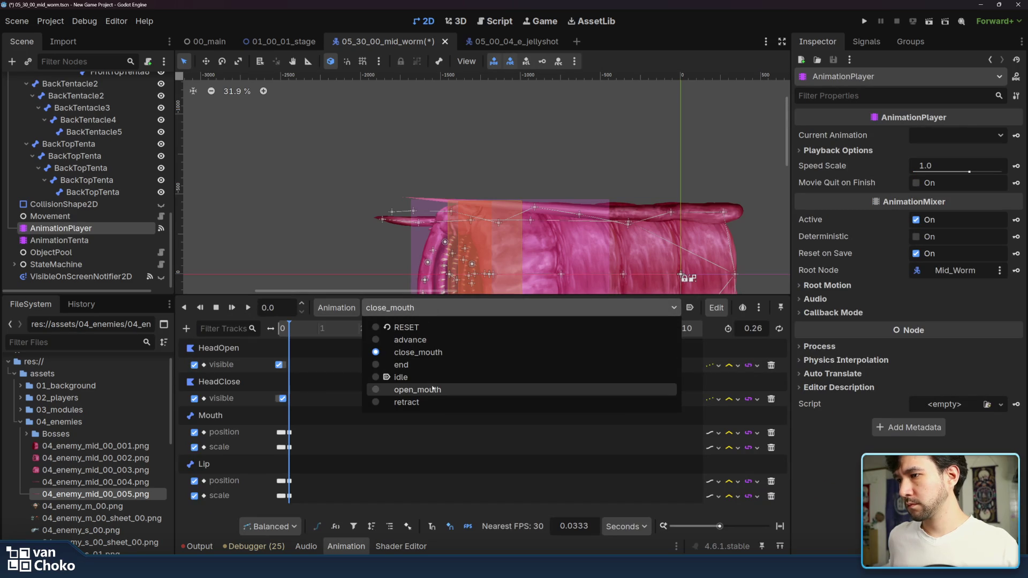
{"action": "left_click", "coordinate": [115, 236]}
{"action": "left_click", "coordinate": [115, 235]}
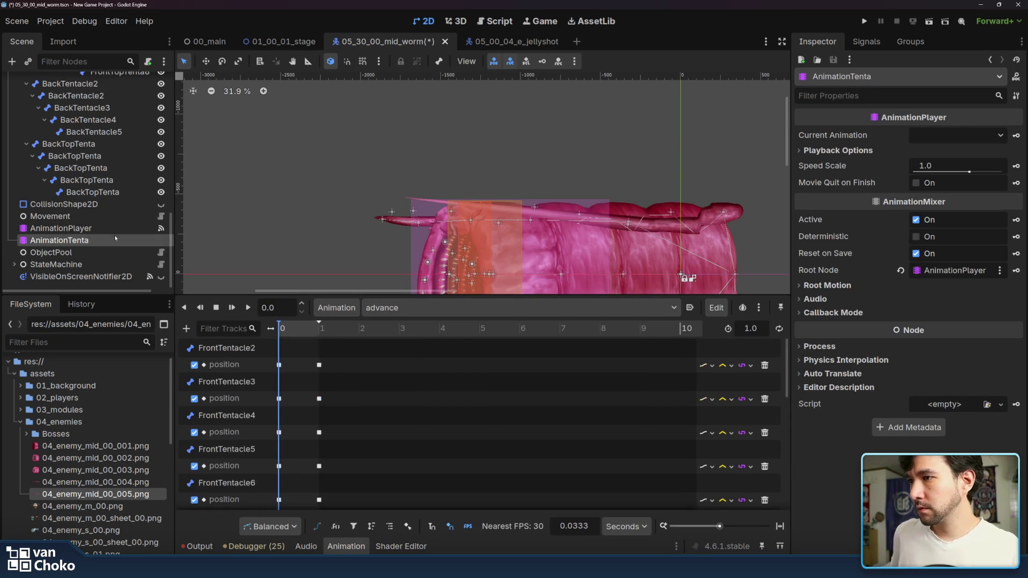
{"action": "key", "text": "shift+d"}
{"action": "key", "text": "shift+d"}
{"action": "scroll", "coordinate": [468, 236], "scroll_direction": "down", "scroll_amount": 5}
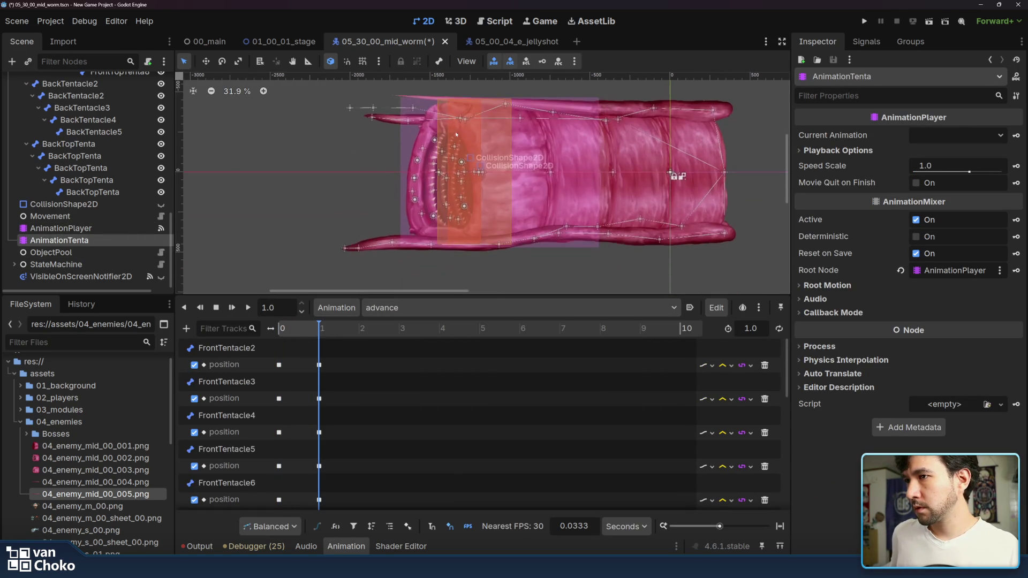
{"action": "left_click_drag", "start_coordinate": [301, 329], "coordinate": [279, 328]}
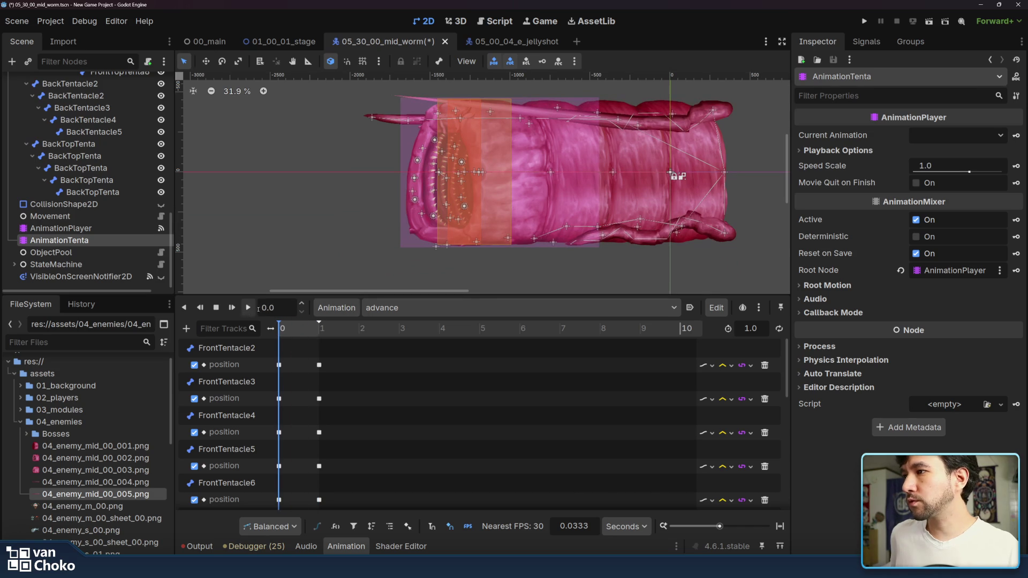
Step: Switch the tentacle animation player to 'idle' and play it
{"action": "left_click", "coordinate": [396, 308]}
{"action": "left_click", "coordinate": [404, 353]}
{"action": "left_click", "coordinate": [247, 308]}
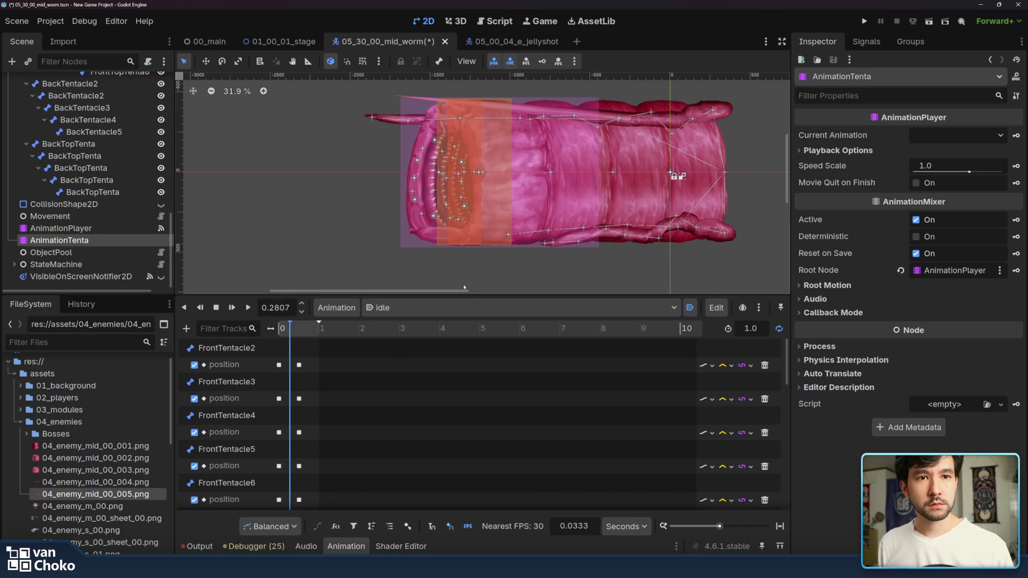
Step: Step through each BackTopTenta bone, briefly hiding and re-showing the front top tentacle
{"action": "left_click", "coordinate": [420, 255]}
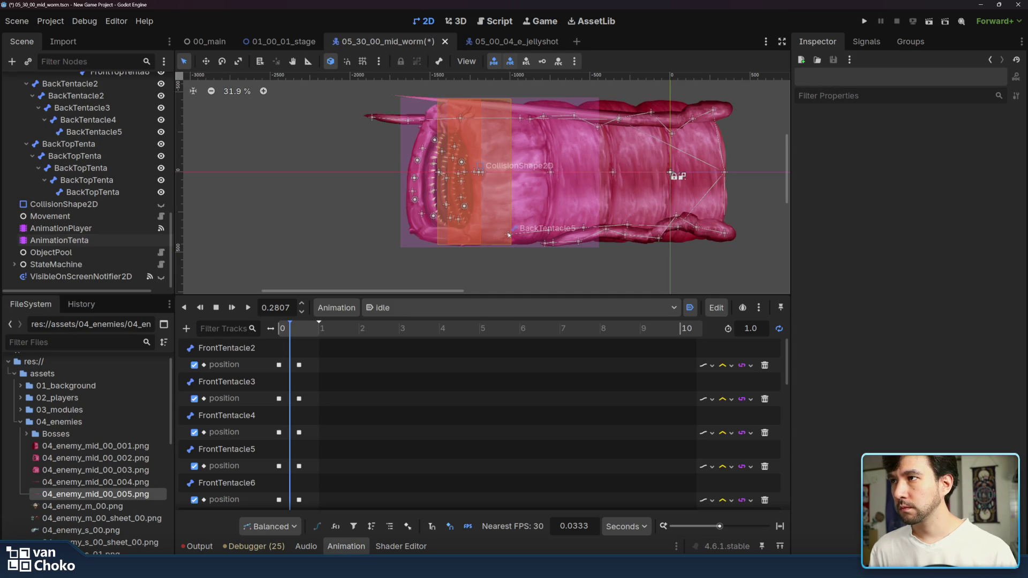
{"action": "left_click", "coordinate": [80, 143]}
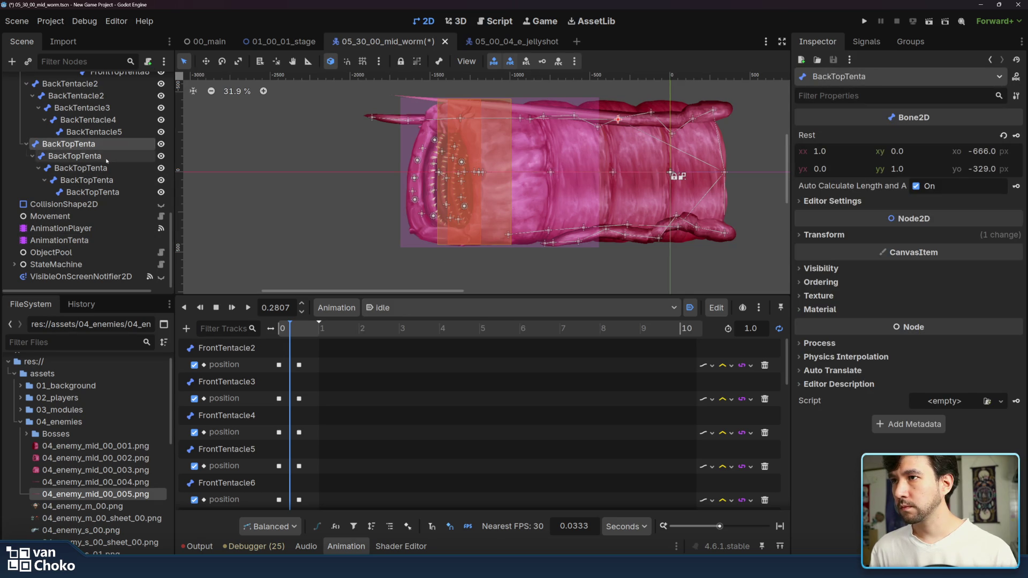
{"action": "left_click", "coordinate": [107, 158]}
{"action": "left_click", "coordinate": [108, 169]}
{"action": "left_click", "coordinate": [108, 180]}
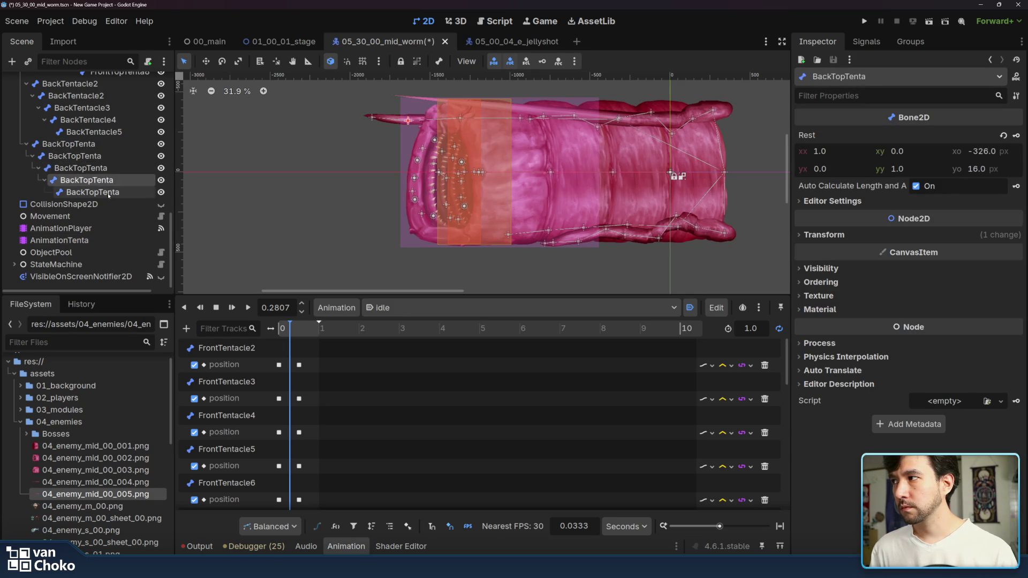
{"action": "left_click", "coordinate": [108, 193]}
{"action": "scroll", "coordinate": [109, 194], "scroll_direction": "up", "scroll_amount": 10}
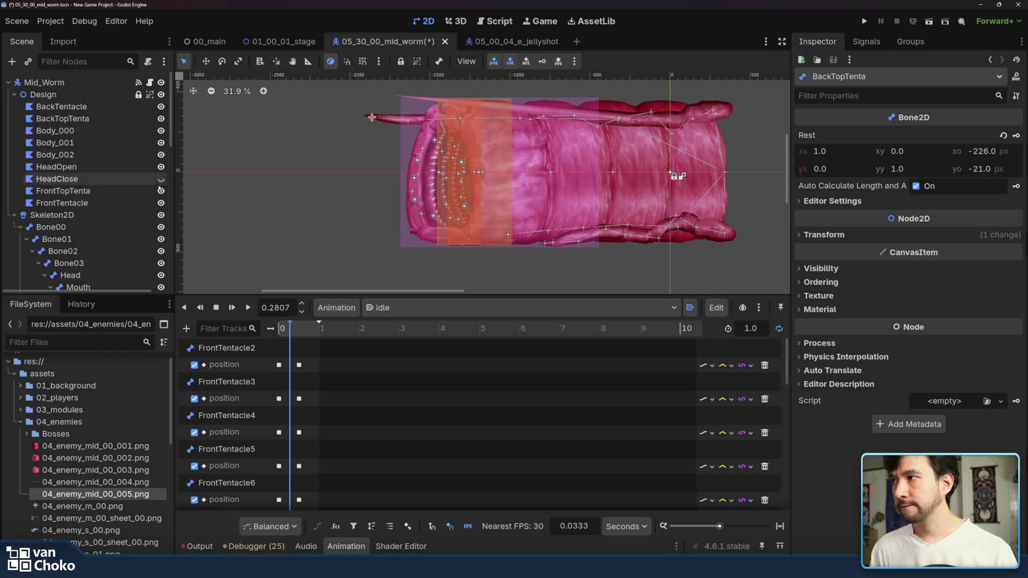
{"action": "left_click", "coordinate": [161, 204]}
{"action": "left_click", "coordinate": [160, 203]}
{"action": "left_click", "coordinate": [161, 191]}
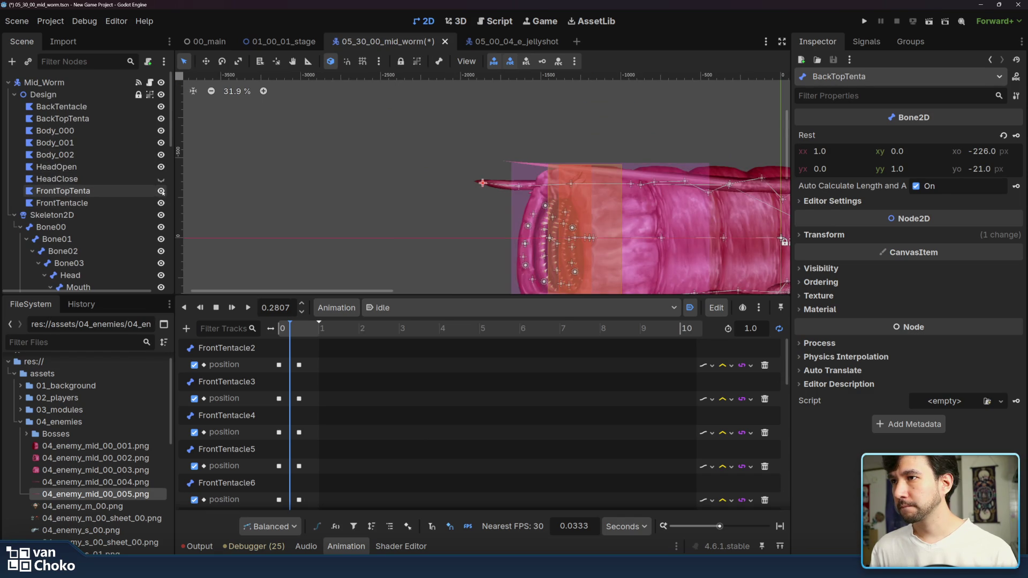
Step: Scrub the idle animation to about 0.67 seconds, hide the timeline, and select HeadOpen
{"action": "mouse_move", "coordinate": [300, 327]}
{"action": "left_mouse_down"}
{"action": "mouse_move", "coordinate": [316, 330]}
{"action": "mouse_move", "coordinate": [211, 322]}
{"action": "left_mouse_up"}
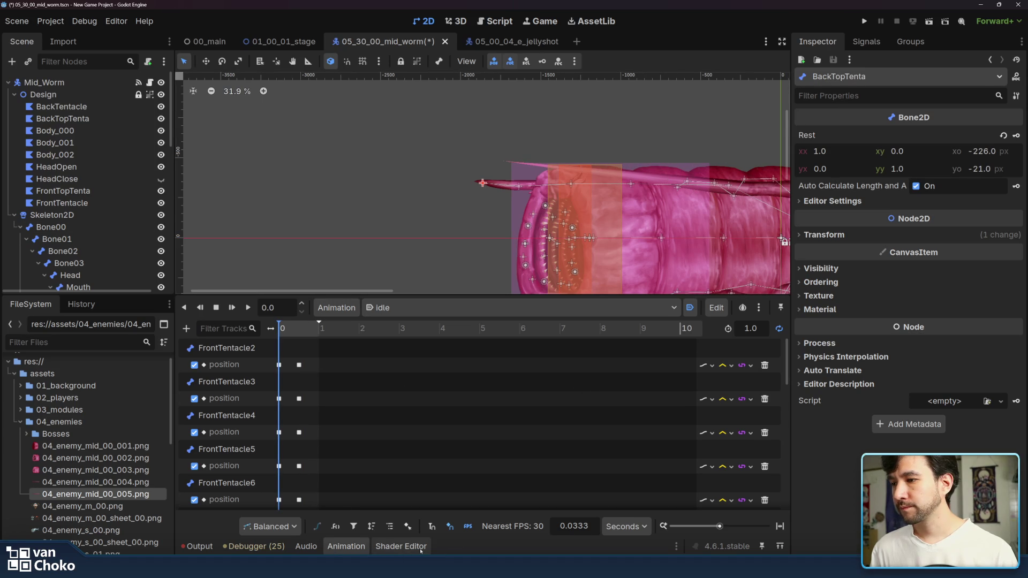
{"action": "left_click", "coordinate": [400, 546]}
{"action": "left_click", "coordinate": [85, 179]}
Step: Browse the Body_002 and Body_001 polygons and open Body_001's bone weights
{"action": "left_click", "coordinate": [84, 166]}
{"action": "left_click", "coordinate": [83, 155]}
{"action": "left_click", "coordinate": [80, 143]}
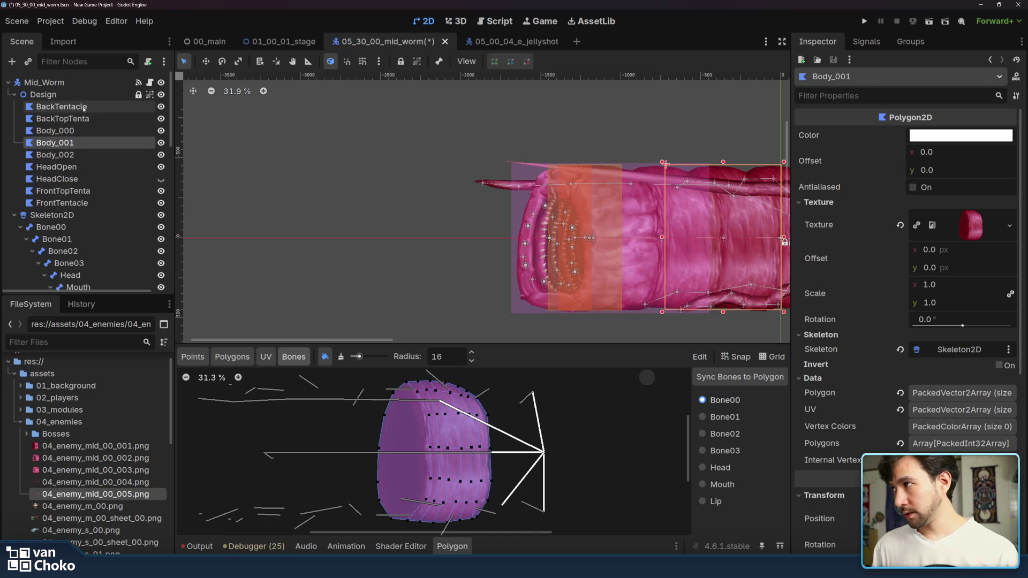
Step: On FrontTopTenta, show the BackTopTenta bone weights and set paint strength to full
{"action": "left_click", "coordinate": [86, 191]}
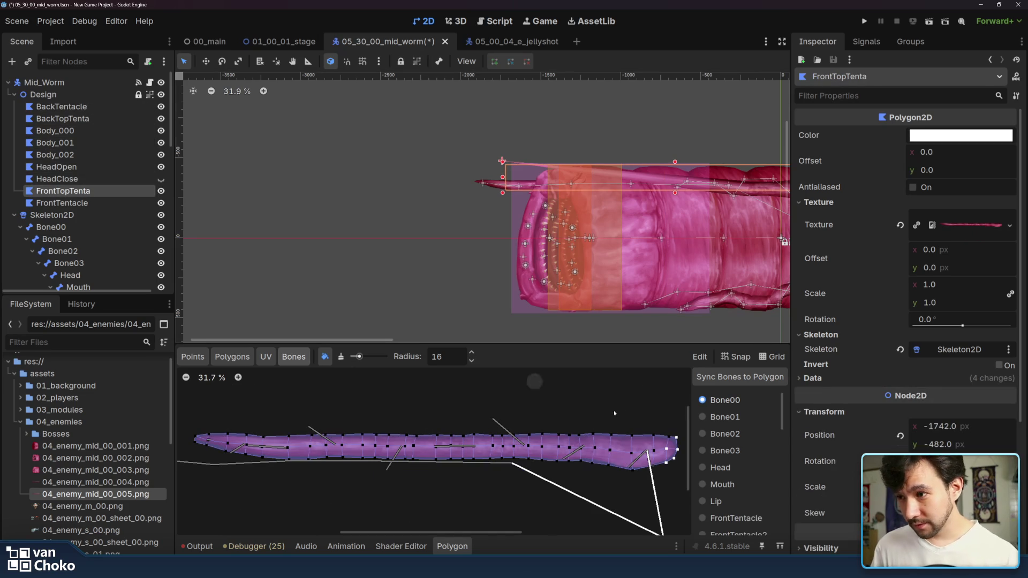
{"action": "scroll", "coordinate": [729, 401], "scroll_direction": "down", "scroll_amount": 10}
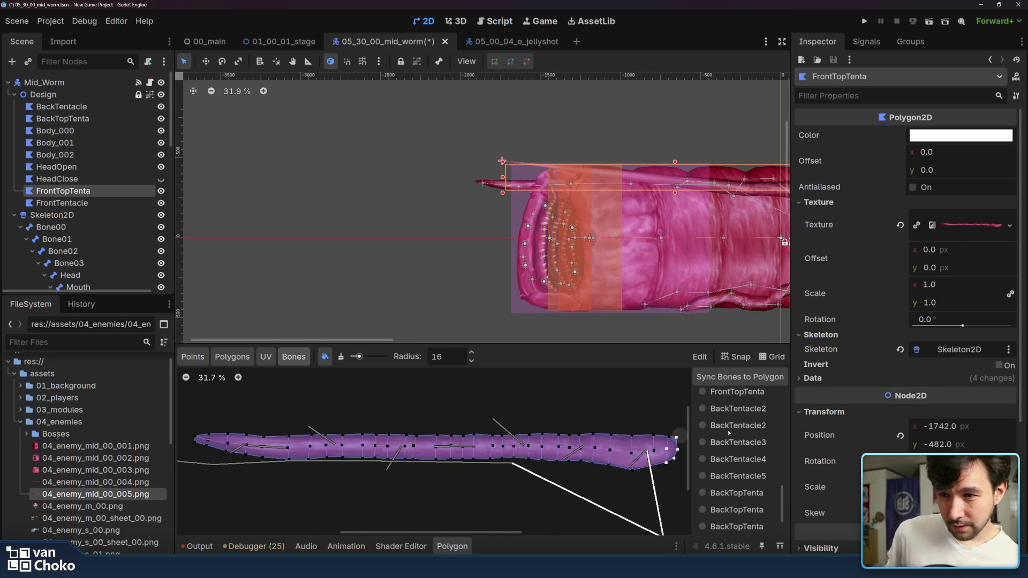
{"action": "left_click", "coordinate": [732, 489]}
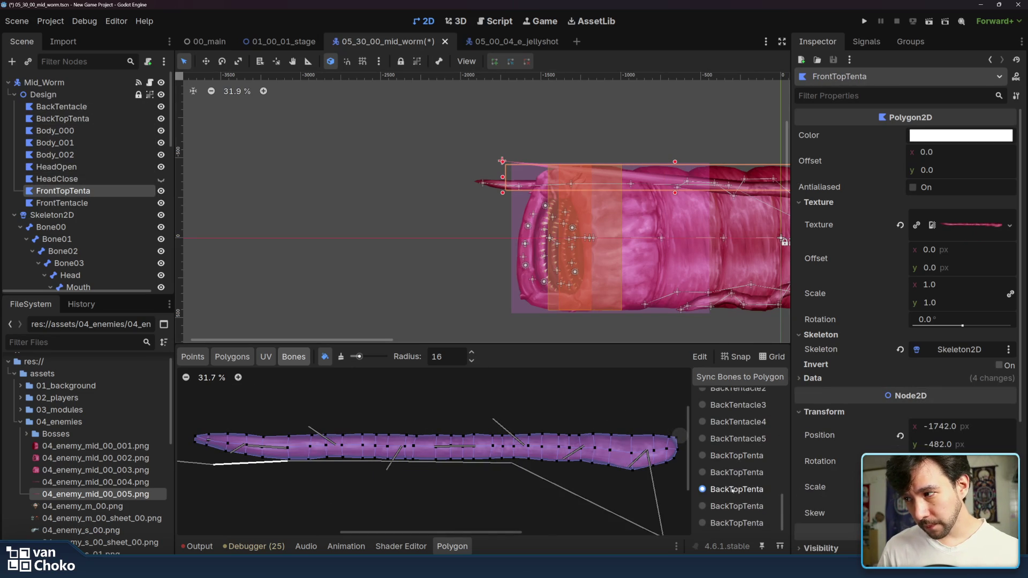
{"action": "scroll", "coordinate": [732, 474], "scroll_direction": "down", "scroll_amount": 5}
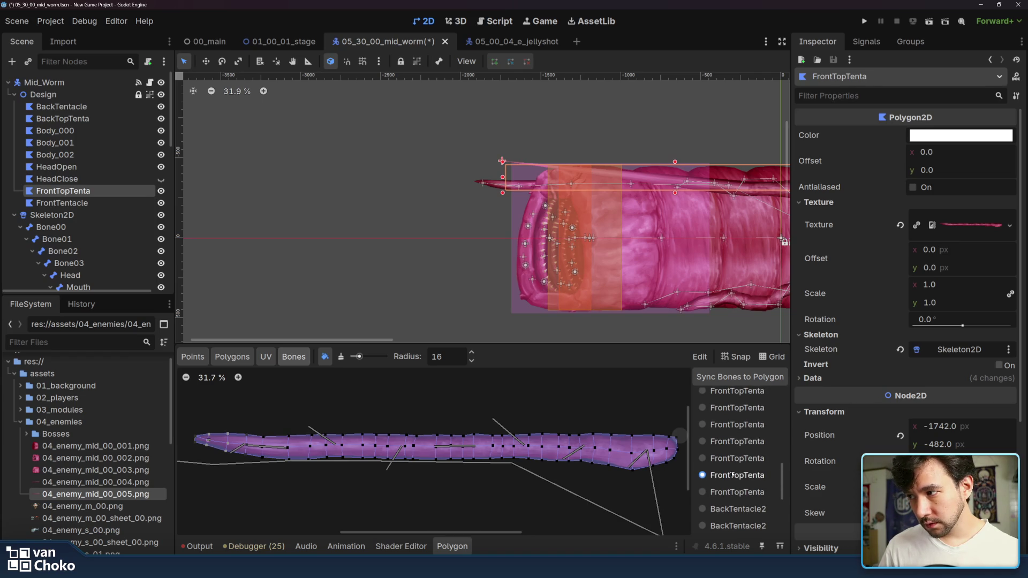
{"action": "left_click_drag", "start_coordinate": [358, 356], "coordinate": [459, 358]}
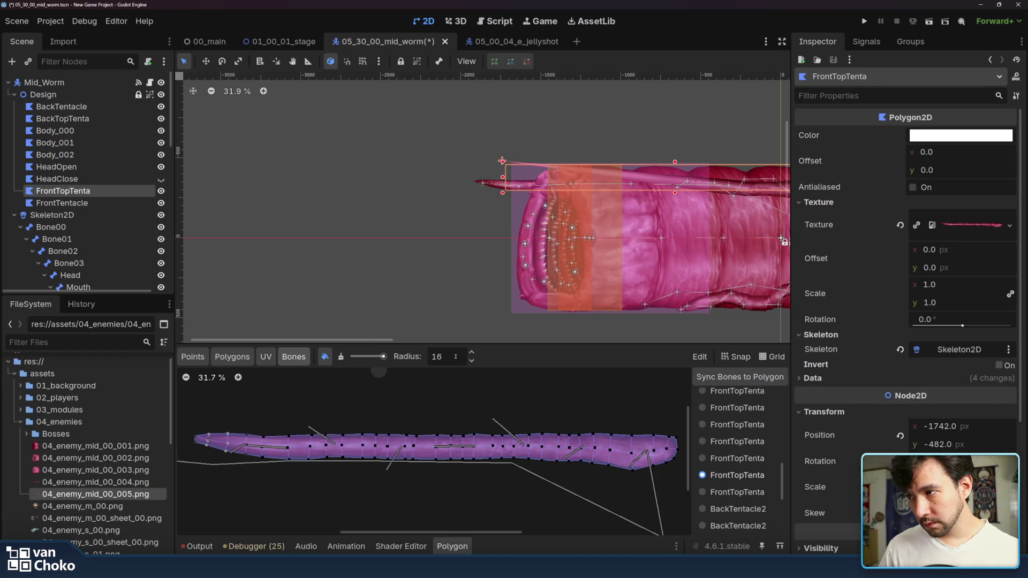
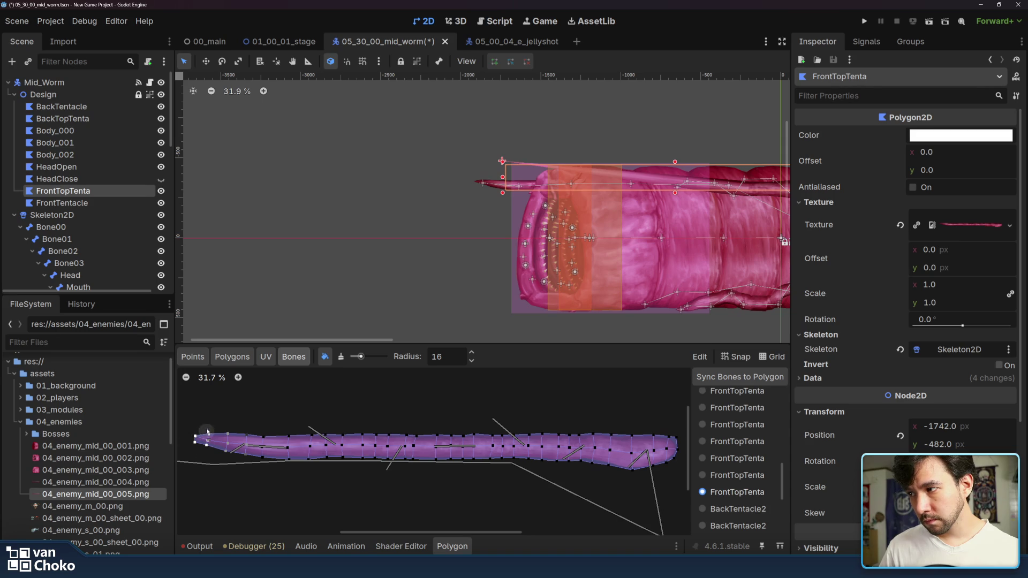
Step: Review the BackTentacle2 through BackTentacle5 bone weights on the worm polygon
{"action": "left_click", "coordinate": [744, 489]}
{"action": "left_click", "coordinate": [744, 507]}
{"action": "left_click", "coordinate": [744, 507]}
{"action": "left_click", "coordinate": [744, 508]}
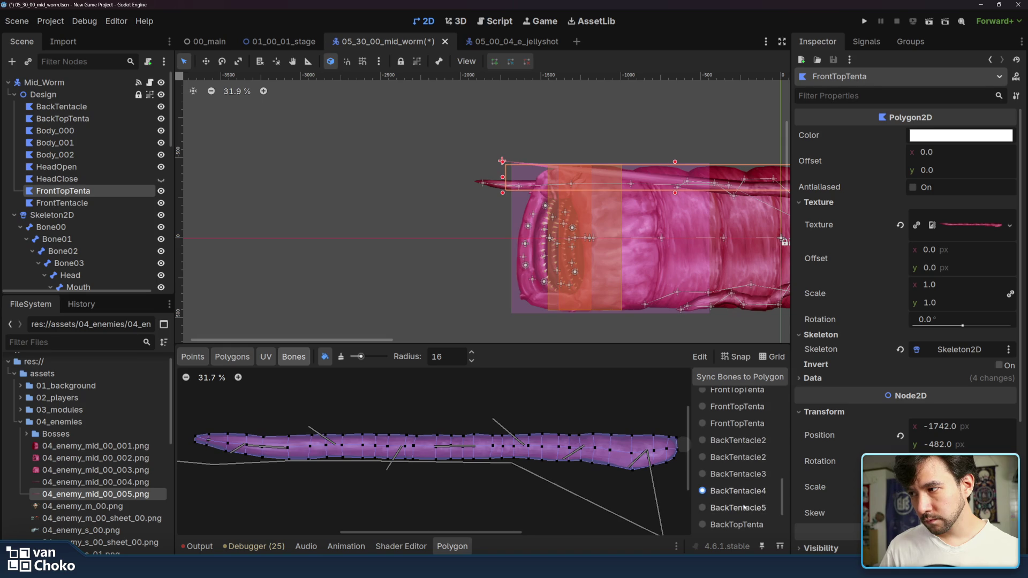
Step: Review the weights of each BackTopTenta bone in turn
{"action": "left_click", "coordinate": [744, 491]}
{"action": "left_click", "coordinate": [744, 504]}
{"action": "left_click", "coordinate": [744, 506]}
{"action": "left_click", "coordinate": [744, 507]}
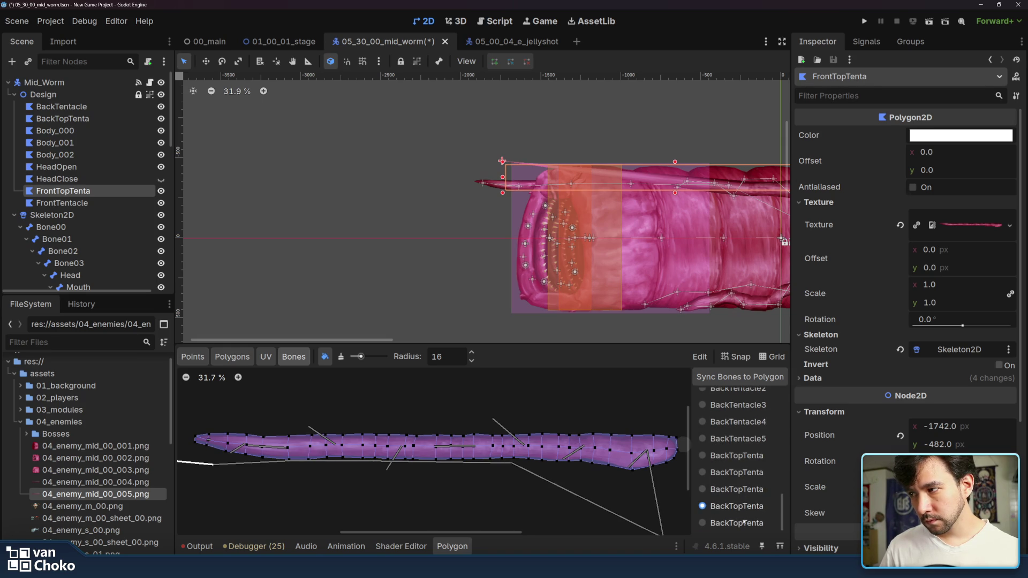
{"action": "left_click", "coordinate": [743, 523]}
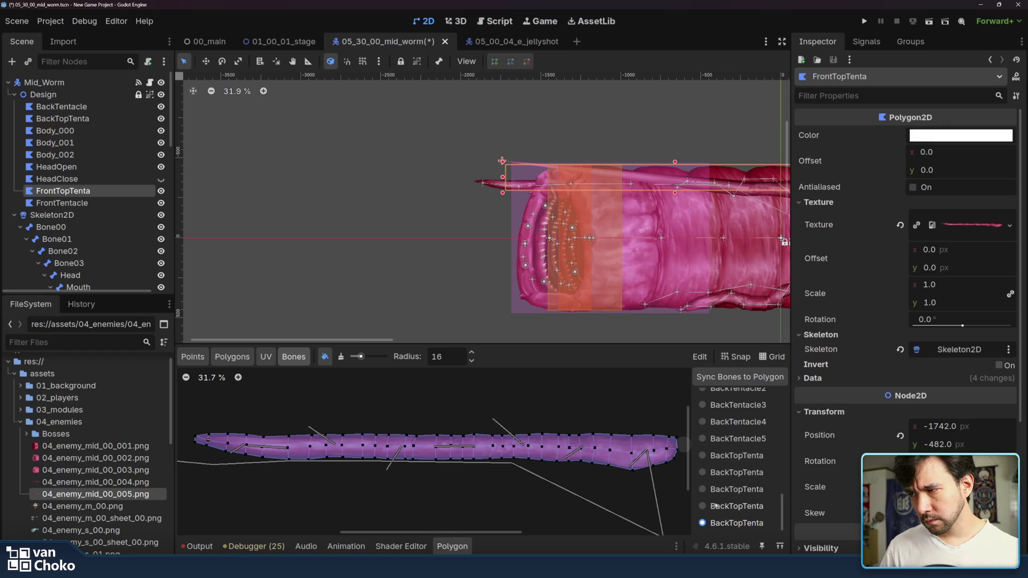
Step: Choose the unpaint brush and drag the splitter up to enlarge the weight editing area
{"action": "left_click", "coordinate": [342, 357]}
{"action": "scroll", "coordinate": [744, 471], "scroll_direction": "up", "scroll_amount": 5}
{"action": "scroll", "coordinate": [747, 458], "scroll_direction": "up", "scroll_amount": 3}
{"action": "left_click_drag", "start_coordinate": [714, 343], "coordinate": [713, 236]}
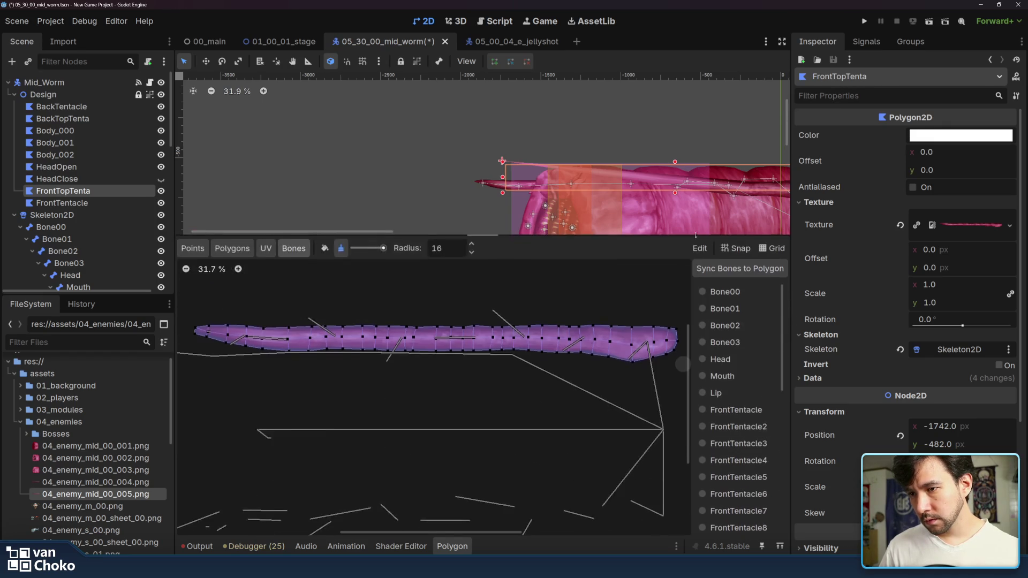
Step: Widen the editing area further and review Bone00 and FrontTentacle through FrontTentacle8 weights
{"action": "left_click_drag", "start_coordinate": [696, 191], "coordinate": [586, 128]}
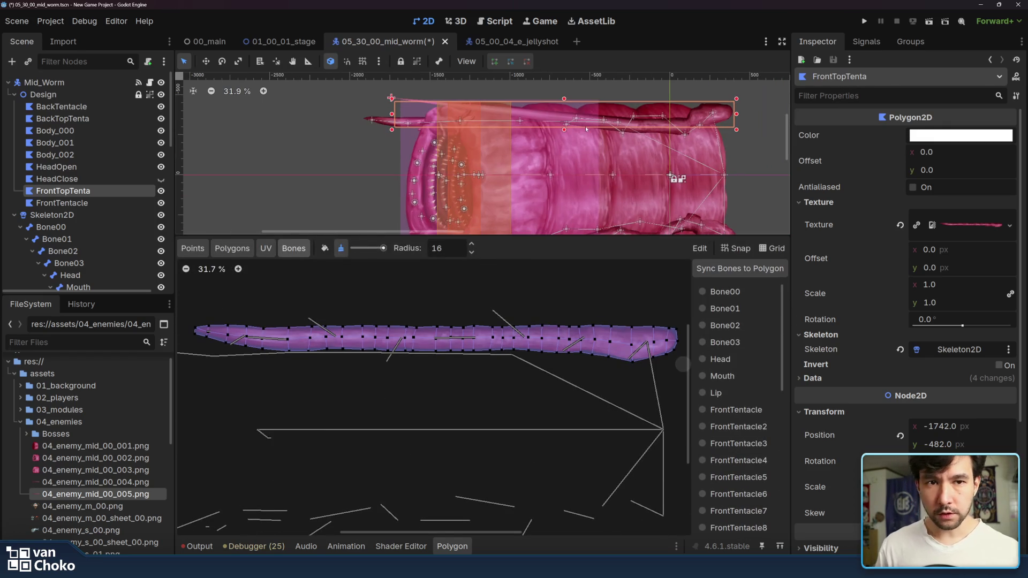
{"action": "left_click", "coordinate": [726, 293]}
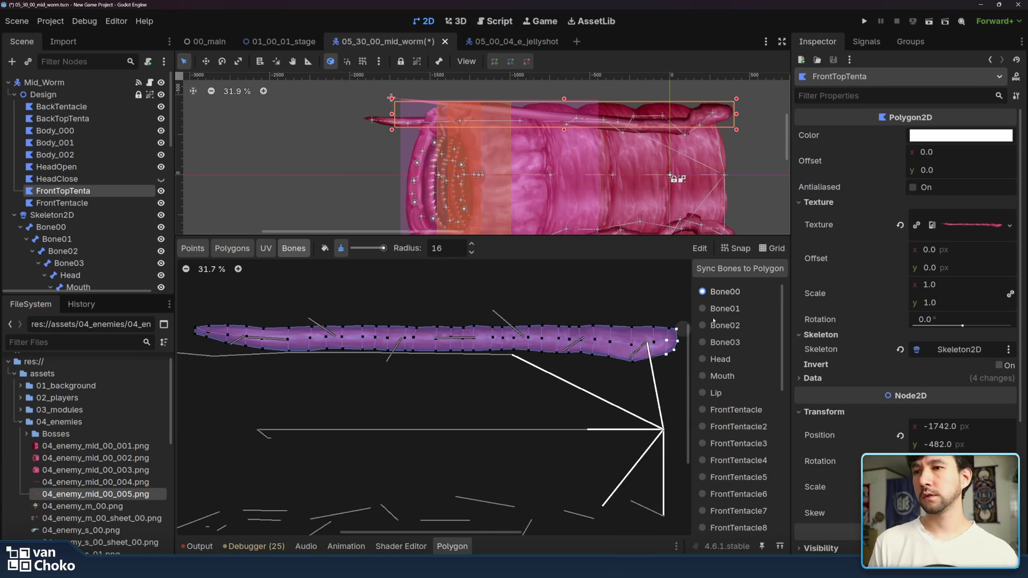
{"action": "left_click", "coordinate": [734, 410]}
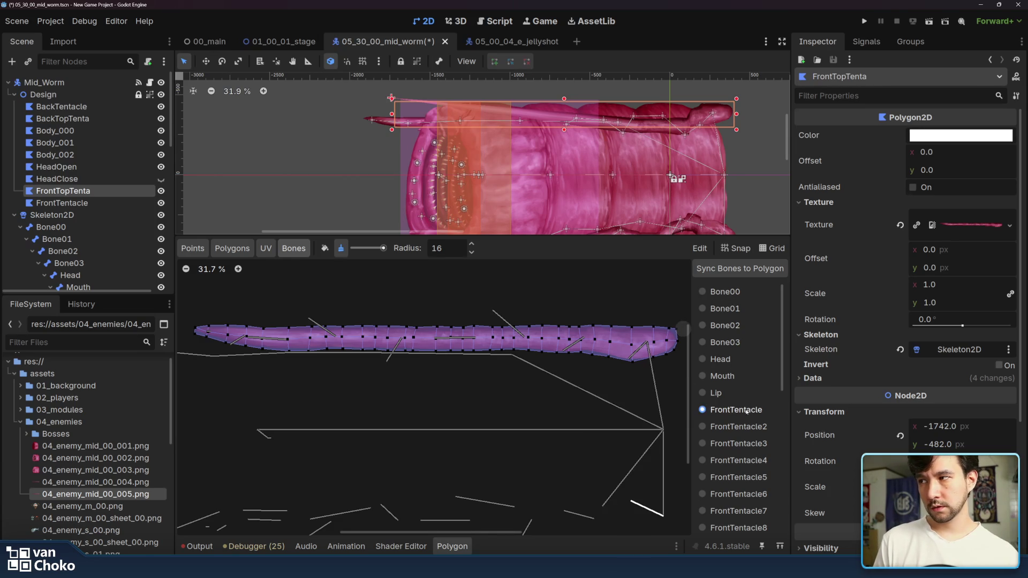
{"action": "left_click", "coordinate": [744, 428]}
{"action": "left_click", "coordinate": [746, 443]}
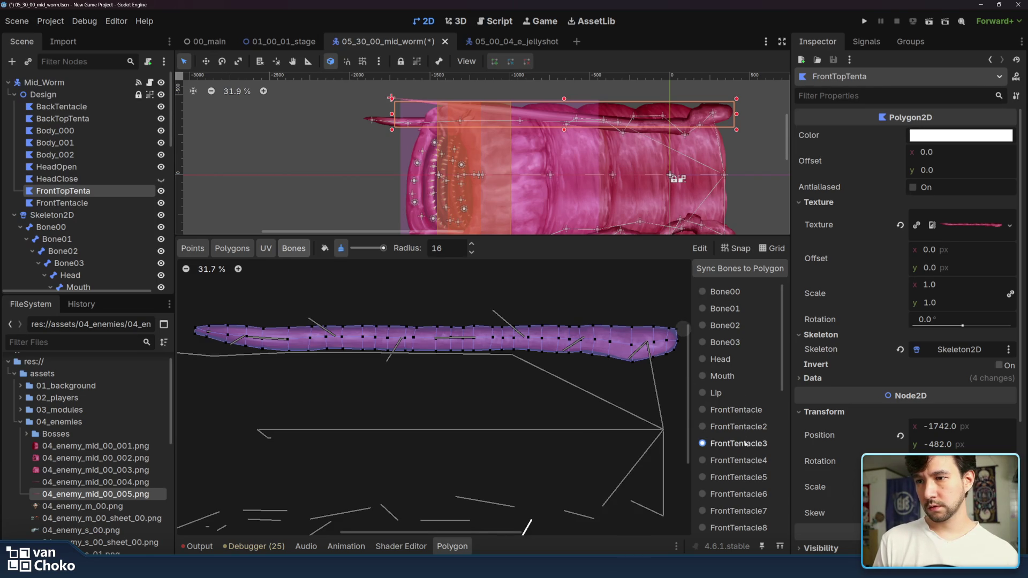
{"action": "left_click", "coordinate": [744, 462]}
{"action": "left_click", "coordinate": [744, 478]}
{"action": "scroll", "coordinate": [744, 475], "scroll_direction": "down", "scroll_amount": 2}
{"action": "left_click", "coordinate": [743, 467]}
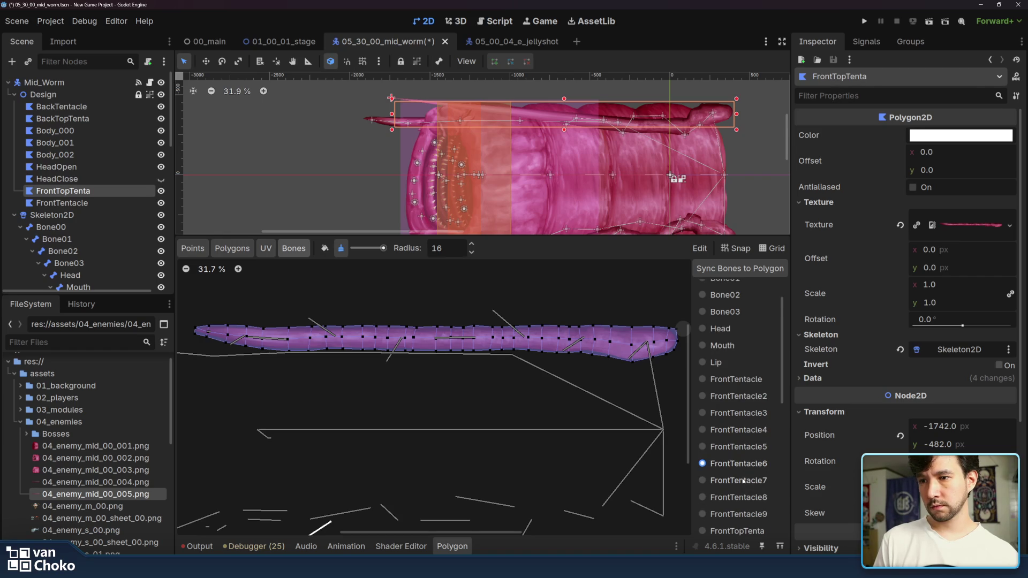
{"action": "left_click", "coordinate": [744, 497]}
{"action": "scroll", "coordinate": [742, 433], "scroll_direction": "down", "scroll_amount": 5}
Step: Check each FrontTopTenta bone's weights, then sync the polygon's bones with the skeleton
{"action": "left_click", "coordinate": [743, 438]}
{"action": "left_click", "coordinate": [743, 456]}
{"action": "left_click", "coordinate": [742, 472]}
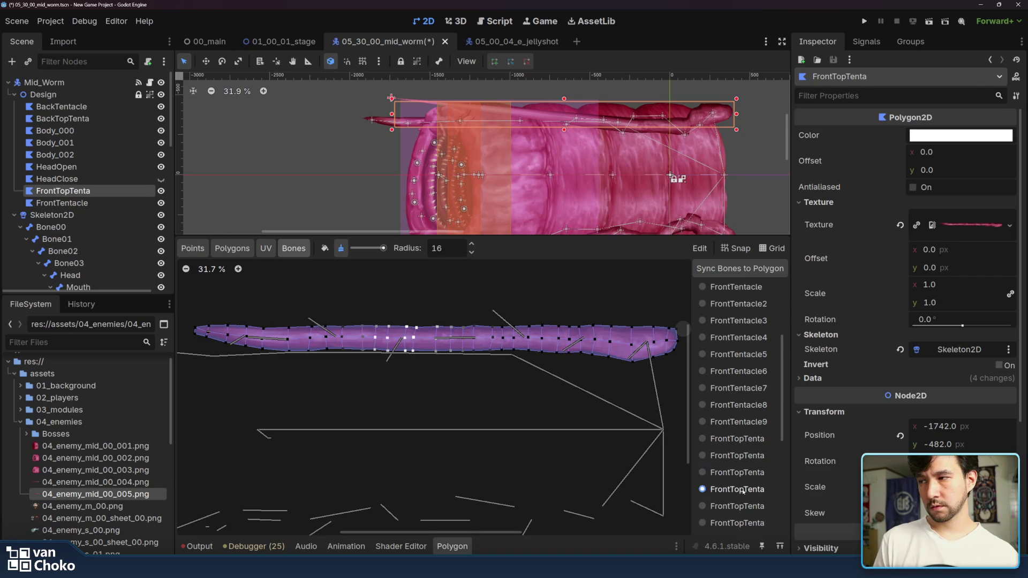
{"action": "left_click", "coordinate": [743, 491]}
{"action": "scroll", "coordinate": [743, 490], "scroll_direction": "down", "scroll_amount": 2}
{"action": "left_click", "coordinate": [743, 477]}
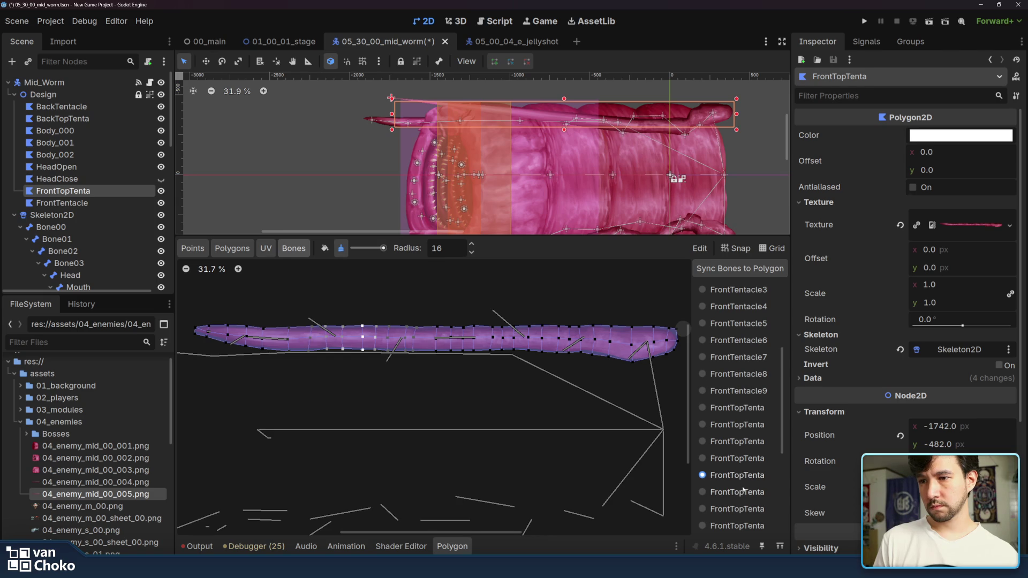
{"action": "left_click", "coordinate": [743, 492]}
{"action": "left_click", "coordinate": [743, 509]}
{"action": "scroll", "coordinate": [743, 509], "scroll_direction": "down", "scroll_amount": 2}
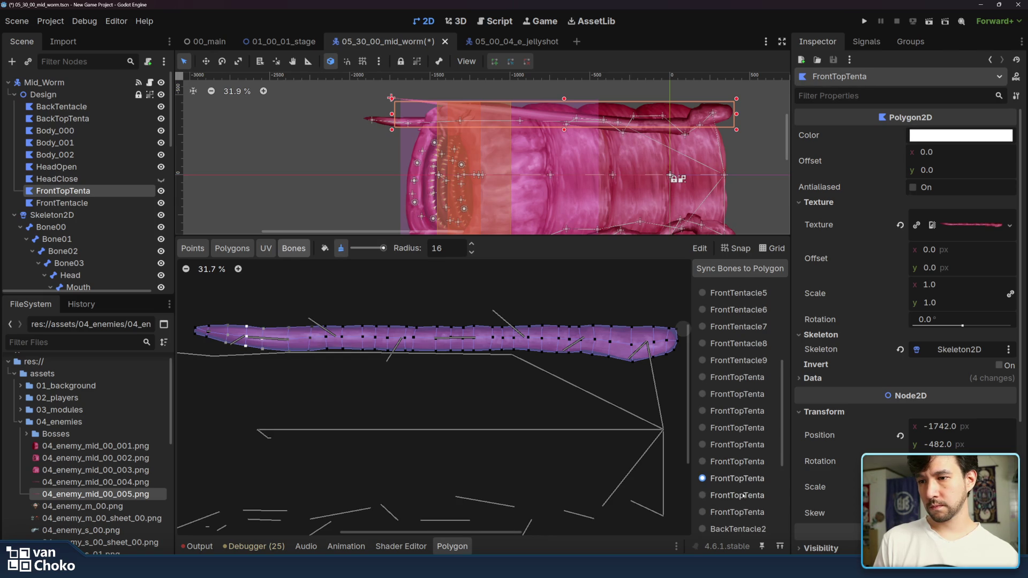
{"action": "left_click", "coordinate": [743, 495]}
{"action": "left_click_drag", "start_coordinate": [791, 490], "coordinate": [794, 490]}
{"action": "left_click", "coordinate": [741, 272]}
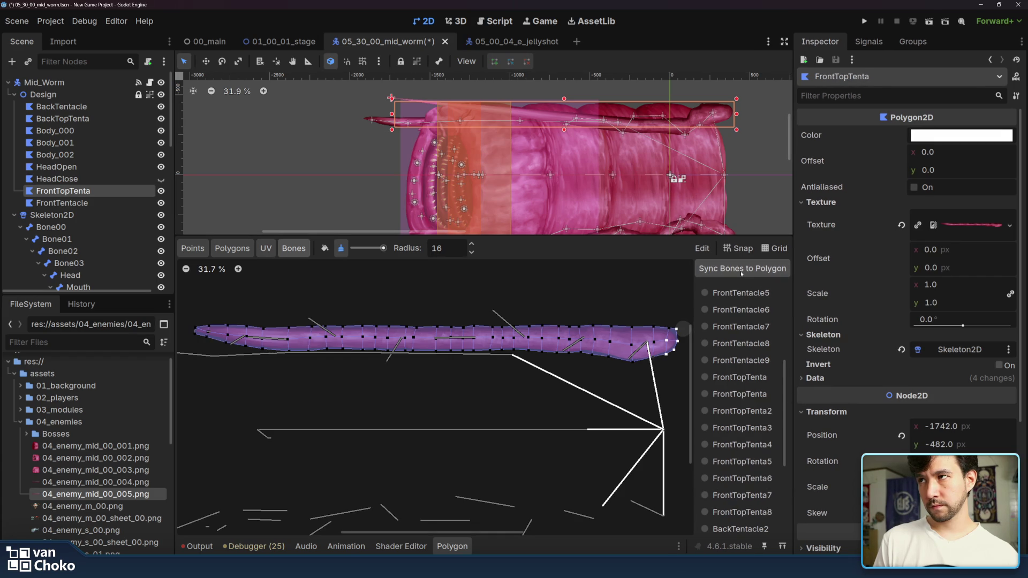
{"action": "scroll", "coordinate": [742, 456], "scroll_direction": "down", "scroll_amount": 5}
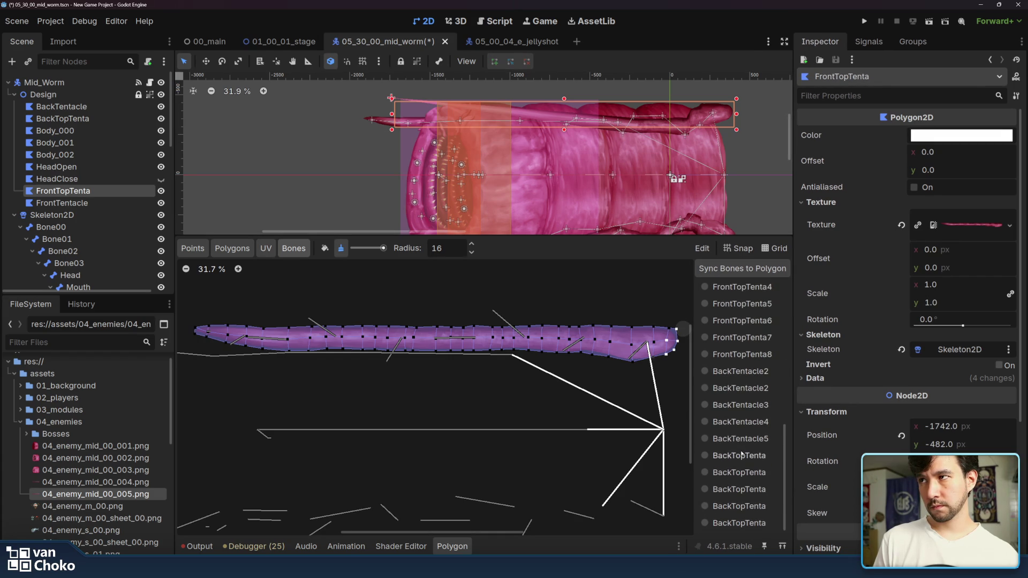
{"action": "left_click", "coordinate": [741, 455]}
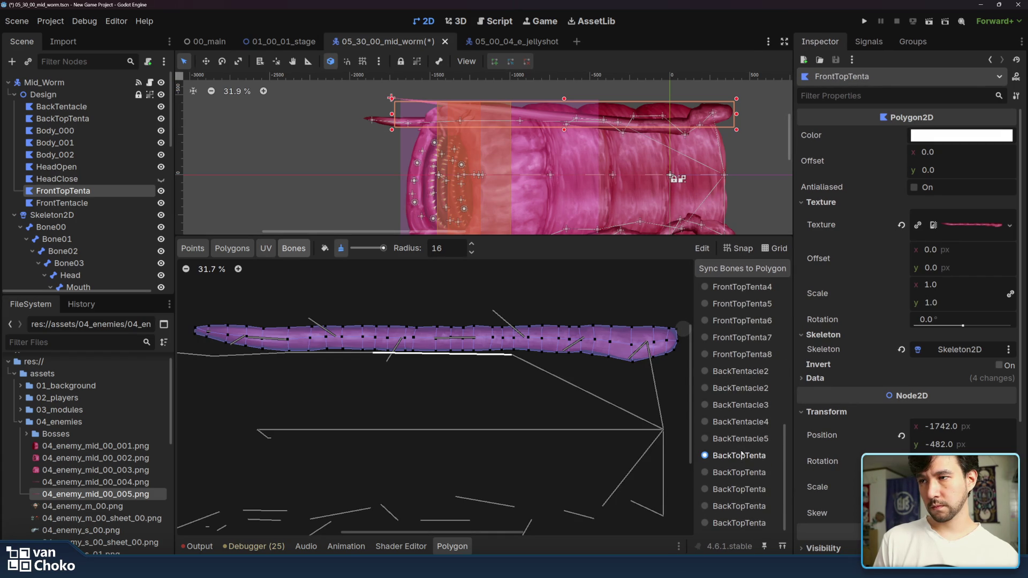
{"action": "scroll", "coordinate": [742, 451], "scroll_direction": "up", "scroll_amount": 5}
{"action": "left_click", "coordinate": [741, 370]}
{"action": "left_click", "coordinate": [742, 391]}
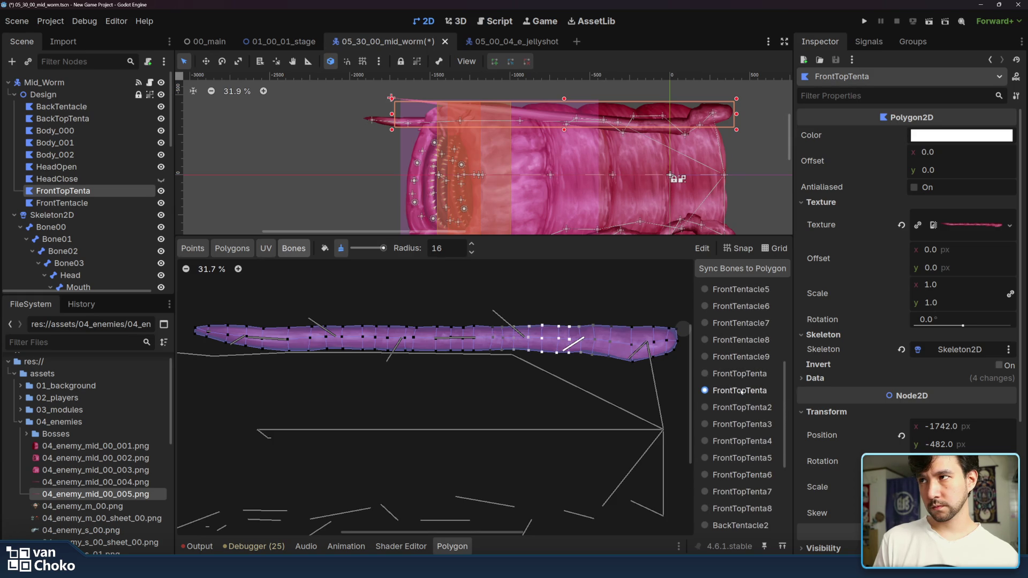
{"action": "left_click", "coordinate": [742, 409]}
{"action": "left_click", "coordinate": [742, 424]}
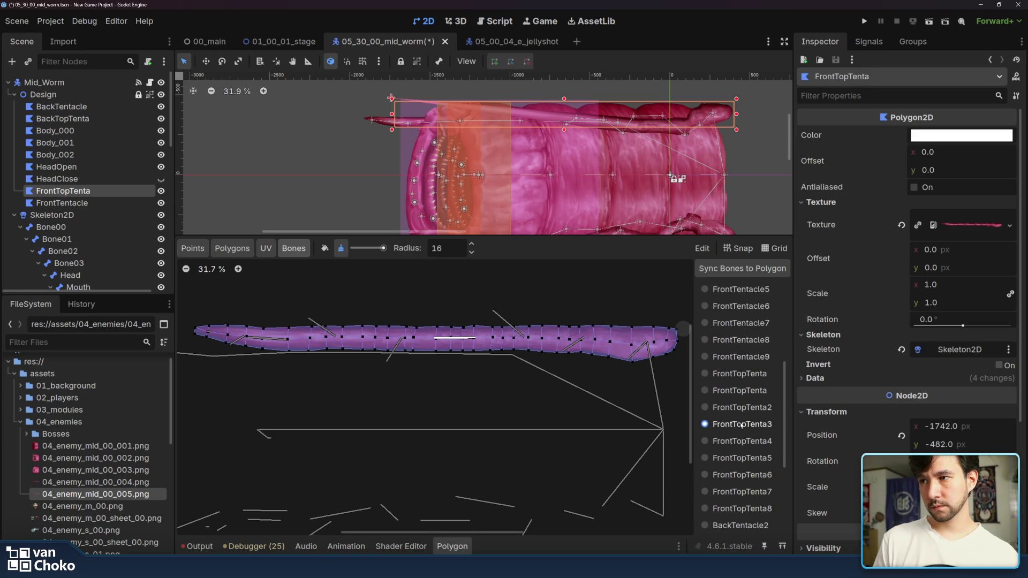
{"action": "left_click", "coordinate": [742, 408]}
{"action": "left_click", "coordinate": [742, 391]}
{"action": "left_click", "coordinate": [742, 408]}
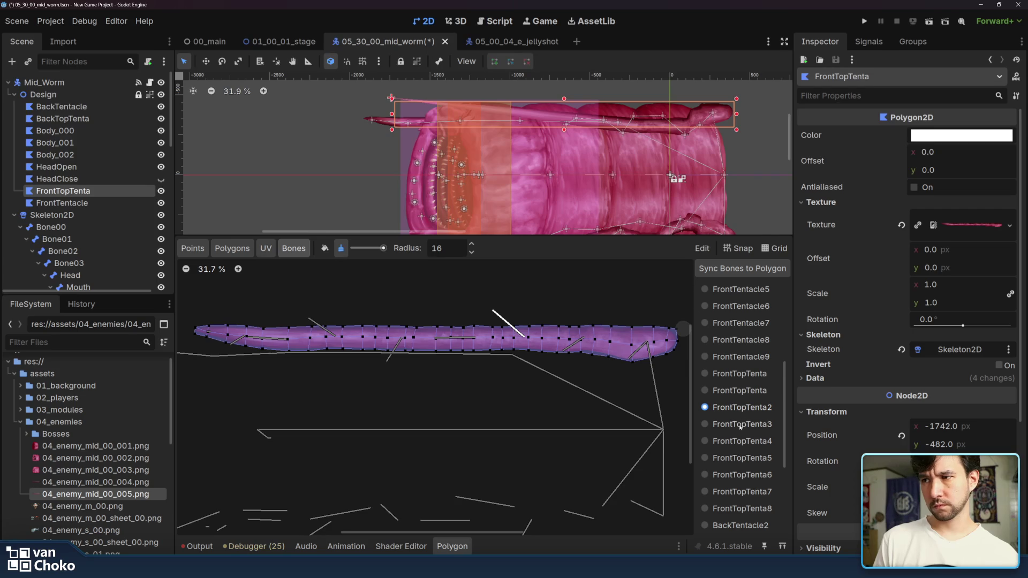
{"action": "left_click", "coordinate": [741, 425]}
{"action": "left_click", "coordinate": [740, 441]}
{"action": "left_click", "coordinate": [740, 458]}
{"action": "left_click", "coordinate": [740, 476]}
{"action": "left_click", "coordinate": [739, 493]}
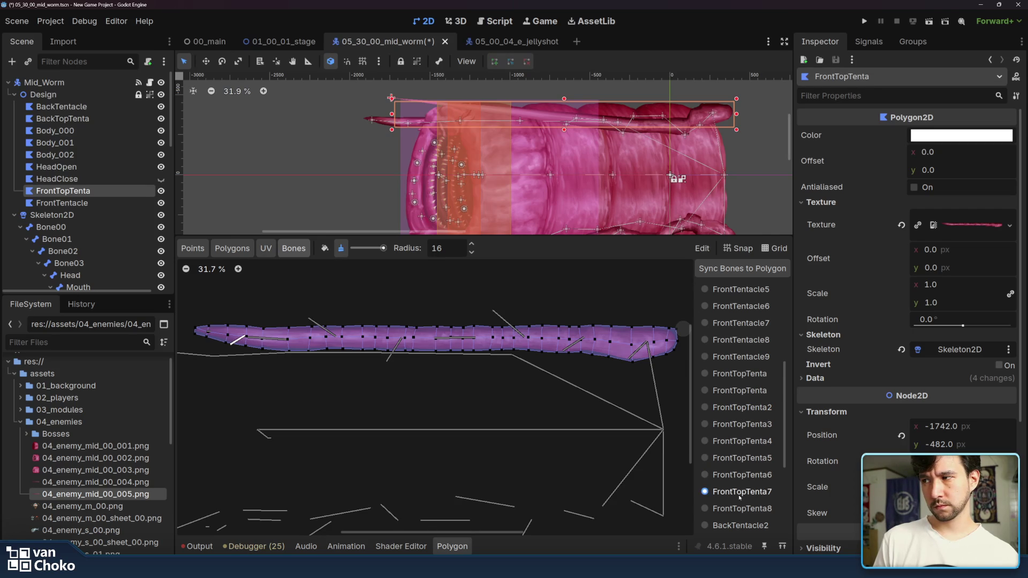
{"action": "scroll", "coordinate": [739, 512], "scroll_direction": "down", "scroll_amount": 3}
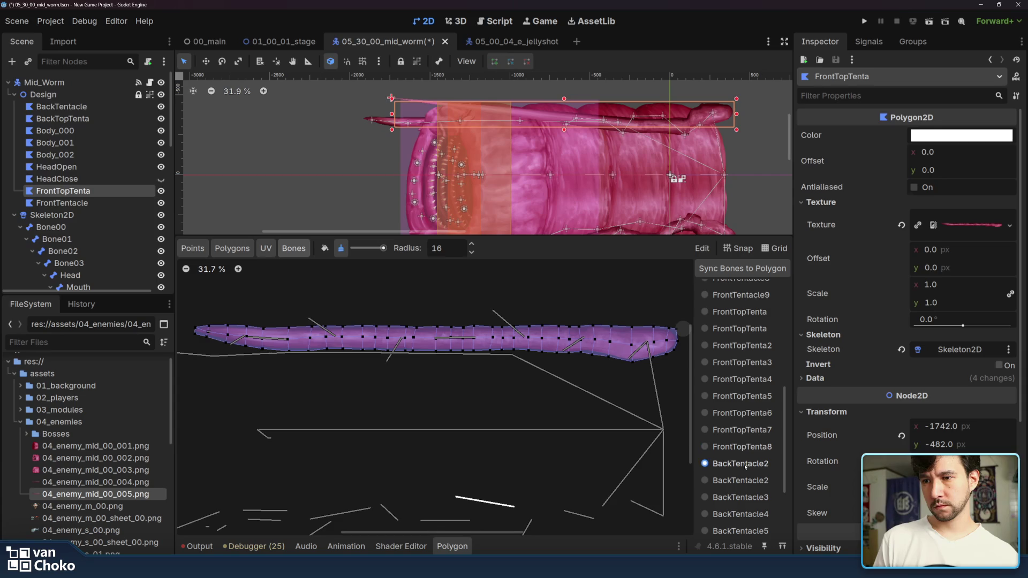
{"action": "left_click", "coordinate": [745, 425]}
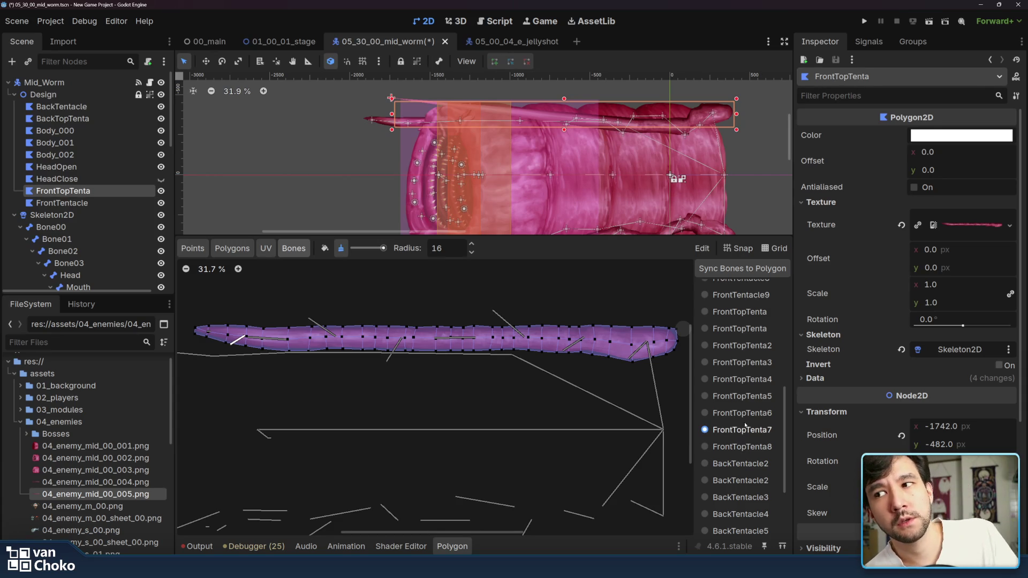
{"action": "left_click", "coordinate": [749, 346]}
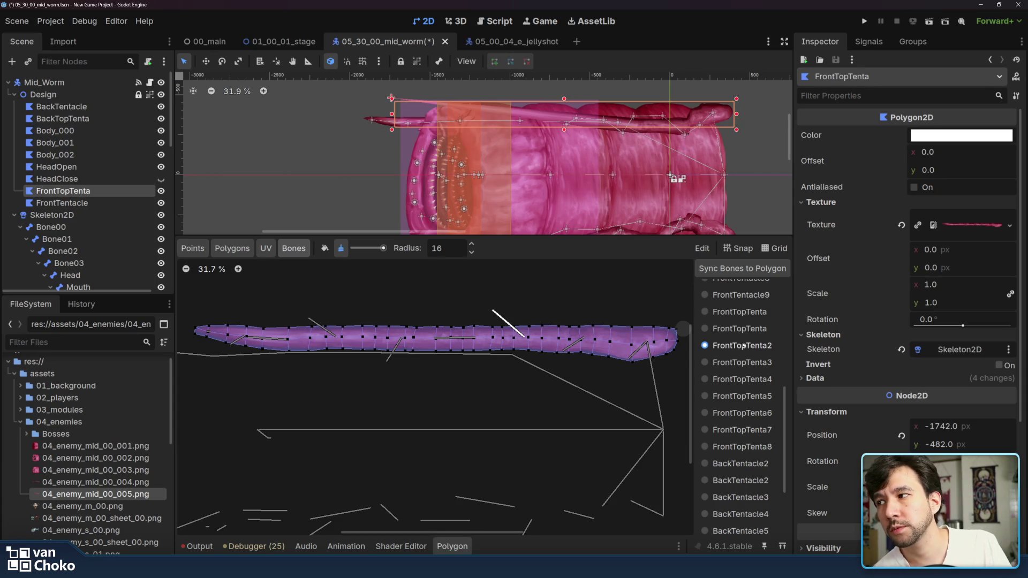
Step: Return to the paint brush and paint FrontTopTenta2–4 weights across the worm's middle
{"action": "left_click", "coordinate": [324, 248]}
{"action": "mouse_move", "coordinate": [493, 323]}
{"action": "left_mouse_down"}
{"action": "mouse_move", "coordinate": [557, 340]}
{"action": "mouse_move", "coordinate": [524, 350]}
{"action": "mouse_move", "coordinate": [538, 324]}
{"action": "mouse_move", "coordinate": [501, 346]}
{"action": "mouse_move", "coordinate": [484, 338]}
{"action": "left_mouse_up"}
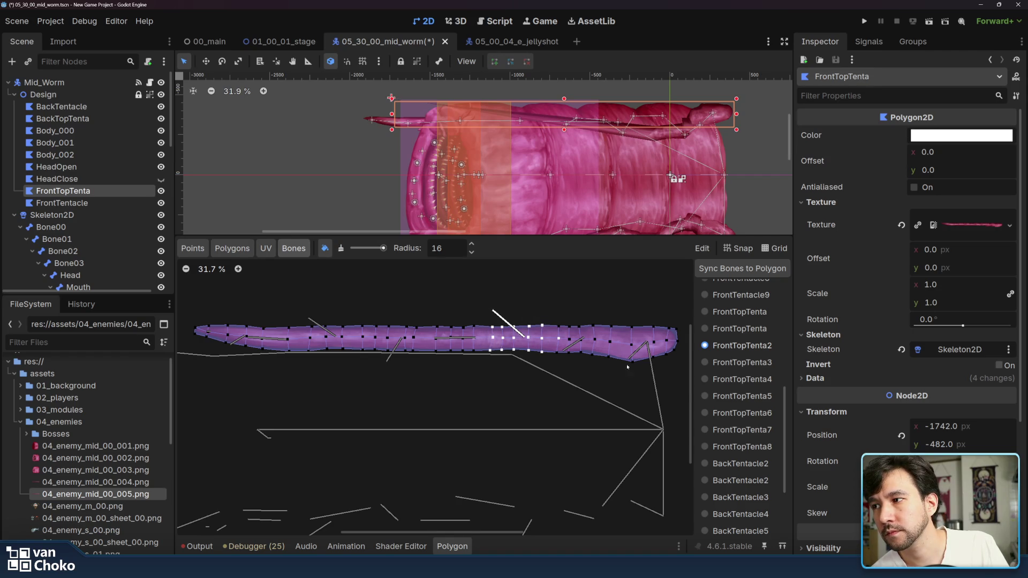
{"action": "left_click", "coordinate": [738, 363]}
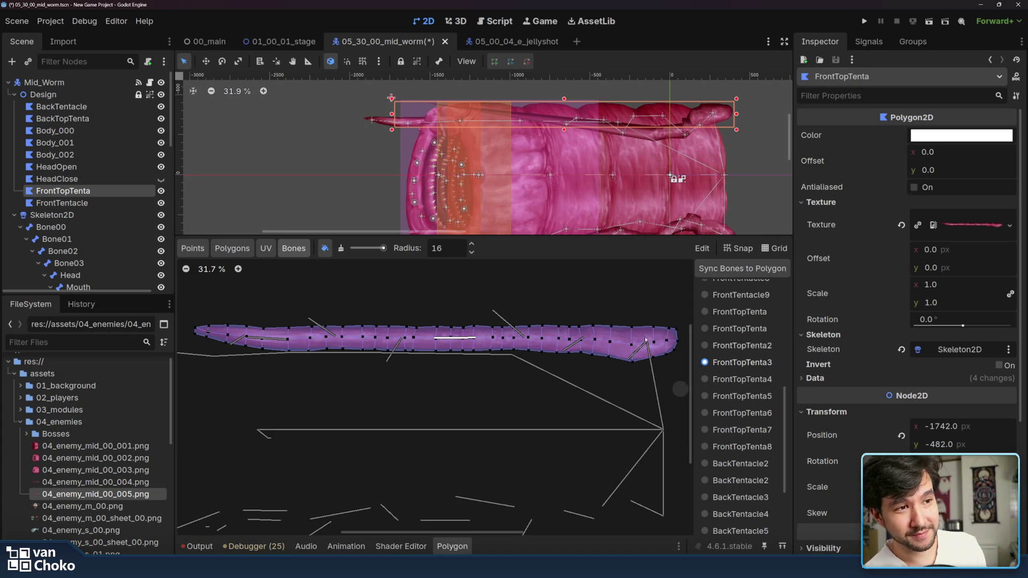
{"action": "mouse_move", "coordinate": [484, 327]}
{"action": "left_mouse_down"}
{"action": "mouse_move", "coordinate": [469, 346]}
{"action": "mouse_move", "coordinate": [442, 324]}
{"action": "mouse_move", "coordinate": [493, 339]}
{"action": "mouse_move", "coordinate": [487, 345]}
{"action": "mouse_move", "coordinate": [421, 340]}
{"action": "mouse_move", "coordinate": [423, 329]}
{"action": "left_mouse_up"}
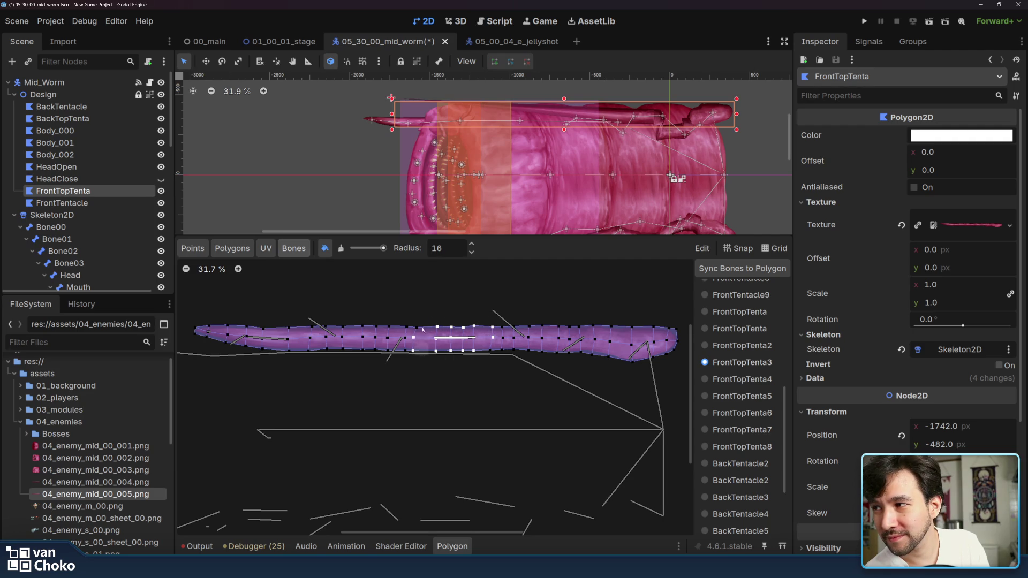
{"action": "left_click", "coordinate": [741, 379]}
{"action": "mouse_move", "coordinate": [392, 346]}
{"action": "left_mouse_down"}
{"action": "mouse_move", "coordinate": [401, 368]}
{"action": "mouse_move", "coordinate": [419, 346]}
{"action": "mouse_move", "coordinate": [378, 325]}
{"action": "mouse_move", "coordinate": [370, 336]}
{"action": "left_mouse_up"}
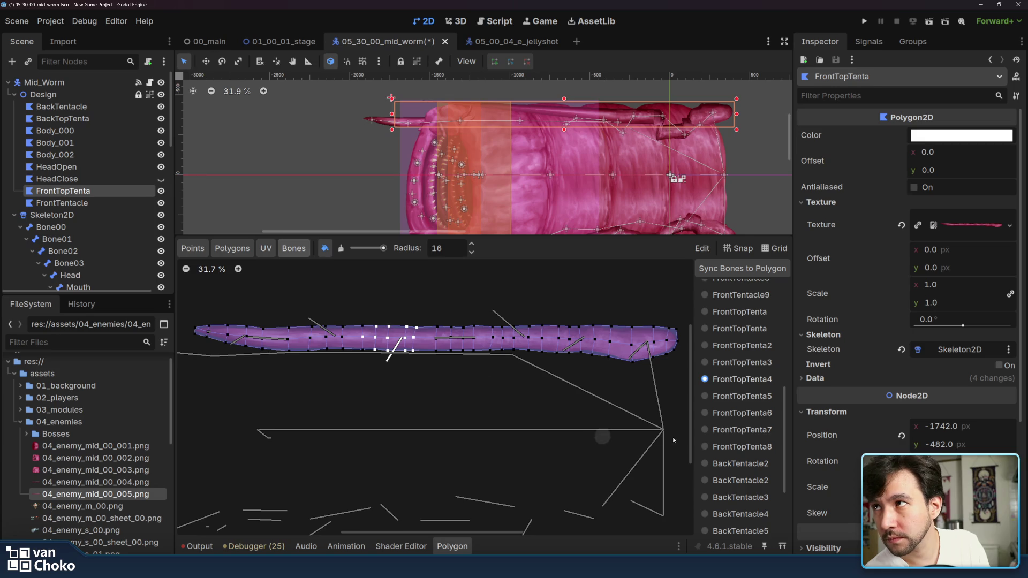
Step: Paint FrontTopTenta5 through FrontTopTenta8 weights toward the worm's left tip
{"action": "left_click", "coordinate": [741, 396]}
{"action": "mouse_move", "coordinate": [351, 328]}
{"action": "left_mouse_down"}
{"action": "mouse_move", "coordinate": [312, 327]}
{"action": "mouse_move", "coordinate": [324, 325]}
{"action": "mouse_move", "coordinate": [356, 366]}
{"action": "left_mouse_up"}
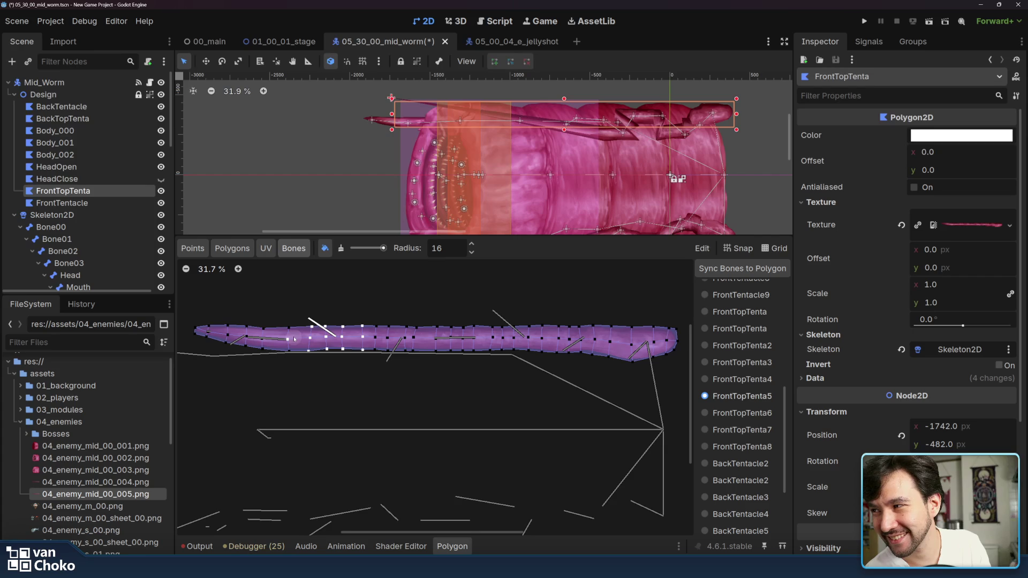
{"action": "left_click", "coordinate": [740, 412]}
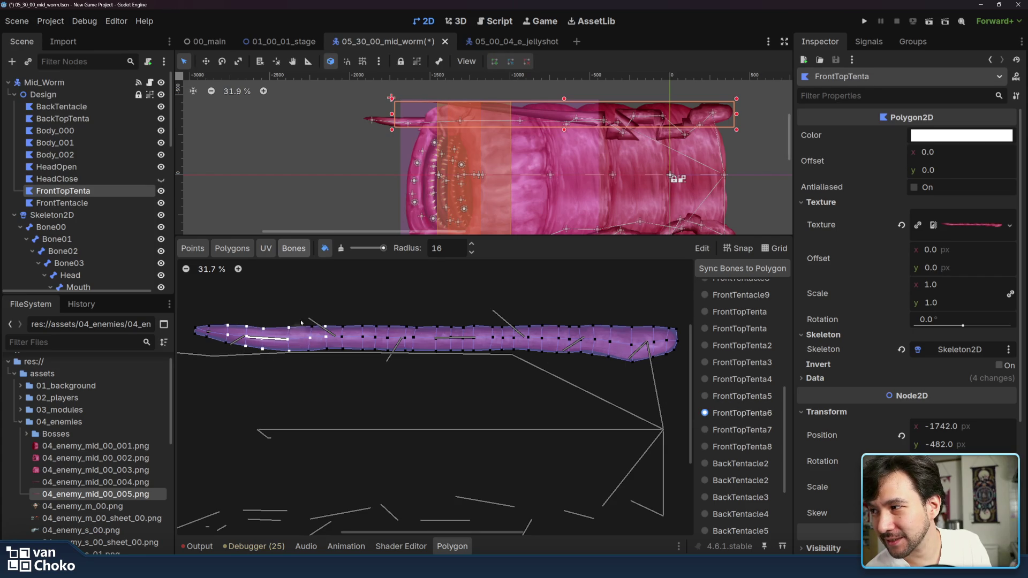
{"action": "left_click", "coordinate": [705, 430]}
{"action": "mouse_move", "coordinate": [236, 318]}
{"action": "left_mouse_down"}
{"action": "mouse_move", "coordinate": [229, 335]}
{"action": "mouse_move", "coordinate": [225, 318]}
{"action": "left_mouse_up"}
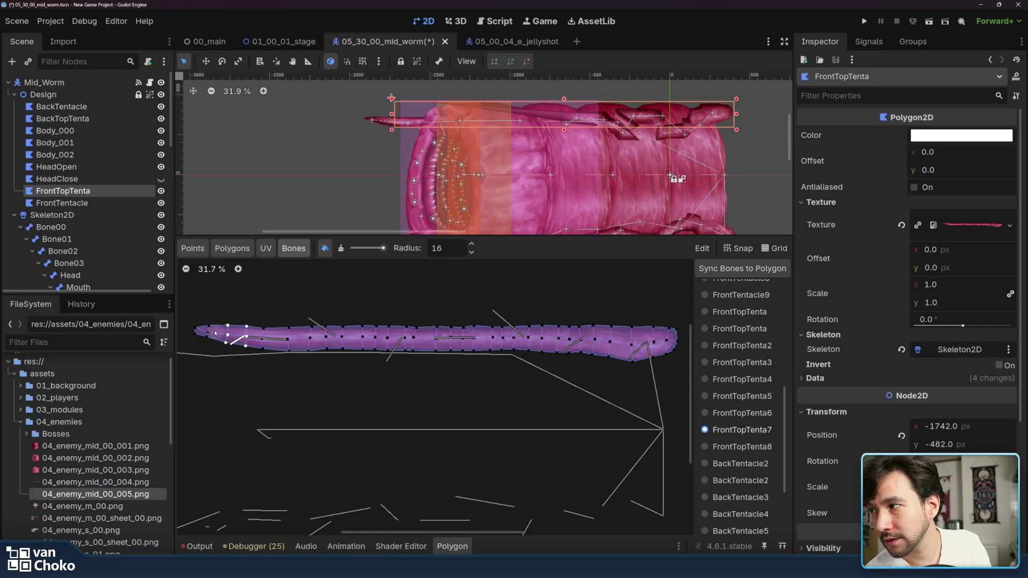
{"action": "left_click", "coordinate": [738, 448]}
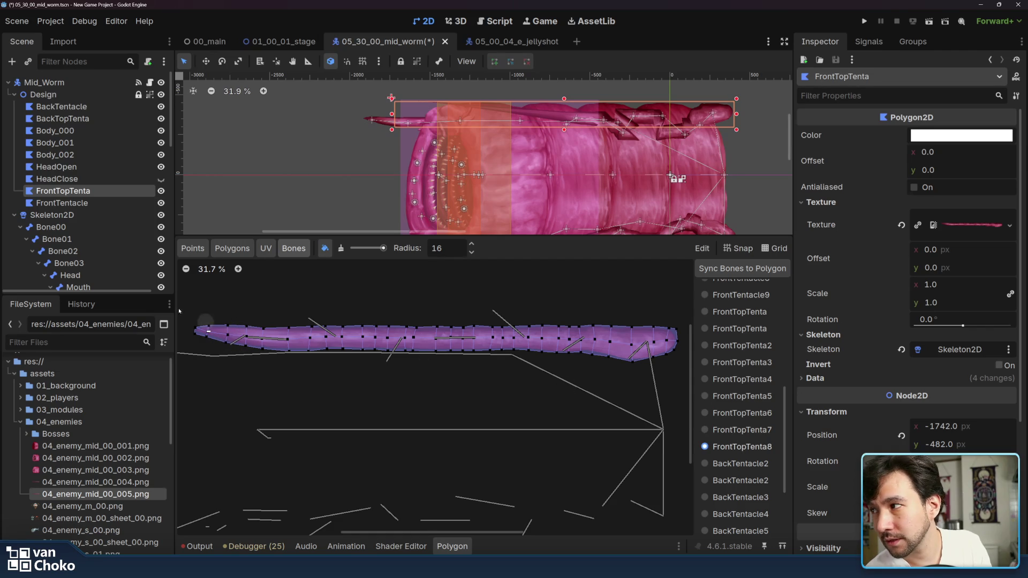
{"action": "left_click_drag", "start_coordinate": [196, 330], "coordinate": [207, 329]}
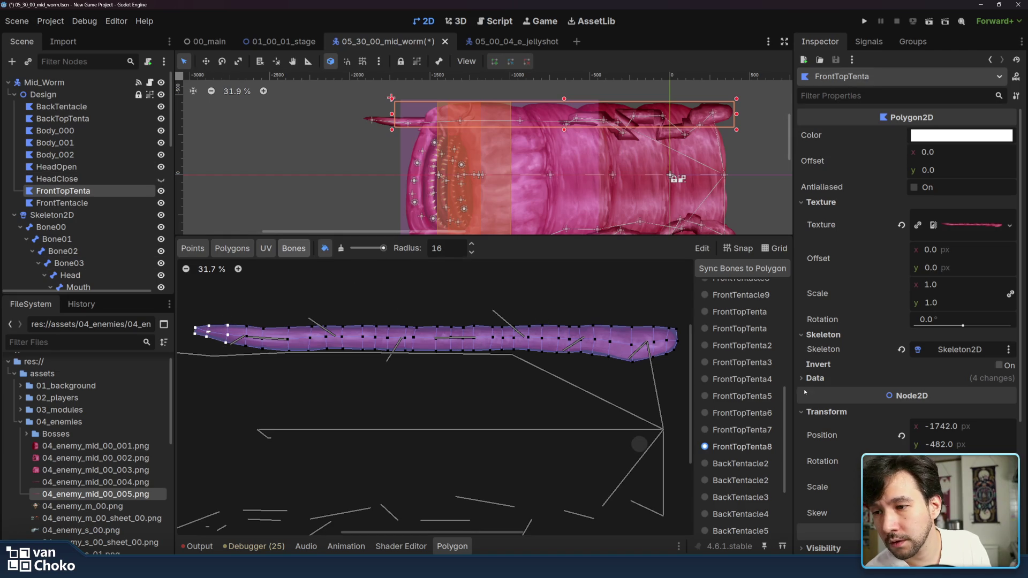
Step: Check the BackTentacle2 bone's weights, then select the AnimationTenta player
{"action": "left_click", "coordinate": [748, 464]}
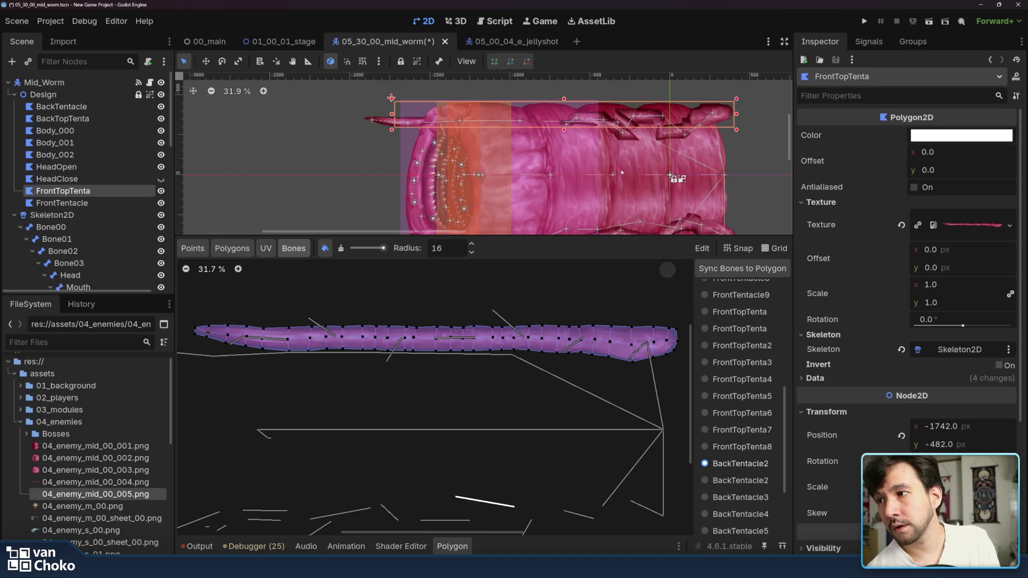
{"action": "scroll", "coordinate": [581, 128], "scroll_direction": "down", "scroll_amount": 3}
{"action": "scroll", "coordinate": [581, 128], "scroll_direction": "right", "scroll_amount": 2}
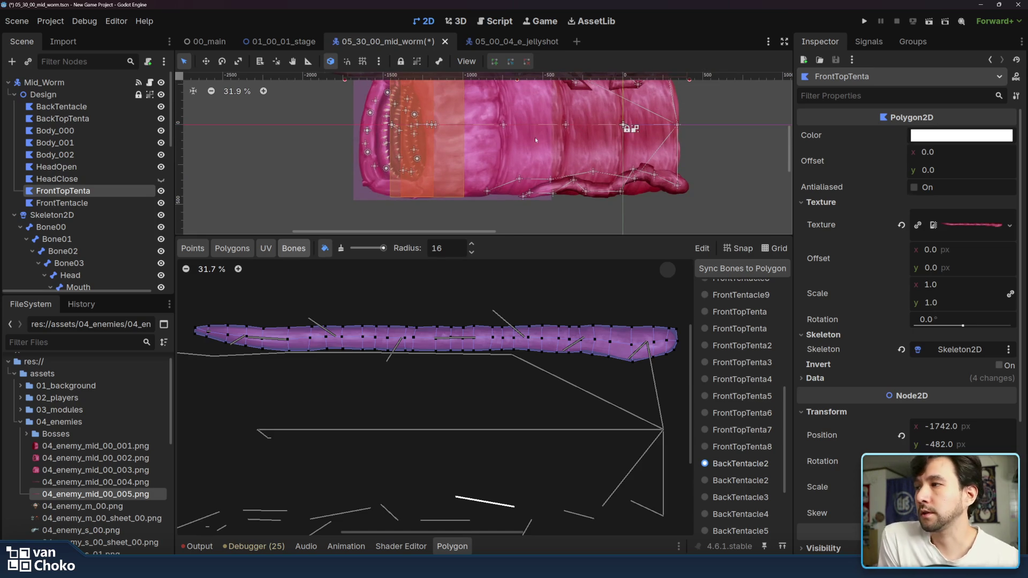
{"action": "scroll", "coordinate": [64, 216], "scroll_direction": "down", "scroll_amount": 3}
{"action": "scroll", "coordinate": [65, 216], "scroll_direction": "down", "scroll_amount": 10}
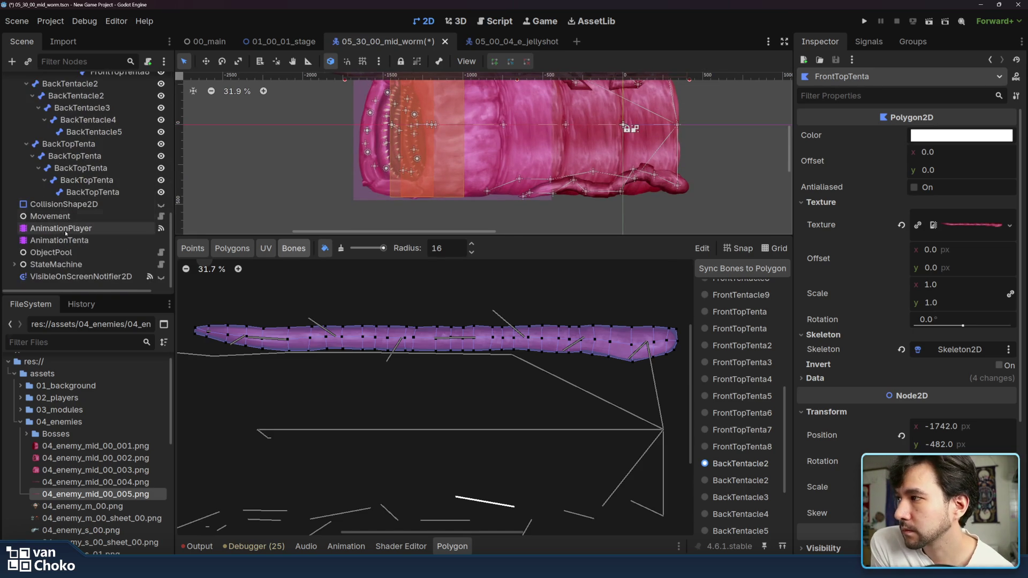
{"action": "left_click", "coordinate": [58, 239]}
Step: Play the idle animation, then switch to rectract and play it twice
{"action": "left_click", "coordinate": [248, 309]}
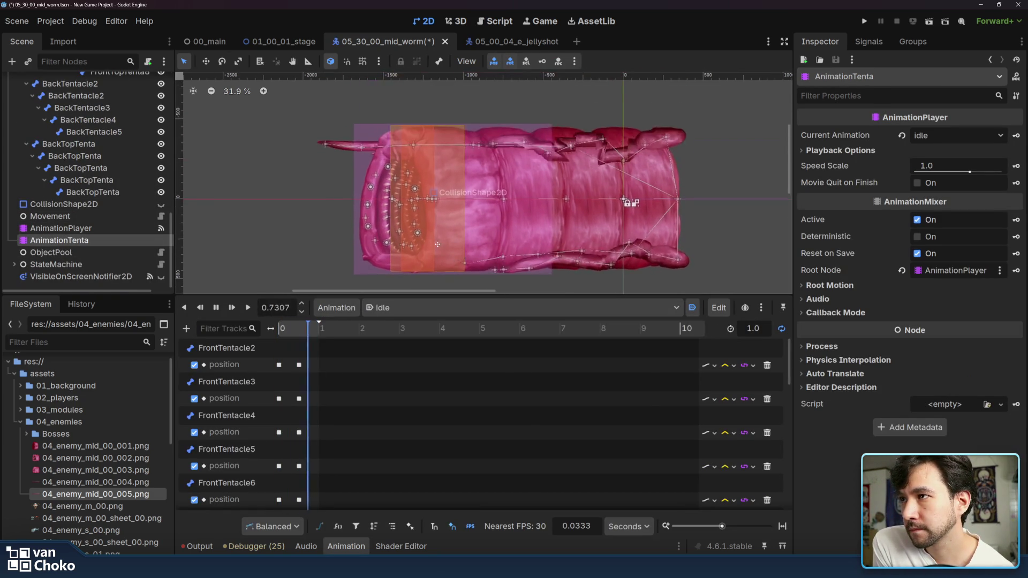
{"action": "left_click", "coordinate": [458, 308]}
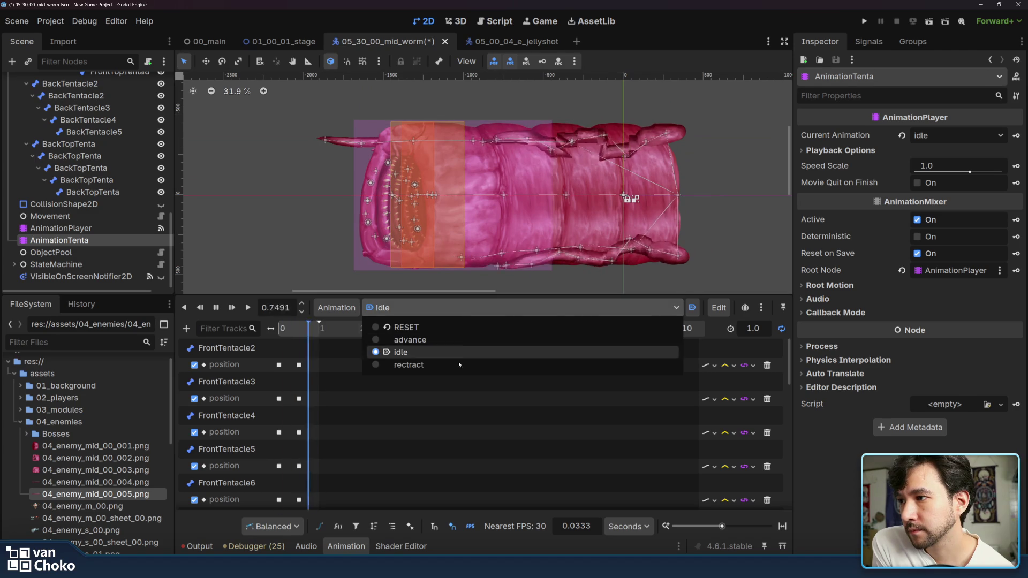
{"action": "left_click", "coordinate": [458, 362]}
{"action": "left_click", "coordinate": [248, 308]}
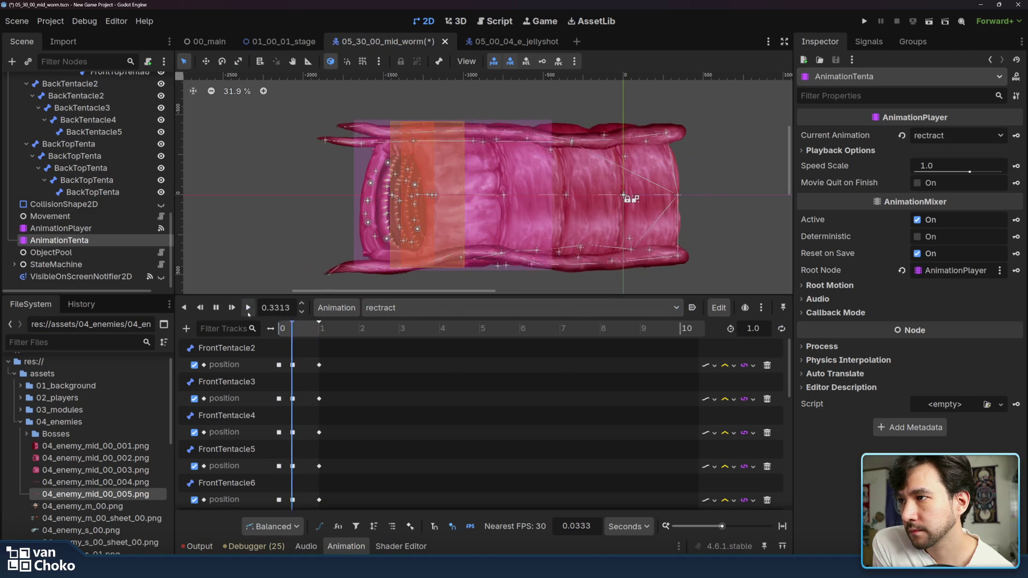
{"action": "left_click", "coordinate": [249, 309]}
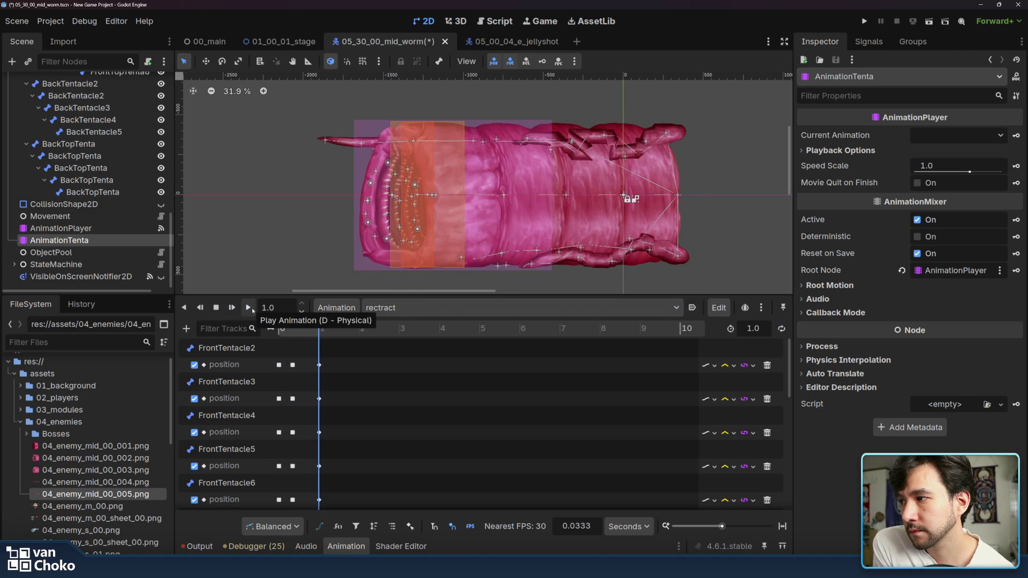
{"action": "scroll", "coordinate": [300, 377], "scroll_direction": "down", "scroll_amount": 8}
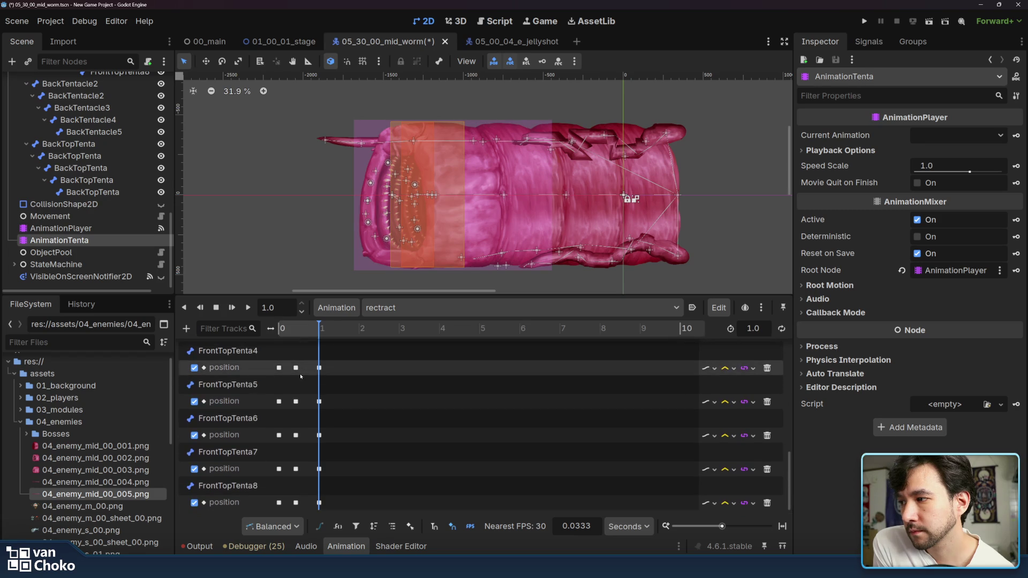
Step: Switch to the advance animation and replay it several times
{"action": "left_click", "coordinate": [423, 308]}
{"action": "left_click", "coordinate": [438, 342]}
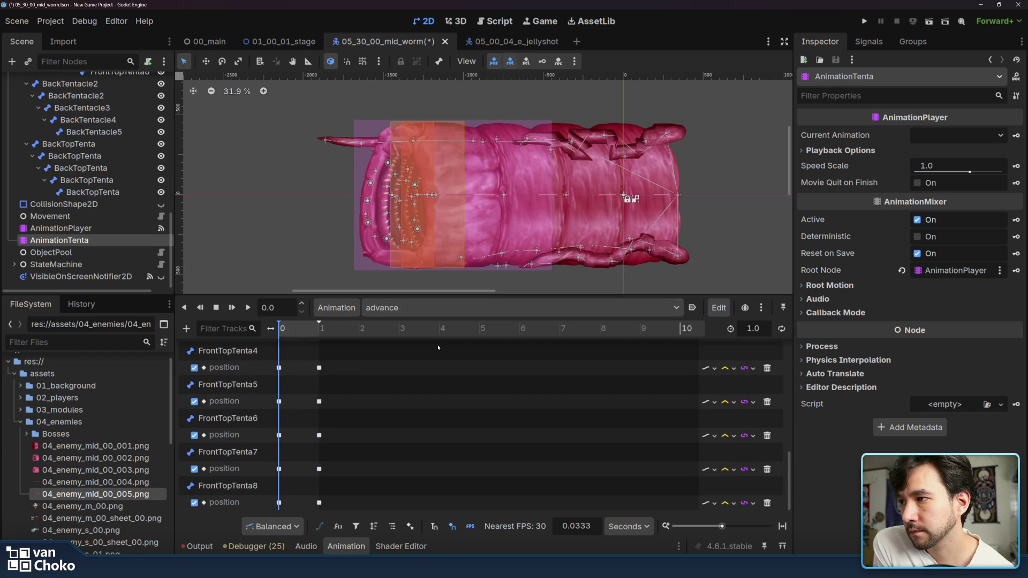
{"action": "left_click", "coordinate": [248, 308]}
{"action": "left_click", "coordinate": [249, 309]}
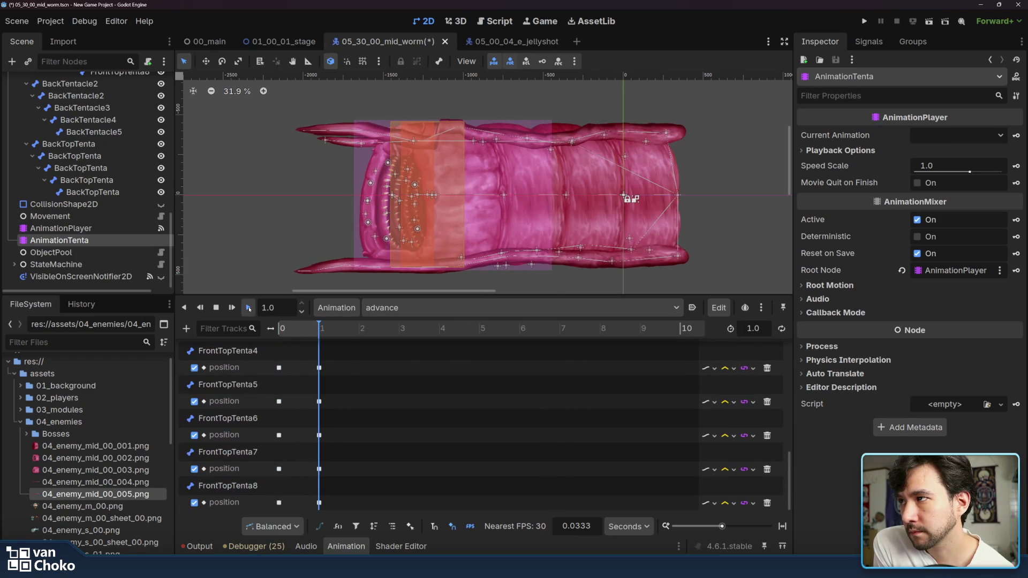
{"action": "left_click", "coordinate": [248, 308]}
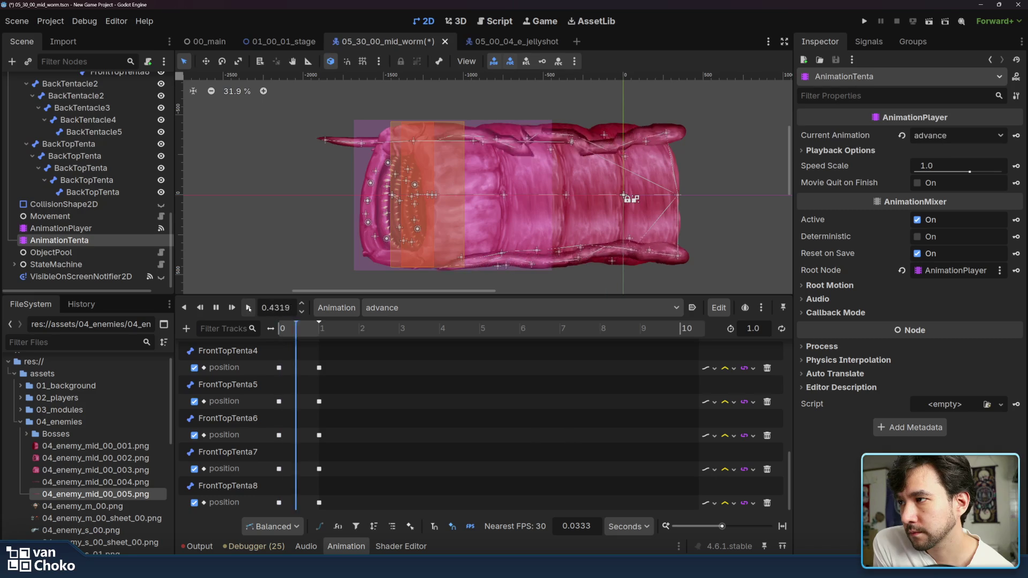
{"action": "left_click", "coordinate": [247, 308]}
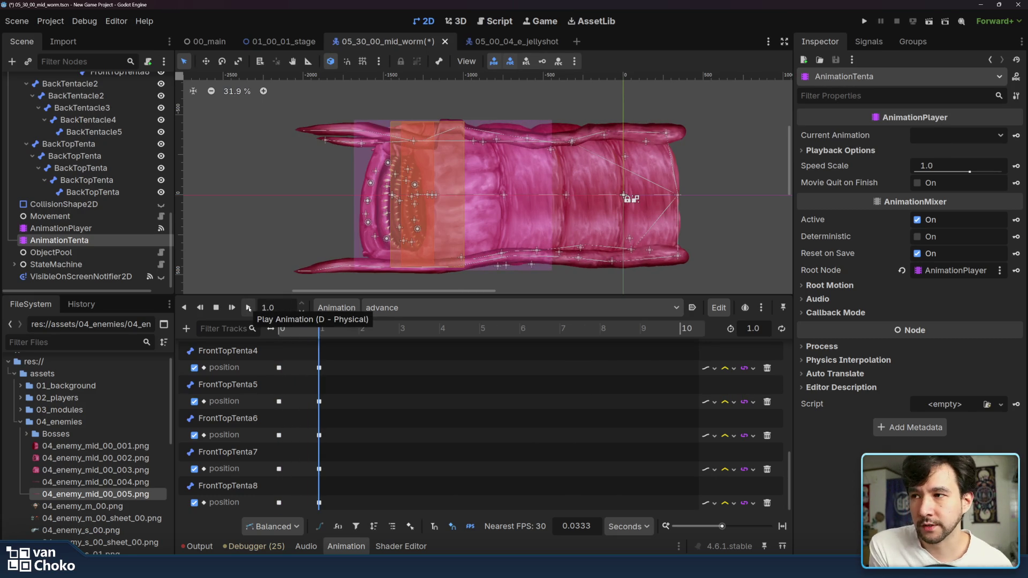
{"action": "left_click", "coordinate": [246, 310]}
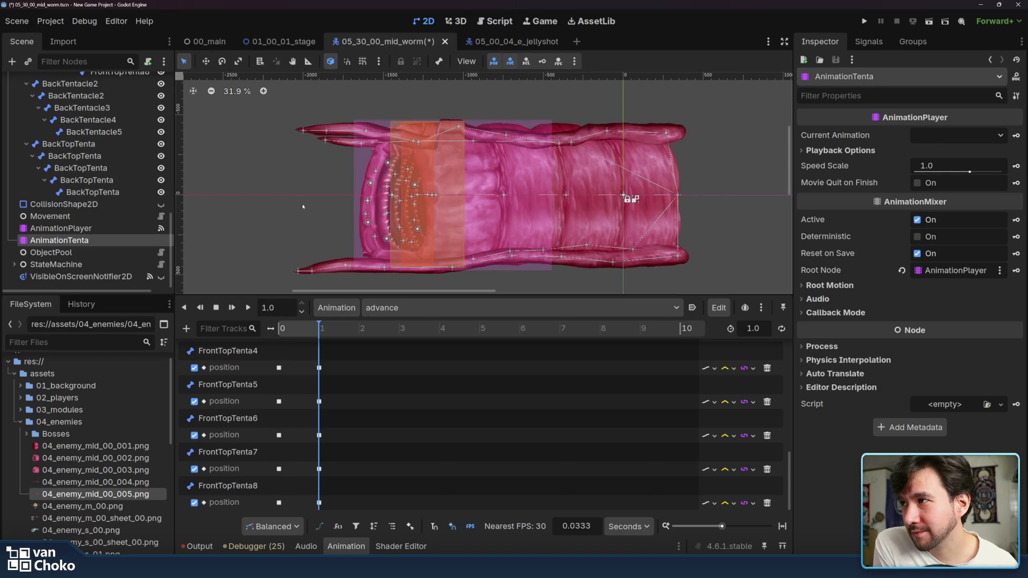
Step: Switch back to the idle animation and select the BackTentacle2 position track
{"action": "left_click", "coordinate": [393, 308]}
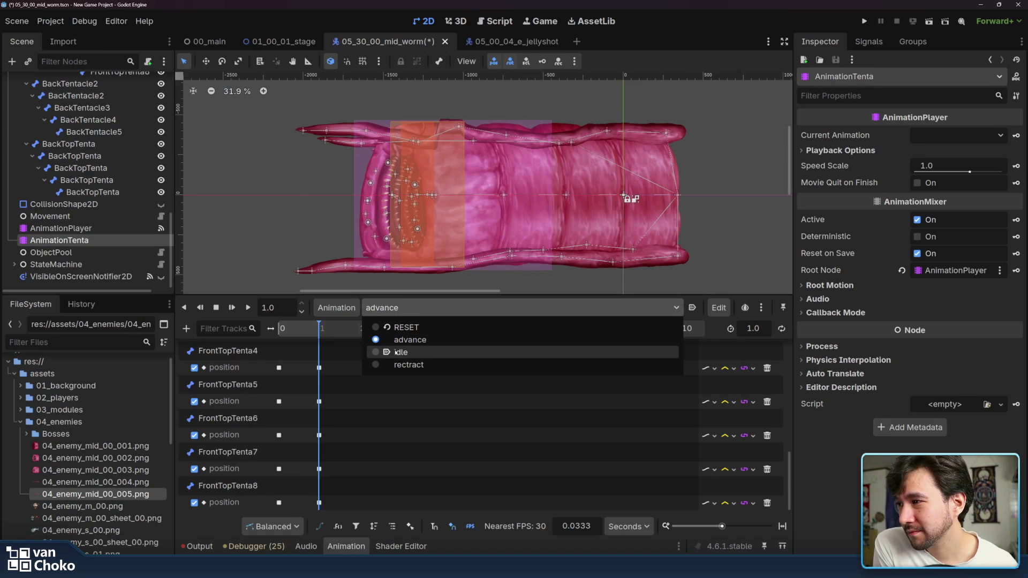
{"action": "left_click", "coordinate": [395, 352]}
{"action": "scroll", "coordinate": [301, 365], "scroll_direction": "up", "scroll_amount": 4}
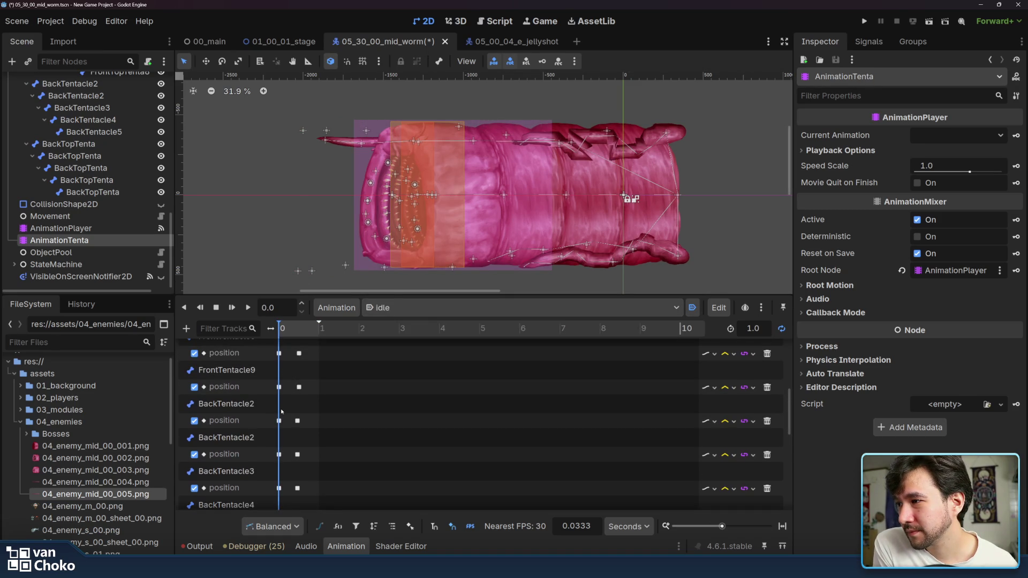
{"action": "mouse_move", "coordinate": [286, 408]}
{"action": "left_mouse_down"}
{"action": "mouse_move", "coordinate": [274, 498]}
{"action": "mouse_move", "coordinate": [275, 411]}
{"action": "left_mouse_up"}
{"action": "scroll", "coordinate": [284, 403], "scroll_direction": "up", "scroll_amount": 4}
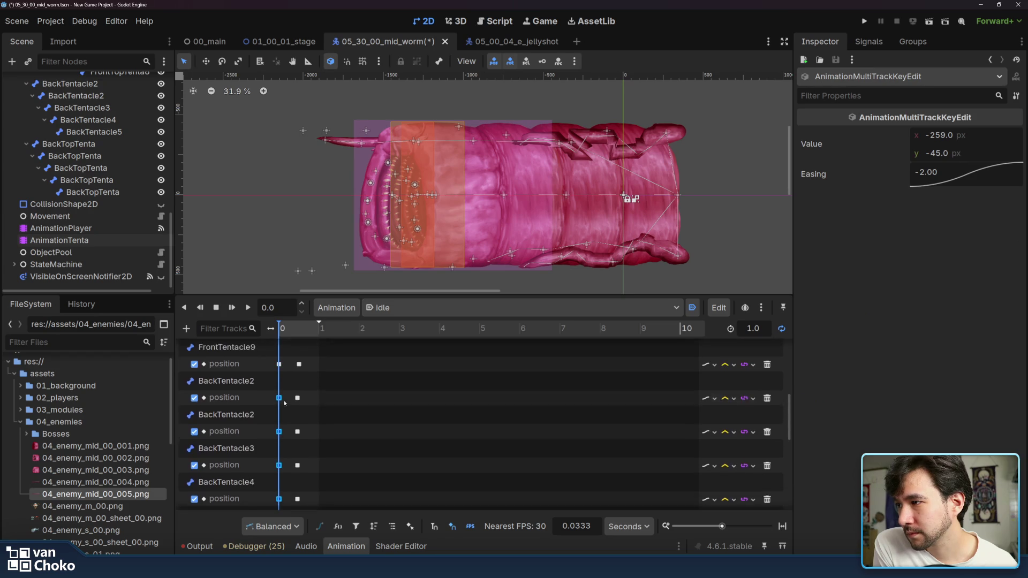
{"action": "left_click", "coordinate": [270, 398]}
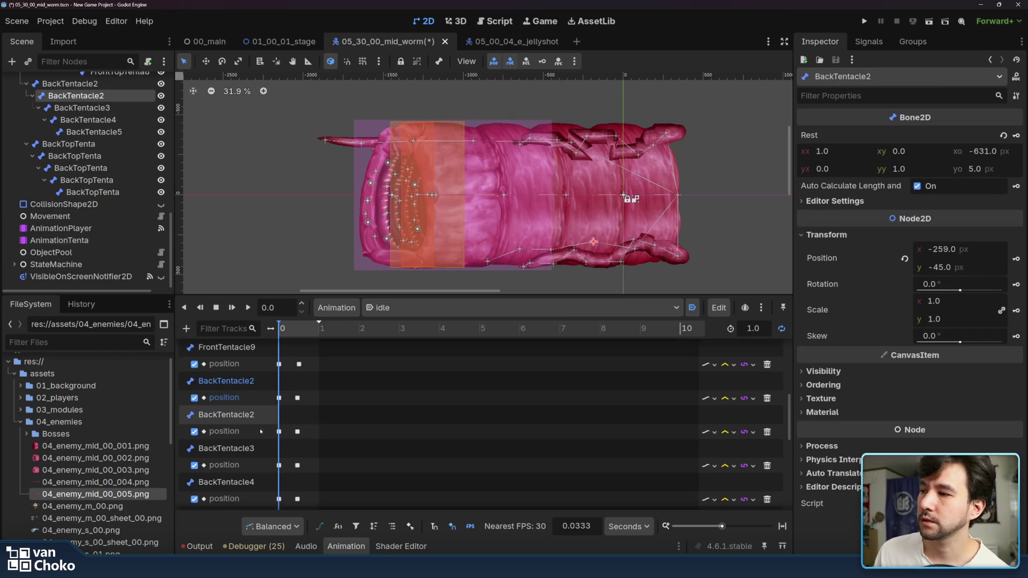
{"action": "scroll", "coordinate": [255, 379], "scroll_direction": "up", "scroll_amount": 1}
{"action": "scroll", "coordinate": [255, 438], "scroll_direction": "down", "scroll_amount": 3}
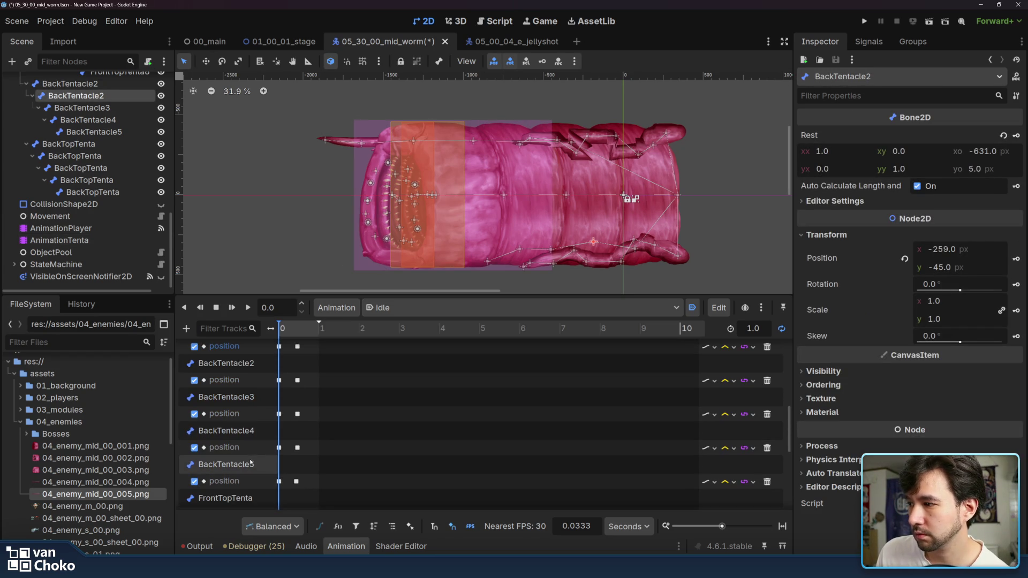
Step: Select the BackTentacle4 and BackTentacle5 tracks, box-select their starting keyframes, then deselect
{"action": "left_click", "coordinate": [249, 464]}
{"action": "left_click", "coordinate": [247, 430]}
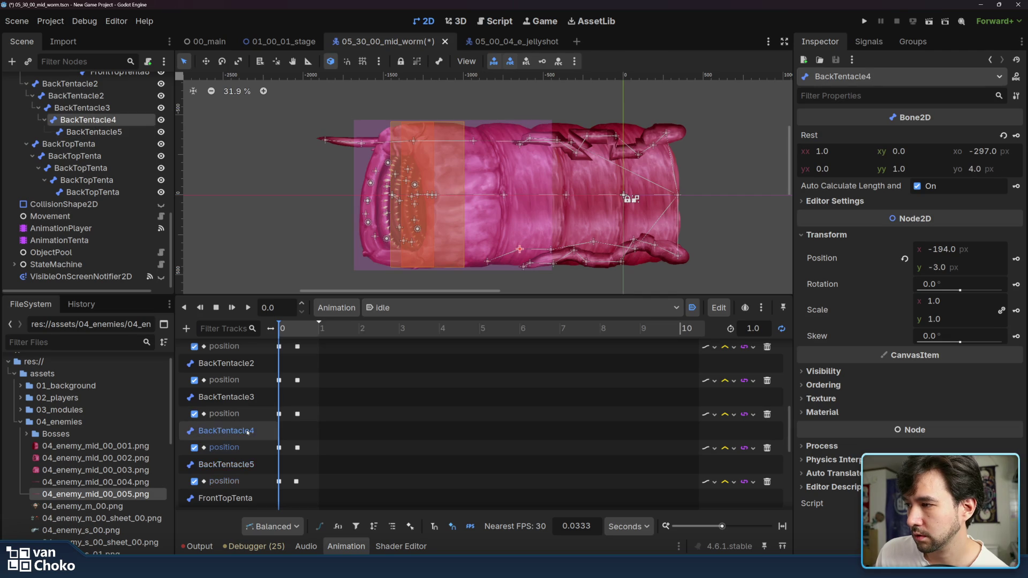
{"action": "left_click", "coordinate": [246, 464]}
{"action": "left_click", "coordinate": [247, 430]}
{"action": "left_click", "coordinate": [244, 465]}
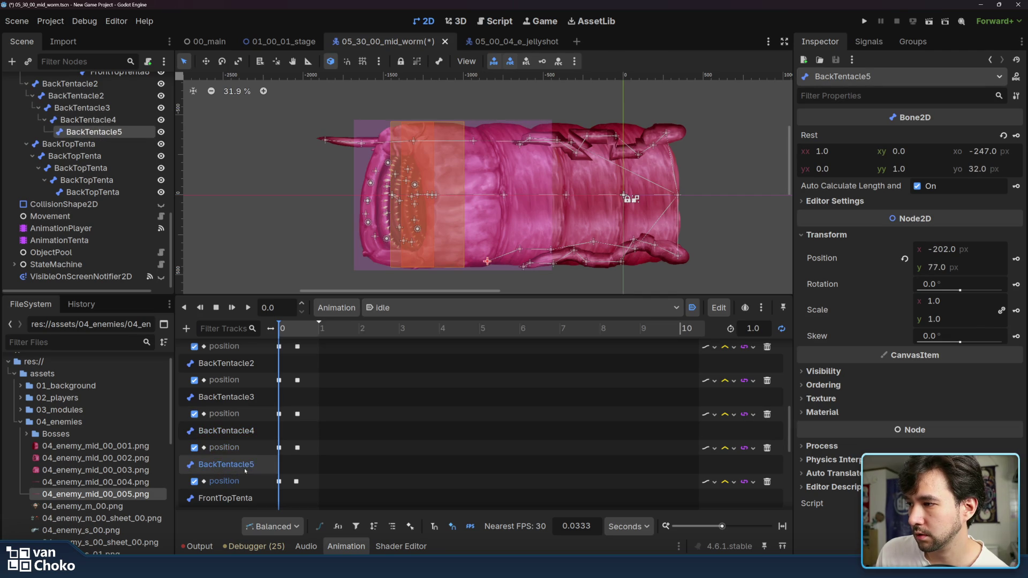
{"action": "mouse_move", "coordinate": [367, 482]}
{"action": "left_mouse_down"}
{"action": "mouse_move", "coordinate": [209, 364]}
{"action": "mouse_move", "coordinate": [194, 405]}
{"action": "mouse_move", "coordinate": [195, 382]}
{"action": "left_mouse_up"}
{"action": "left_click", "coordinate": [402, 391]}
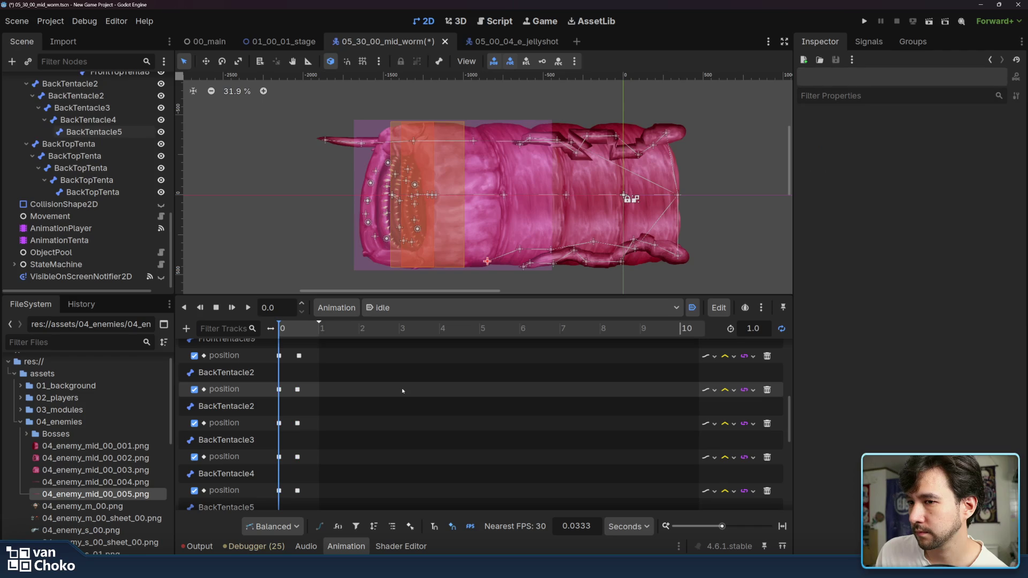
{"action": "left_click", "coordinate": [390, 307]}
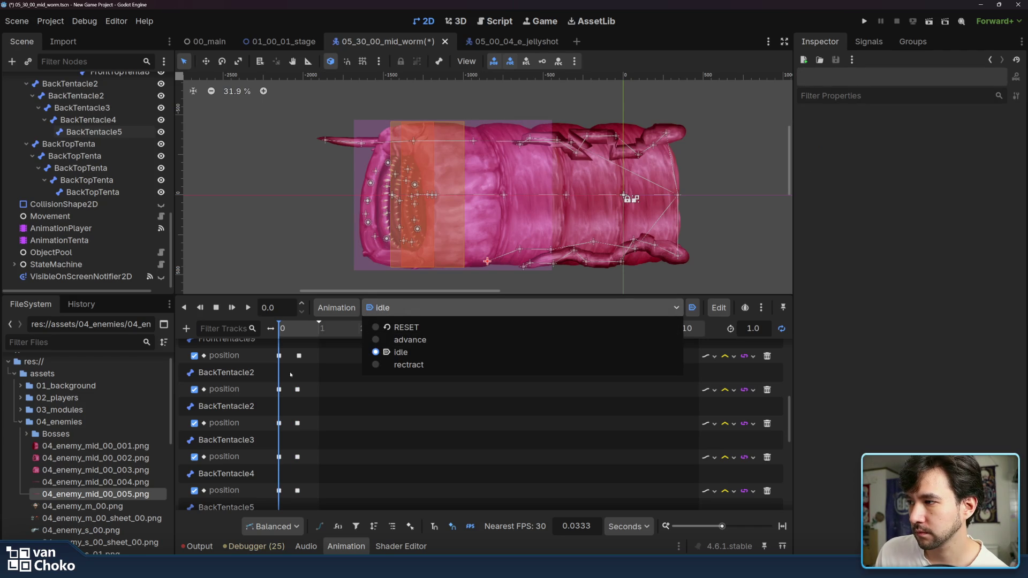
{"action": "left_click", "coordinate": [370, 365]}
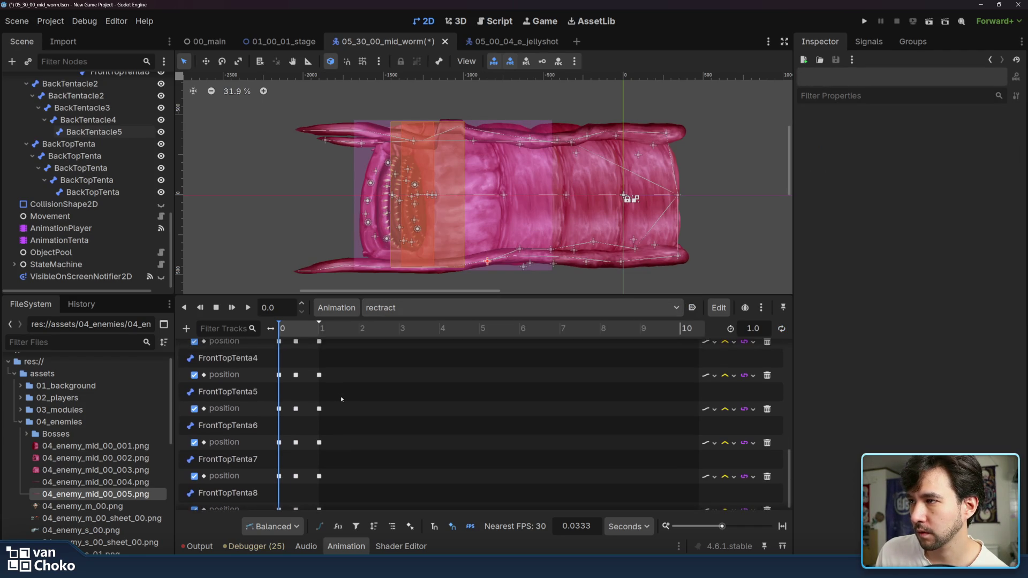
{"action": "left_click", "coordinate": [635, 249]}
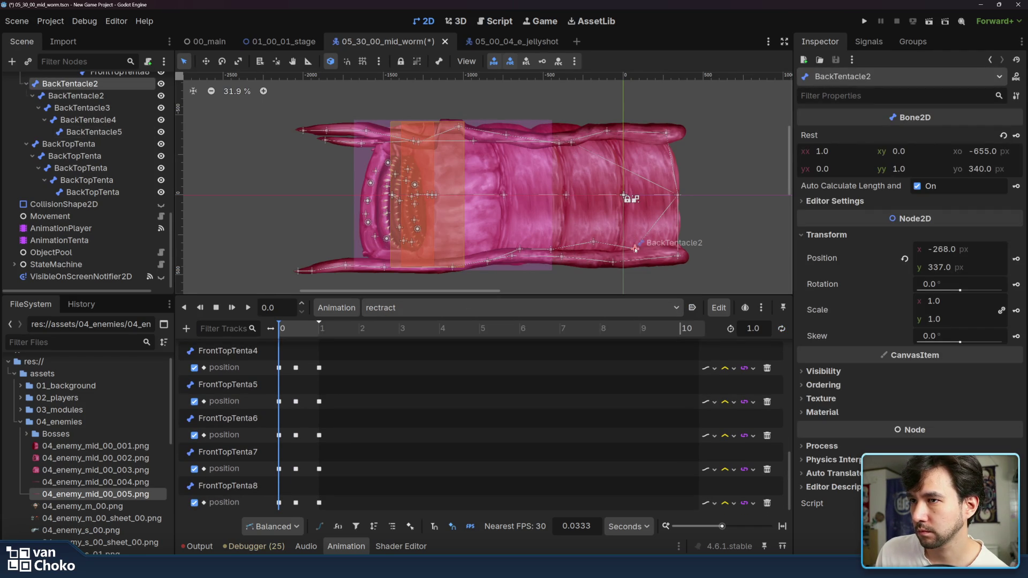
{"action": "left_click", "coordinate": [1015, 259]}
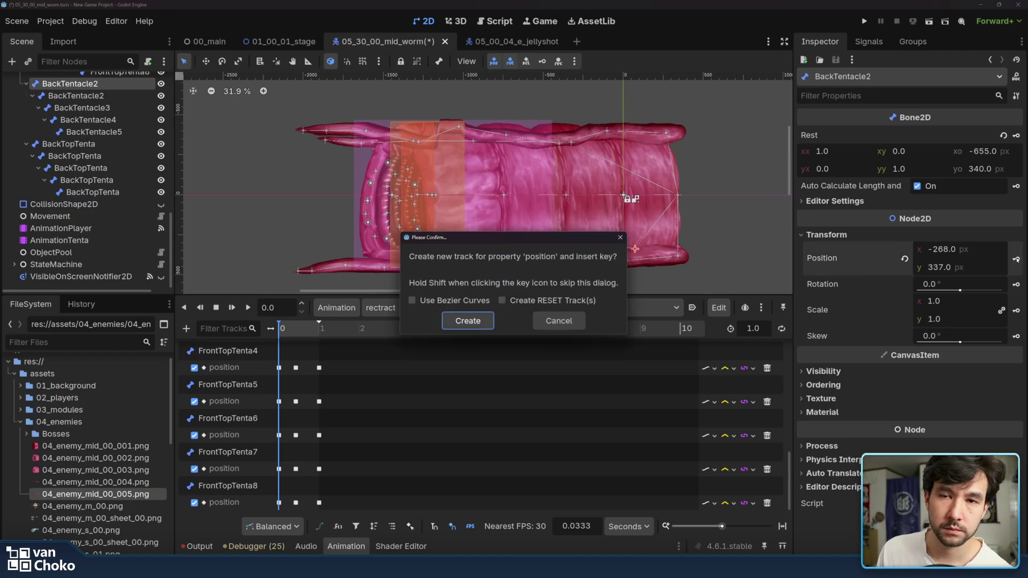
{"action": "left_click", "coordinate": [477, 324]}
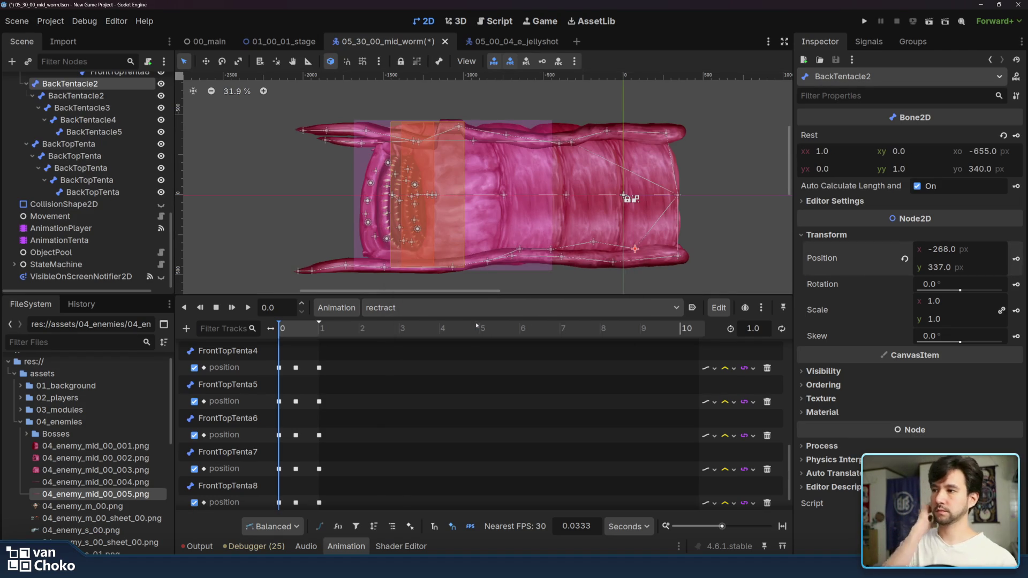
{"action": "left_click", "coordinate": [506, 309]}
{"action": "left_click", "coordinate": [445, 339]}
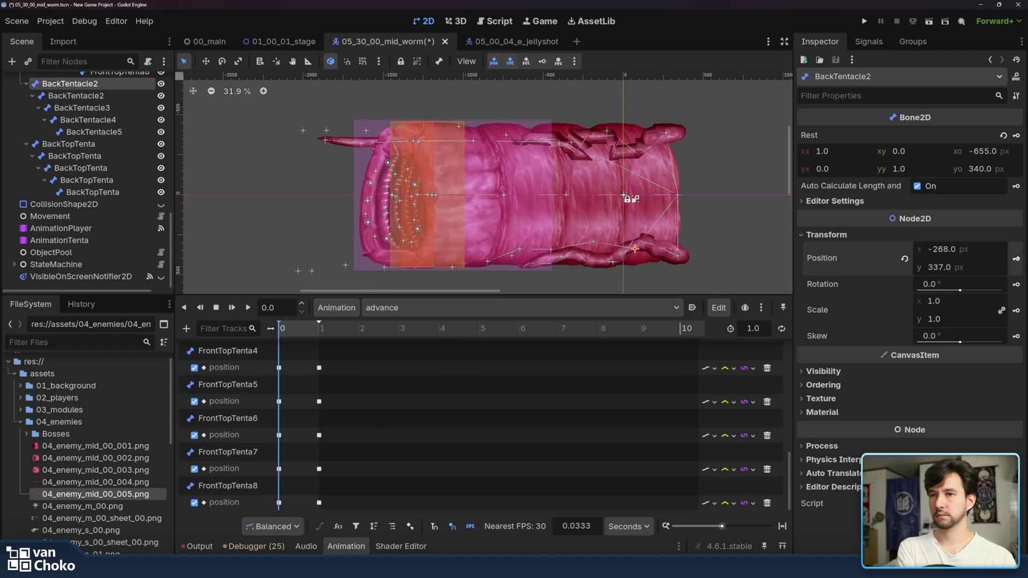
{"action": "scroll", "coordinate": [493, 395], "scroll_direction": "up", "scroll_amount": 5}
{"action": "scroll", "coordinate": [493, 396], "scroll_direction": "down", "scroll_amount": 5}
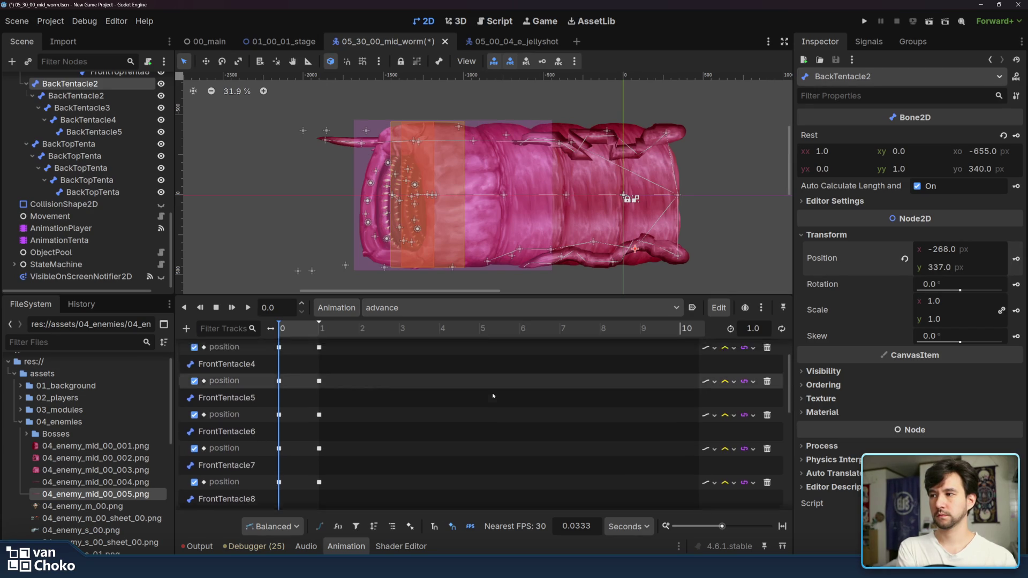
{"action": "scroll", "coordinate": [493, 395], "scroll_direction": "down", "scroll_amount": 4}
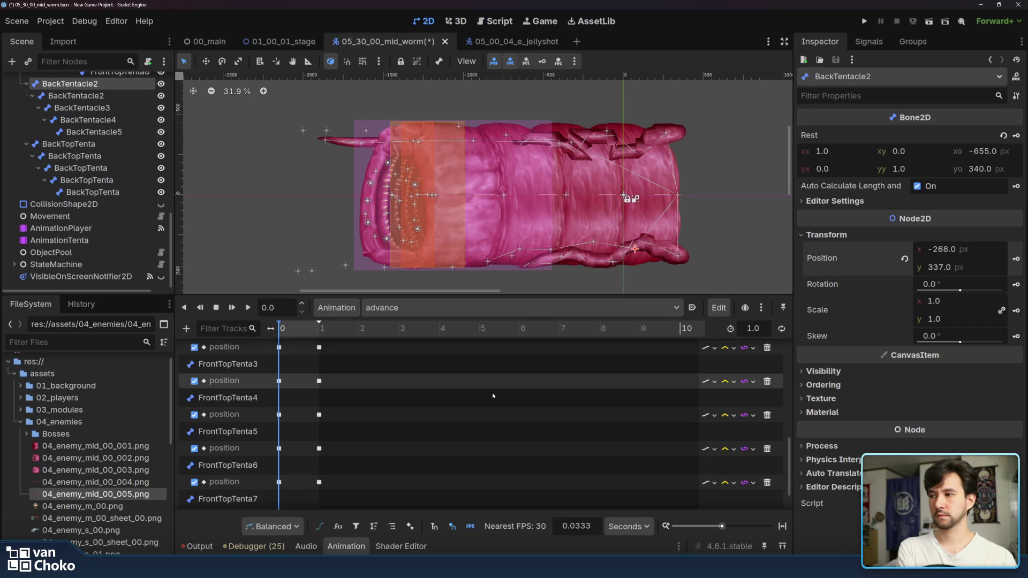
{"action": "scroll", "coordinate": [493, 395], "scroll_direction": "up", "scroll_amount": 5}
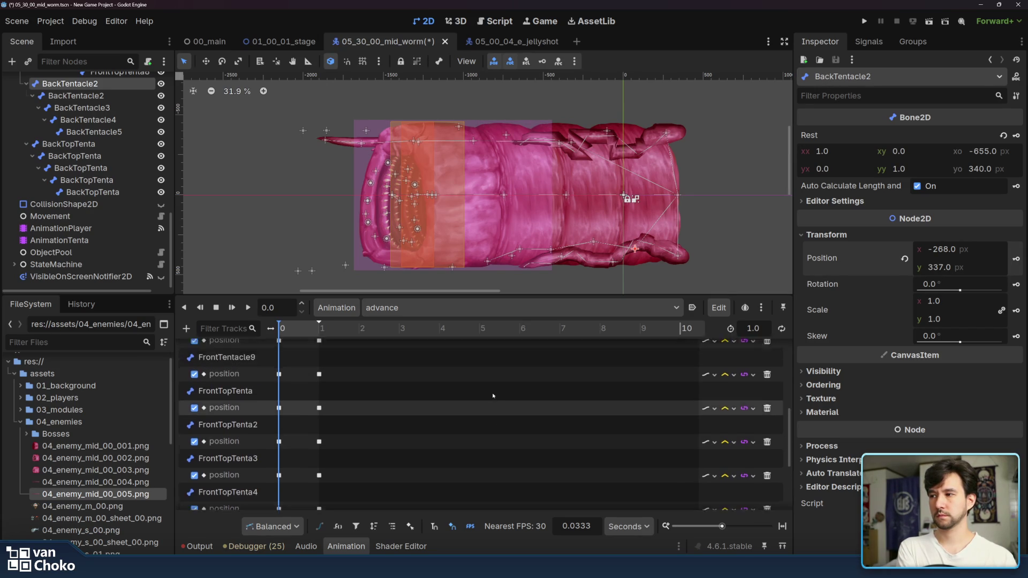
{"action": "scroll", "coordinate": [492, 395], "scroll_direction": "up", "scroll_amount": 3}
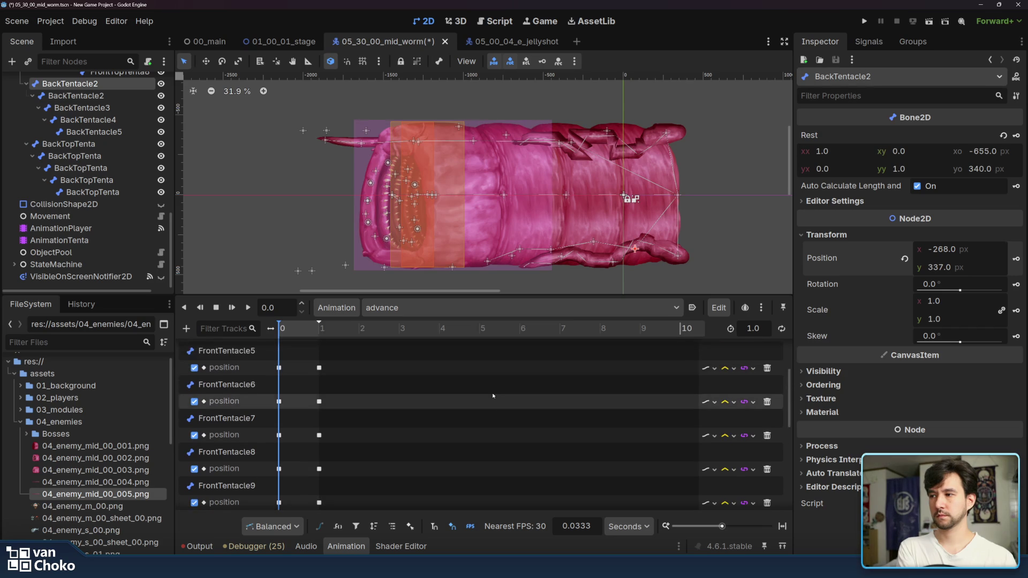
{"action": "scroll", "coordinate": [493, 396], "scroll_direction": "down", "scroll_amount": 5}
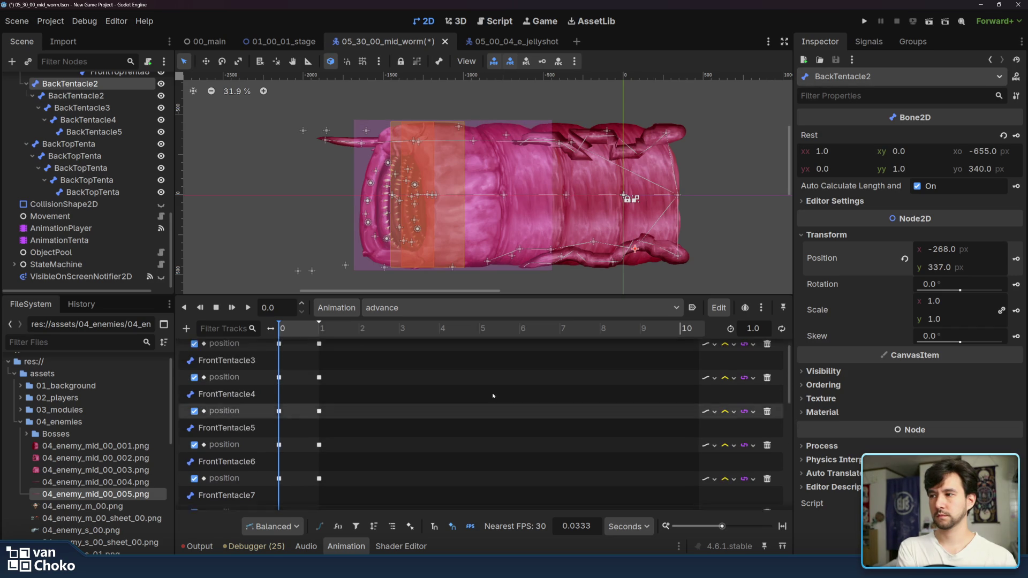
{"action": "scroll", "coordinate": [493, 396], "scroll_direction": "down", "scroll_amount": 4}
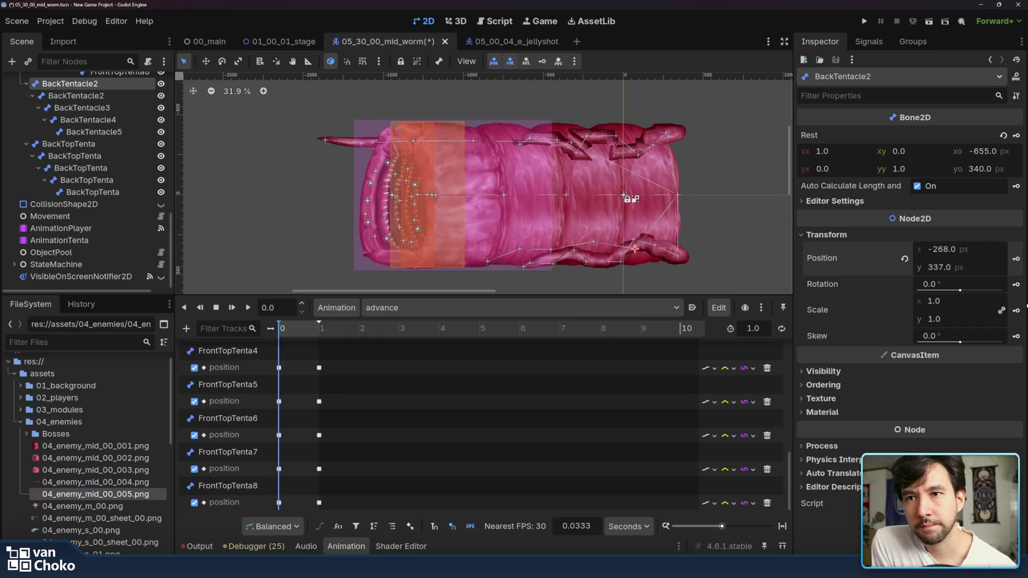
{"action": "key", "text": "k"}
Step: Confirm the first back tentacle track and key BackTentacle2's position at 0 seconds
{"action": "left_click", "coordinate": [466, 319]}
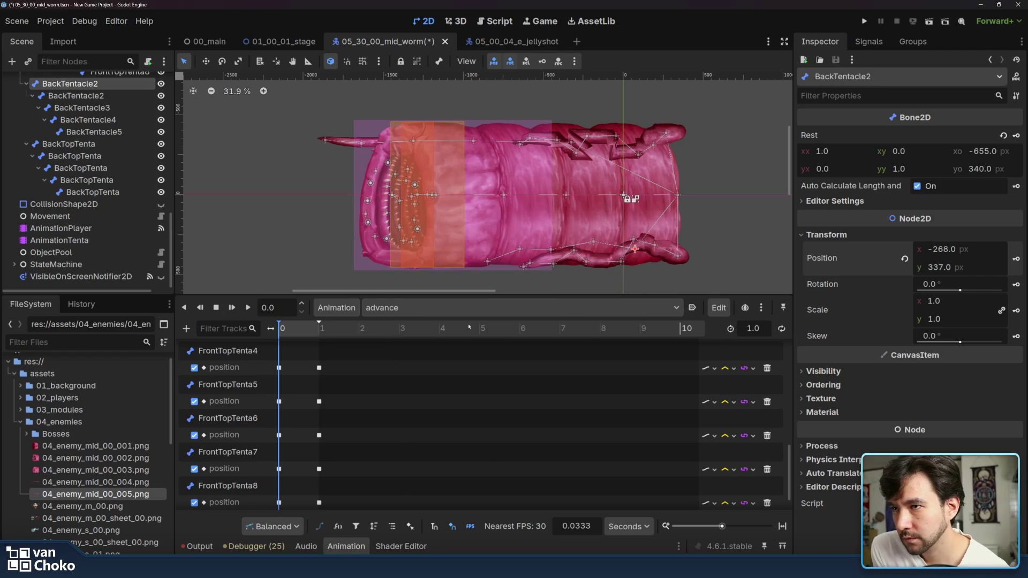
{"action": "left_click", "coordinate": [594, 243]}
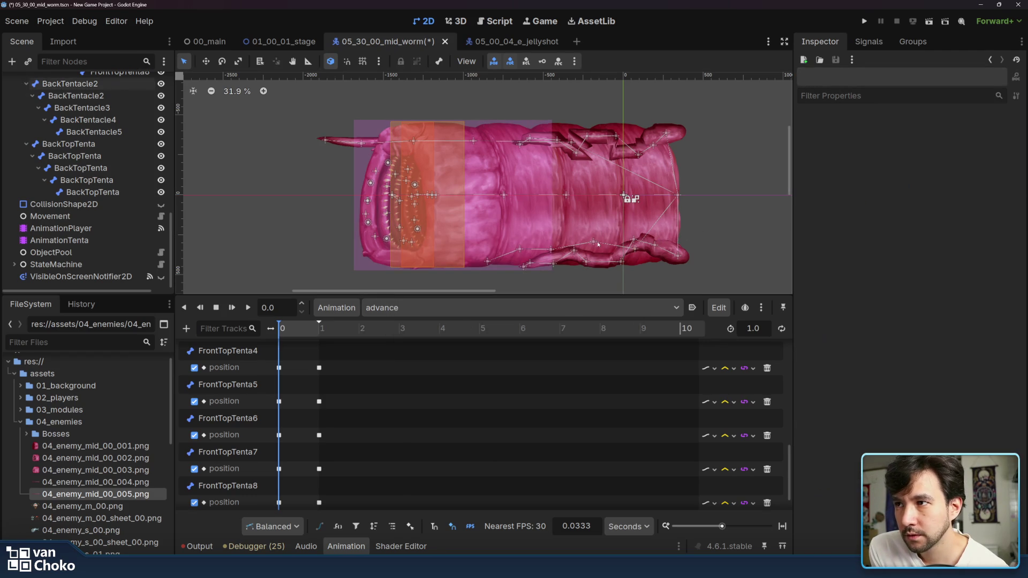
{"action": "left_click", "coordinate": [595, 243]}
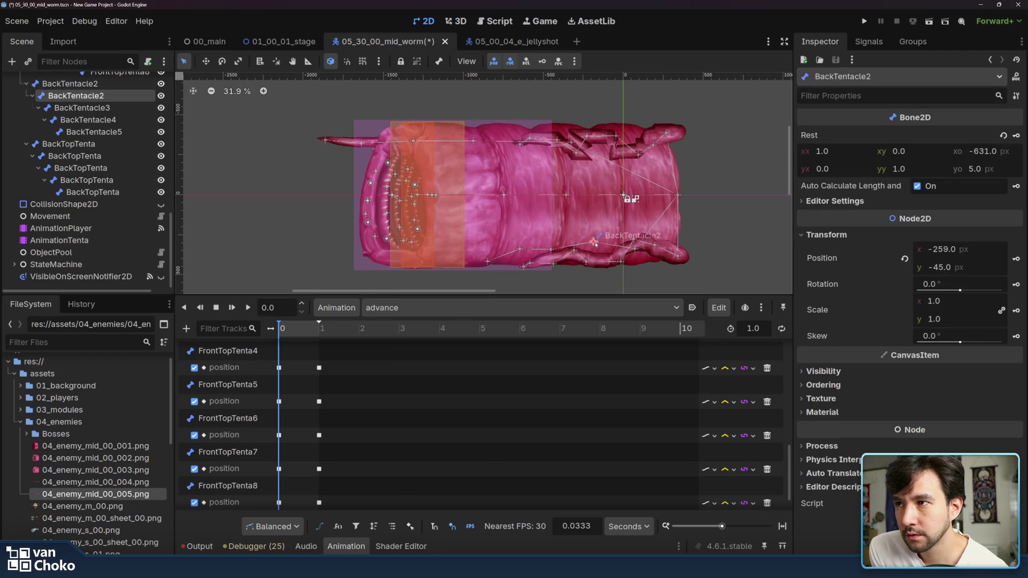
{"action": "left_click", "coordinate": [1016, 260]}
{"action": "left_click", "coordinate": [465, 324]}
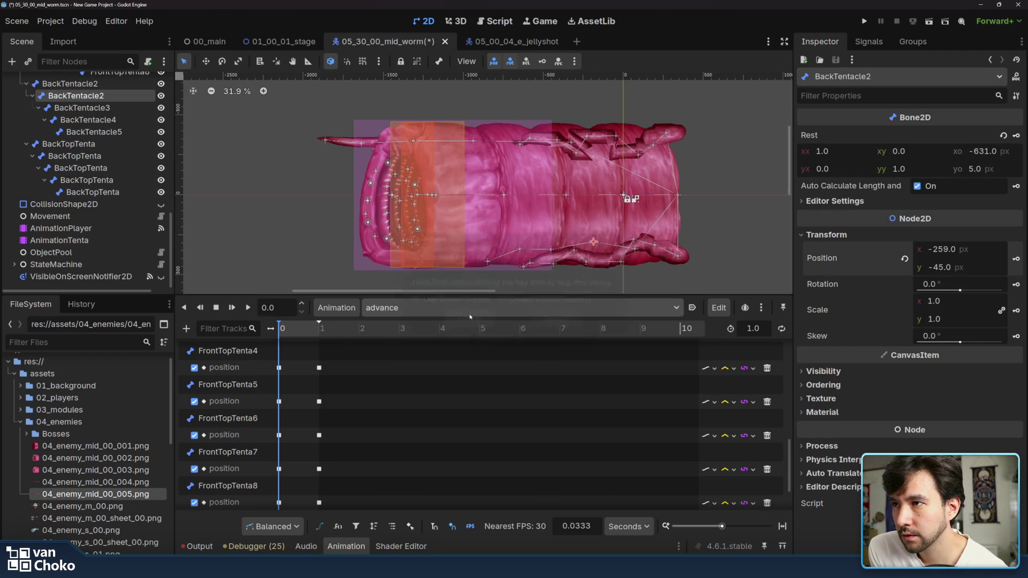
Step: Key BackTentacle3, BackTentacle4 and BackTentacle5 positions at 0 seconds, creating each track
{"action": "left_click", "coordinate": [551, 250]}
{"action": "left_click", "coordinate": [1014, 259]}
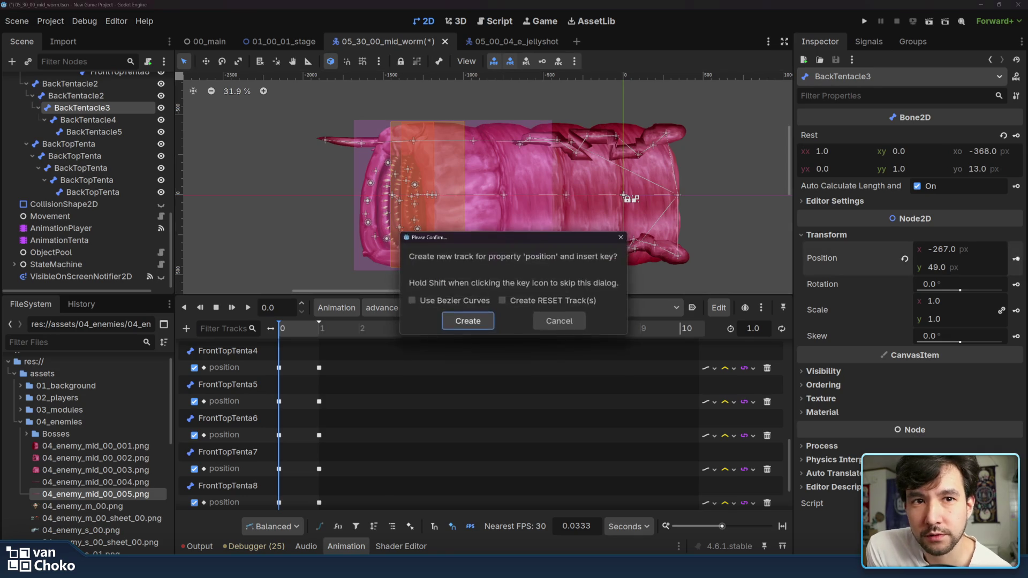
{"action": "left_click", "coordinate": [480, 324]}
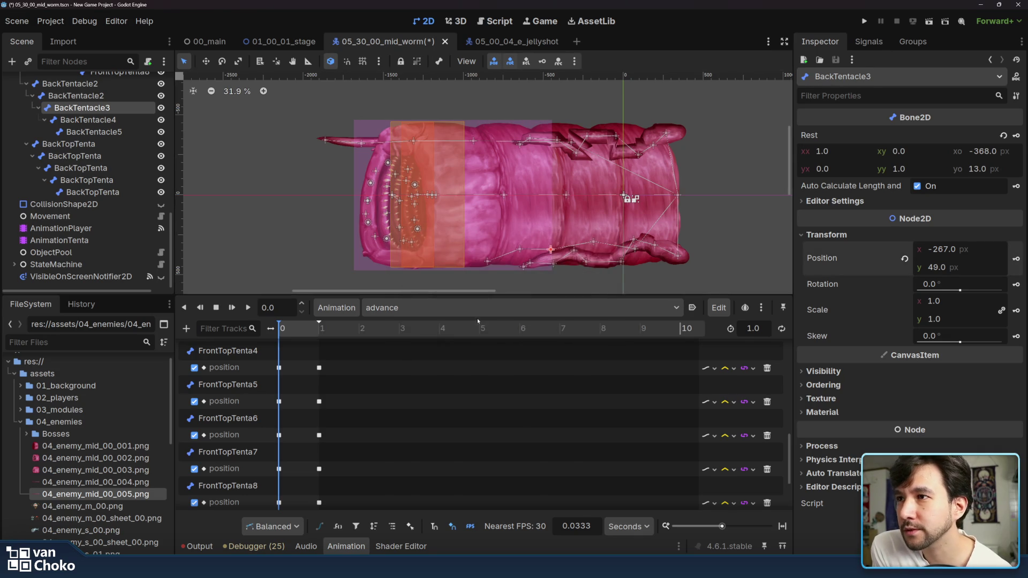
{"action": "left_click", "coordinate": [520, 250]}
{"action": "left_click", "coordinate": [1014, 259]}
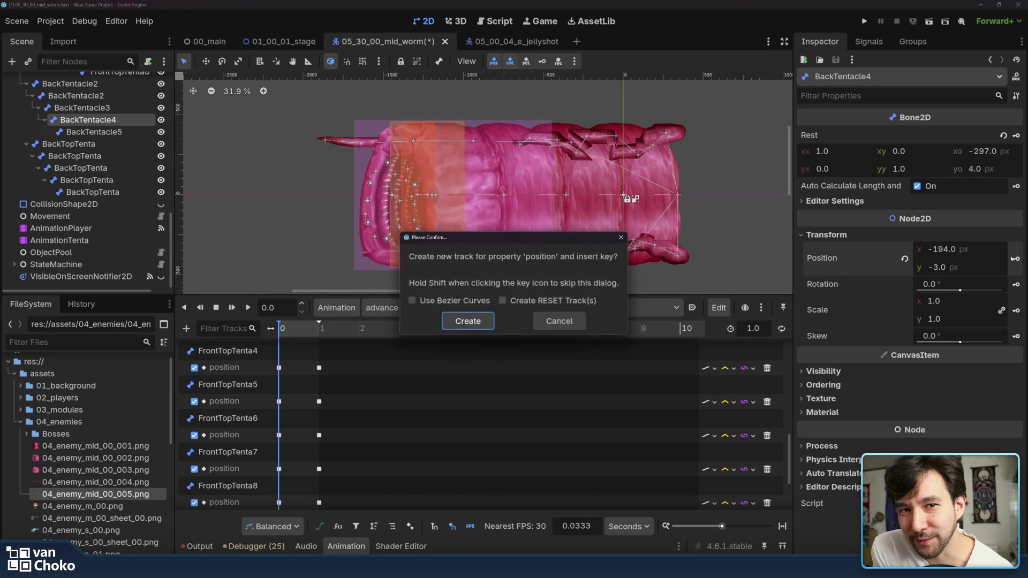
{"action": "left_click", "coordinate": [467, 320]}
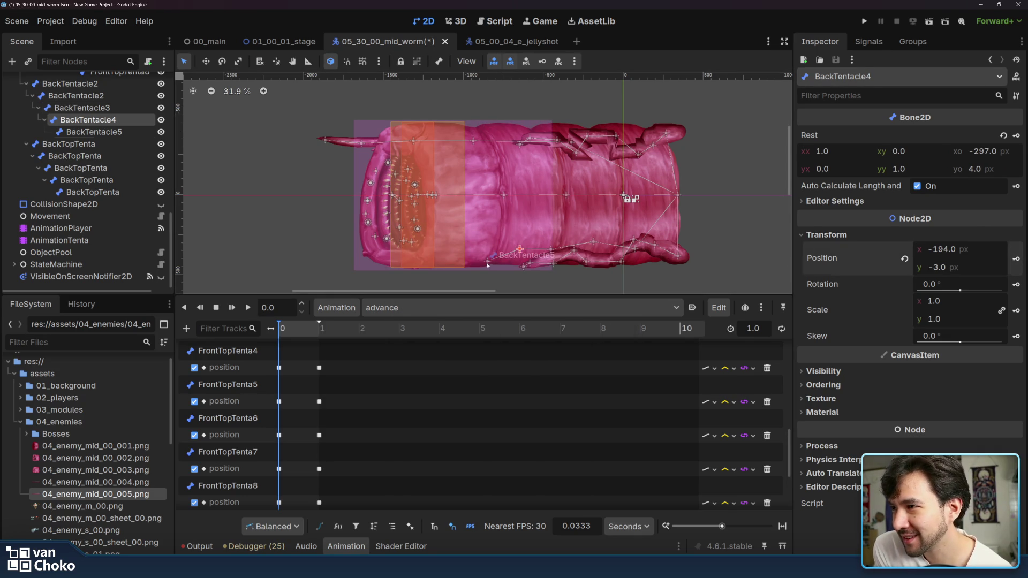
{"action": "left_click", "coordinate": [488, 264]}
{"action": "left_click", "coordinate": [1014, 258]}
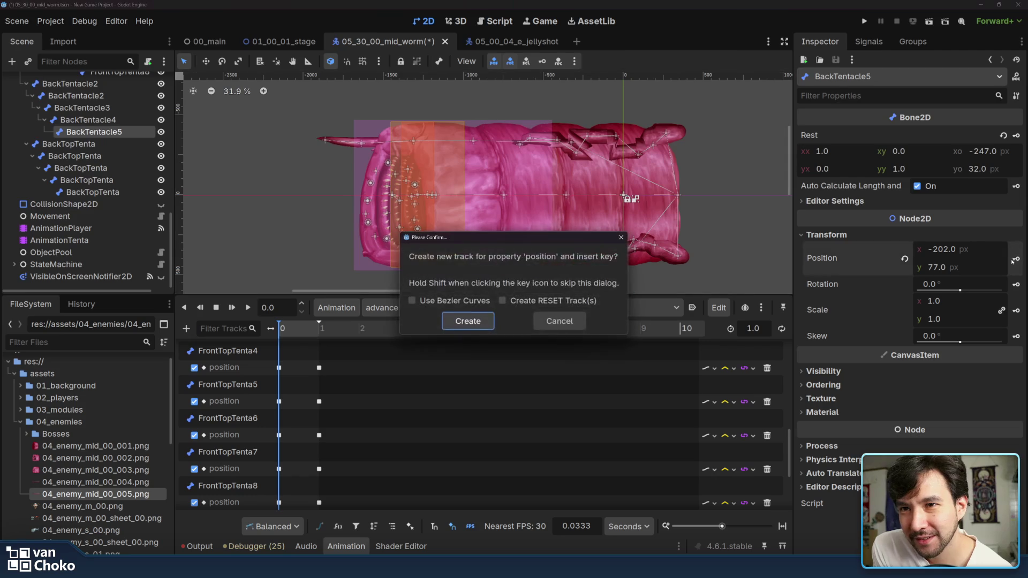
{"action": "left_click", "coordinate": [463, 324]}
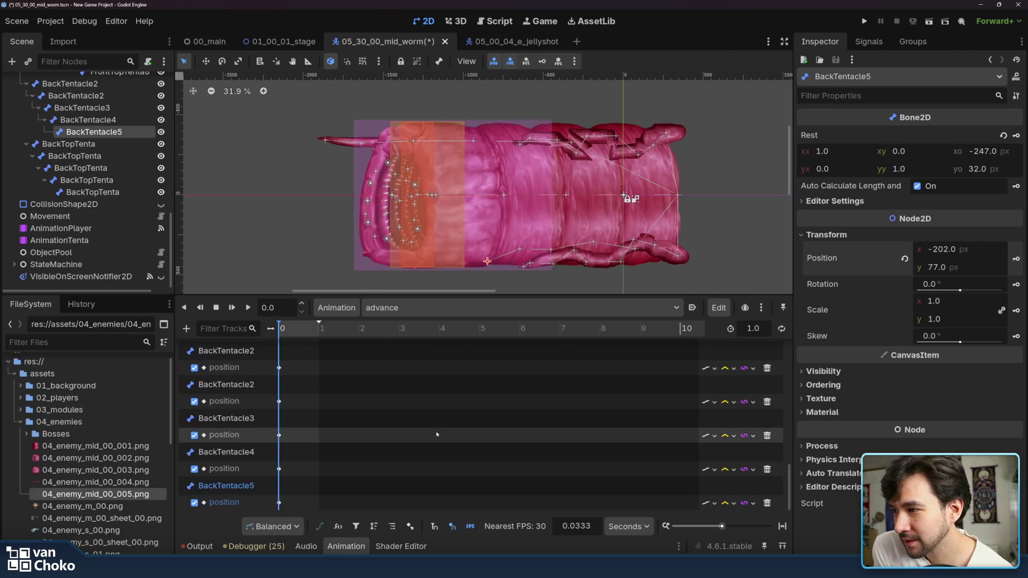
{"action": "left_click_drag", "start_coordinate": [291, 330], "coordinate": [322, 331]}
Step: Drag the back tentacle bones left and key BackTentacle2–BackTentacle5 positions at 1 second
{"action": "left_click_drag", "start_coordinate": [635, 250], "coordinate": [562, 249]}
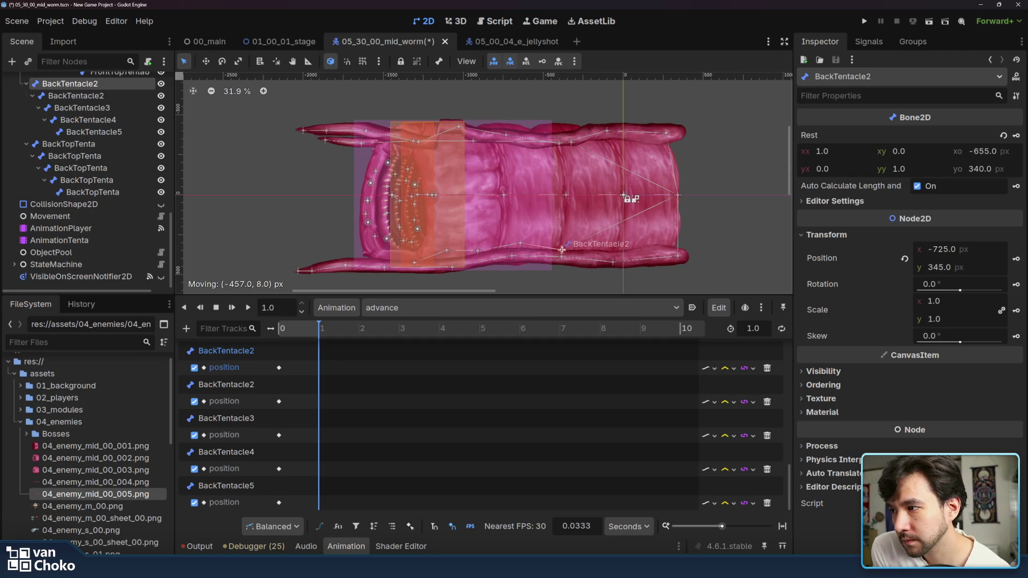
{"action": "key", "text": "k"}
{"action": "mouse_move", "coordinate": [529, 246]}
{"action": "left_mouse_down"}
{"action": "mouse_move", "coordinate": [357, 256]}
{"action": "mouse_move", "coordinate": [344, 243]}
{"action": "mouse_move", "coordinate": [316, 261]}
{"action": "mouse_move", "coordinate": [289, 260]}
{"action": "left_mouse_up"}
{"action": "left_click", "coordinate": [1016, 258]}
{"action": "left_click", "coordinate": [1015, 258]}
{"action": "left_click", "coordinate": [1016, 258]}
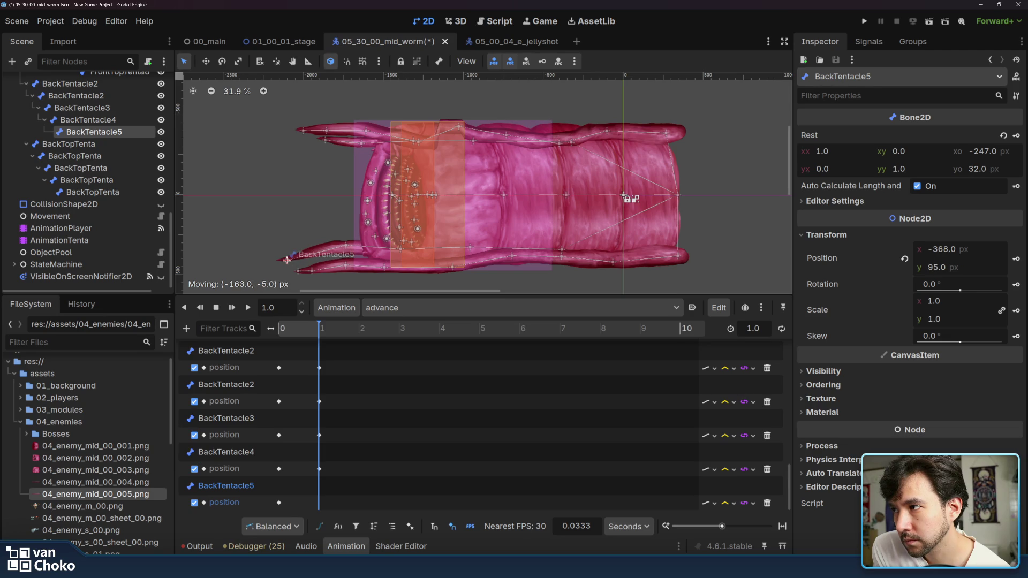
{"action": "left_click", "coordinate": [1013, 258]}
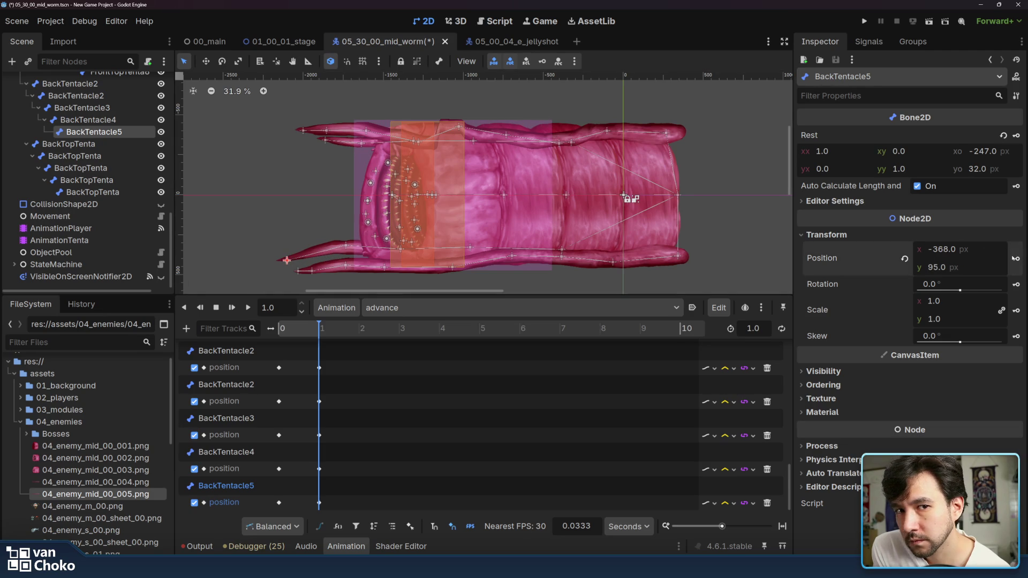
Step: Preview the advance animation twice and box-select the back tentacle keyframes
{"action": "left_click", "coordinate": [249, 307]}
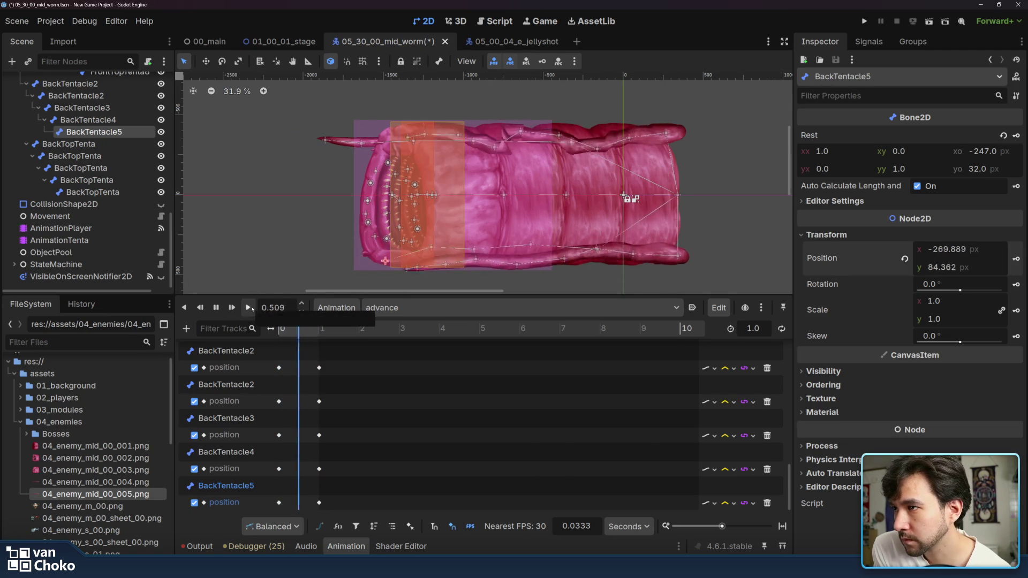
{"action": "left_click", "coordinate": [249, 308]}
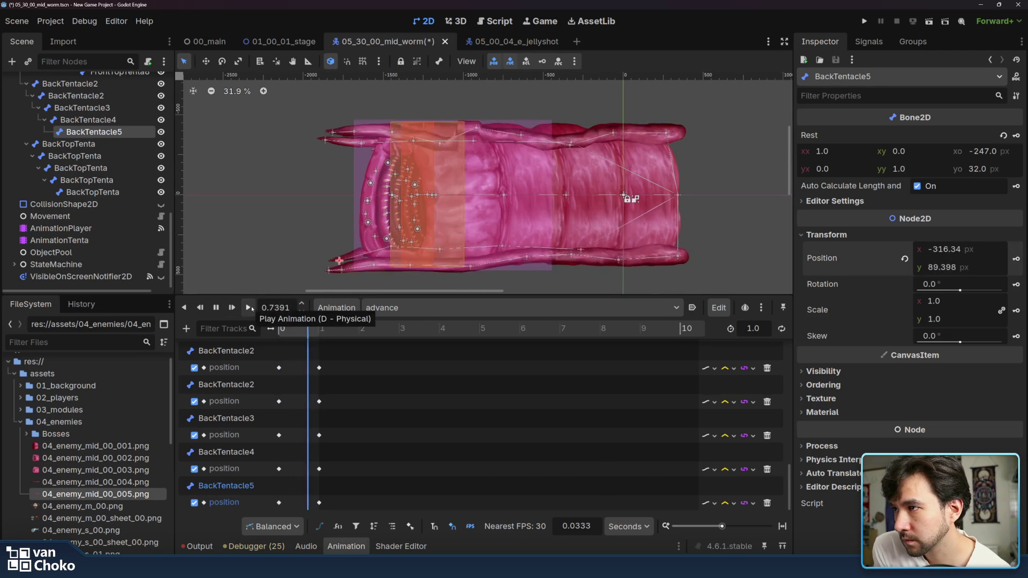
{"action": "mouse_move", "coordinate": [378, 506]}
{"action": "left_mouse_down"}
{"action": "mouse_move", "coordinate": [316, 386]}
{"action": "mouse_move", "coordinate": [316, 353]}
{"action": "mouse_move", "coordinate": [275, 390]}
{"action": "left_mouse_up"}
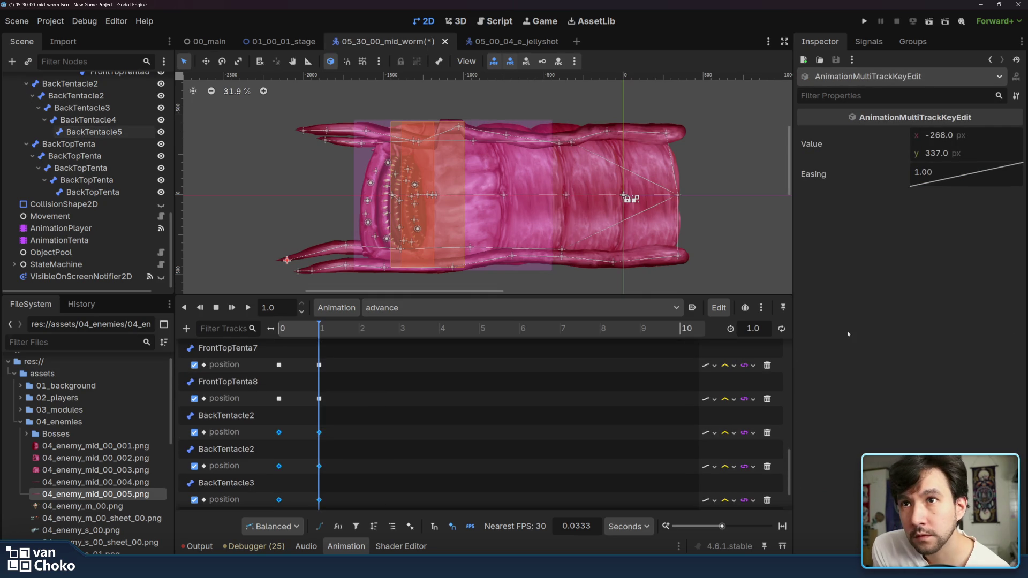
Step: Give the selected advance keys an ease in-out curve and replay to check the motion
{"action": "right_click", "coordinate": [949, 175]}
{"action": "left_click", "coordinate": [964, 234]}
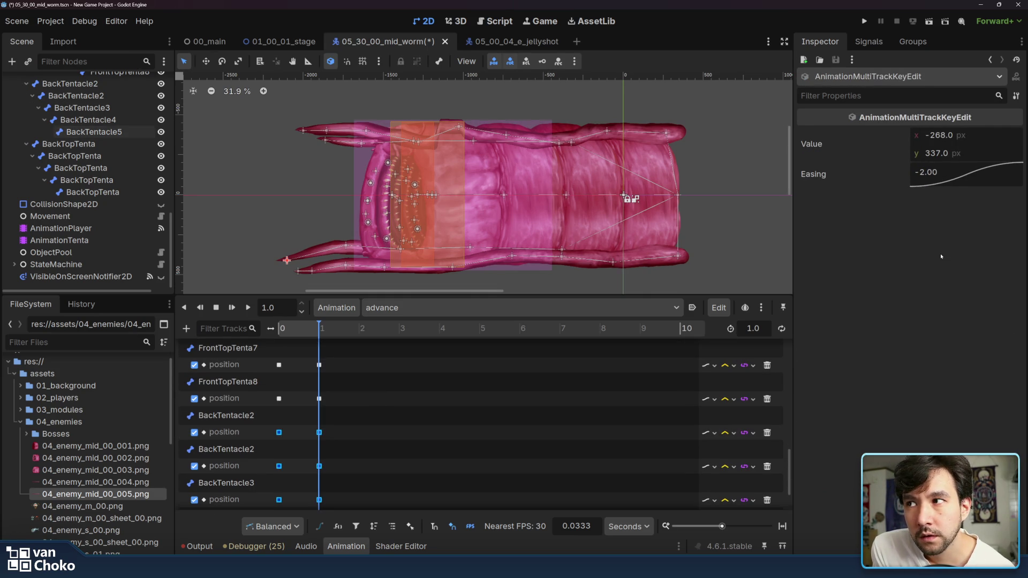
{"action": "left_click", "coordinate": [253, 309]}
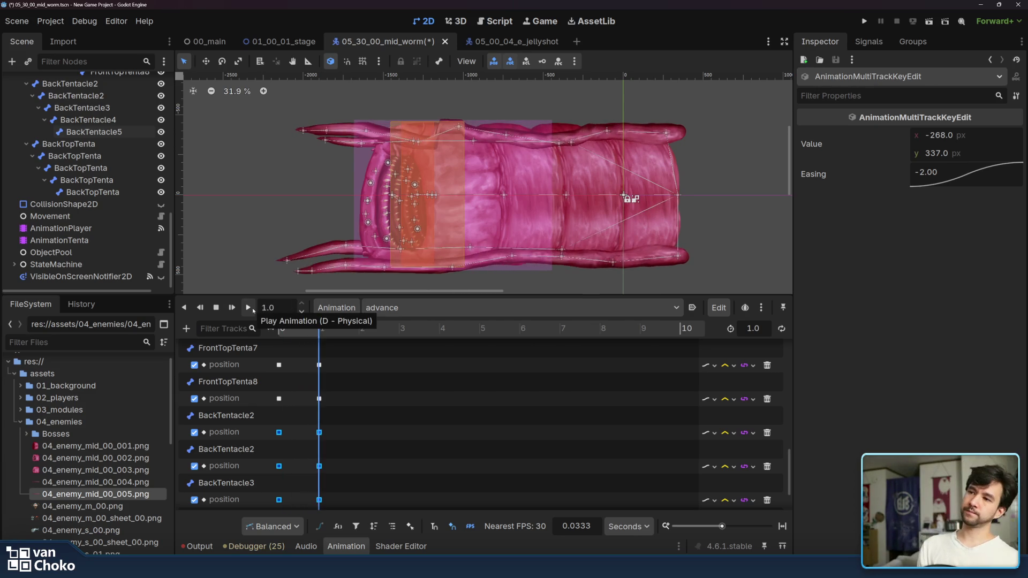
{"action": "left_click", "coordinate": [248, 308]}
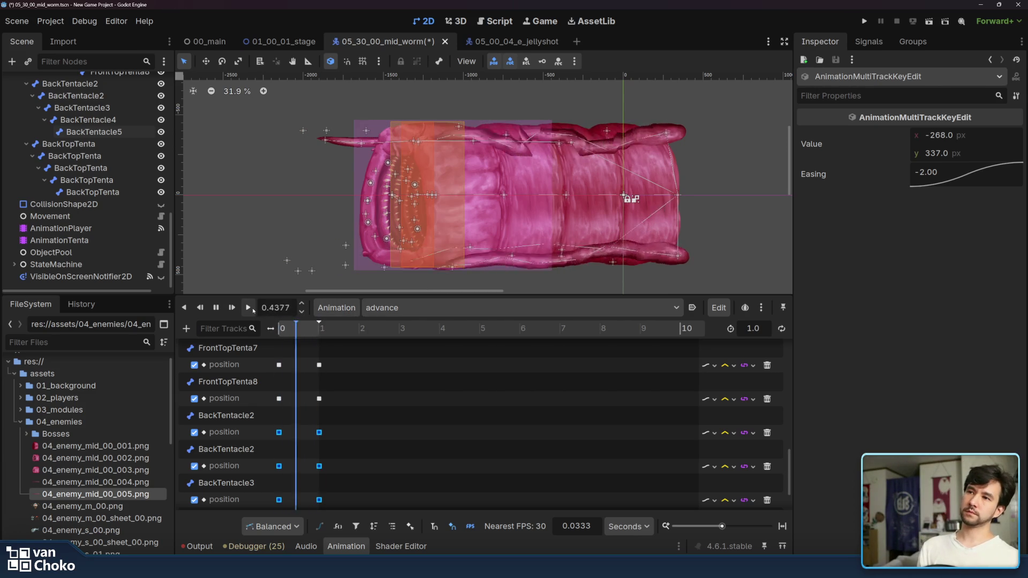
{"action": "left_click", "coordinate": [248, 308]}
{"action": "left_click", "coordinate": [253, 309]}
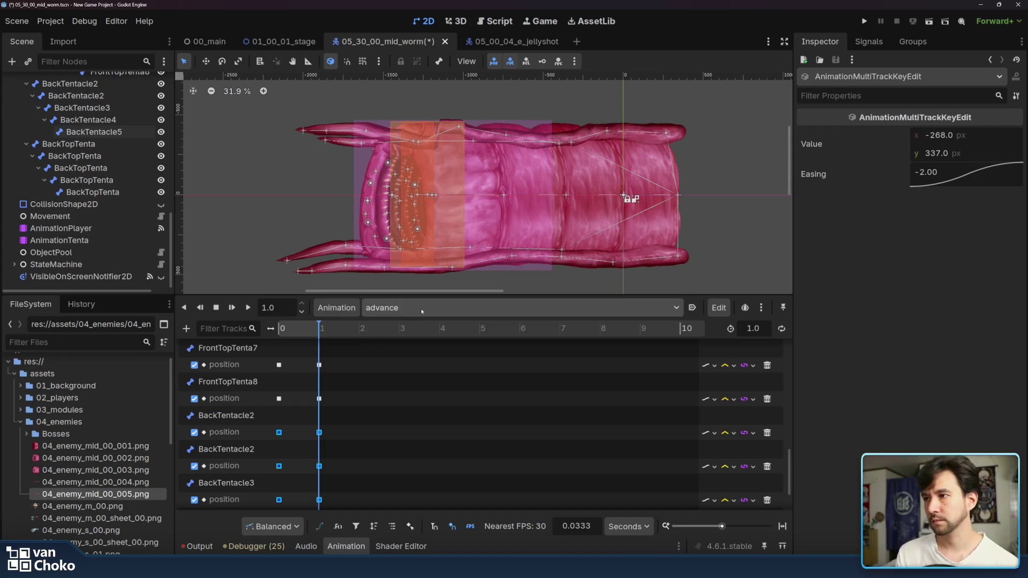
Step: Switch to the rectract animation and move its BackTentacle2 key to 1 second
{"action": "left_click", "coordinate": [399, 307]}
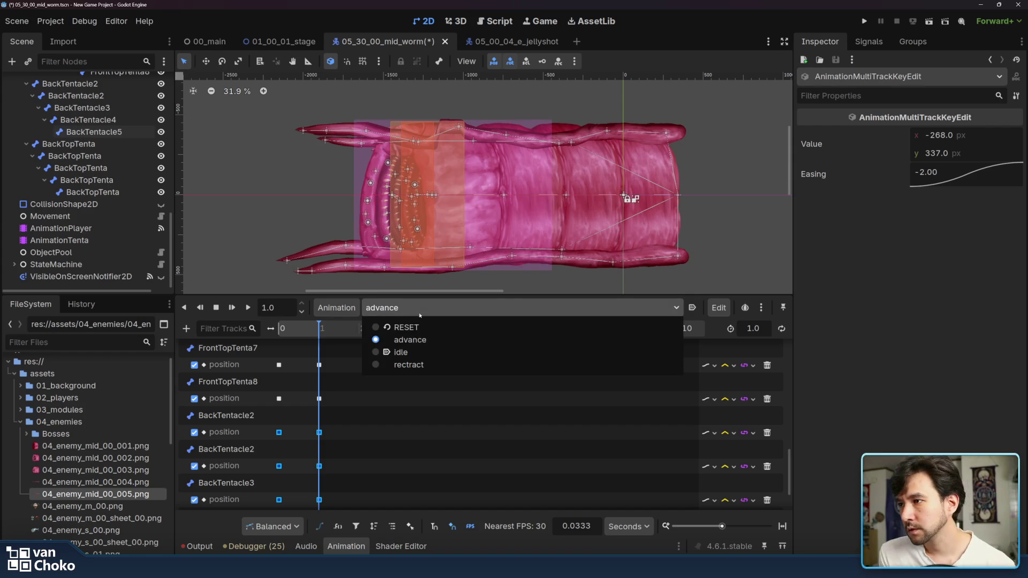
{"action": "left_click", "coordinate": [418, 364]}
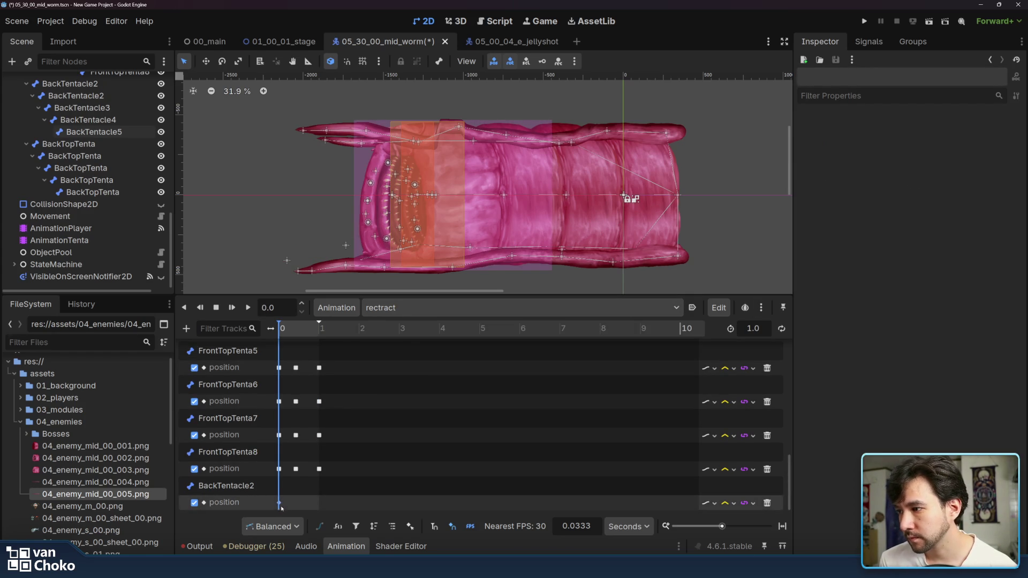
{"action": "left_click_drag", "start_coordinate": [280, 505], "coordinate": [320, 504]}
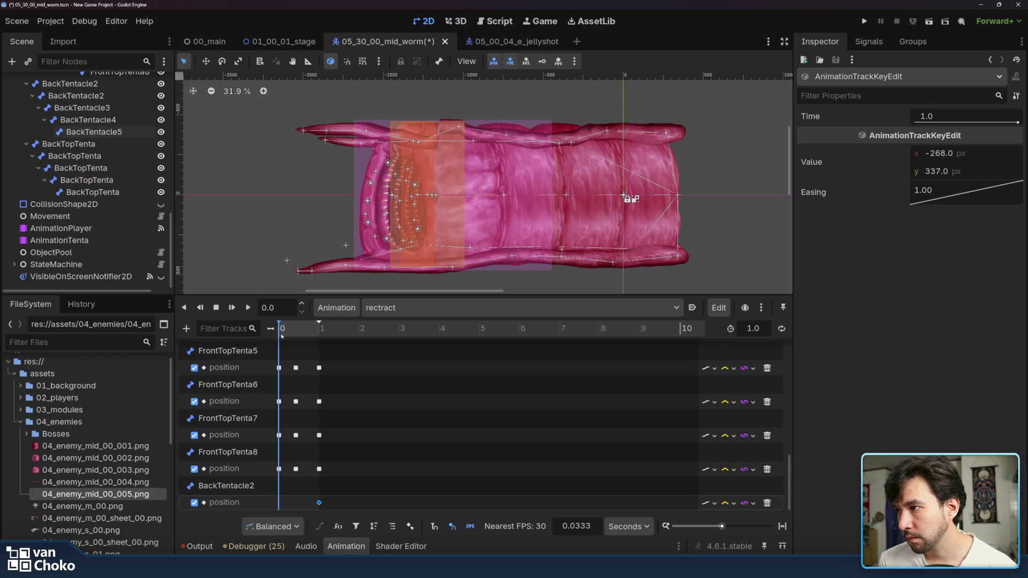
Step: Read advance's BackTentacle2 key at 1 second, then select rectract's BackTentacle2 key at 0
{"action": "left_click", "coordinate": [505, 308]}
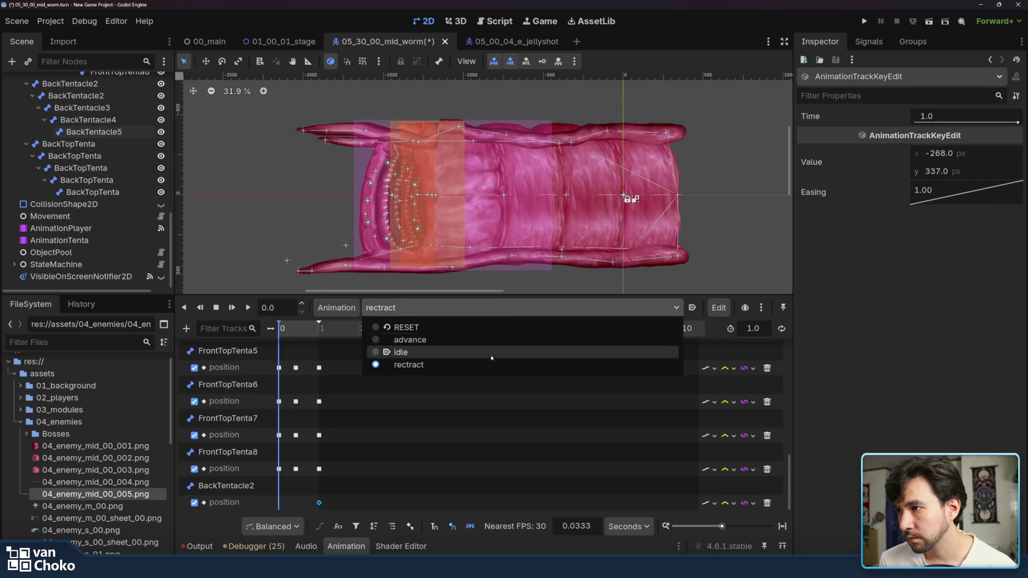
{"action": "left_click", "coordinate": [484, 344]}
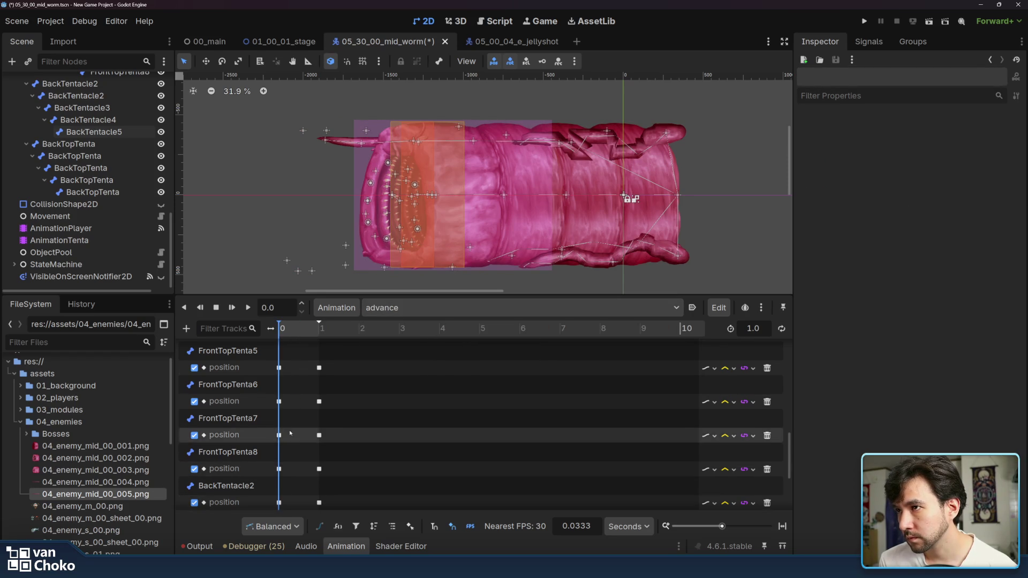
{"action": "left_click_drag", "start_coordinate": [300, 332], "coordinate": [319, 329]}
{"action": "scroll", "coordinate": [353, 407], "scroll_direction": "down", "scroll_amount": 1}
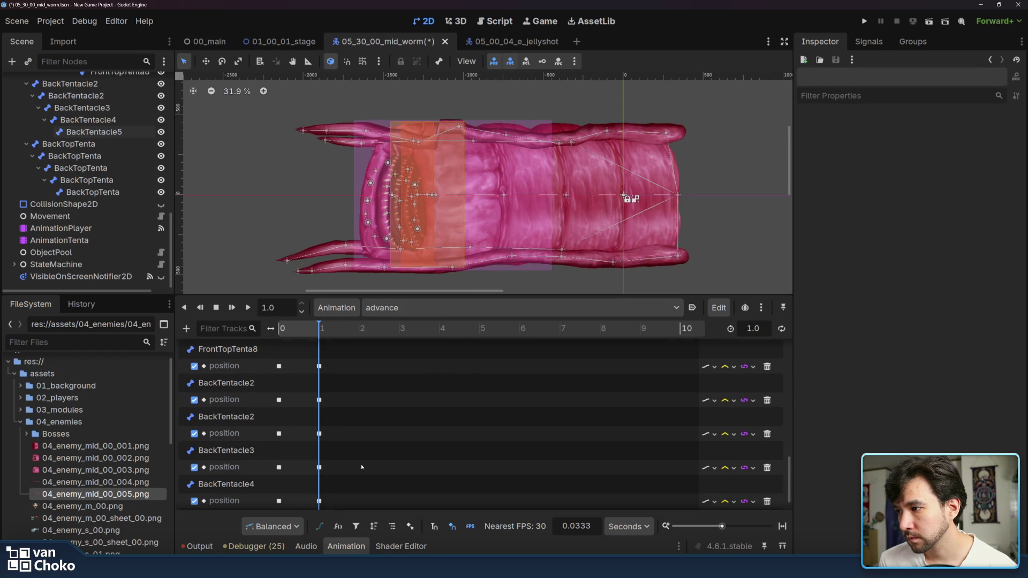
{"action": "left_click", "coordinate": [319, 461]}
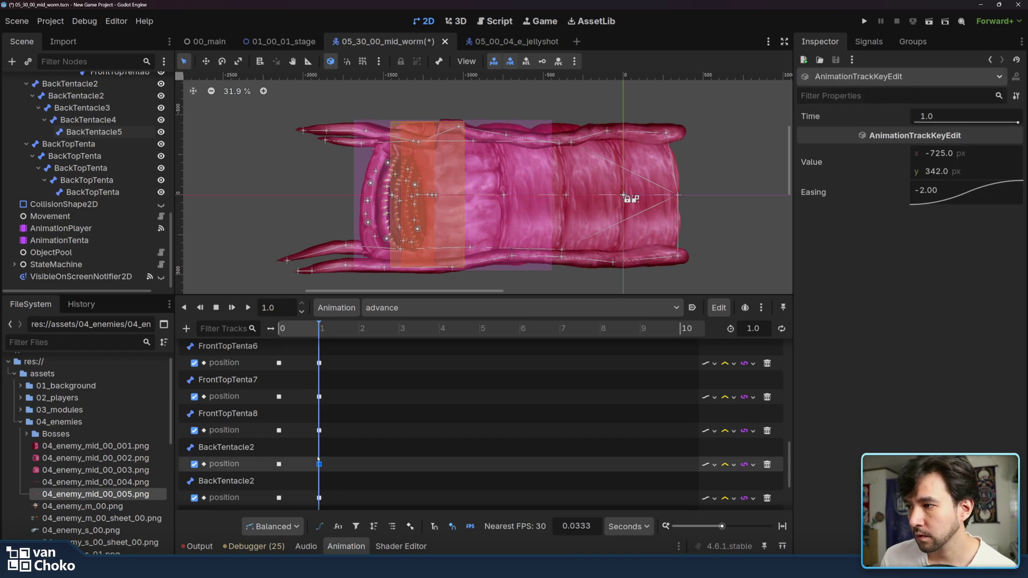
{"action": "left_click", "coordinate": [513, 308]}
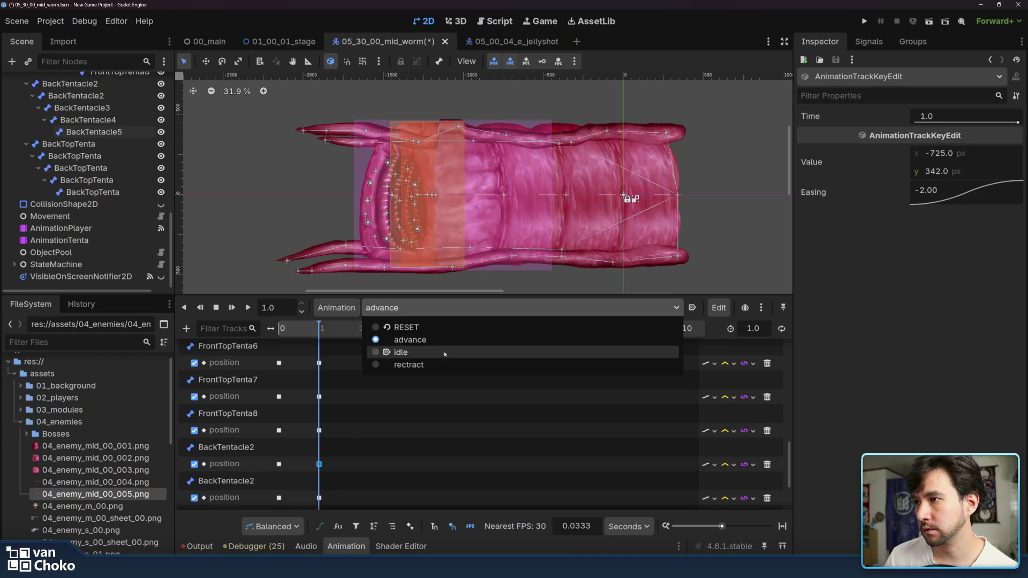
{"action": "left_click", "coordinate": [401, 362]}
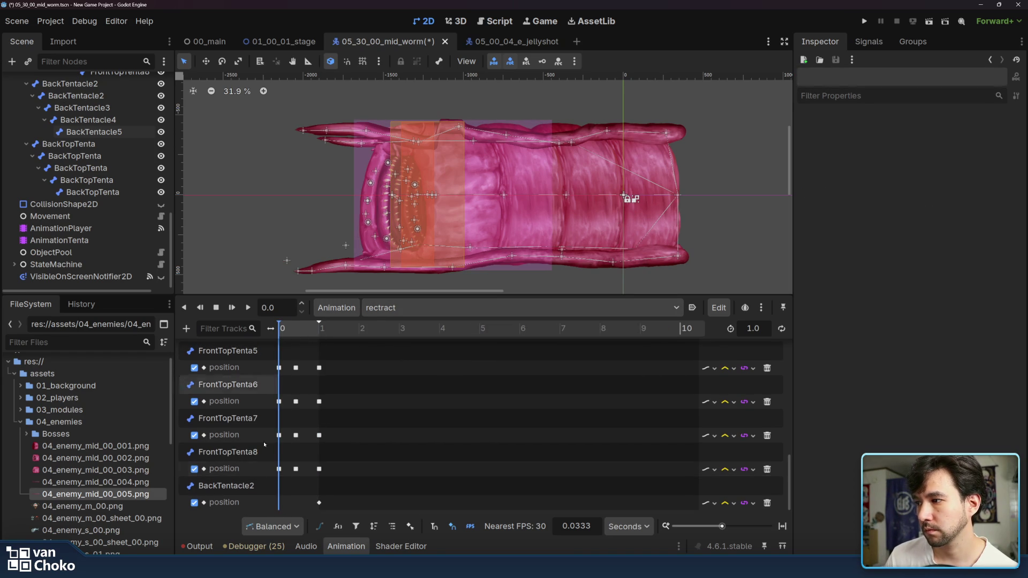
{"action": "left_click", "coordinate": [279, 503]}
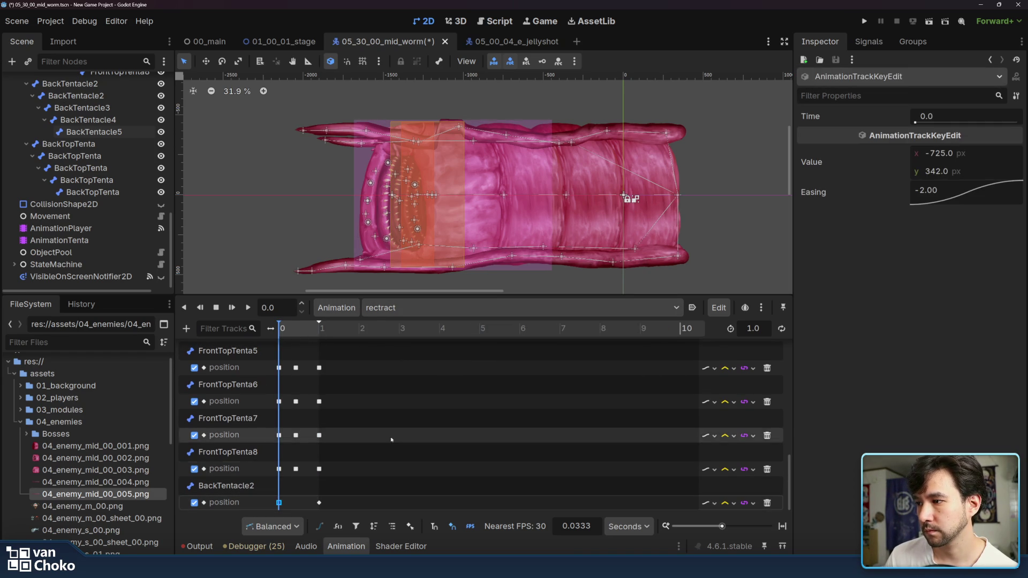
Step: Recheck advance's BackTentacle2 value at 1.0, then return to rectract and select the BackTentacle2 bone
{"action": "left_click", "coordinate": [390, 307]}
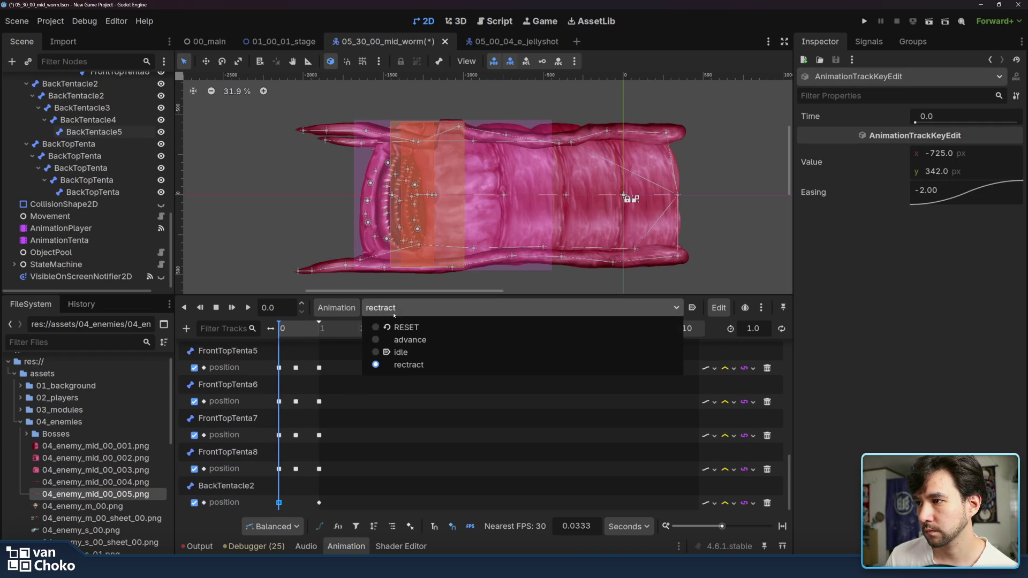
{"action": "left_click", "coordinate": [419, 344]}
{"action": "scroll", "coordinate": [339, 451], "scroll_direction": "down", "scroll_amount": 2}
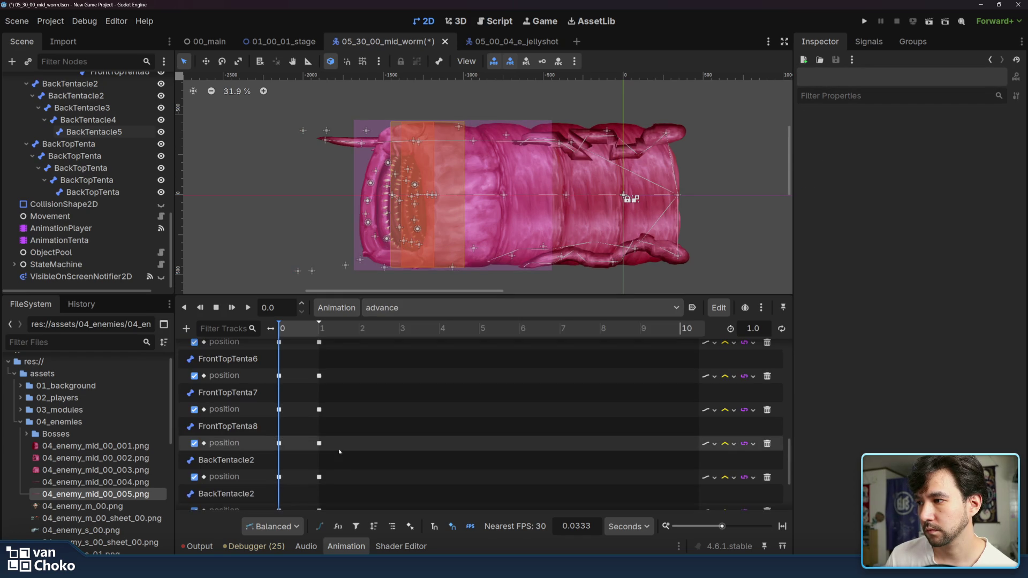
{"action": "left_click", "coordinate": [319, 328]}
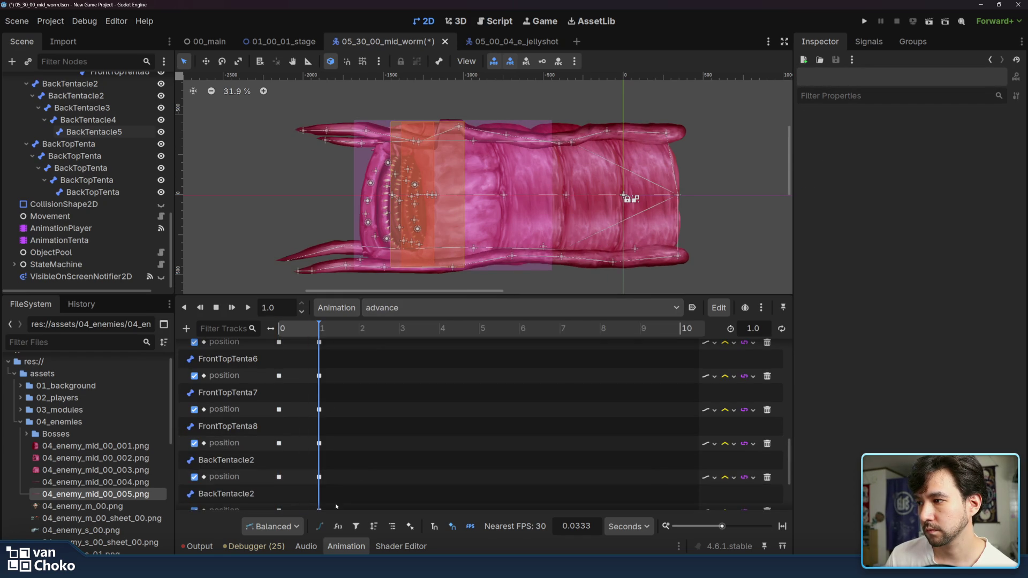
{"action": "scroll", "coordinate": [348, 460], "scroll_direction": "down", "scroll_amount": 2}
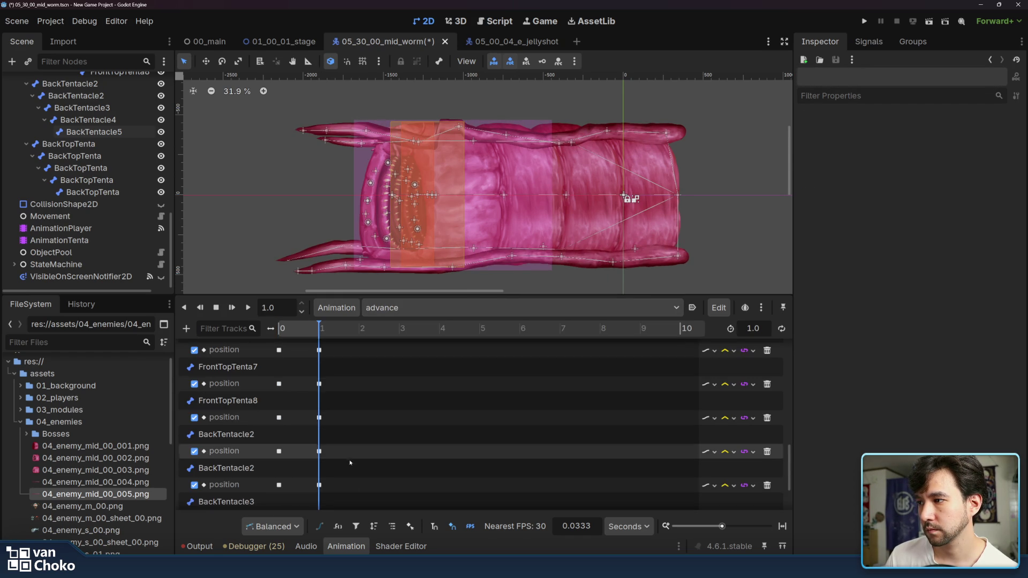
{"action": "left_click", "coordinate": [320, 484]}
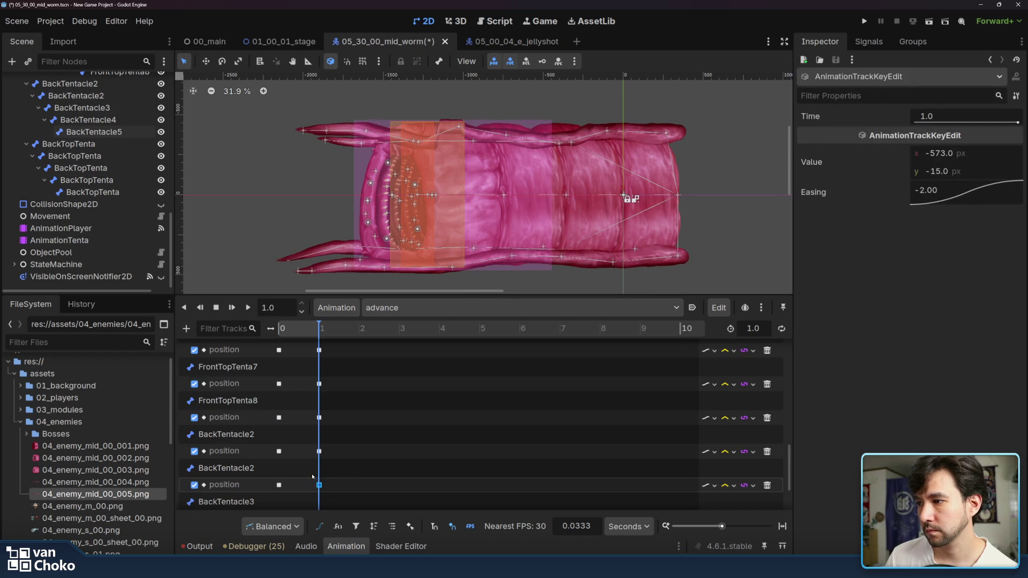
{"action": "left_click", "coordinate": [417, 307]}
{"action": "left_click", "coordinate": [388, 363]}
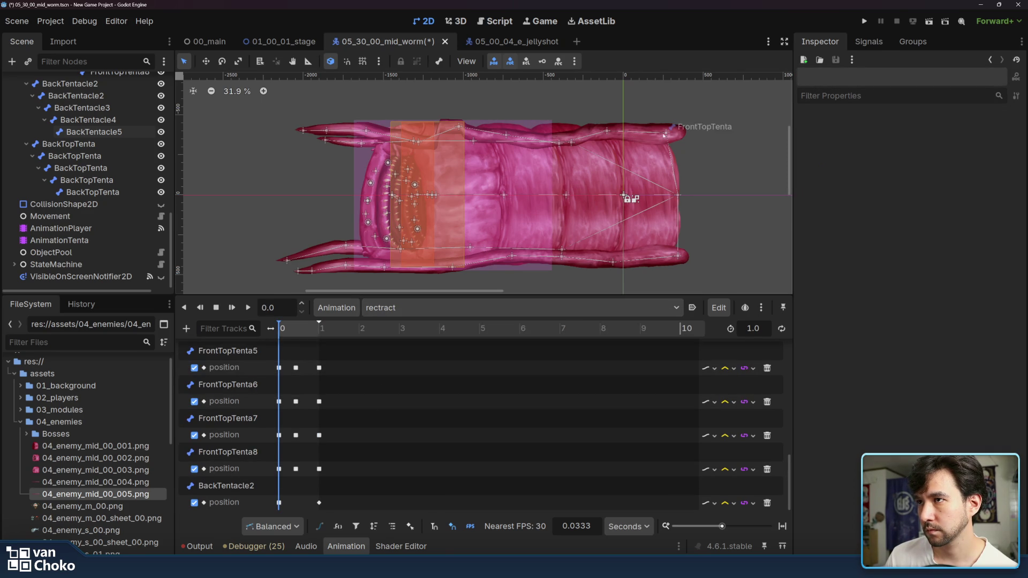
{"action": "left_click", "coordinate": [561, 251]}
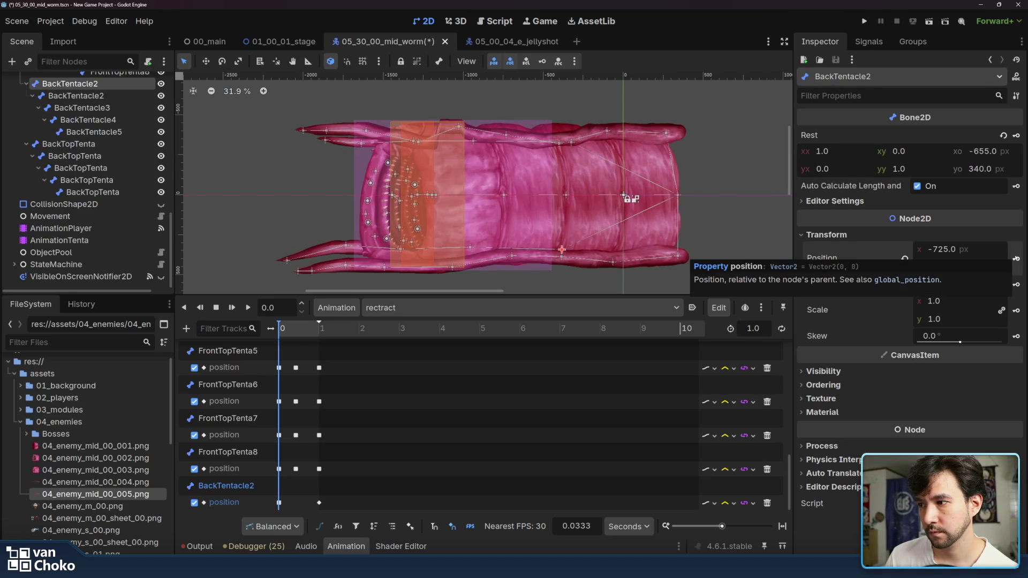
Step: Key the current positions of BackTentacle2 and BackTentacle3 at time 0 of rectract
{"action": "left_click", "coordinate": [471, 248]}
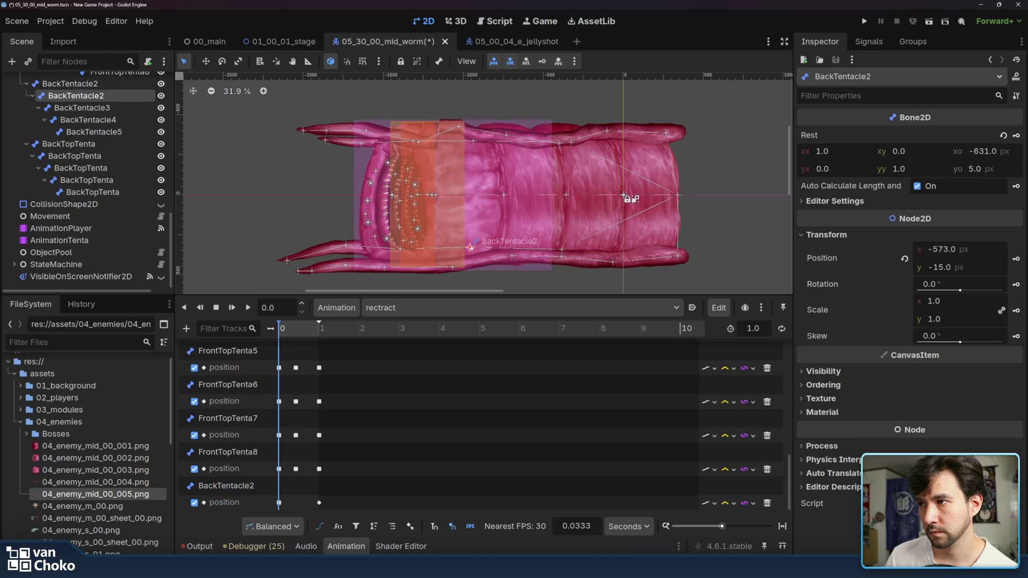
{"action": "left_click", "coordinate": [1015, 259]}
{"action": "left_click", "coordinate": [467, 321]}
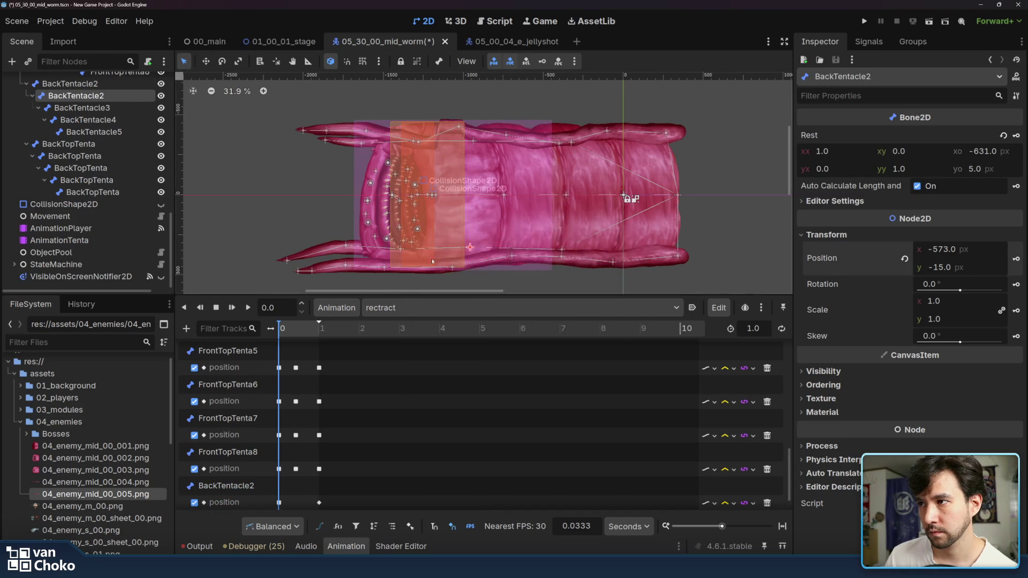
{"action": "left_click", "coordinate": [400, 249]}
{"action": "left_click", "coordinate": [1017, 260]}
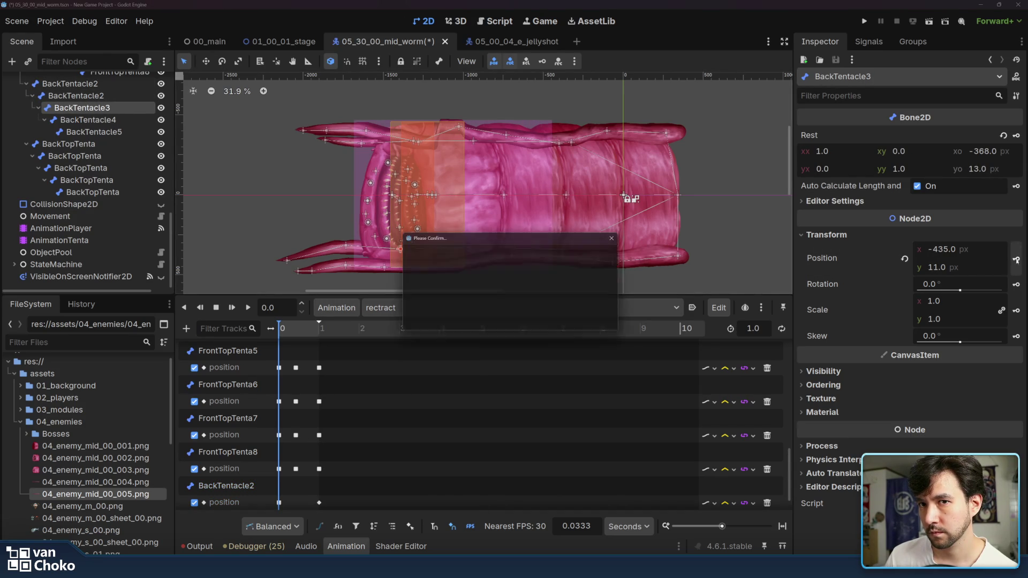
{"action": "left_click", "coordinate": [467, 321]}
Step: Key BackTentacle4 and BackTentacle5 positions at time 0, then preview the rectract animation
{"action": "left_click", "coordinate": [347, 246]}
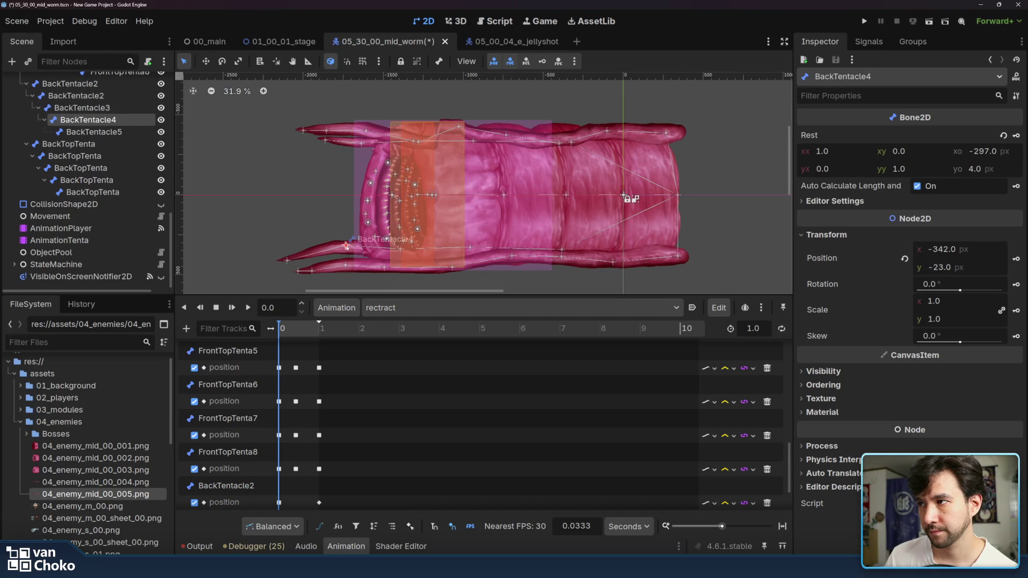
{"action": "left_click", "coordinate": [1015, 259]}
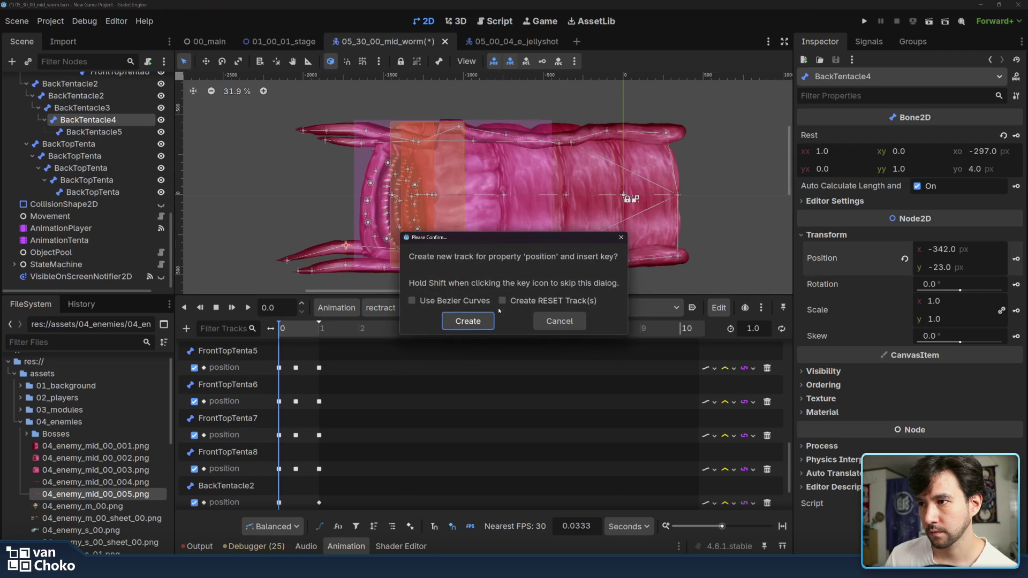
{"action": "left_click", "coordinate": [468, 321]}
{"action": "left_click", "coordinate": [287, 261]}
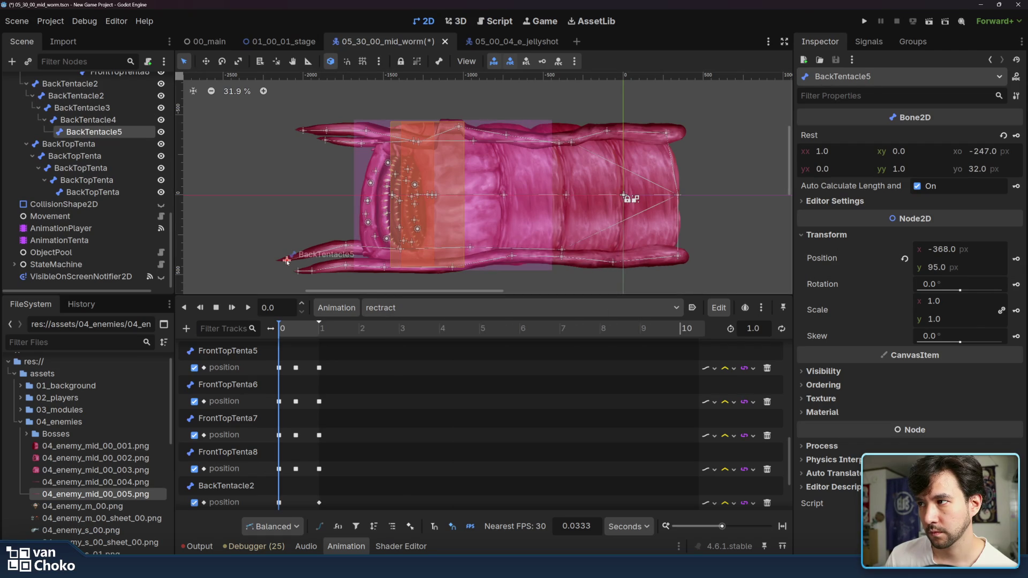
{"action": "left_click", "coordinate": [1016, 260]}
{"action": "left_click", "coordinate": [467, 321]}
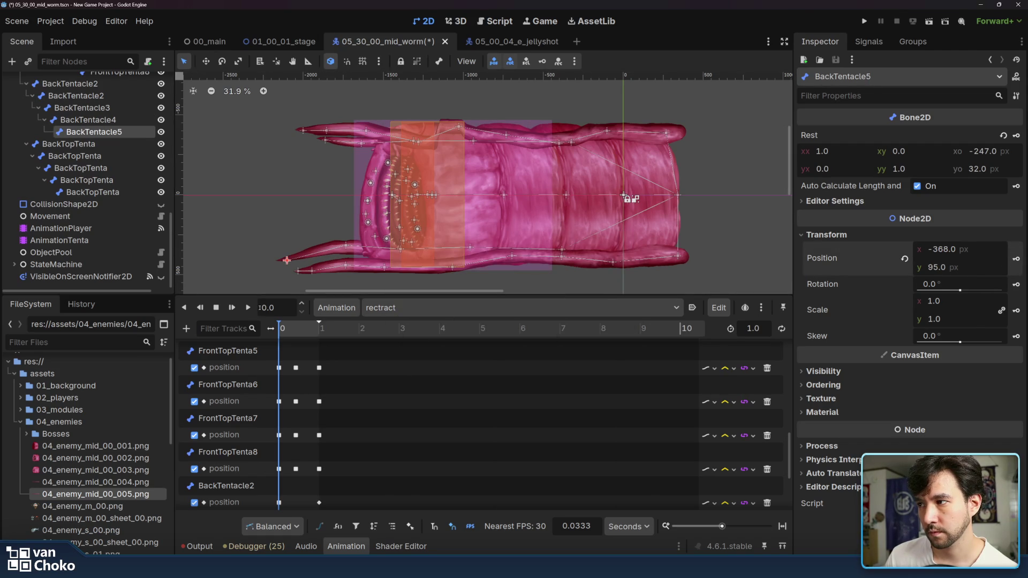
{"action": "left_click", "coordinate": [248, 308]}
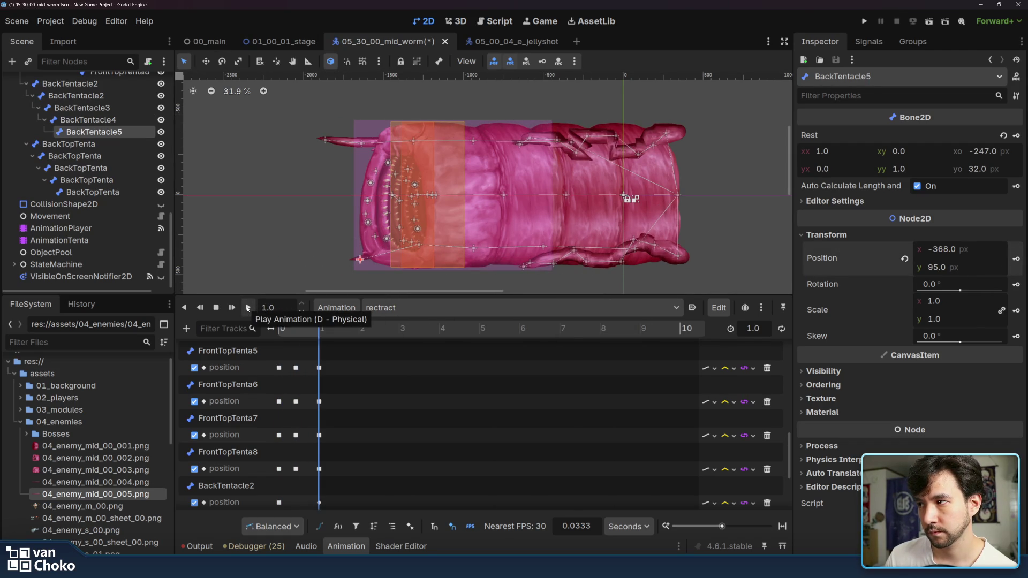
{"action": "left_click", "coordinate": [248, 307]}
Step: Copy BackTentacle2's time-0 key from advance and paste it into rectract at 1.0
{"action": "left_click", "coordinate": [510, 309]}
{"action": "left_click", "coordinate": [489, 343]}
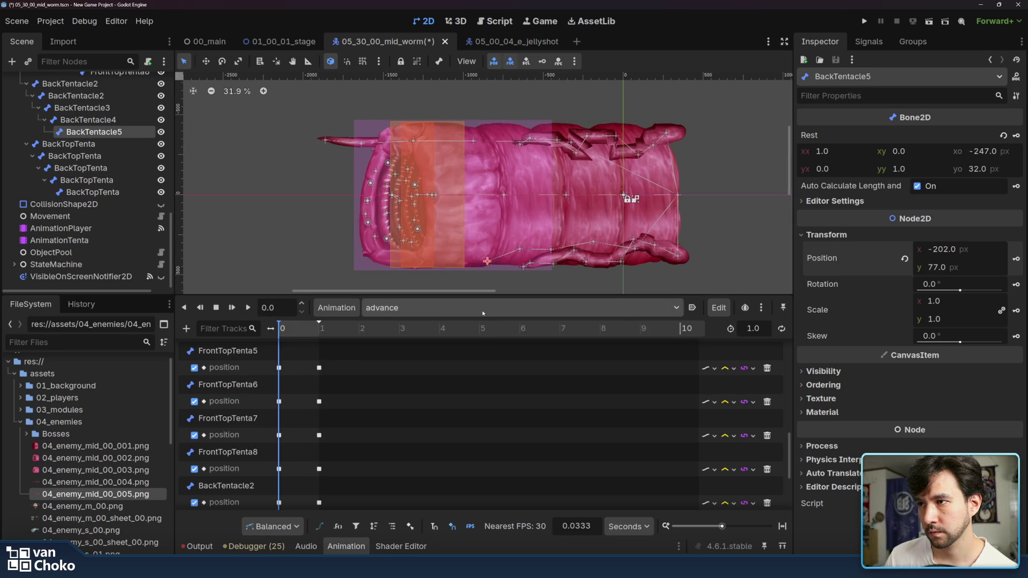
{"action": "scroll", "coordinate": [294, 375], "scroll_direction": "down", "scroll_amount": 4}
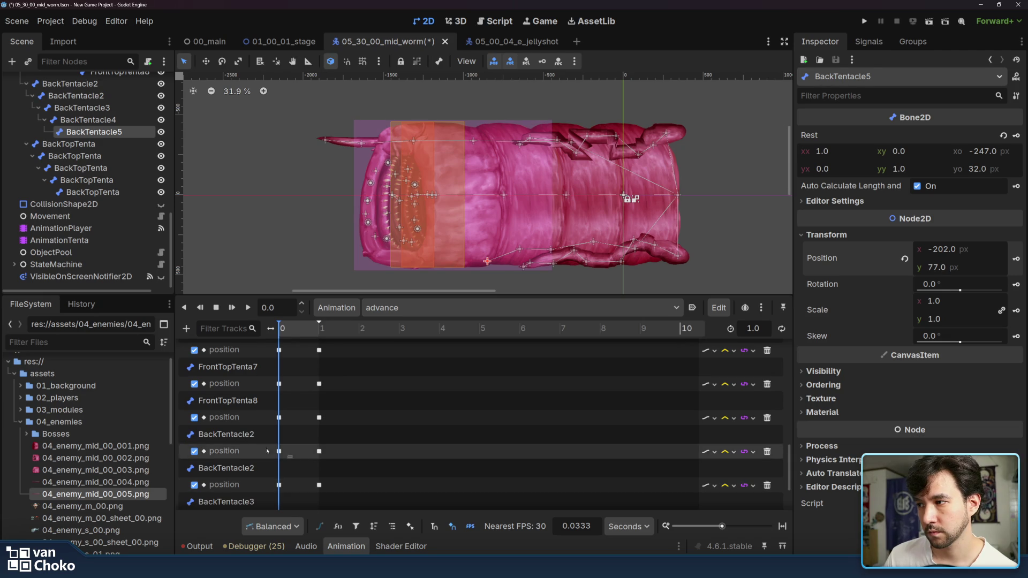
{"action": "left_click", "coordinate": [279, 451]}
{"action": "left_click", "coordinate": [298, 484]}
{"action": "left_click", "coordinate": [279, 485]}
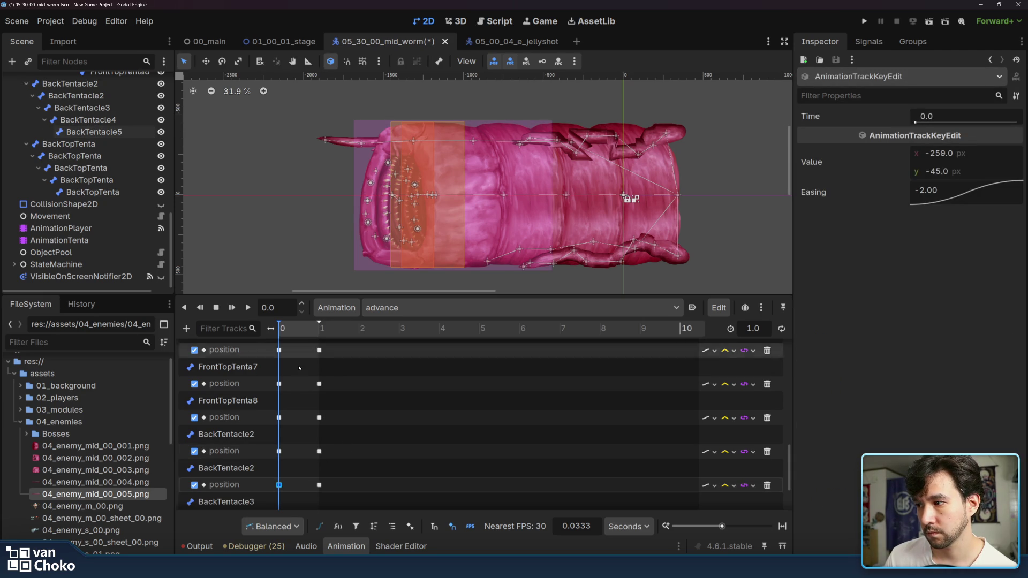
{"action": "left_click", "coordinate": [418, 307]}
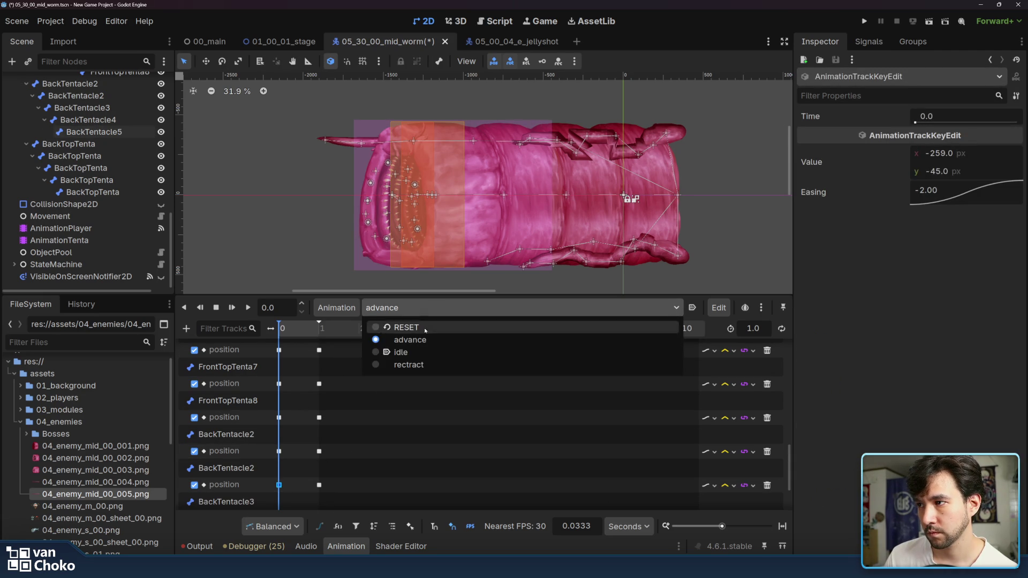
{"action": "left_click", "coordinate": [408, 364]}
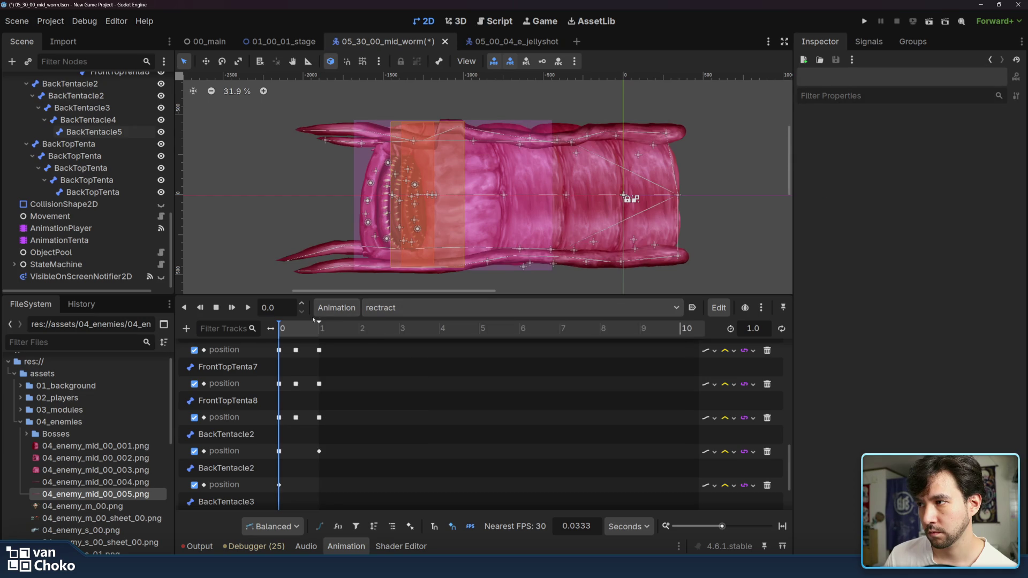
{"action": "left_click", "coordinate": [345, 332]}
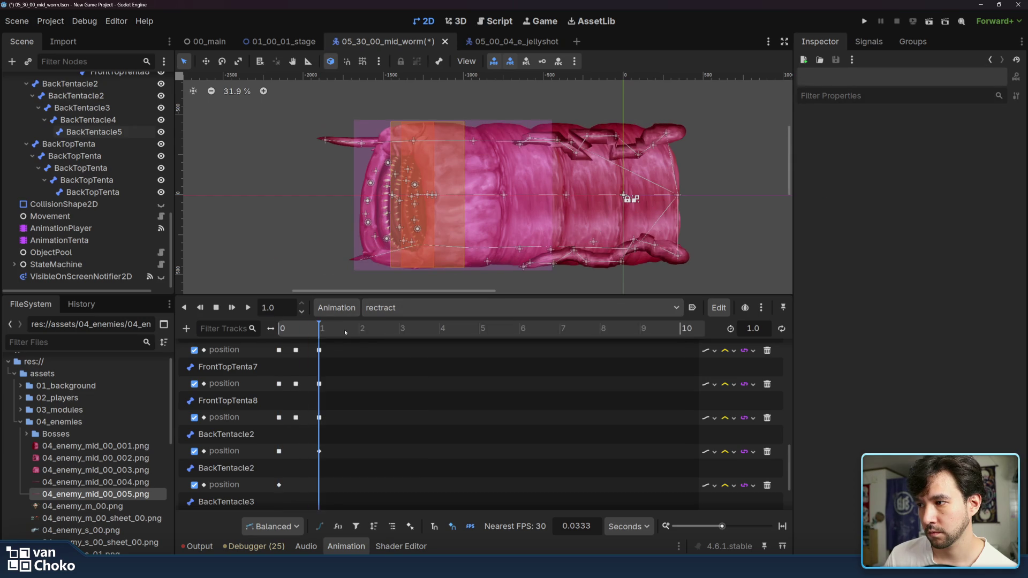
{"action": "right_click", "coordinate": [312, 484]}
{"action": "left_click", "coordinate": [341, 507]}
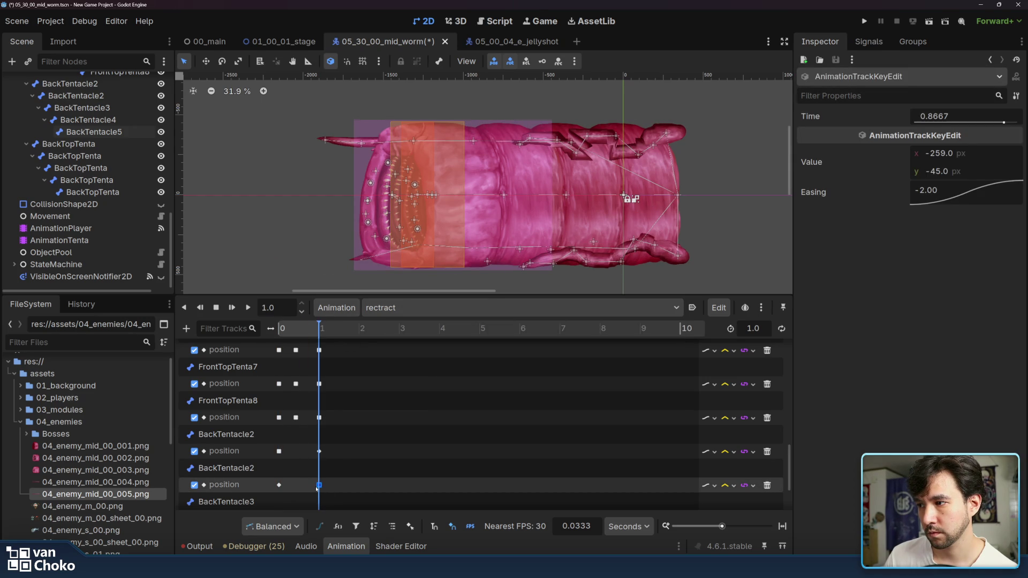
Step: Copy BackTentacle3's starting key from advance onto rectract's 1.0 mark
{"action": "left_click", "coordinate": [416, 307]}
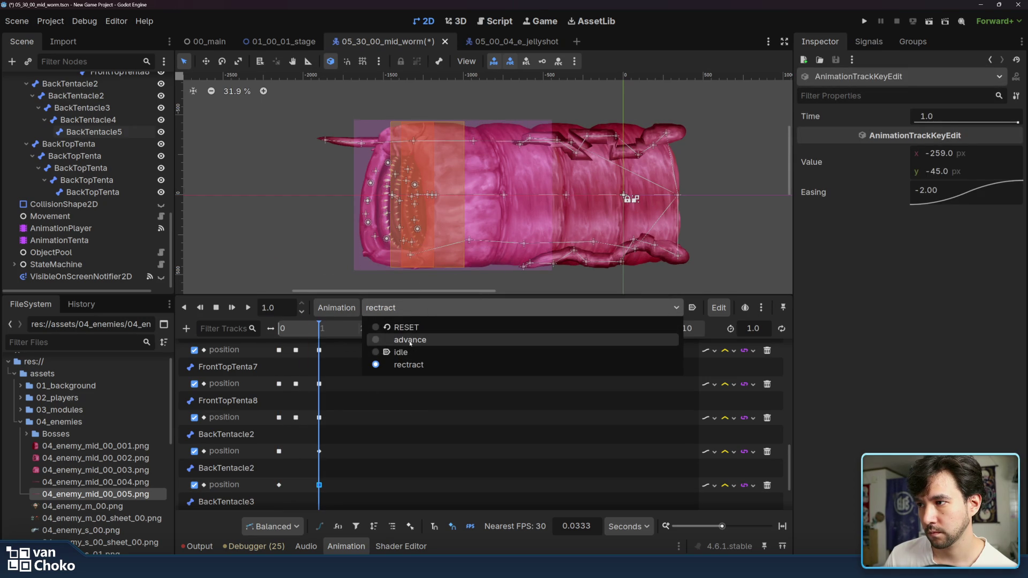
{"action": "left_click", "coordinate": [409, 341]}
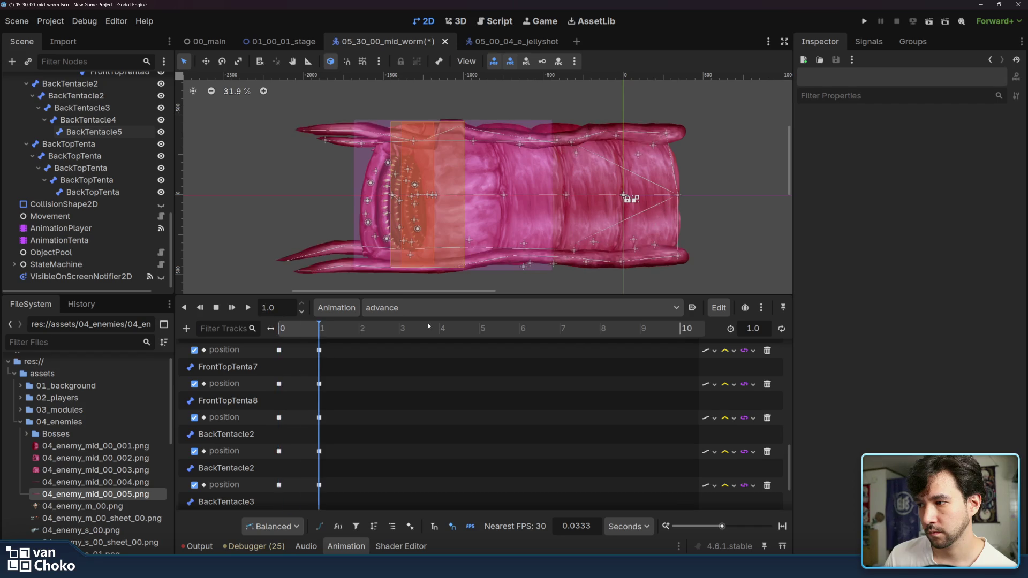
{"action": "left_click_drag", "start_coordinate": [348, 320], "coordinate": [278, 327]}
{"action": "scroll", "coordinate": [282, 463], "scroll_direction": "down", "scroll_amount": 1}
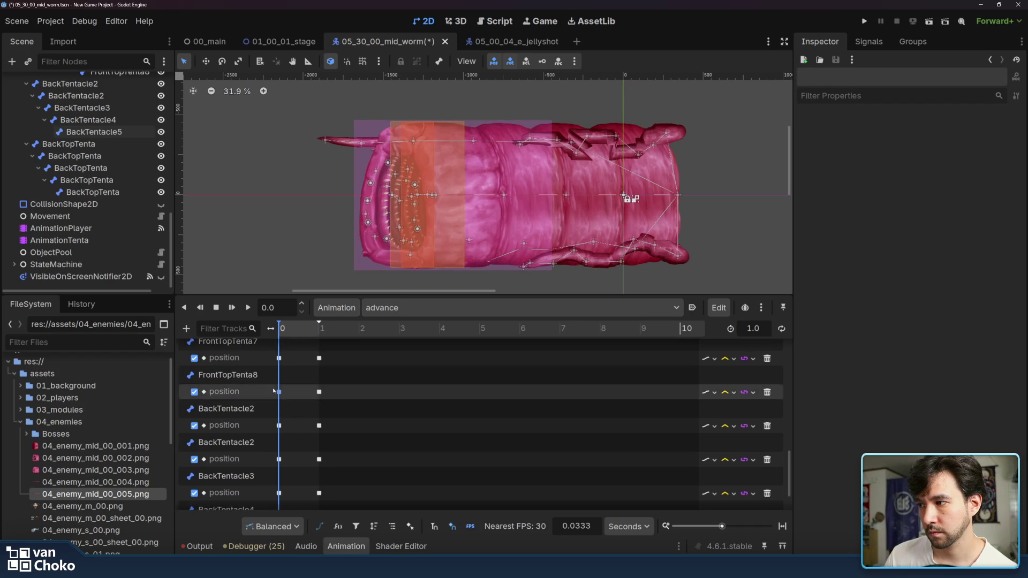
{"action": "left_click", "coordinate": [278, 491]}
{"action": "left_click", "coordinate": [444, 308]}
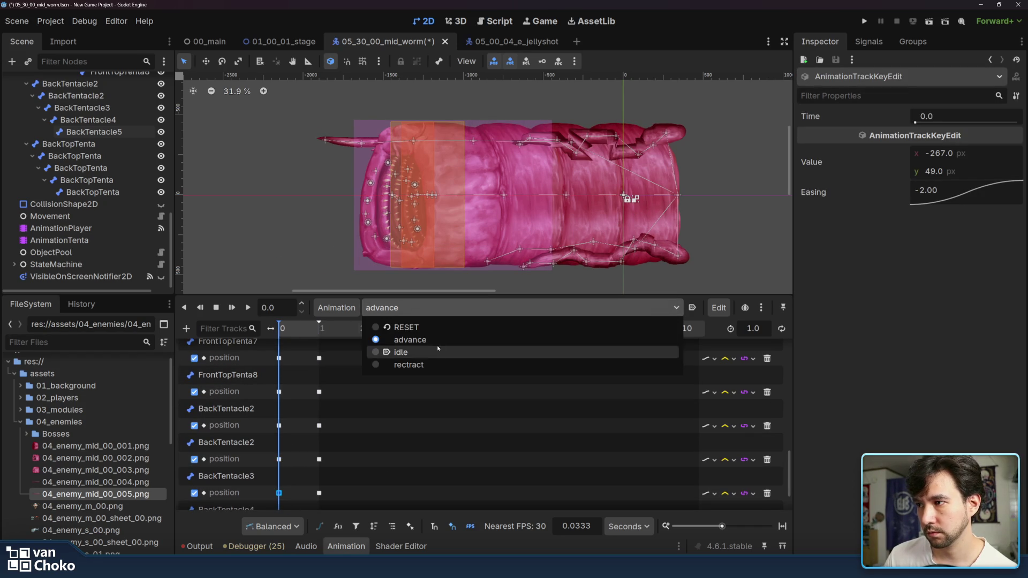
{"action": "left_click", "coordinate": [435, 366]}
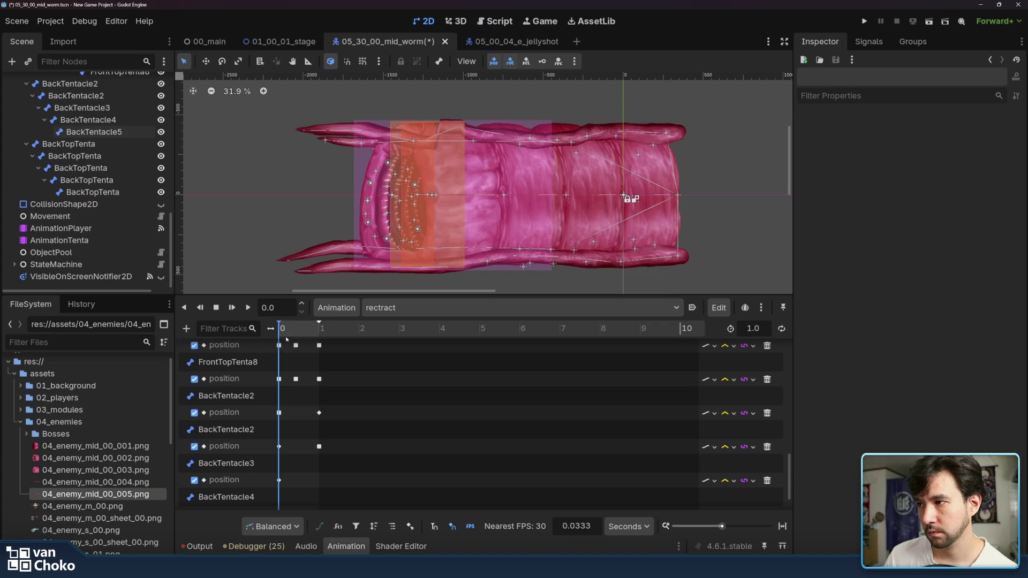
{"action": "right_click", "coordinate": [317, 482]}
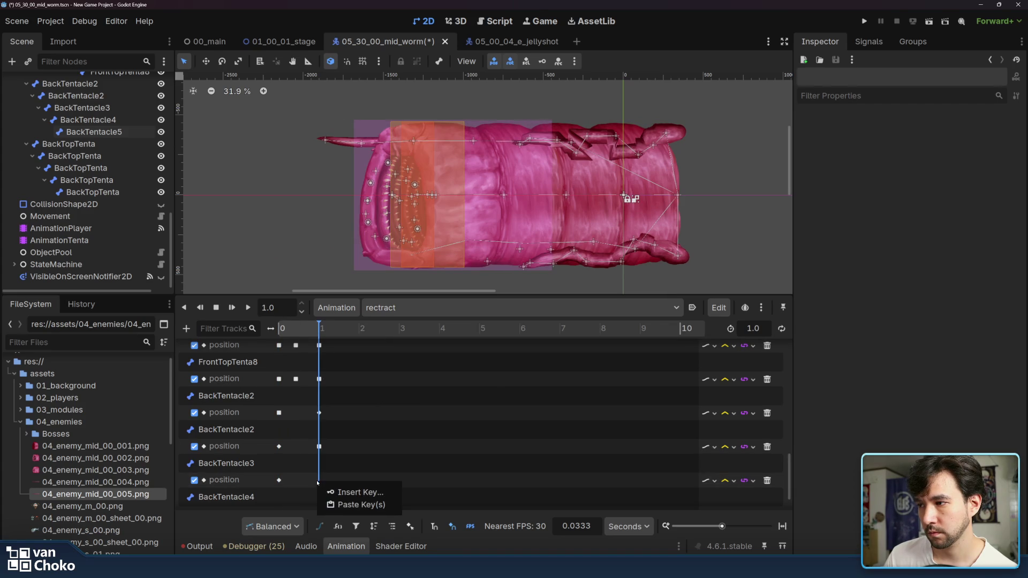
{"action": "left_click", "coordinate": [343, 503]}
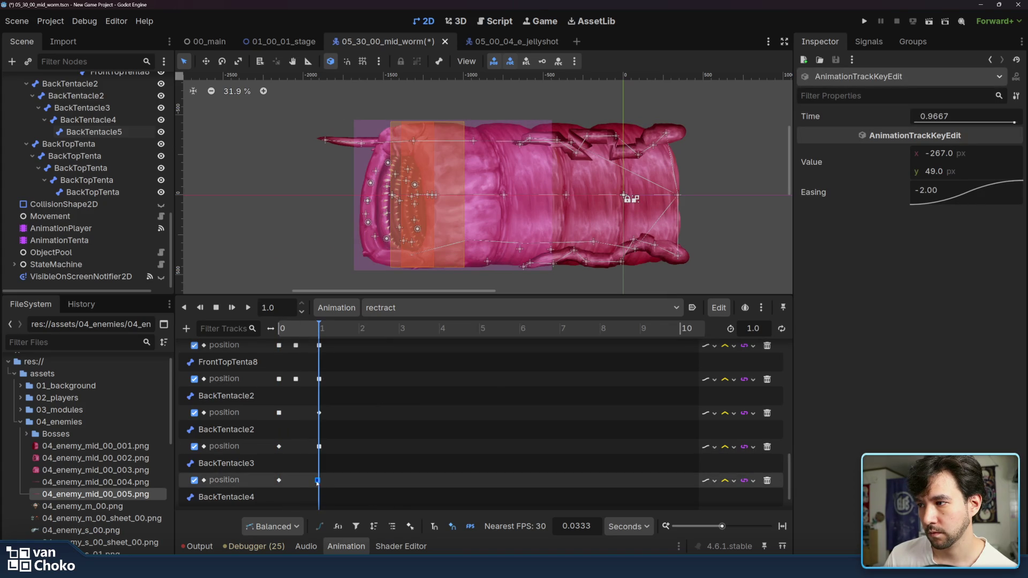
{"action": "left_click_drag", "start_coordinate": [318, 482], "coordinate": [320, 481]}
Step: Paste the copied advance start key onto BackTentacle4's track at 1.0 in rectract
{"action": "left_click", "coordinate": [399, 308]}
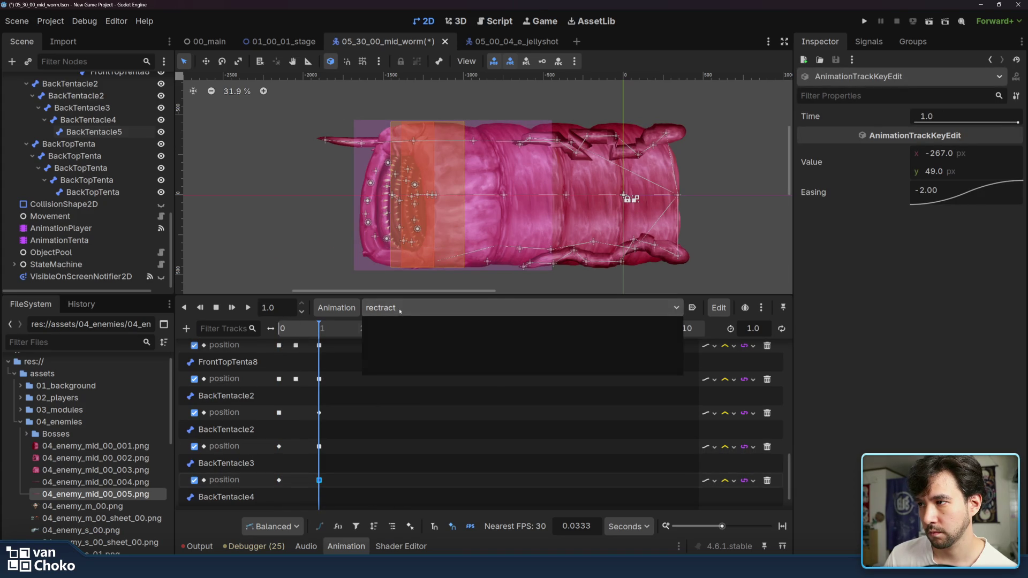
{"action": "left_click", "coordinate": [402, 341]}
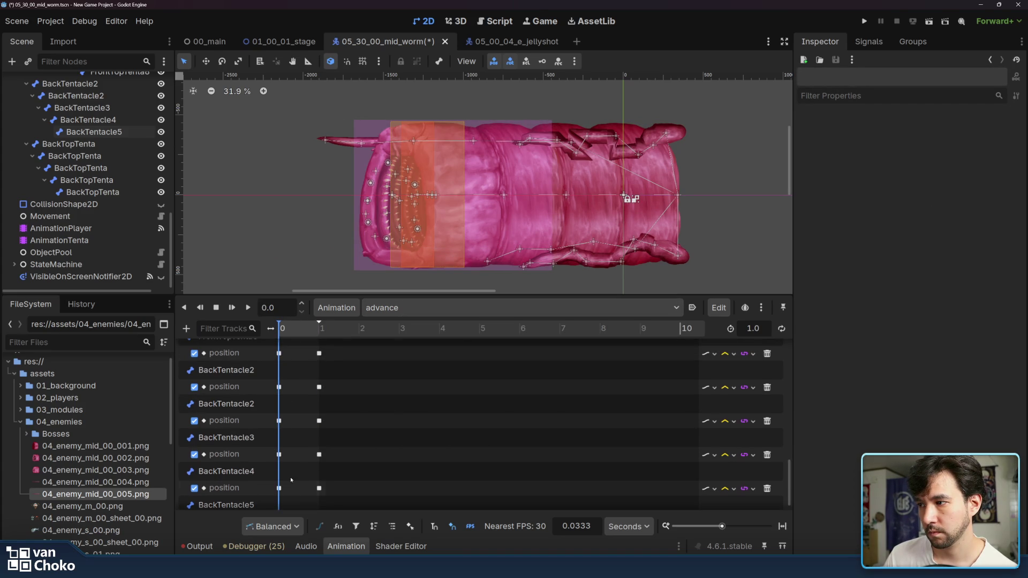
{"action": "left_click", "coordinate": [407, 307]}
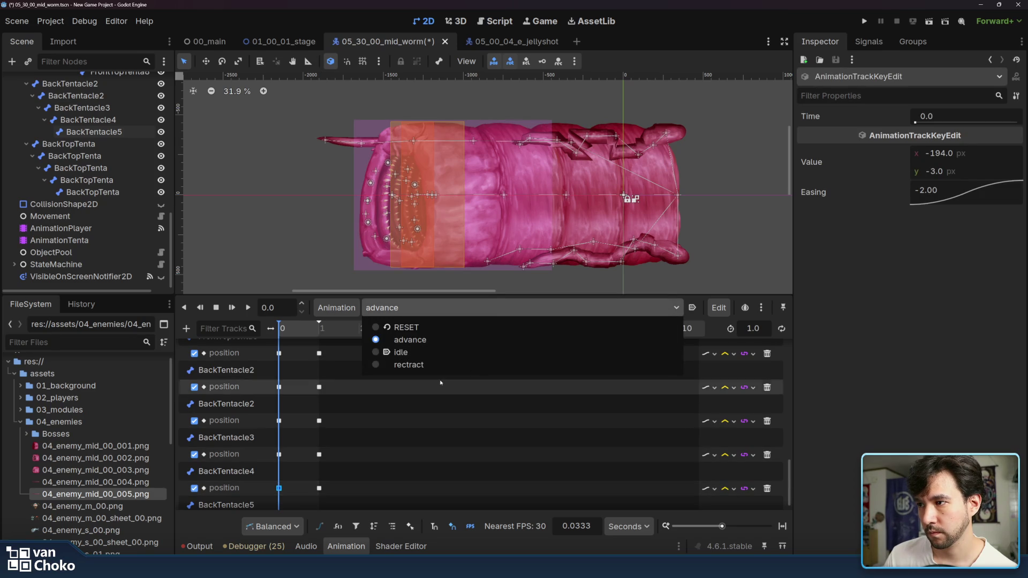
{"action": "left_click", "coordinate": [440, 364]}
{"action": "scroll", "coordinate": [336, 435], "scroll_direction": "down", "scroll_amount": 1}
{"action": "key", "text": "d"}
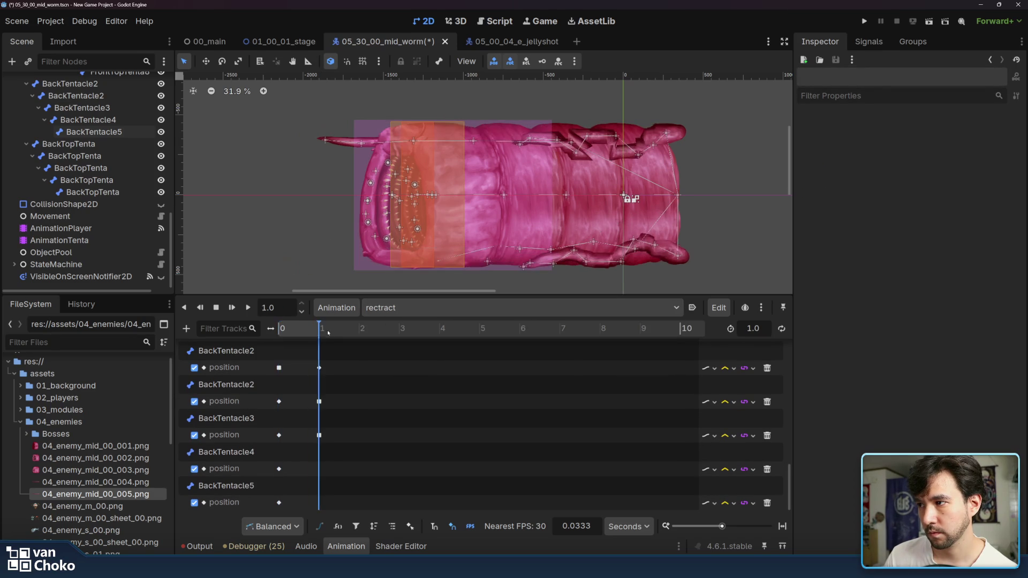
{"action": "right_click", "coordinate": [319, 472]}
{"action": "left_click", "coordinate": [349, 494]}
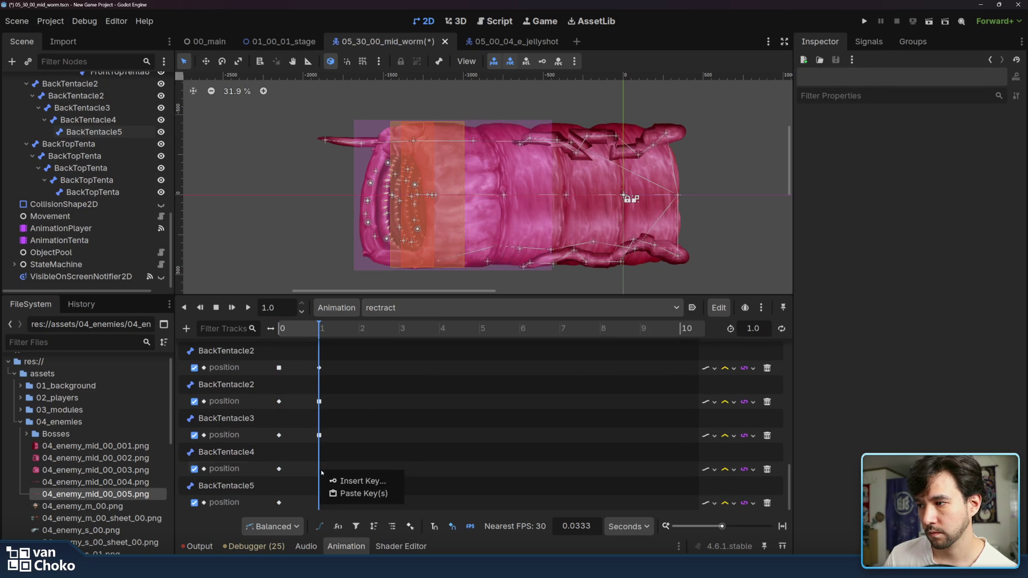
Step: Copy BackTentacle5's starting key from advance and paste it at 1.0 in rectract
{"action": "left_click", "coordinate": [418, 310]}
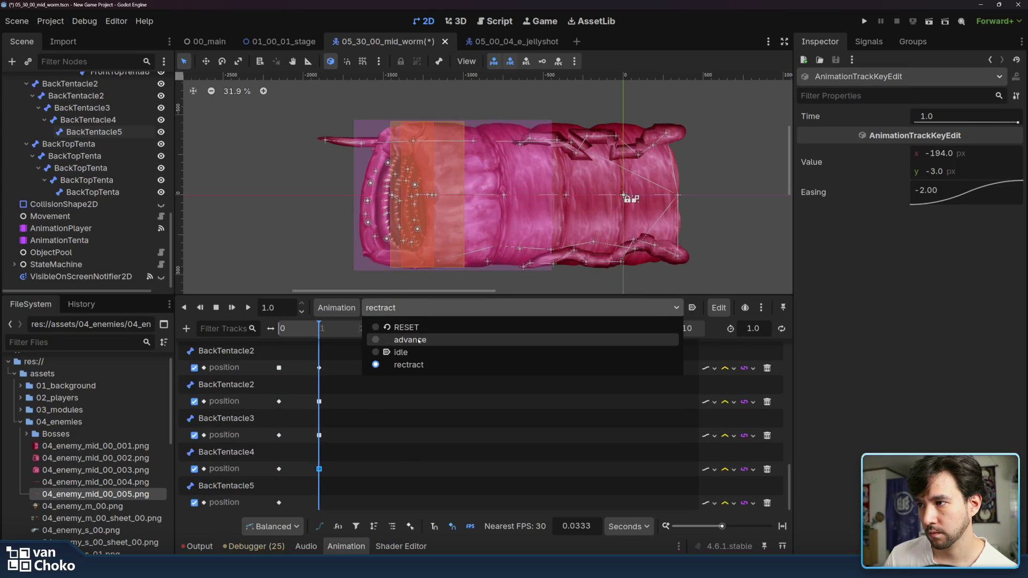
{"action": "left_click", "coordinate": [396, 341]}
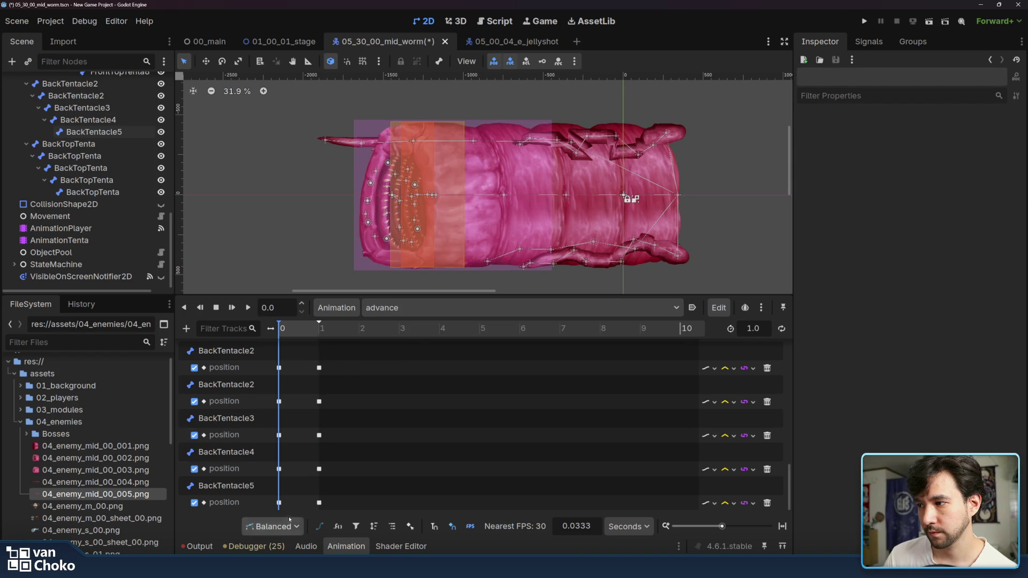
{"action": "left_click", "coordinate": [279, 503]}
{"action": "left_click", "coordinate": [466, 308]}
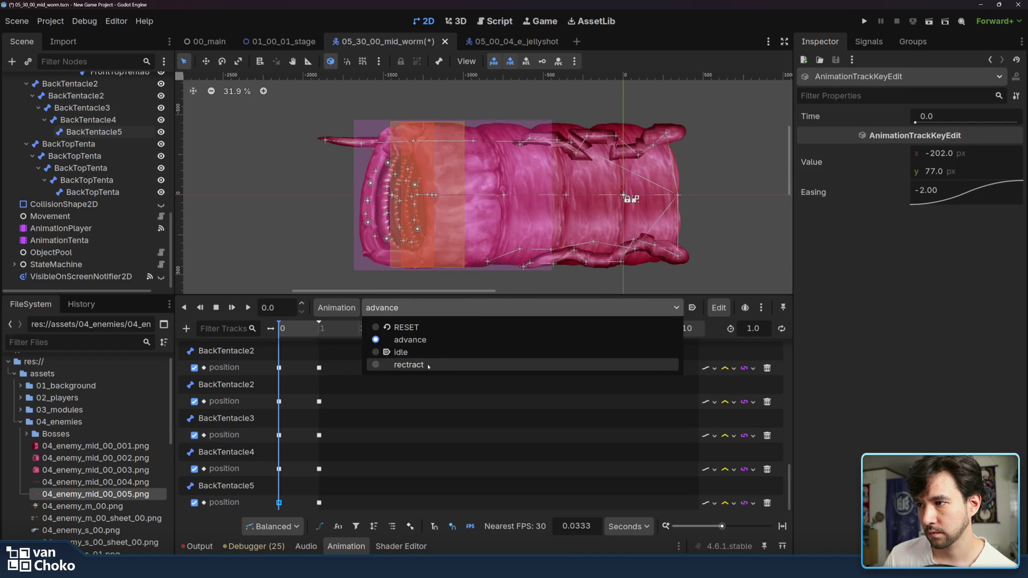
{"action": "left_click", "coordinate": [416, 364]}
{"action": "left_click", "coordinate": [319, 328]}
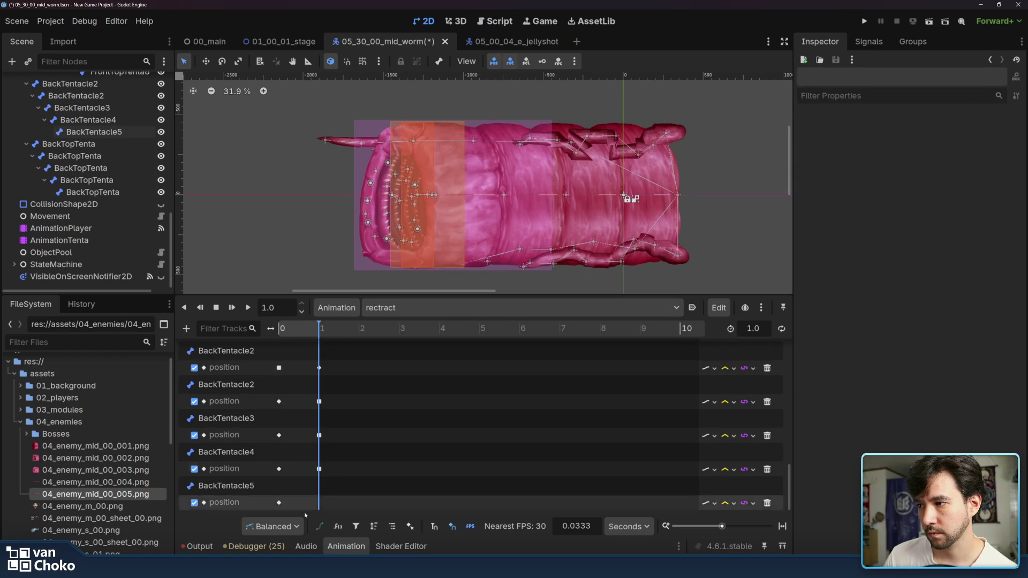
{"action": "right_click", "coordinate": [320, 504]}
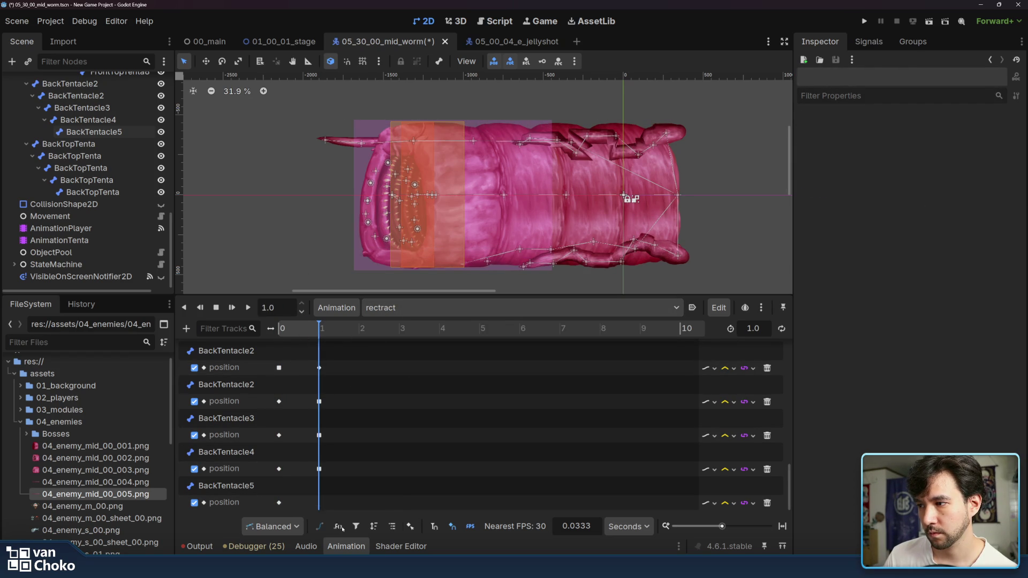
{"action": "left_click", "coordinate": [342, 527]}
Step: Box-select the rectract tentacle keys, apply Ease In-Out (-2.00) easing, and preview playback
{"action": "mouse_move", "coordinate": [336, 507]}
{"action": "left_mouse_down"}
{"action": "mouse_move", "coordinate": [257, 407]}
{"action": "mouse_move", "coordinate": [253, 369]}
{"action": "left_mouse_up"}
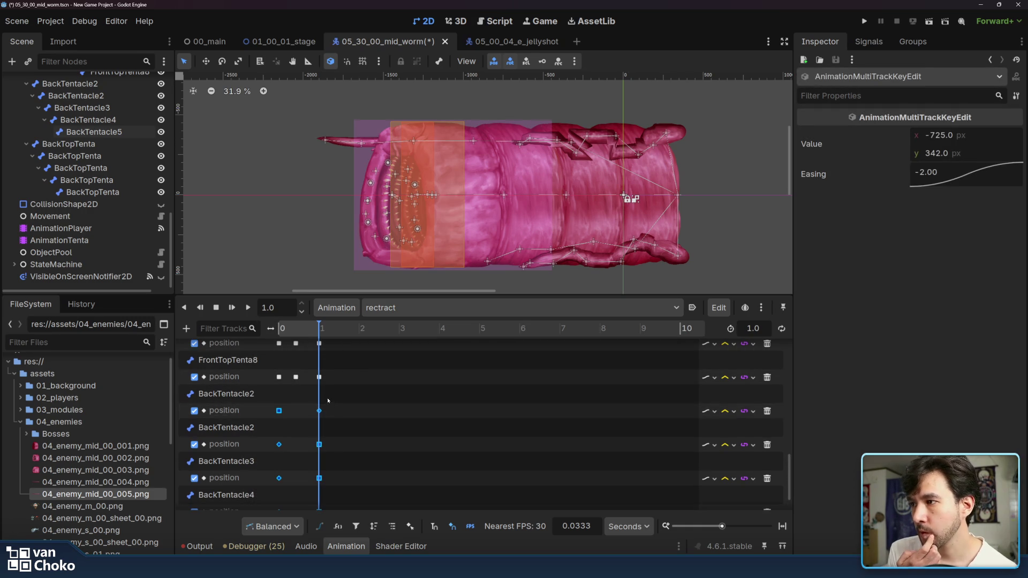
{"action": "right_click", "coordinate": [930, 173]}
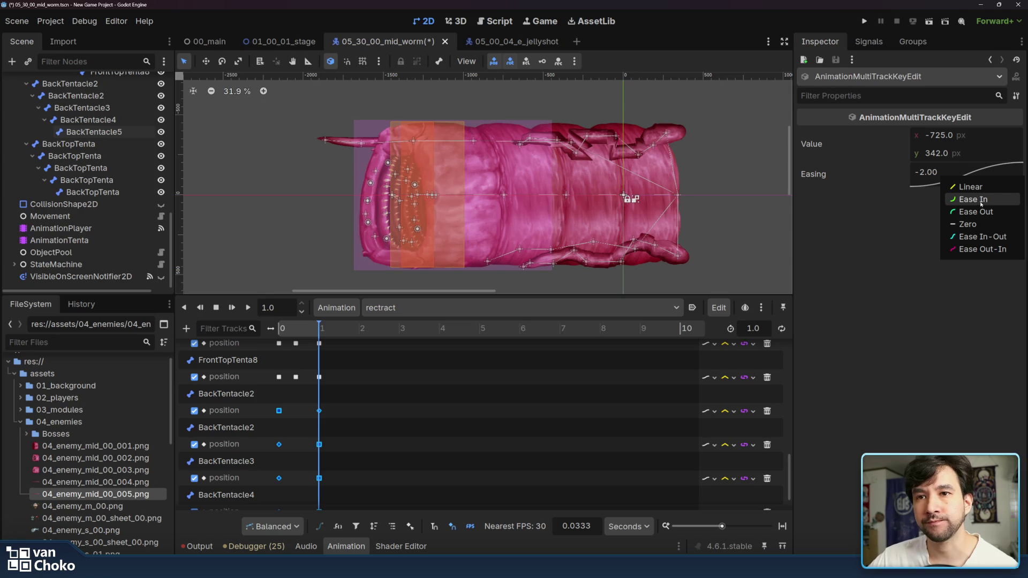
{"action": "left_click", "coordinate": [981, 238]}
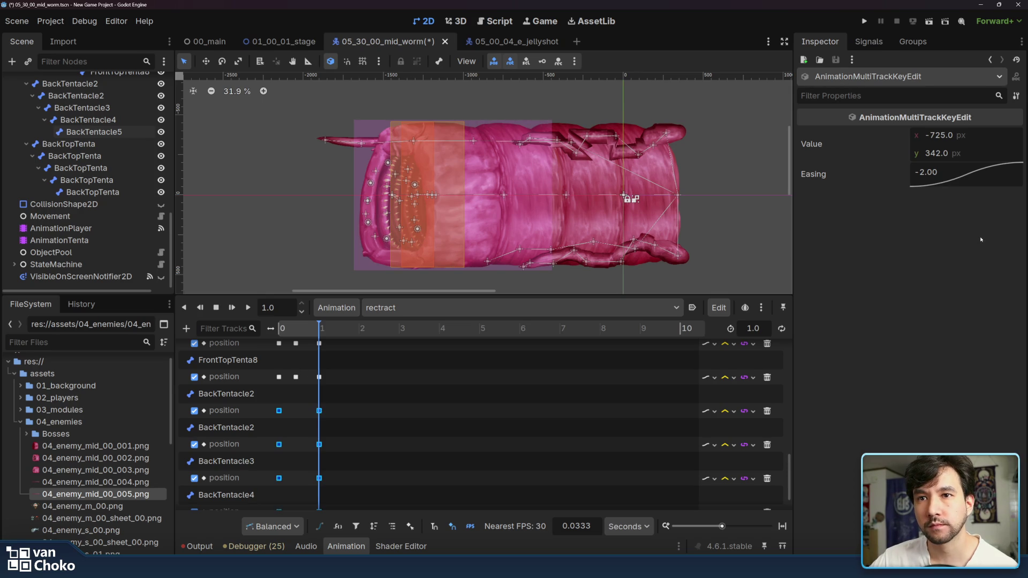
{"action": "left_click", "coordinate": [247, 307]}
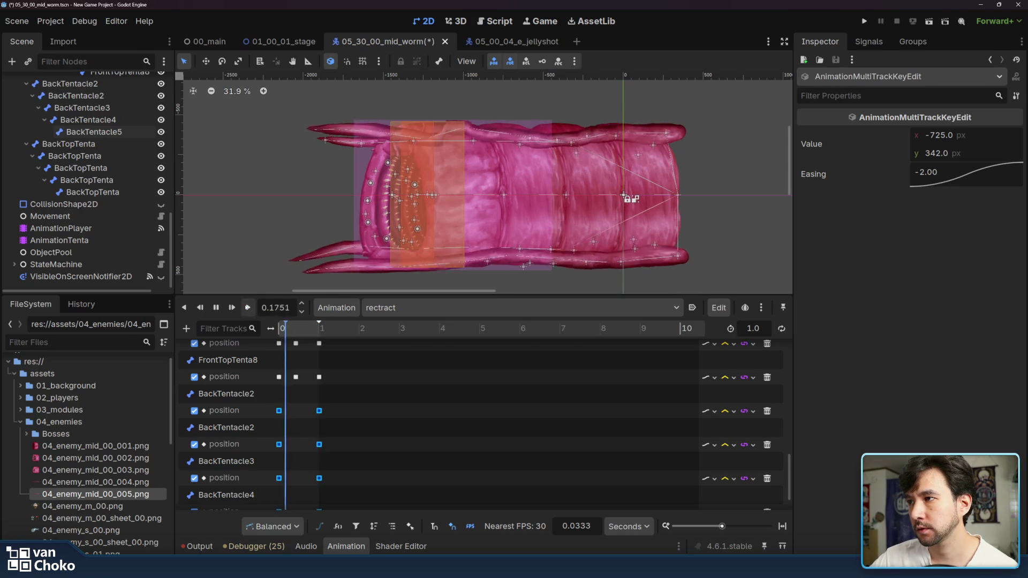
{"action": "left_click", "coordinate": [247, 308]}
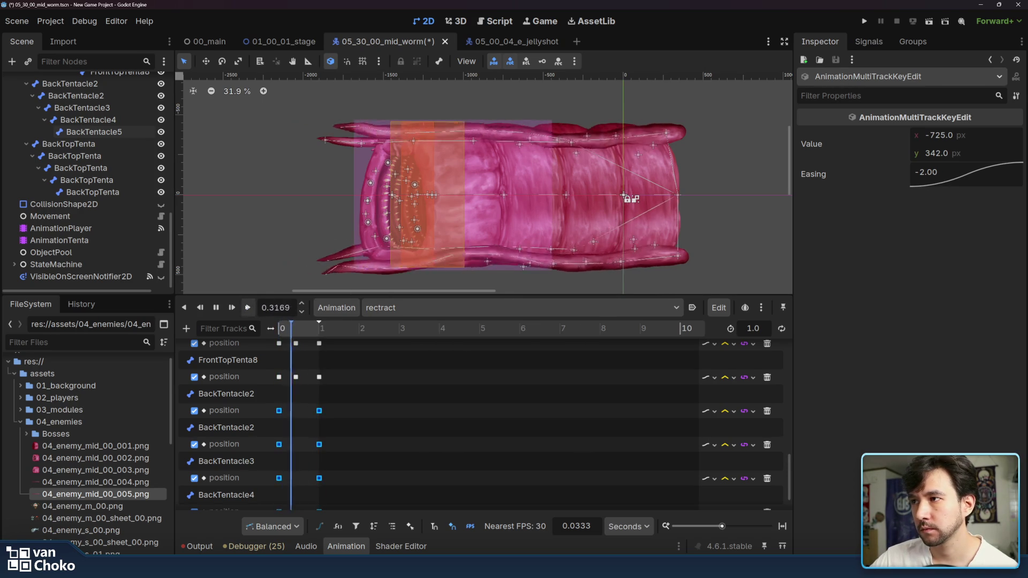
{"action": "left_click", "coordinate": [246, 307]}
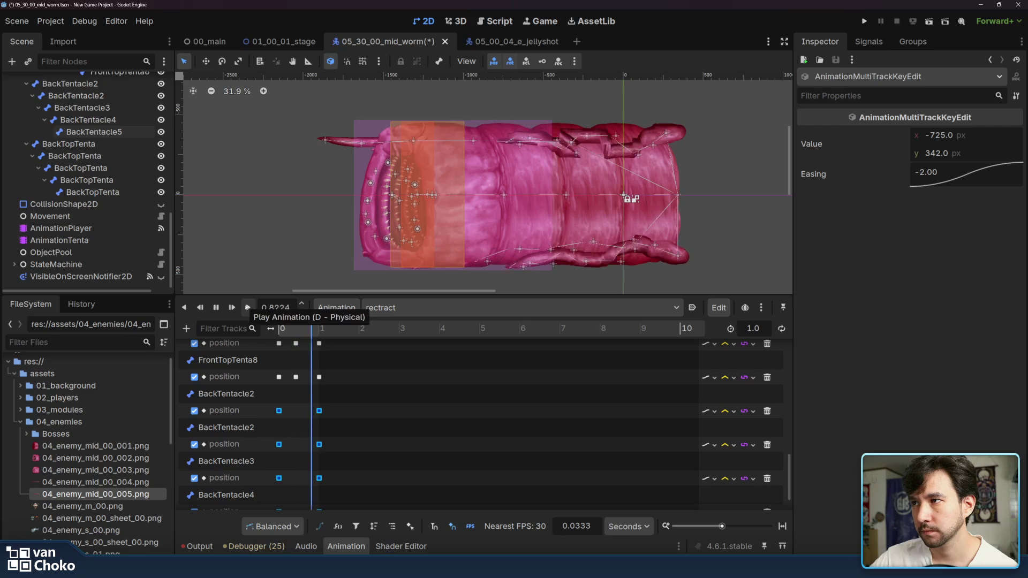
{"action": "left_click", "coordinate": [246, 307]}
{"action": "left_click", "coordinate": [247, 307]}
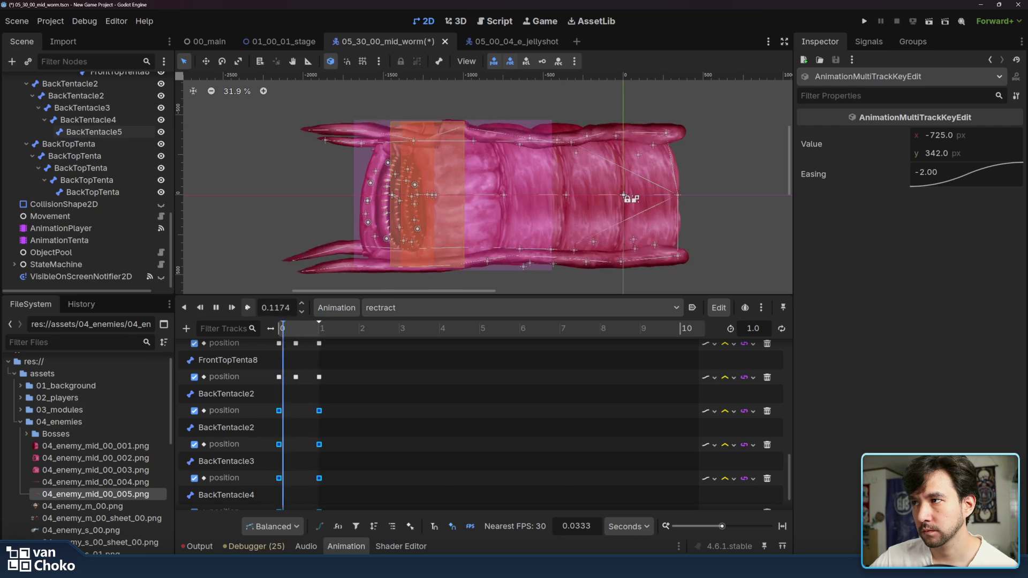
{"action": "left_click", "coordinate": [246, 307]}
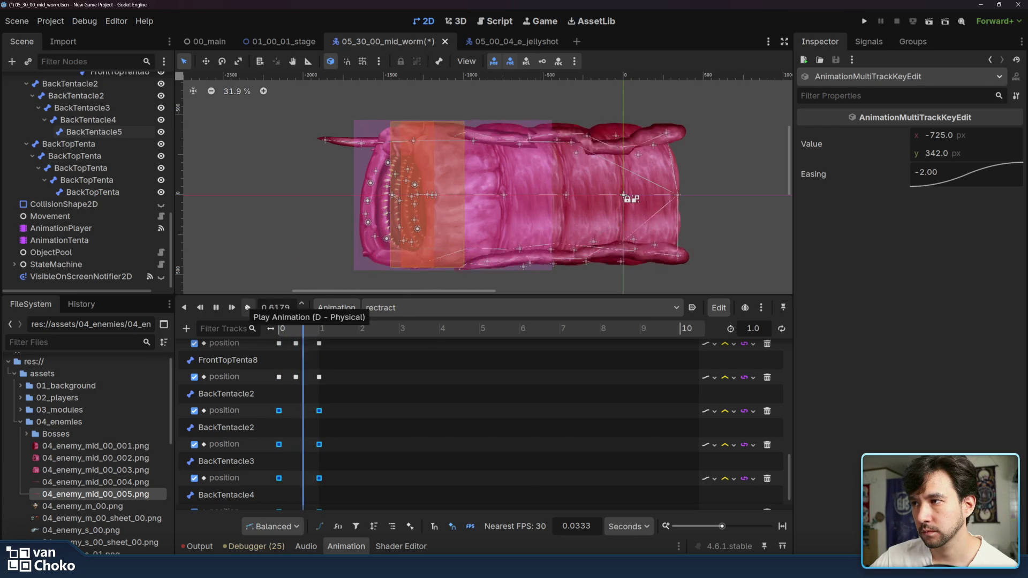
{"action": "mouse_move", "coordinate": [295, 332]}
{"action": "left_mouse_down"}
{"action": "mouse_move", "coordinate": [279, 332]}
{"action": "mouse_move", "coordinate": [298, 333]}
{"action": "left_mouse_up"}
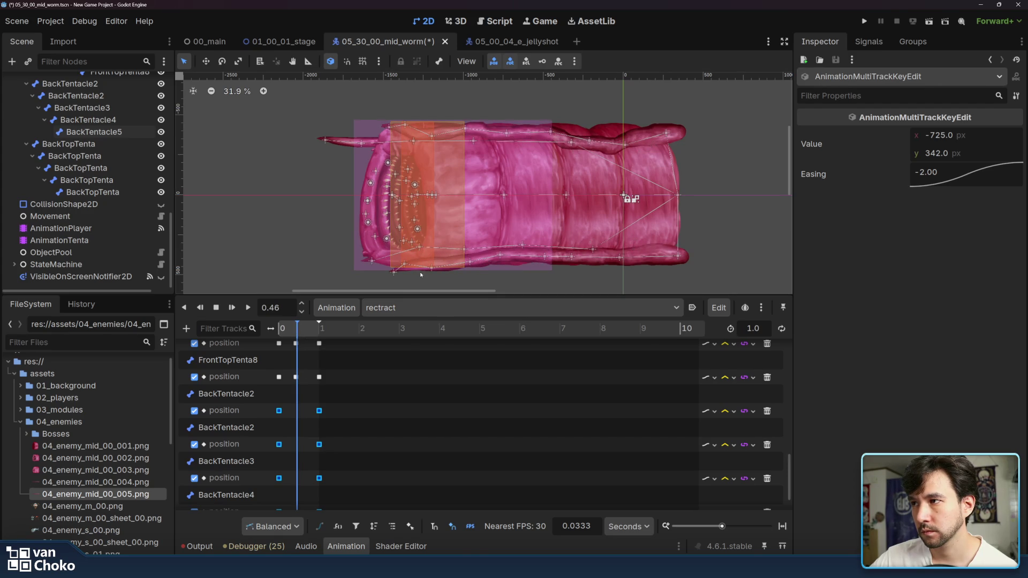
{"action": "left_click_drag", "start_coordinate": [418, 246], "coordinate": [401, 249]}
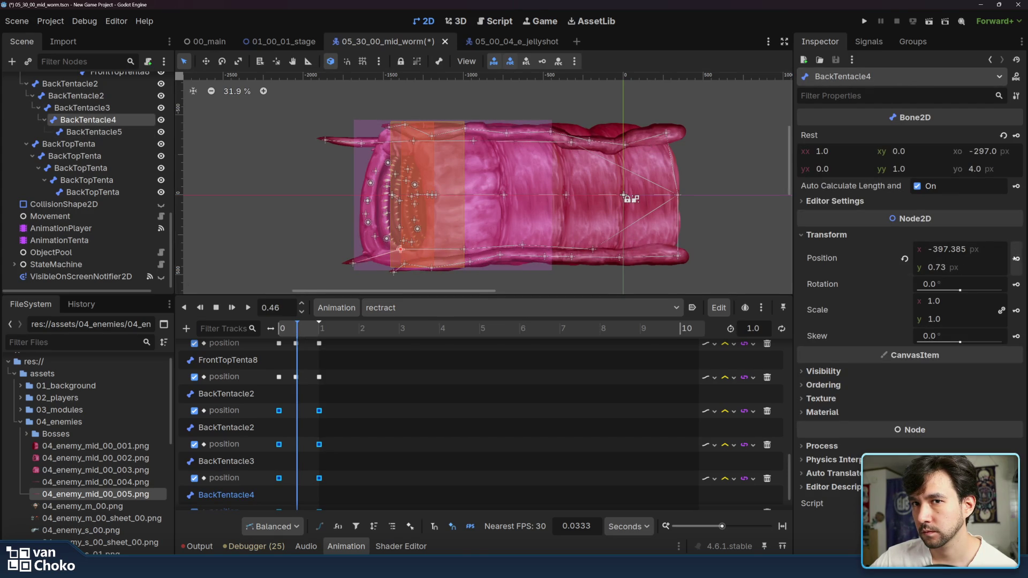
Step: At 0.46, reposition and key the BackTentacle3 and BackTentacle4 bones for a midway pose
{"action": "left_click_drag", "start_coordinate": [490, 245], "coordinate": [479, 238]}
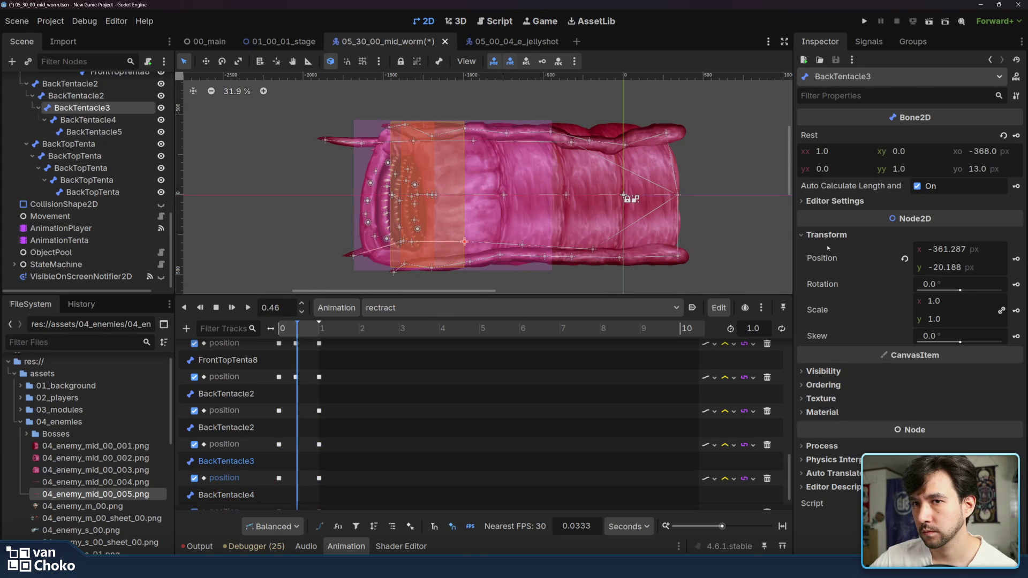
{"action": "left_click", "coordinate": [1015, 260]}
{"action": "mouse_move", "coordinate": [399, 244]}
{"action": "left_mouse_down"}
{"action": "mouse_move", "coordinate": [399, 259]}
{"action": "mouse_move", "coordinate": [344, 258]}
{"action": "left_mouse_up"}
{"action": "left_click", "coordinate": [1015, 259]}
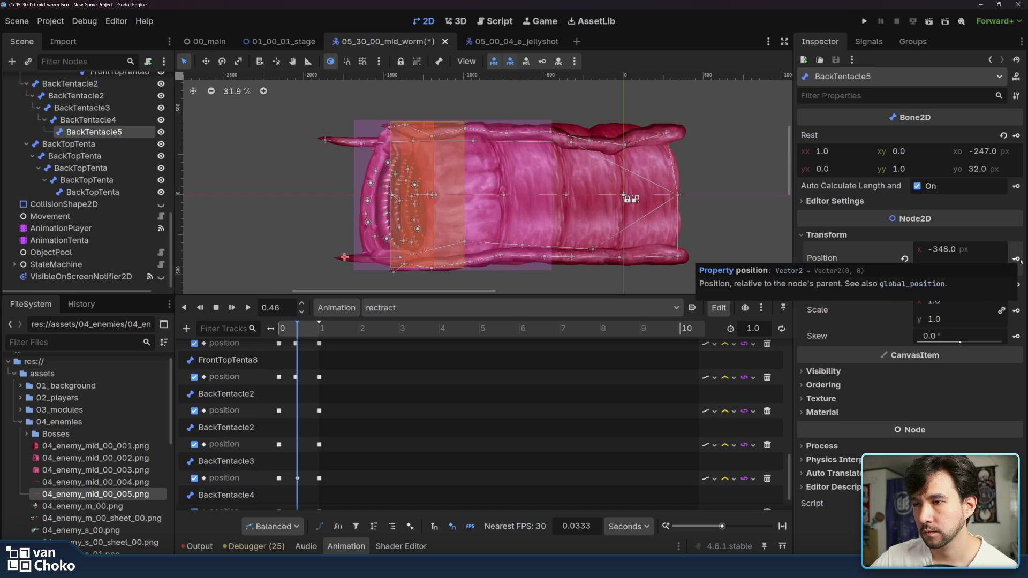
Step: Pose and key the child and parent BackTentacle2 bones at 0.46, then preview rectract
{"action": "left_click_drag", "start_coordinate": [527, 251], "coordinate": [530, 245]}
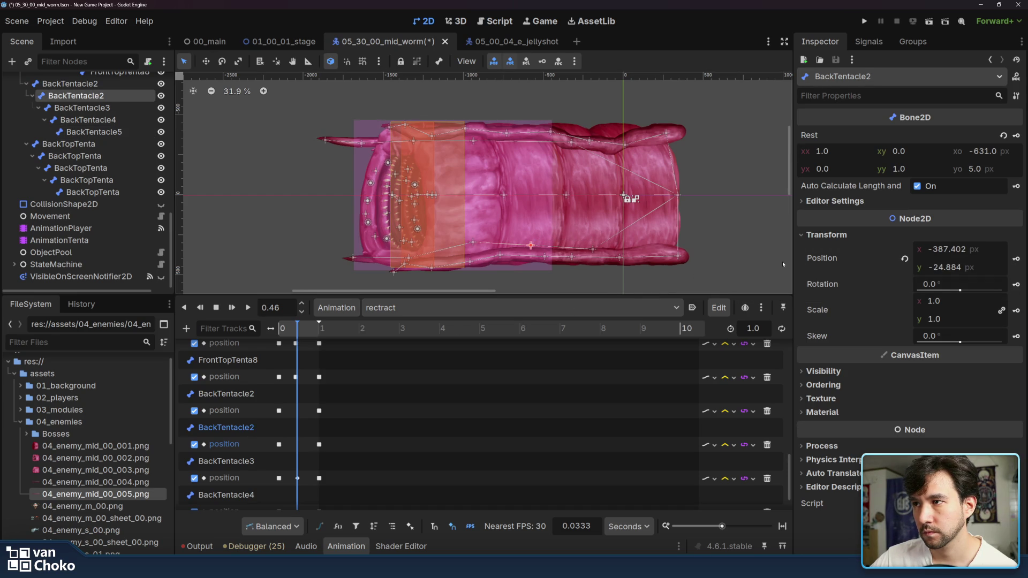
{"action": "left_click", "coordinate": [1016, 258]}
{"action": "left_click", "coordinate": [593, 251]}
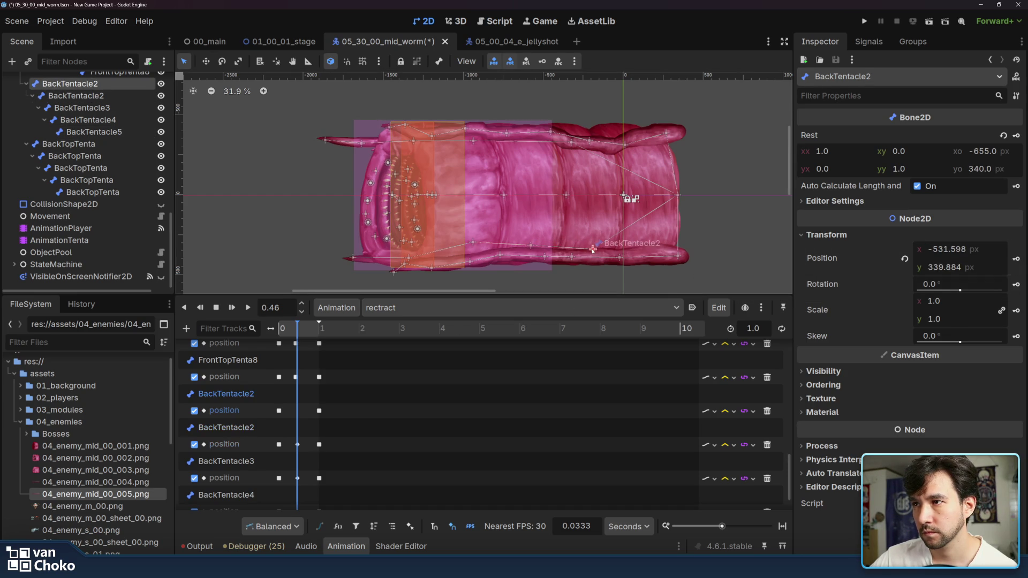
{"action": "left_click", "coordinate": [1016, 260]}
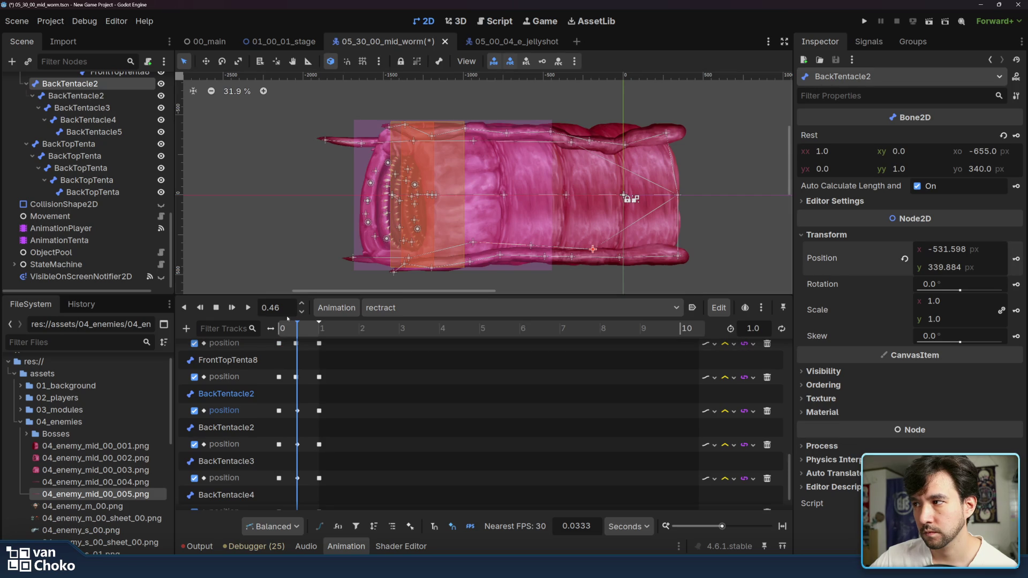
{"action": "left_click", "coordinate": [248, 310]}
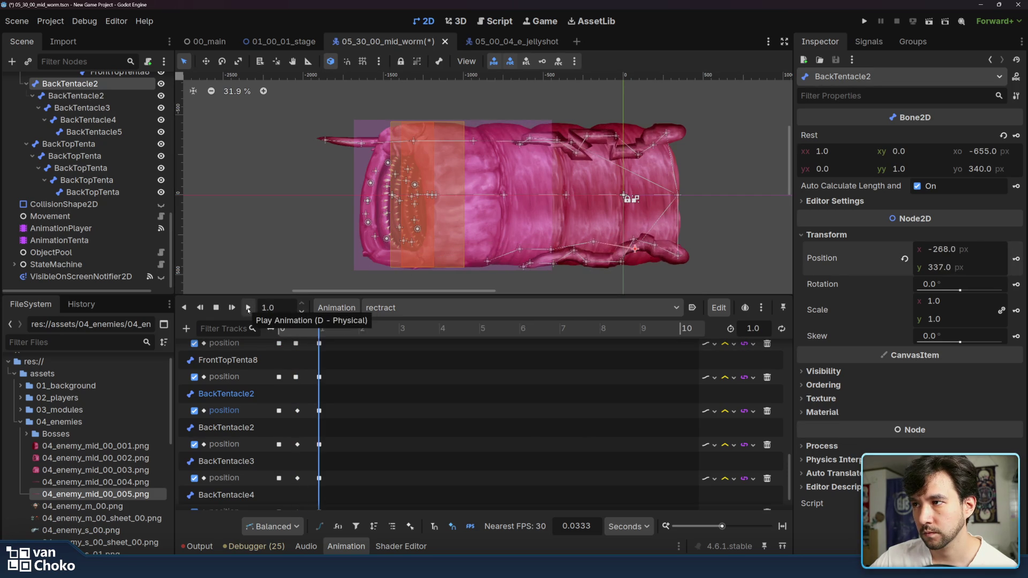
{"action": "left_click", "coordinate": [248, 310]}
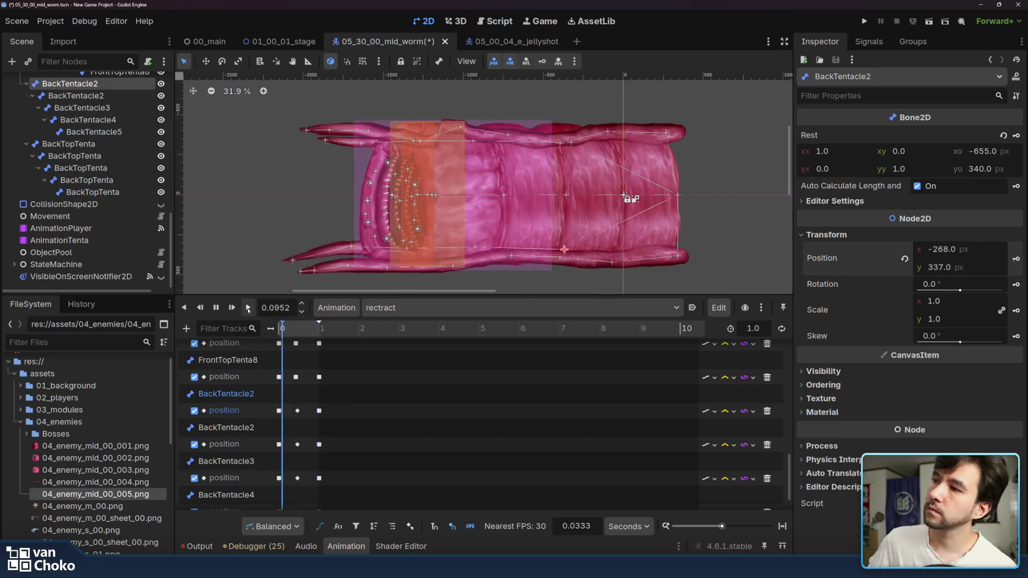
Step: Switch the tentacle keyframes' easing to Ease In (2.00) and preview the retract animation
{"action": "left_click_drag", "start_coordinate": [307, 399], "coordinate": [294, 508]}
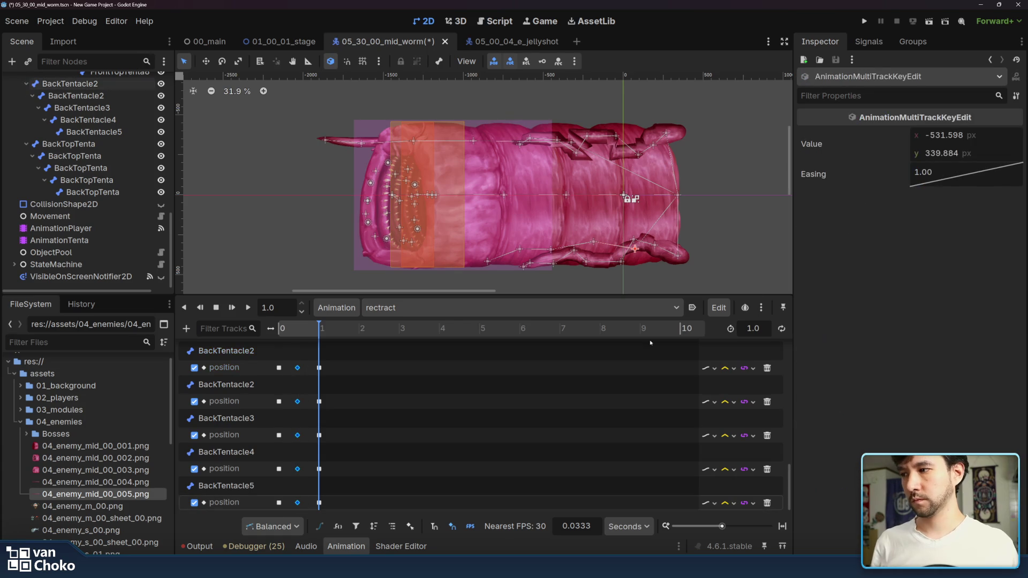
{"action": "right_click", "coordinate": [966, 177]}
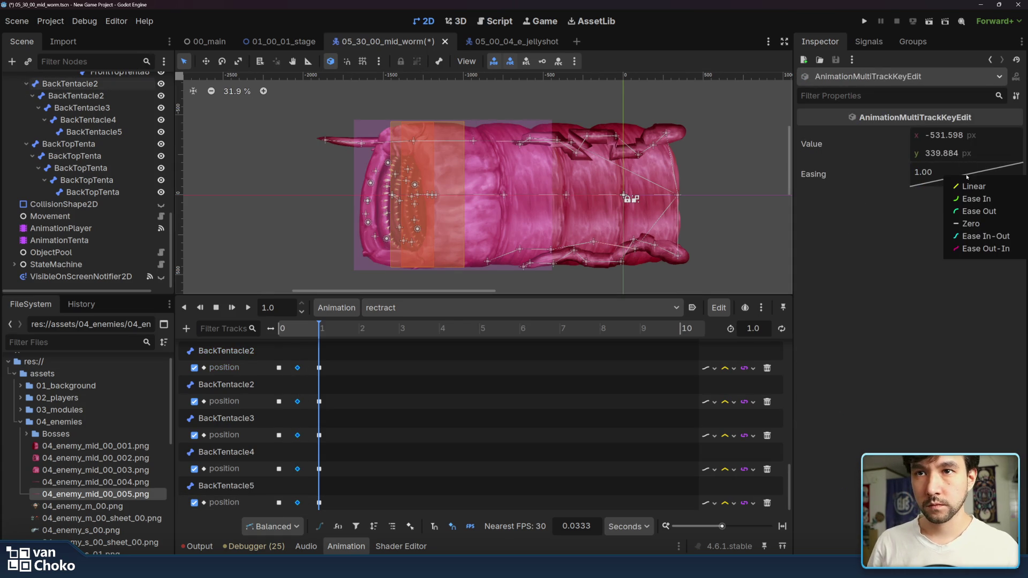
{"action": "left_click", "coordinate": [977, 212]}
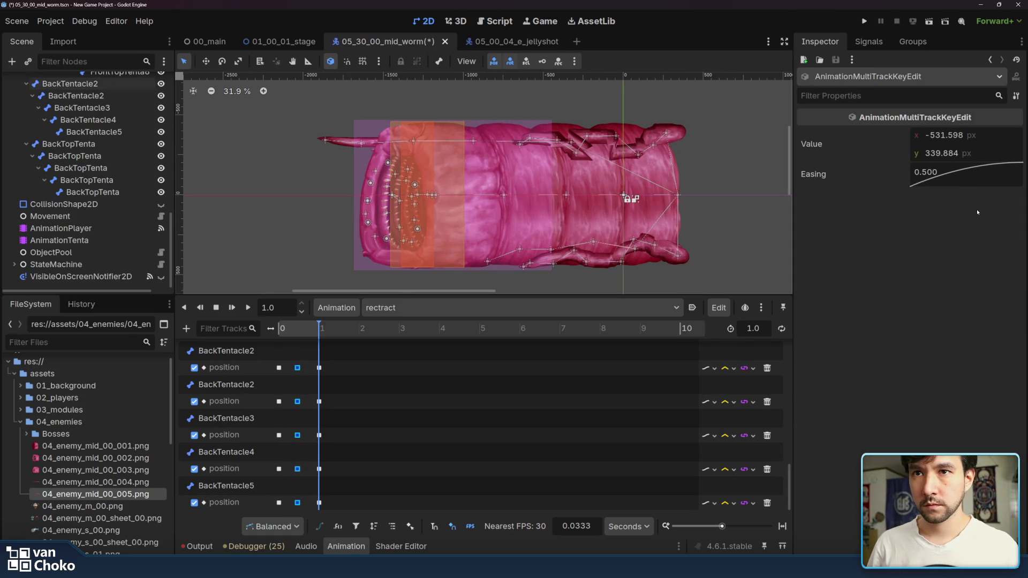
{"action": "left_click_drag", "start_coordinate": [287, 506], "coordinate": [274, 374]}
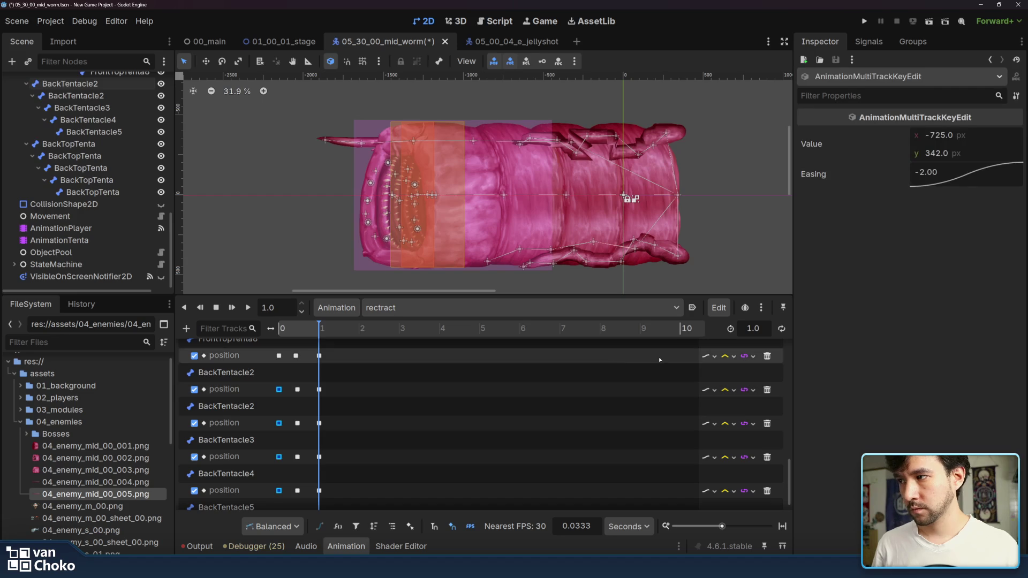
{"action": "right_click", "coordinate": [956, 176]}
{"action": "left_click", "coordinate": [979, 202]}
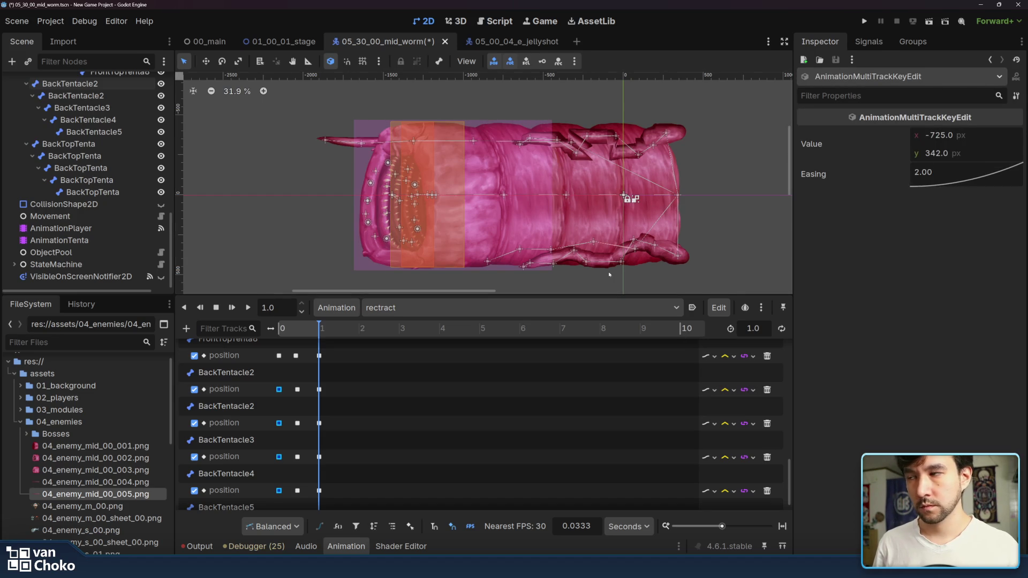
{"action": "left_click", "coordinate": [248, 309]}
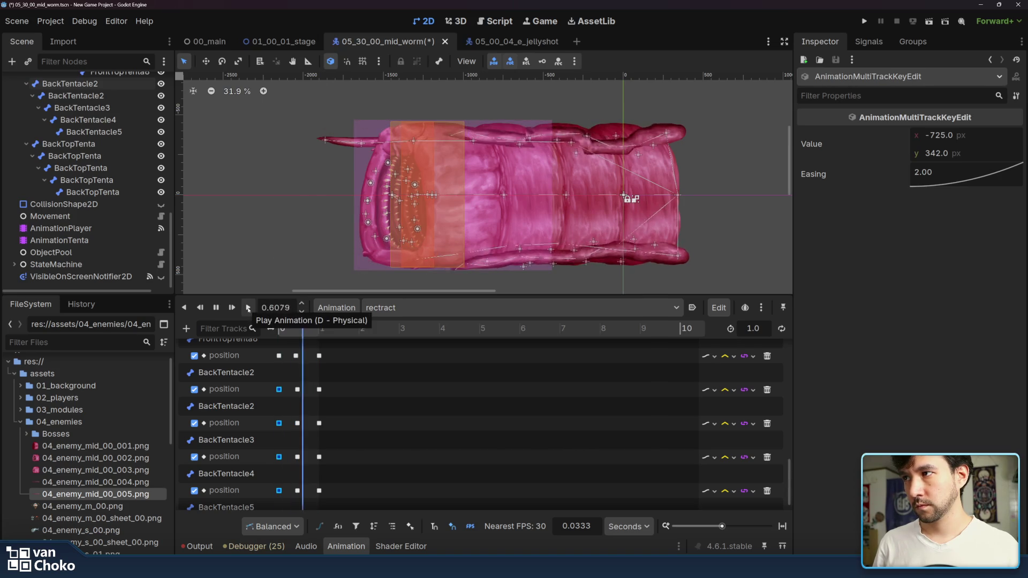
Step: Replay rectract, then play the advance and idle animations for comparison
{"action": "left_click", "coordinate": [248, 309]}
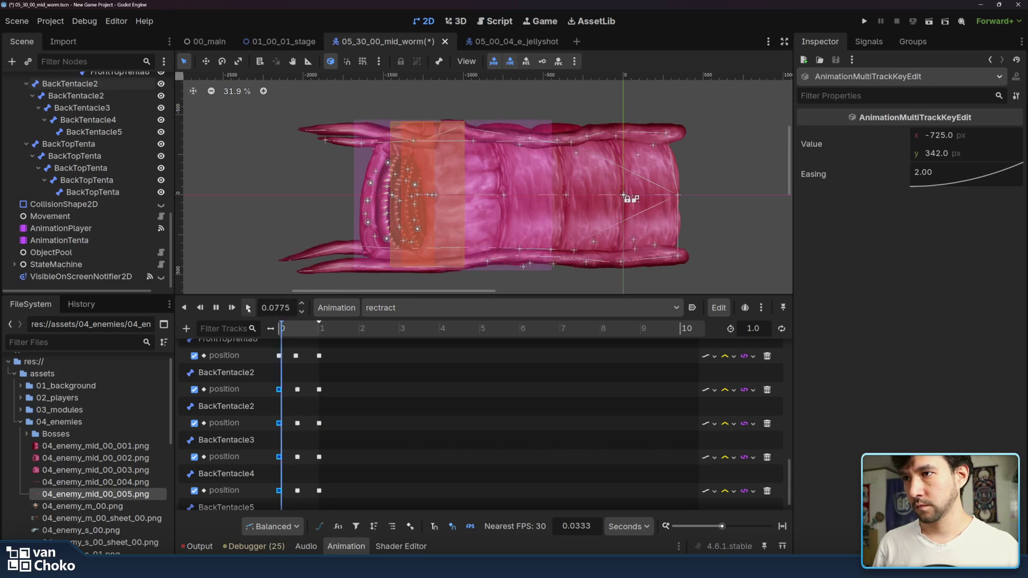
{"action": "left_click", "coordinate": [248, 308]}
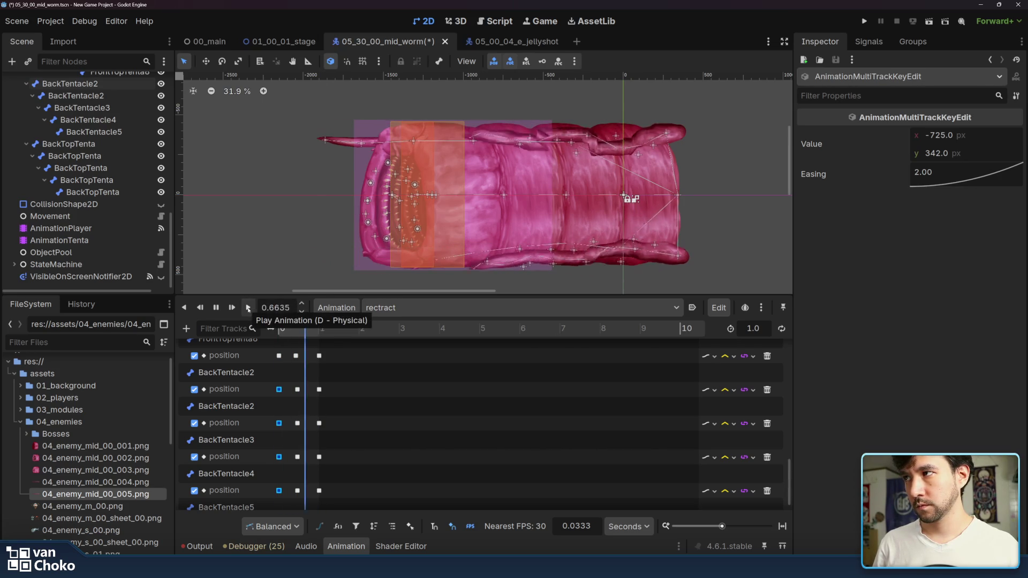
{"action": "left_click", "coordinate": [375, 309]}
{"action": "left_click", "coordinate": [377, 355]}
{"action": "left_click", "coordinate": [248, 309]}
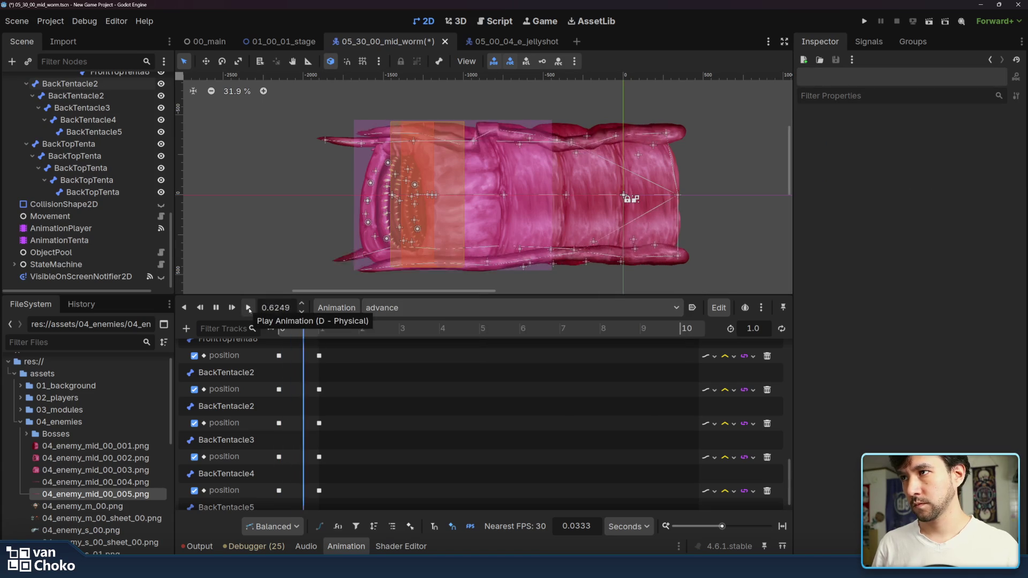
{"action": "left_click", "coordinate": [452, 308]}
{"action": "left_click", "coordinate": [401, 352]}
{"action": "left_click", "coordinate": [247, 308]}
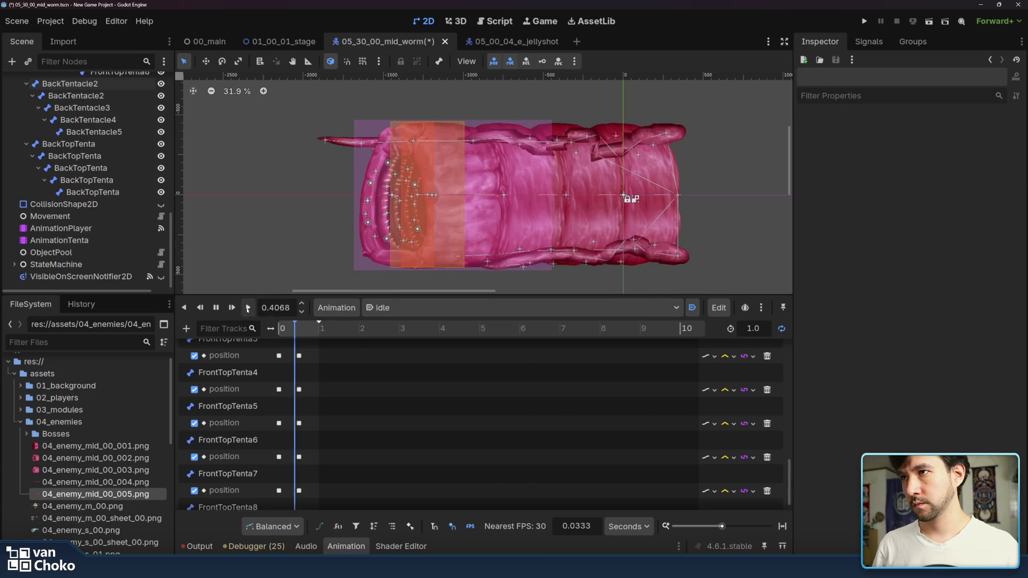
Step: Play advance and rectract once more, finishing with the idle animation selected
{"action": "left_click", "coordinate": [568, 308]}
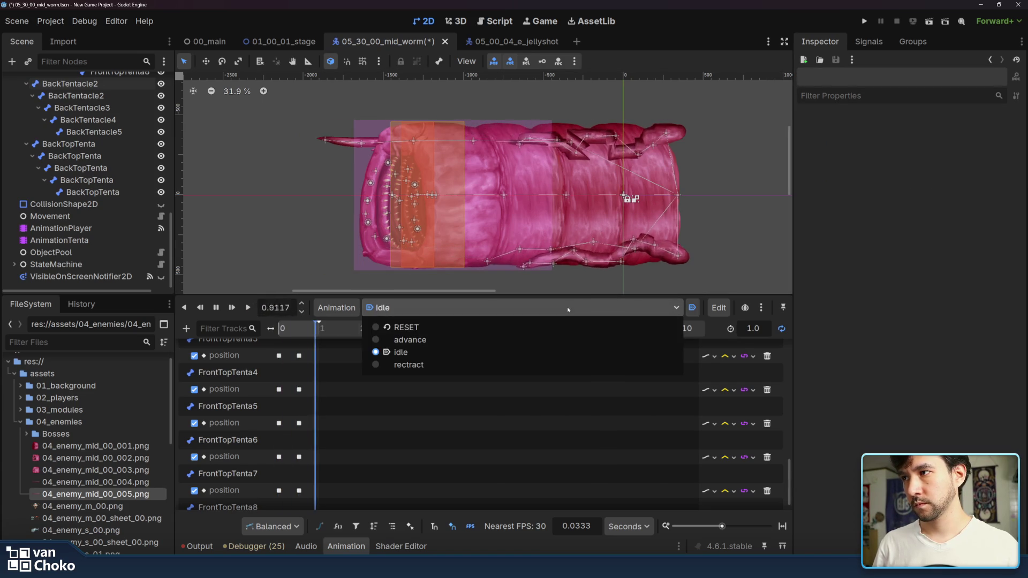
{"action": "left_click", "coordinate": [528, 339]}
{"action": "left_click", "coordinate": [248, 307]}
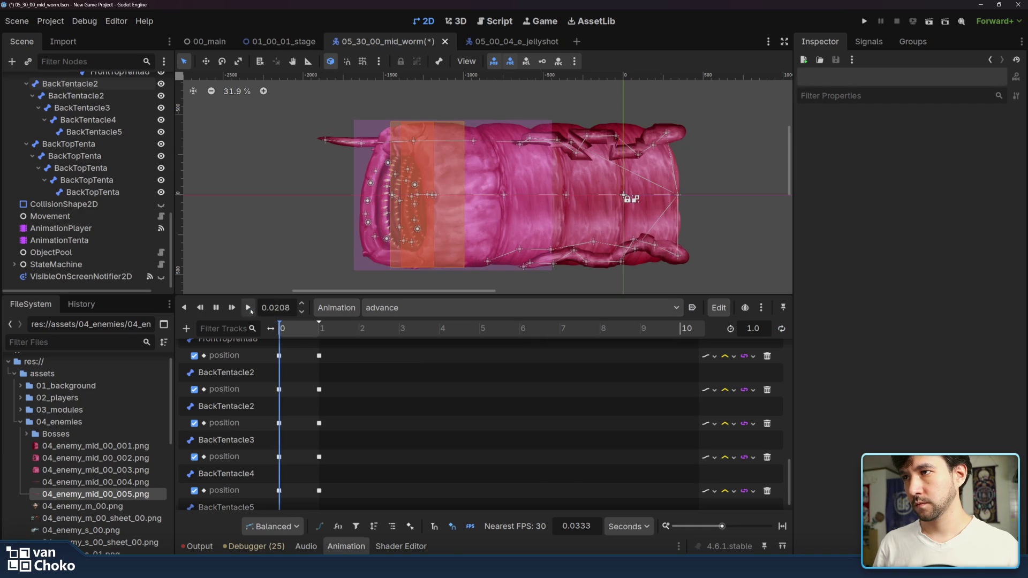
{"action": "left_click", "coordinate": [487, 309]}
{"action": "left_click", "coordinate": [480, 368]}
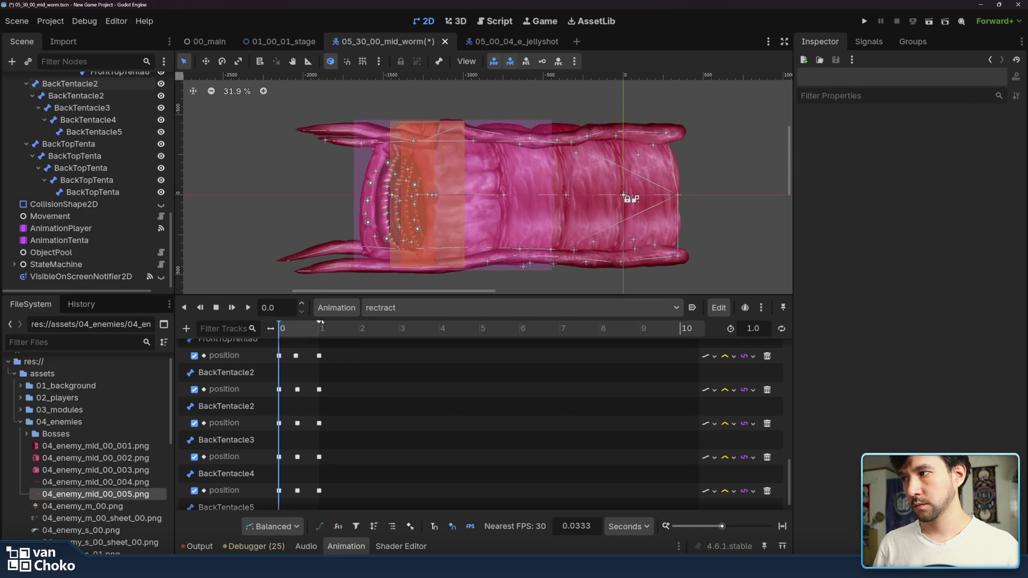
{"action": "left_click", "coordinate": [248, 308]}
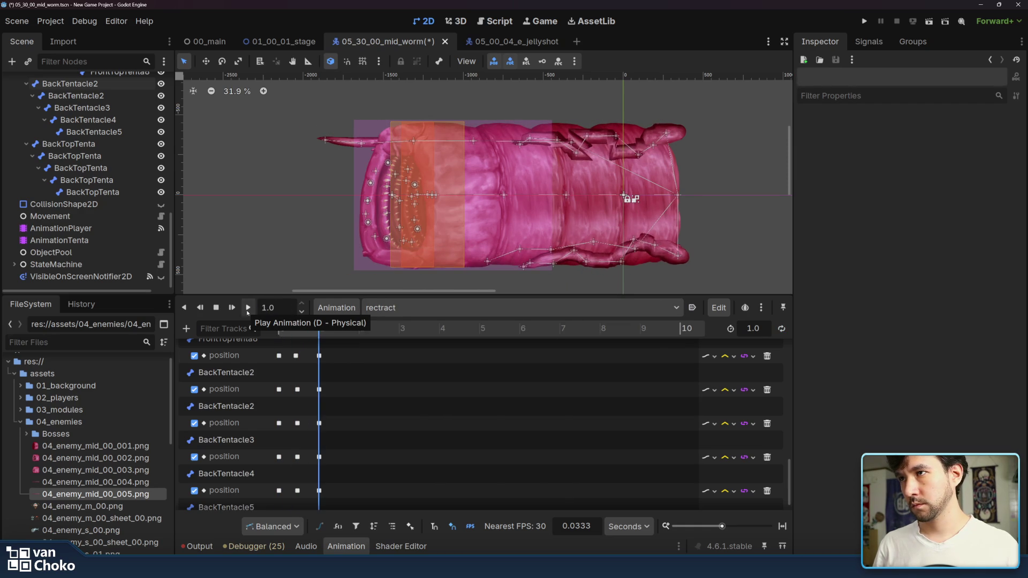
{"action": "left_click", "coordinate": [455, 308]}
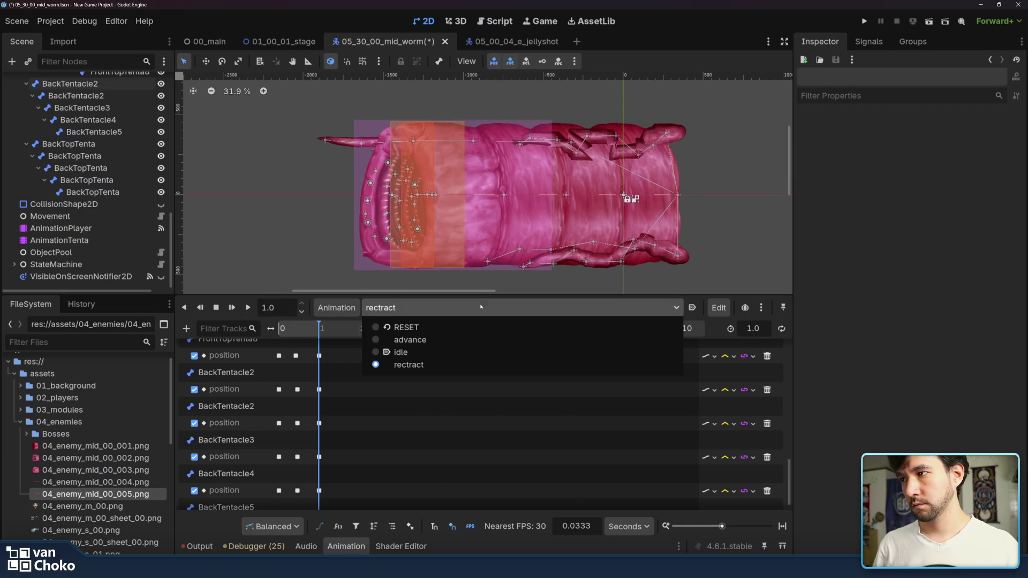
{"action": "left_click", "coordinate": [455, 353]}
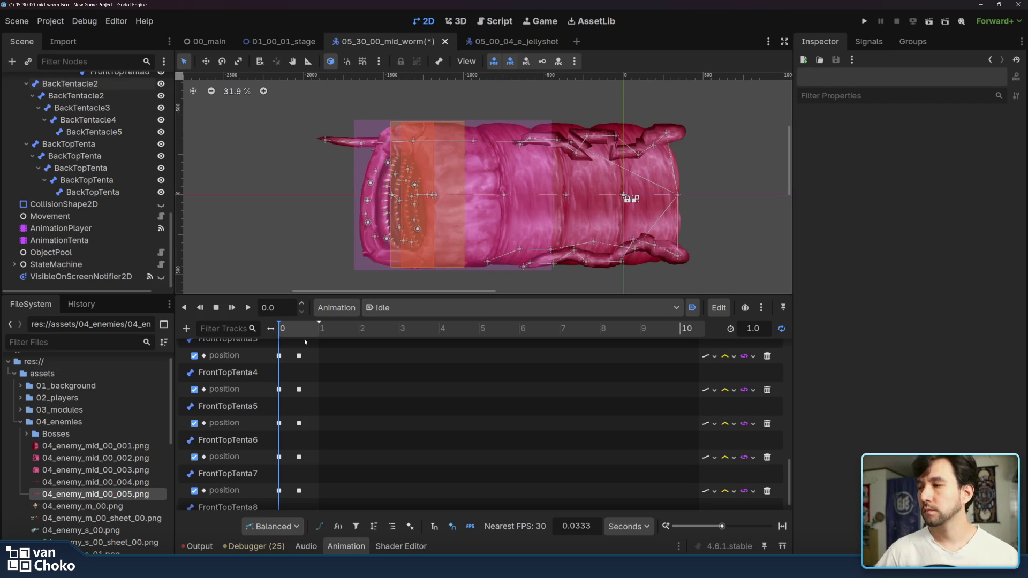
Step: Drag the BackTopTenta bone to the right and adjust its child bone for the idle pose
{"action": "scroll", "coordinate": [327, 412], "scroll_direction": "down", "scroll_amount": 2}
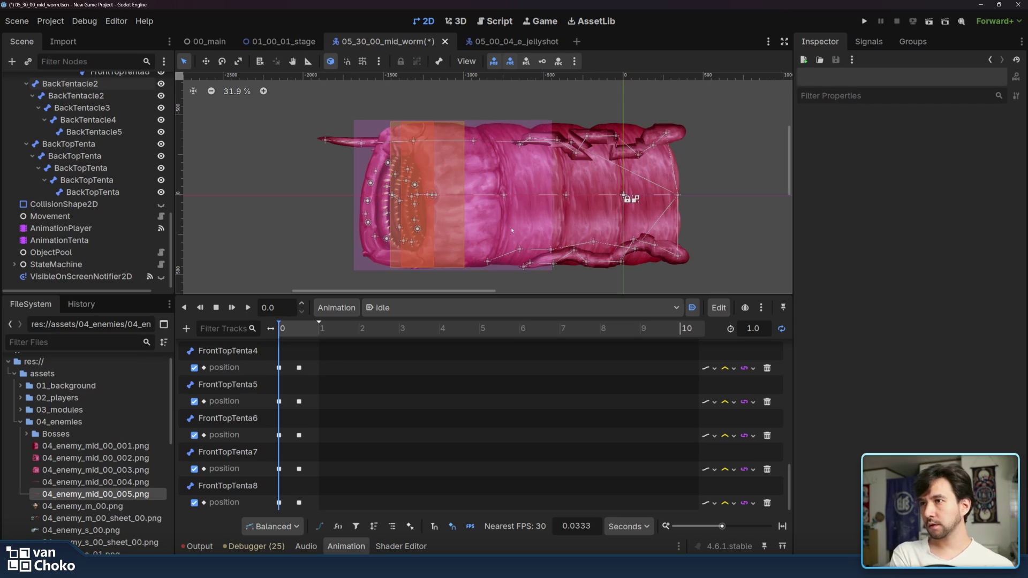
{"action": "left_click", "coordinate": [571, 143]}
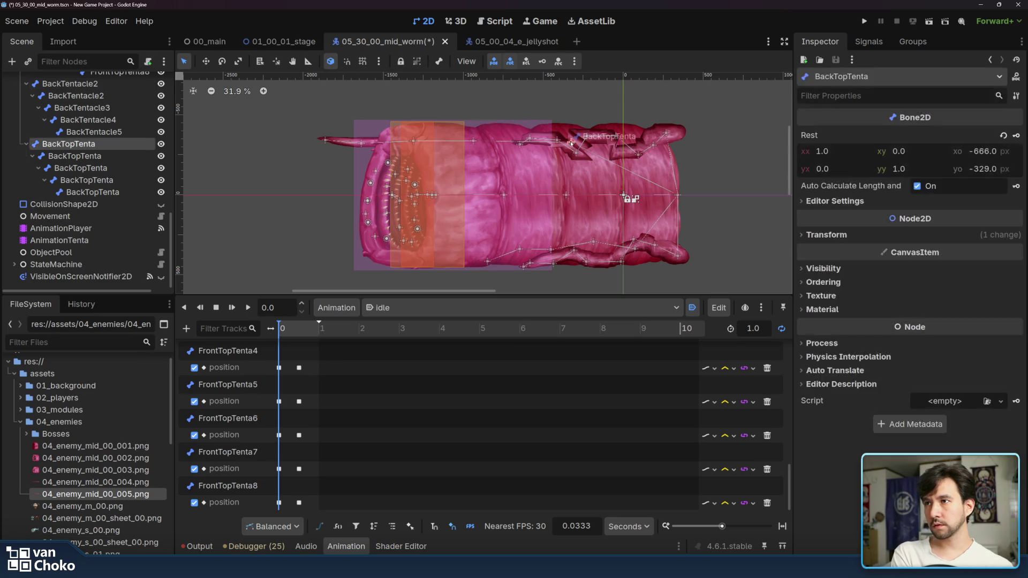
{"action": "left_click_drag", "start_coordinate": [571, 142], "coordinate": [619, 145]}
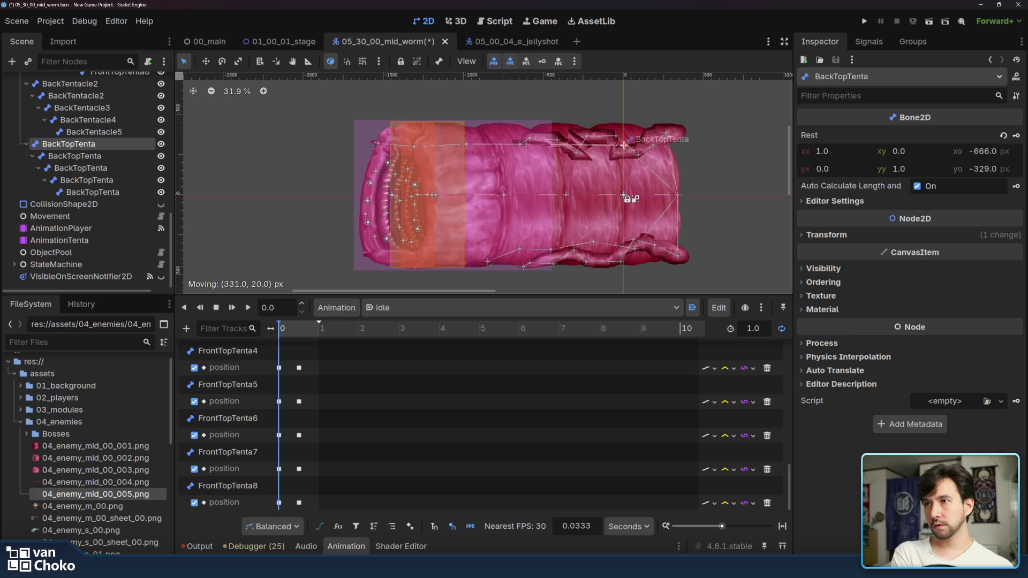
{"action": "left_click_drag", "start_coordinate": [623, 145], "coordinate": [629, 144]}
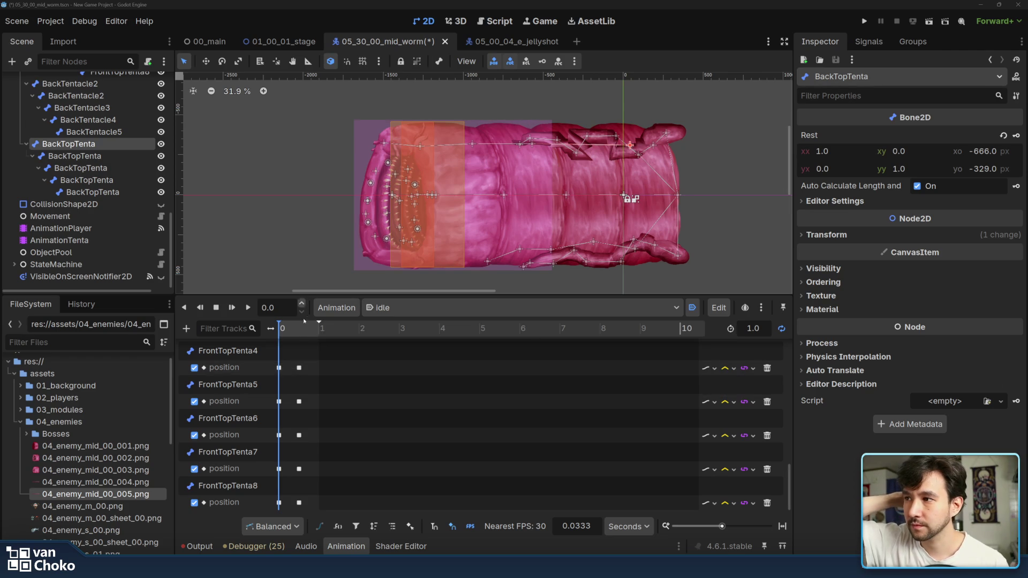
{"action": "left_click", "coordinate": [297, 333]}
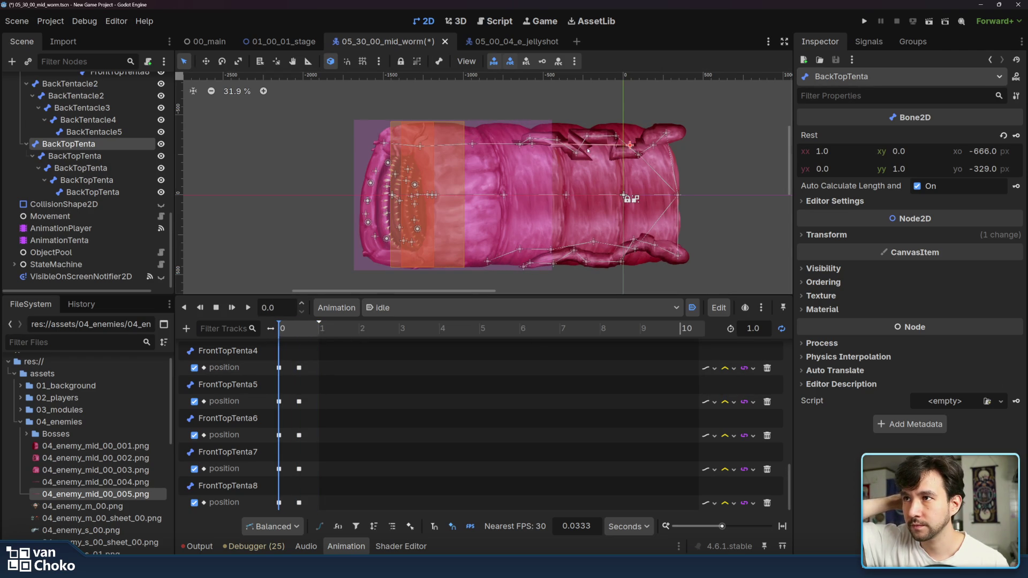
{"action": "left_click", "coordinate": [531, 144]}
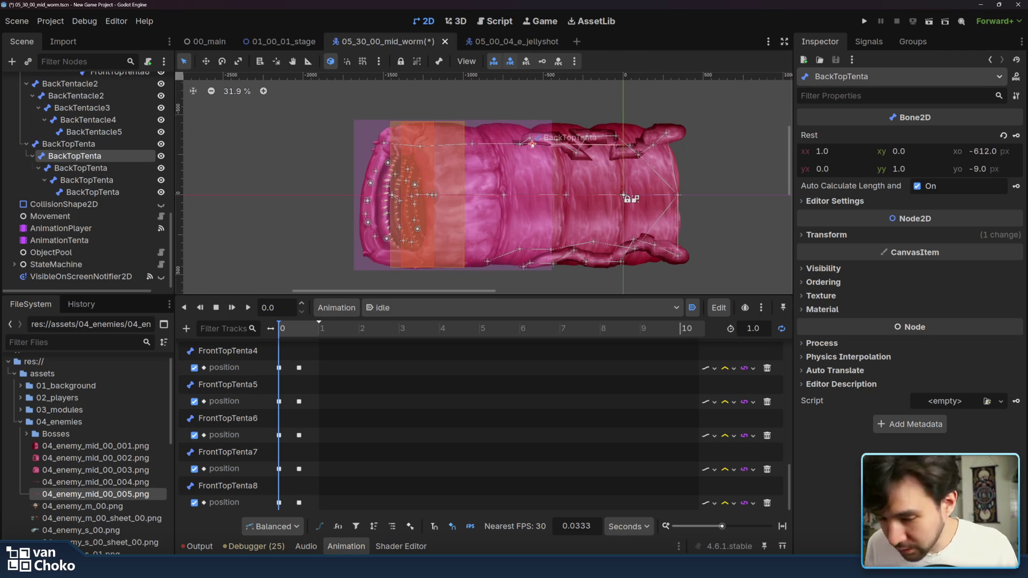
{"action": "key", "text": "Escape"}
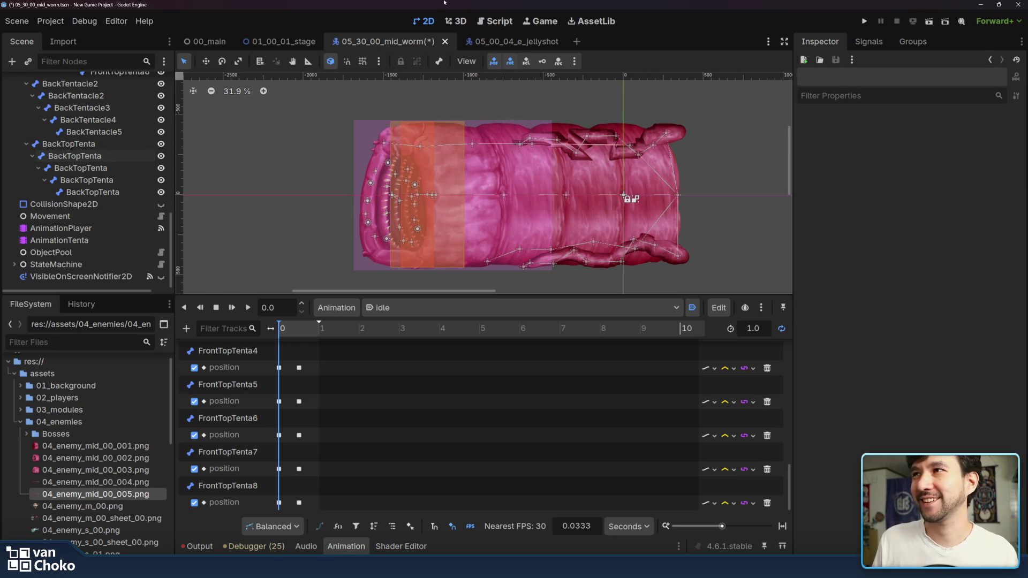
Step: Reset PathFollow2D's progress to 0 in 01_00_01_stage, then save and run the game
{"action": "left_click", "coordinate": [274, 41]}
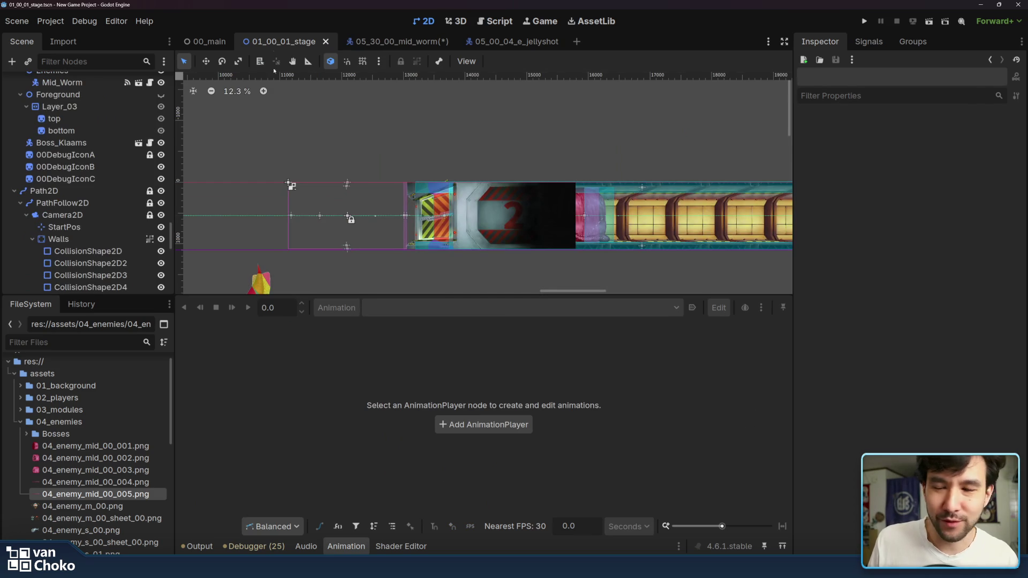
{"action": "left_click", "coordinate": [59, 227]}
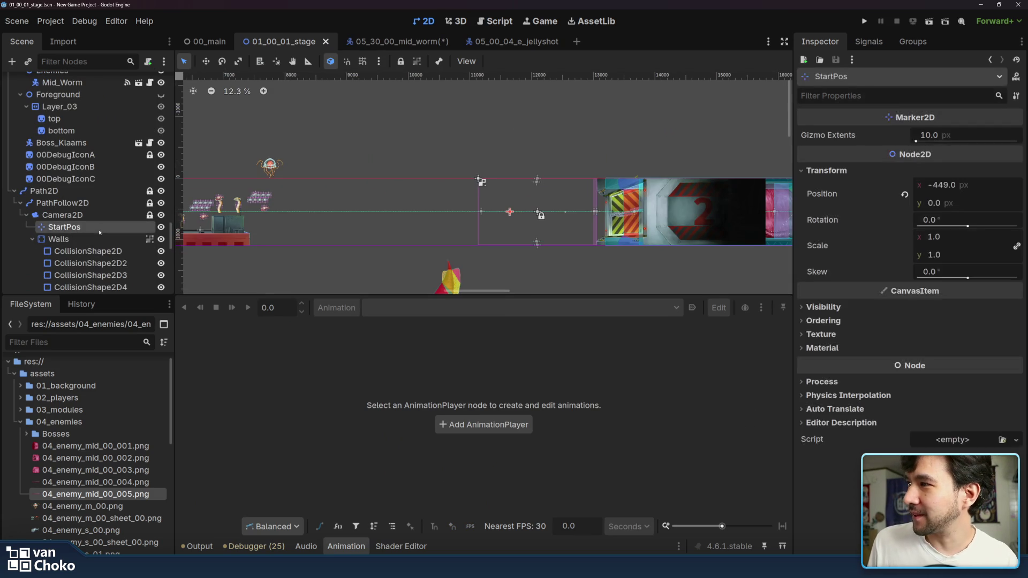
{"action": "left_click", "coordinate": [33, 242]}
{"action": "left_click", "coordinate": [58, 214]}
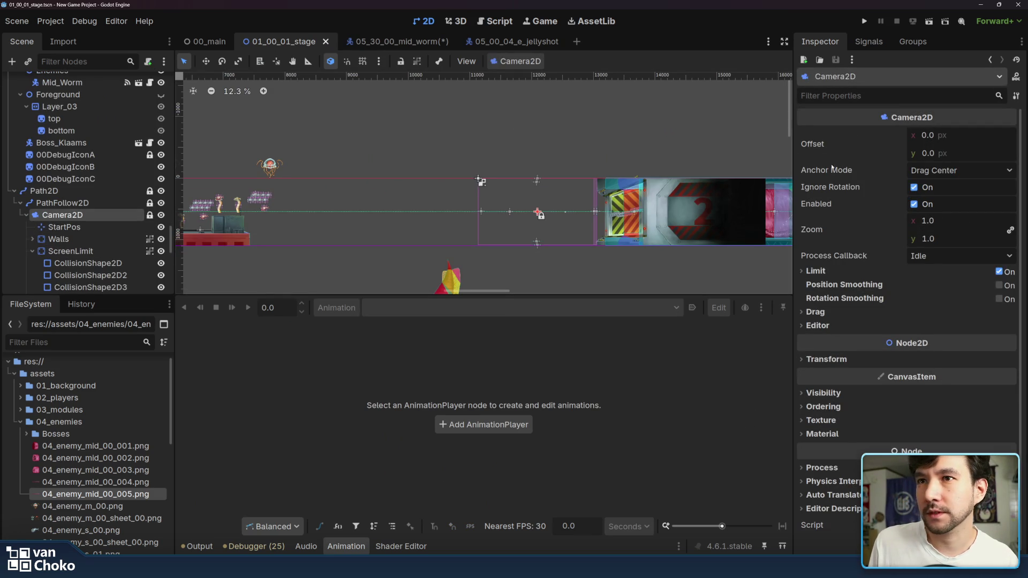
{"action": "left_click", "coordinate": [44, 190]}
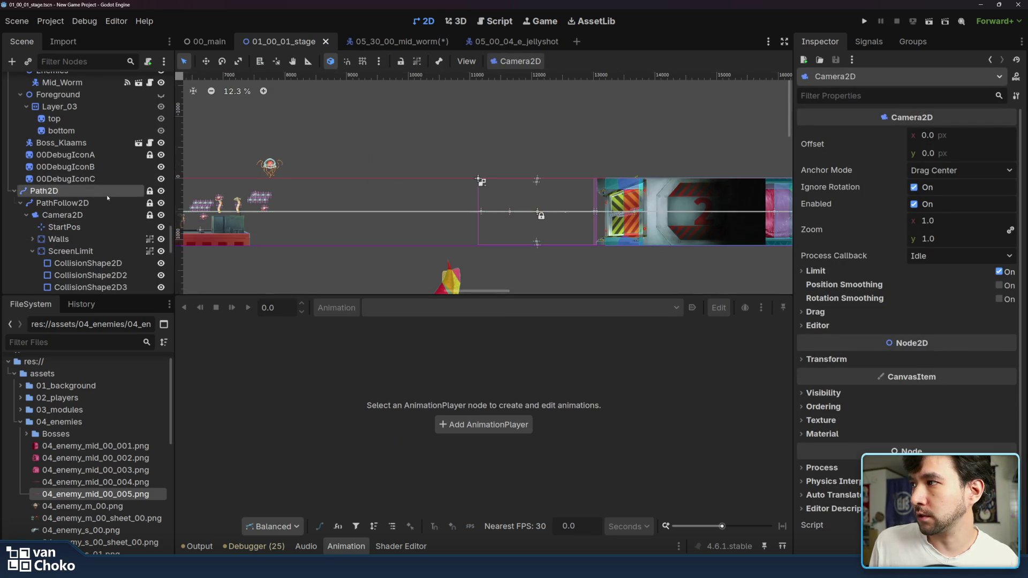
{"action": "key", "text": "Down"}
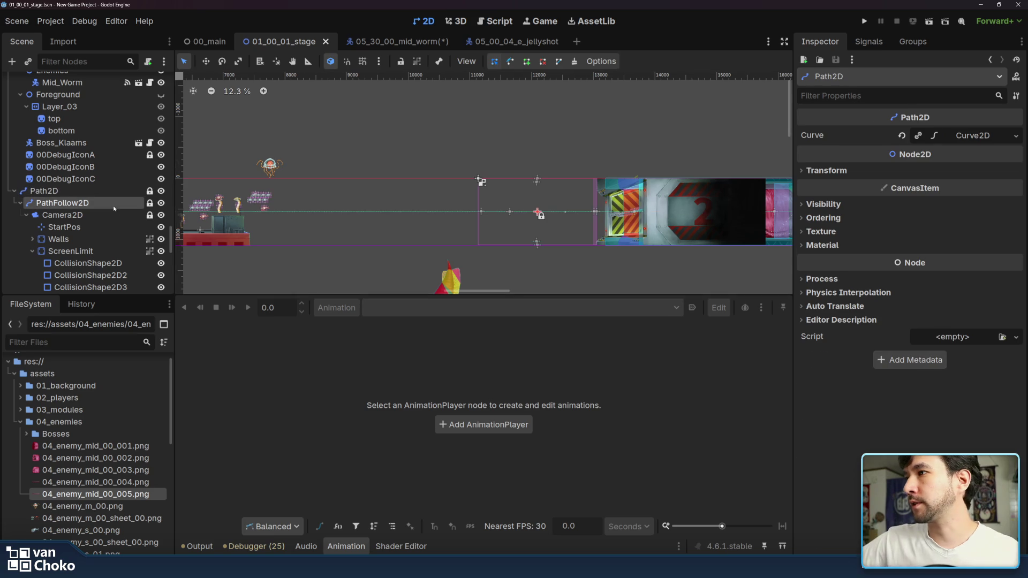
{"action": "left_click", "coordinate": [898, 152]}
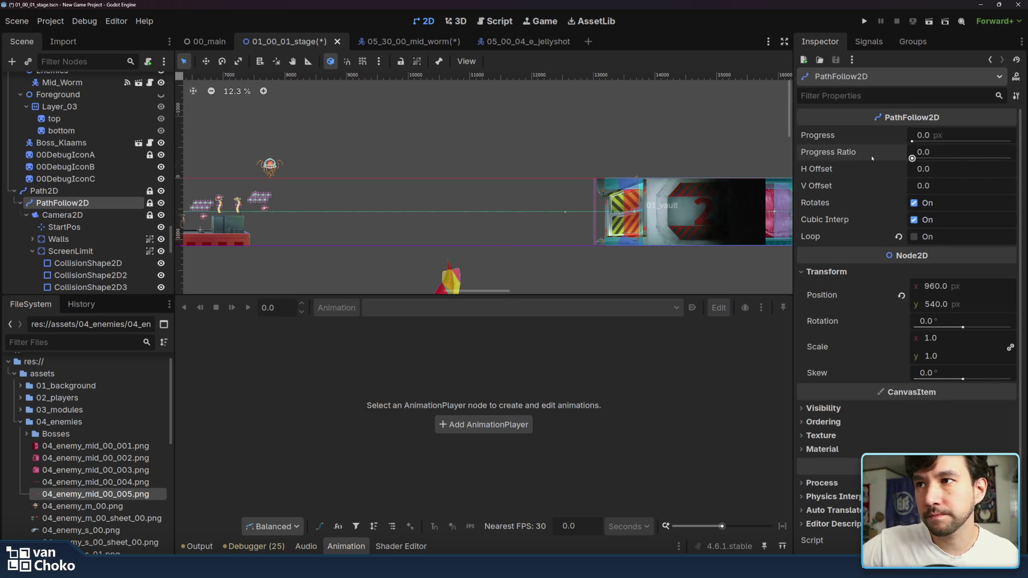
{"action": "left_click", "coordinate": [675, 142]}
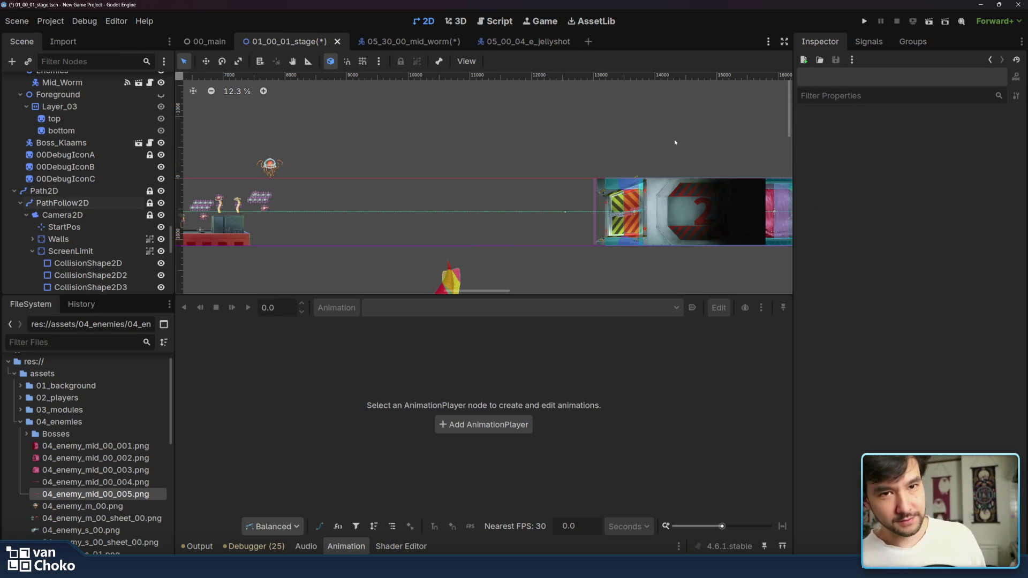
{"action": "left_click", "coordinate": [865, 22]}
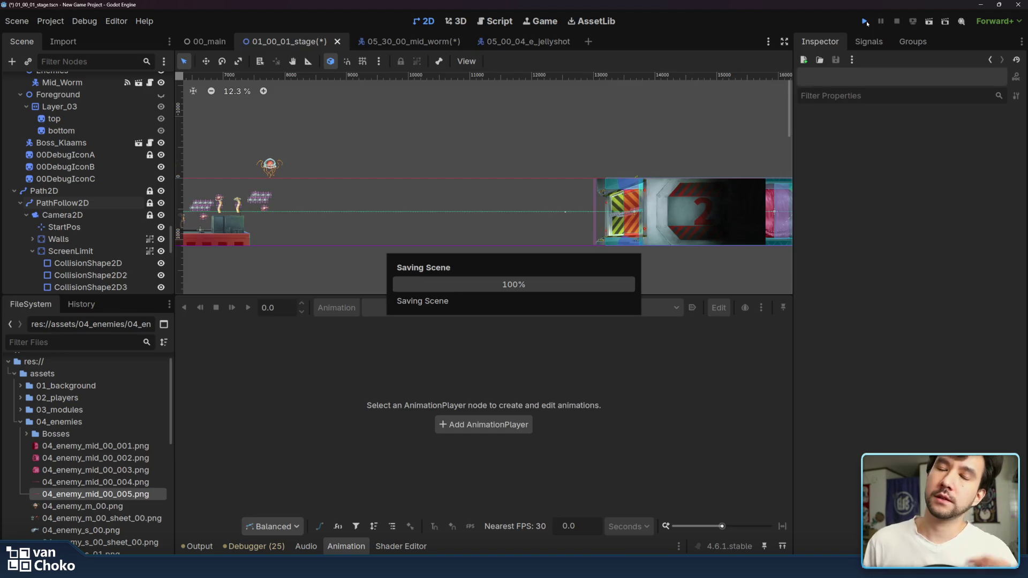